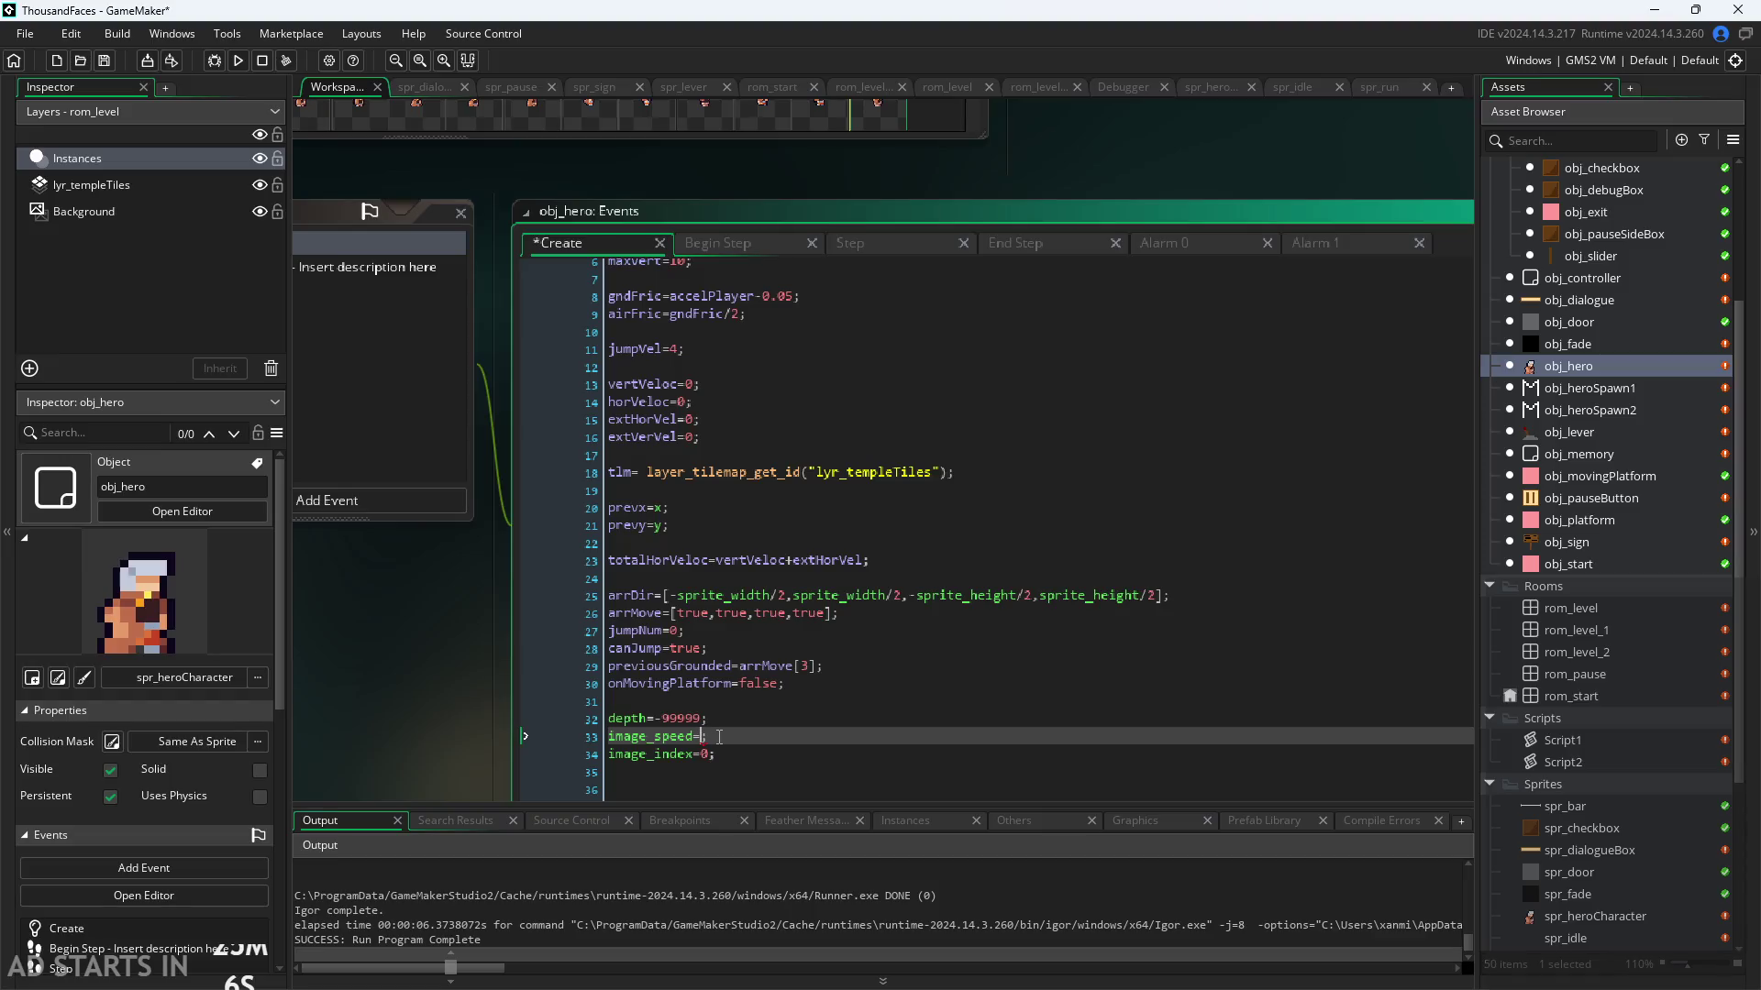
pyautogui.write('2;')
# Step: Commit image_speed=1 in the Create event, then test-run the game by jumping and running the hero
pyautogui.click(369, 267)
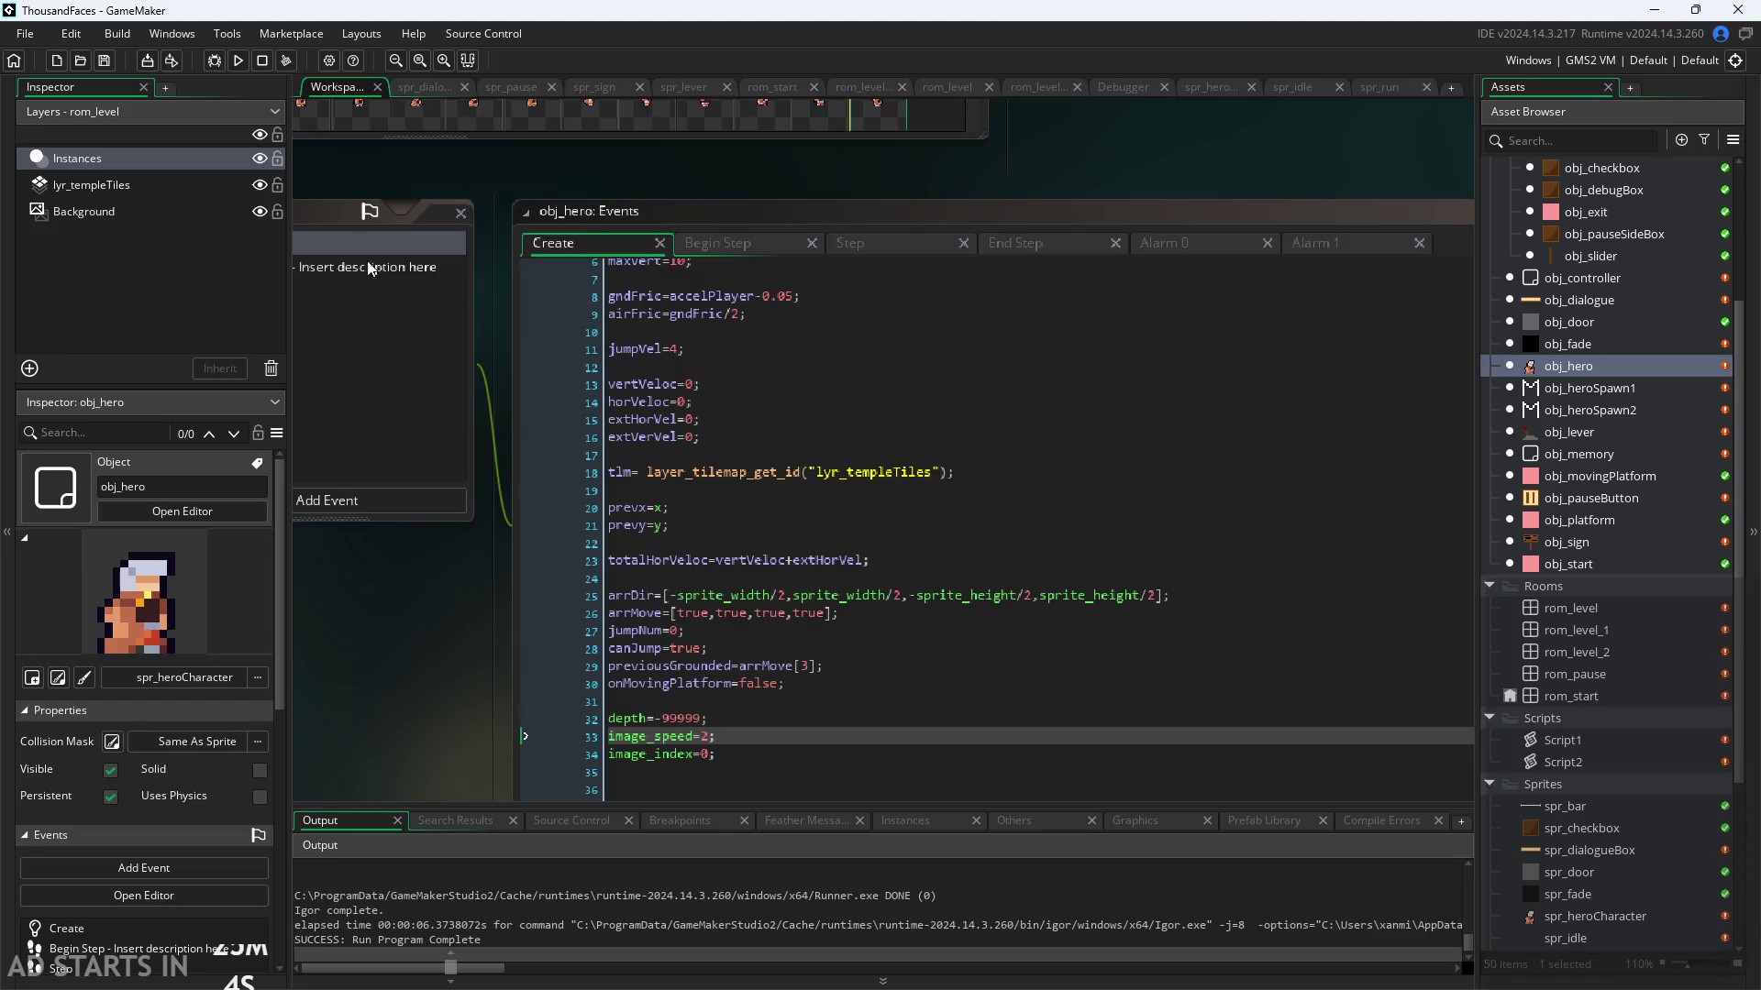
pyautogui.click(239, 60)
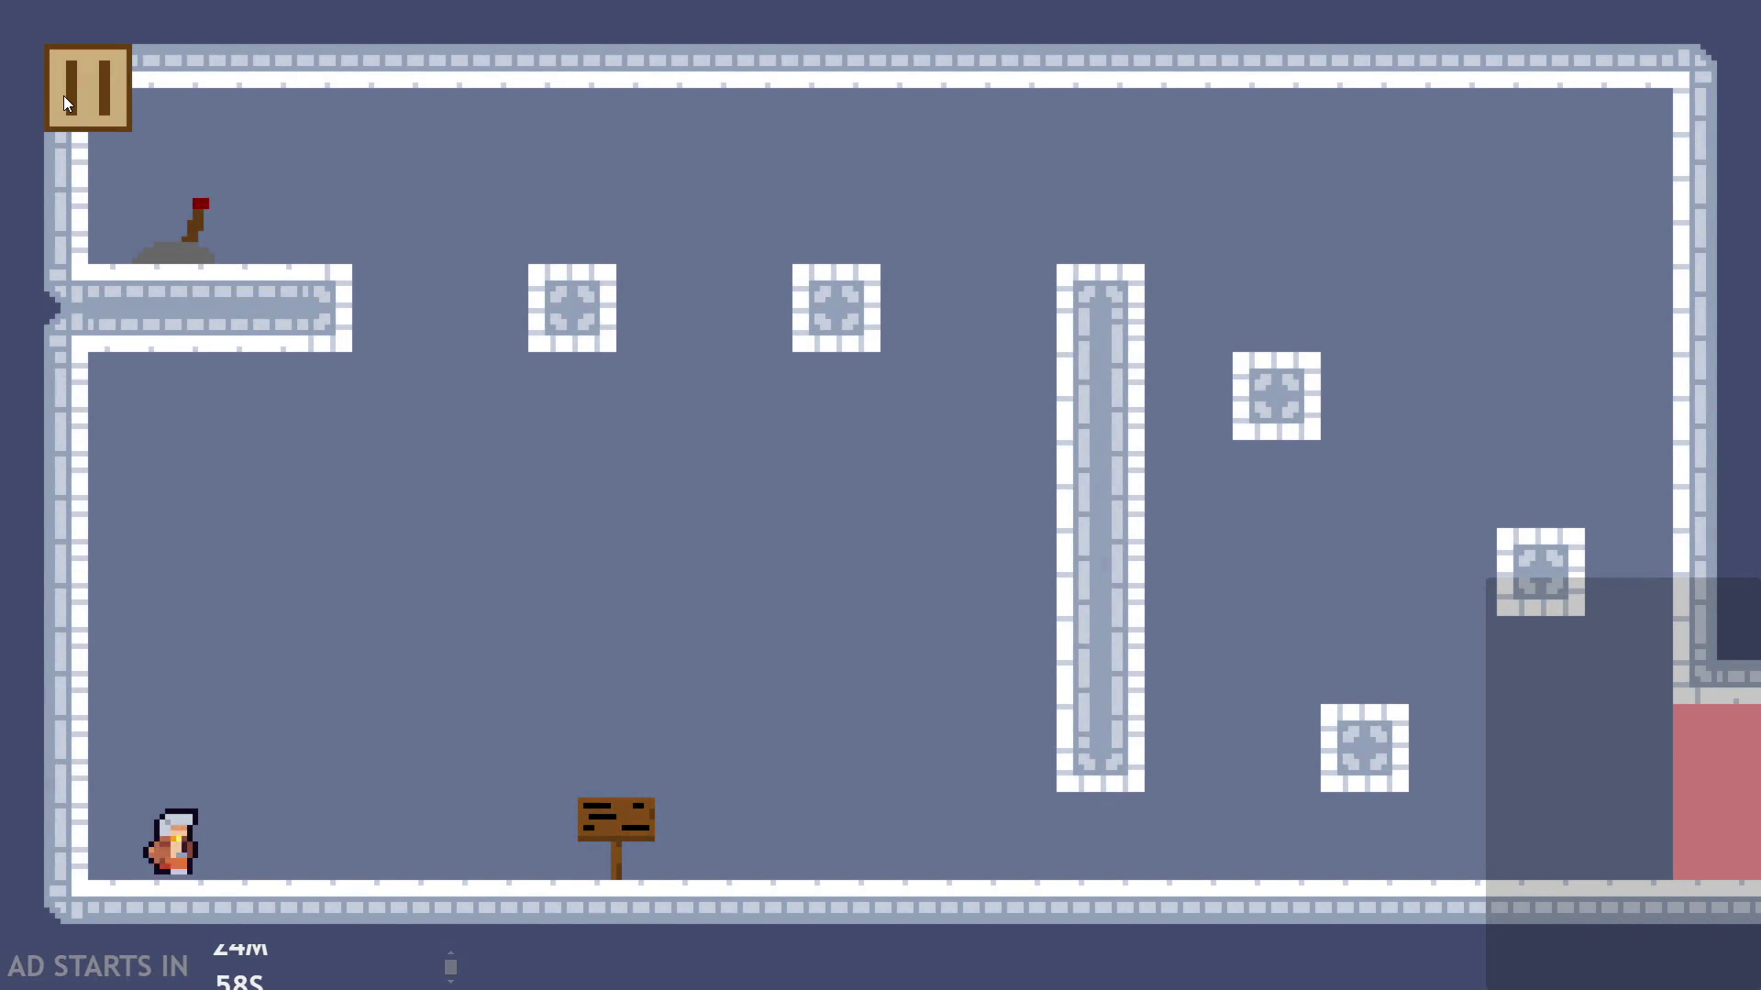
pyautogui.press('space')
pyautogui.press('Right')
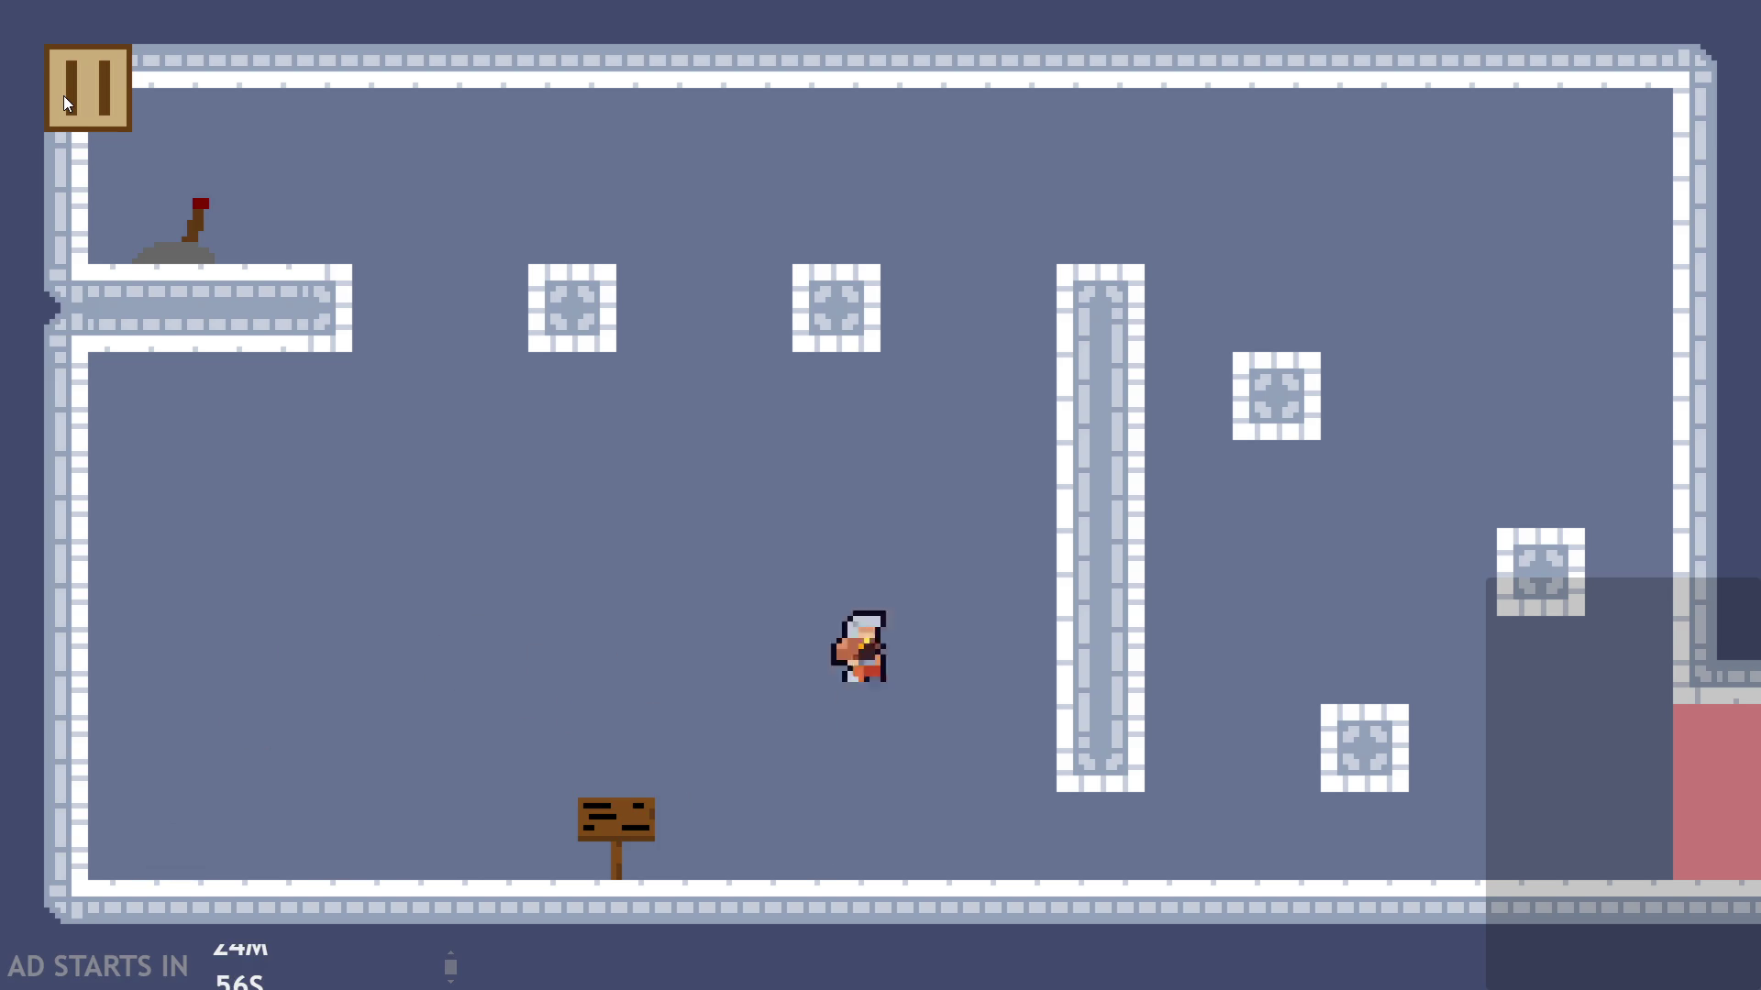
pyautogui.press('Left')
pyautogui.press('Right')
pyautogui.press('Right')
pyautogui.click(63, 95)
pyautogui.hotkey('alt', 'F4')
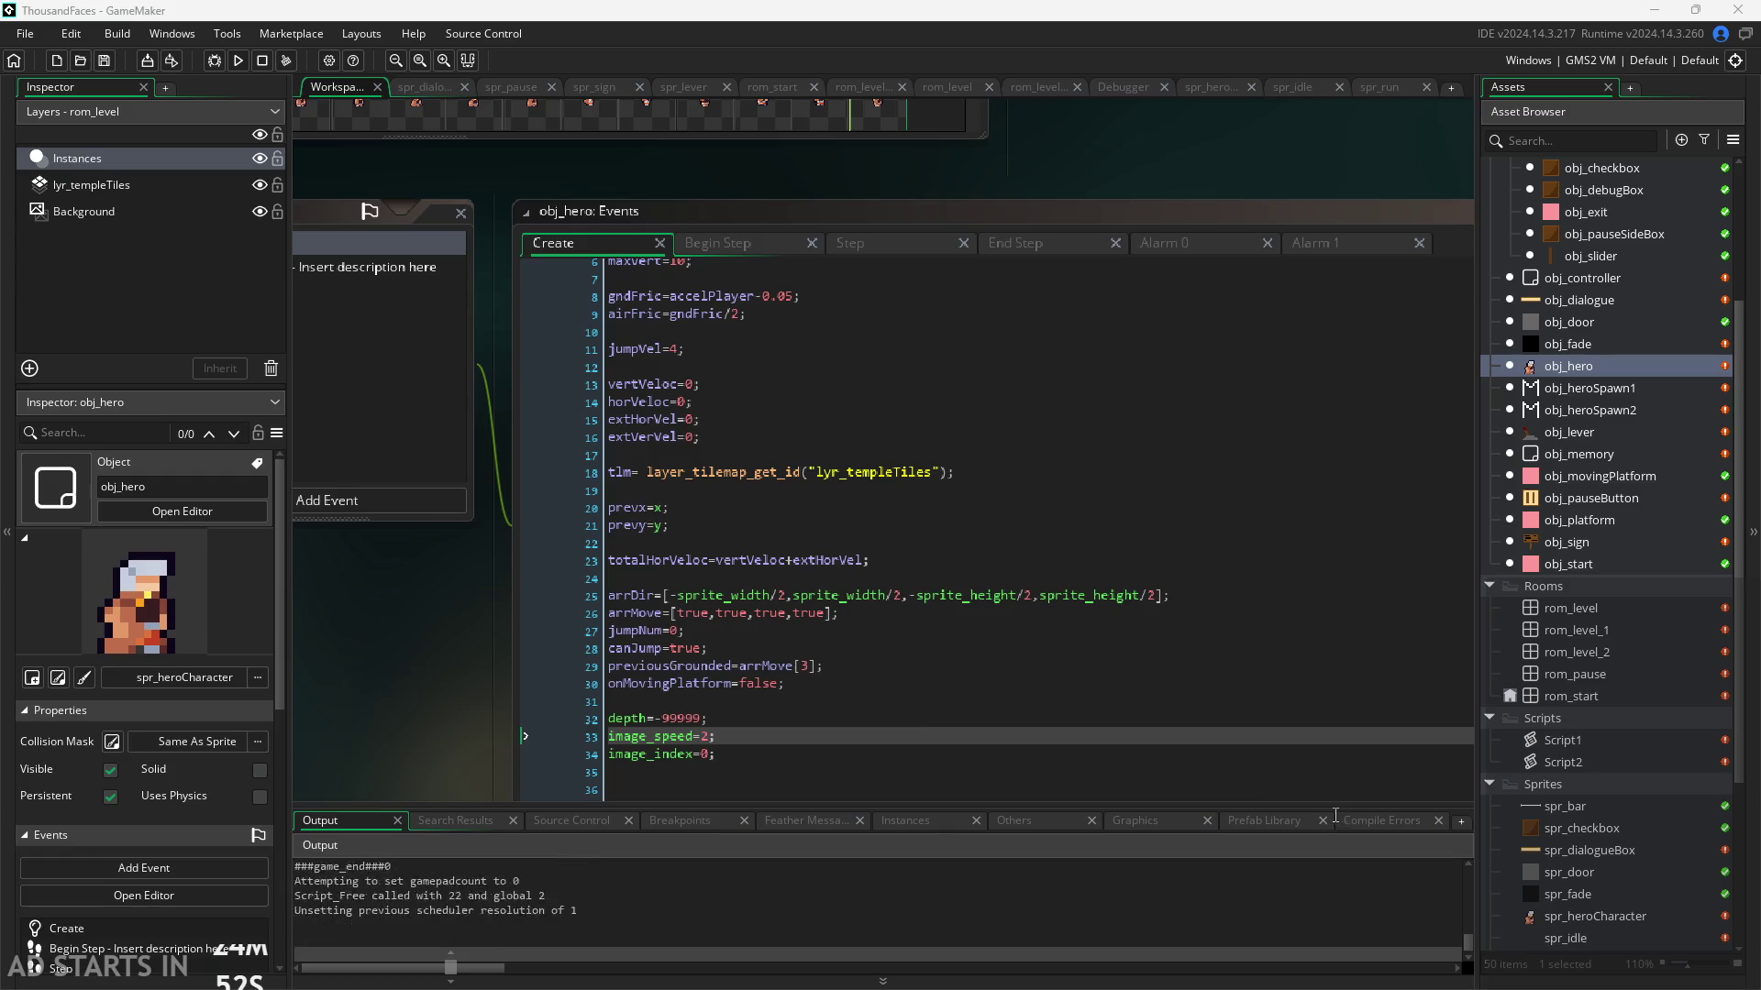
# Step: Run the game again, walk the hero right past the sign, then exit
pyautogui.click(710, 736)
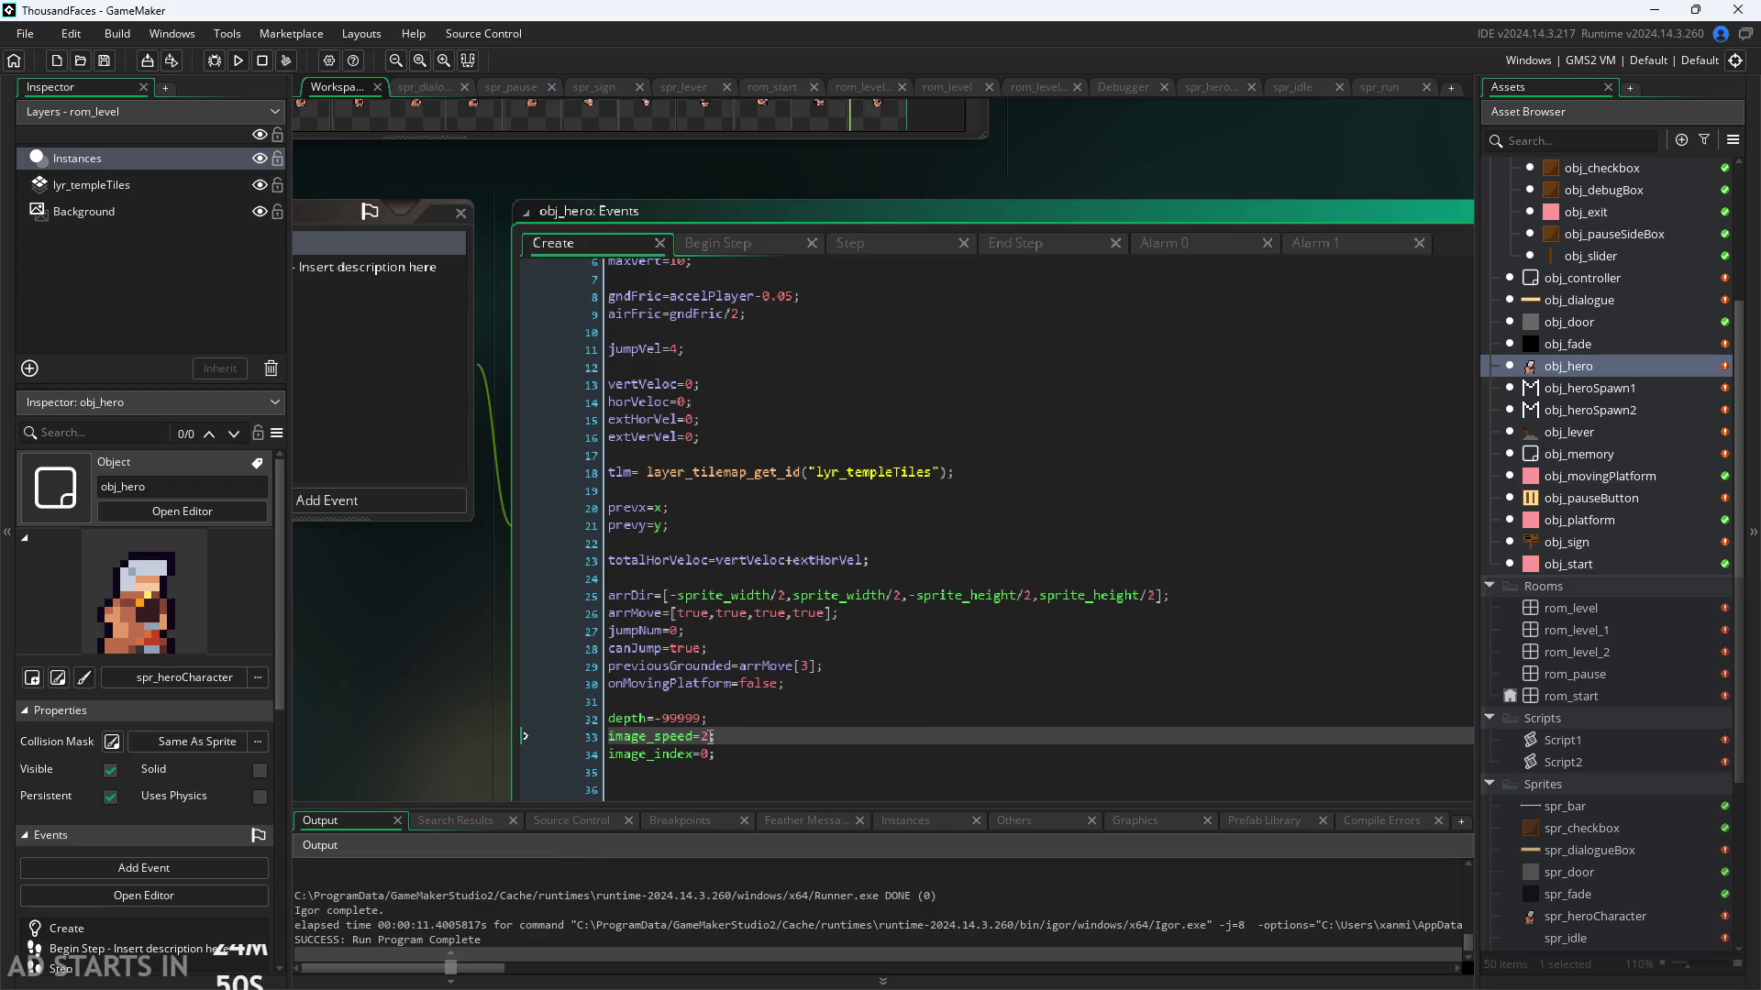
pyautogui.write('1')
pyautogui.moveTo(648, 734)
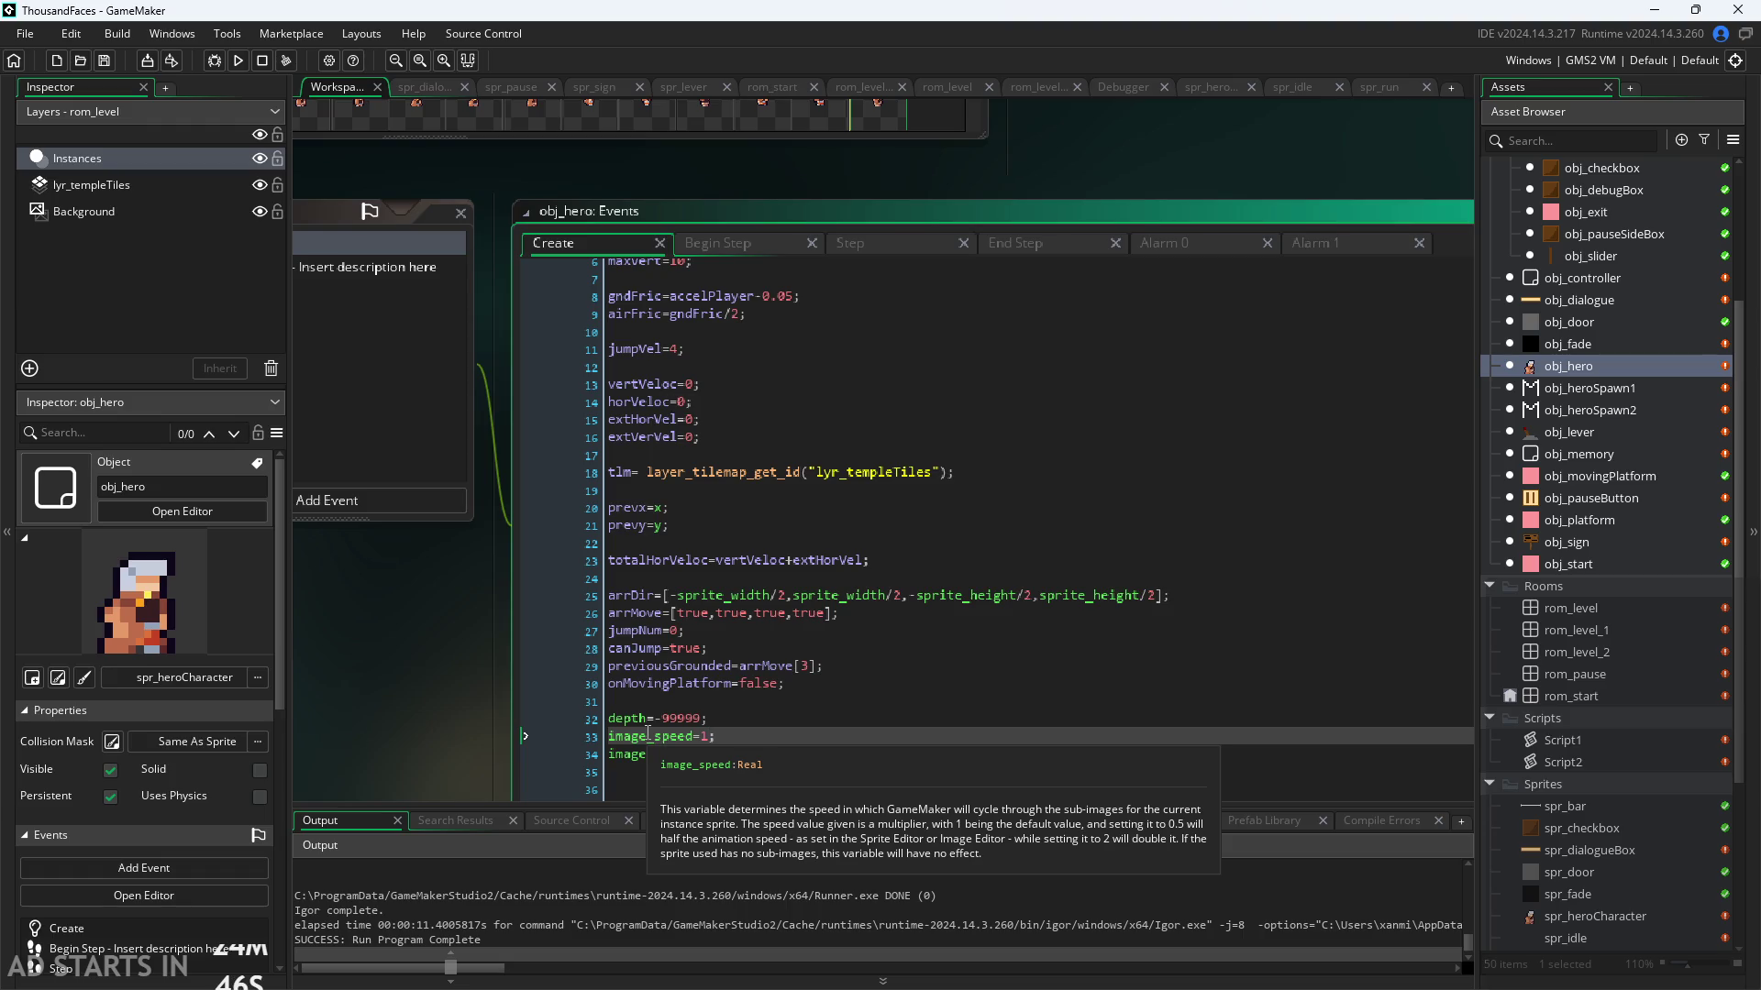
pyautogui.keyDown('ctrl'); pyautogui.scroll(2, 648, 734); pyautogui.keyUp('ctrl')
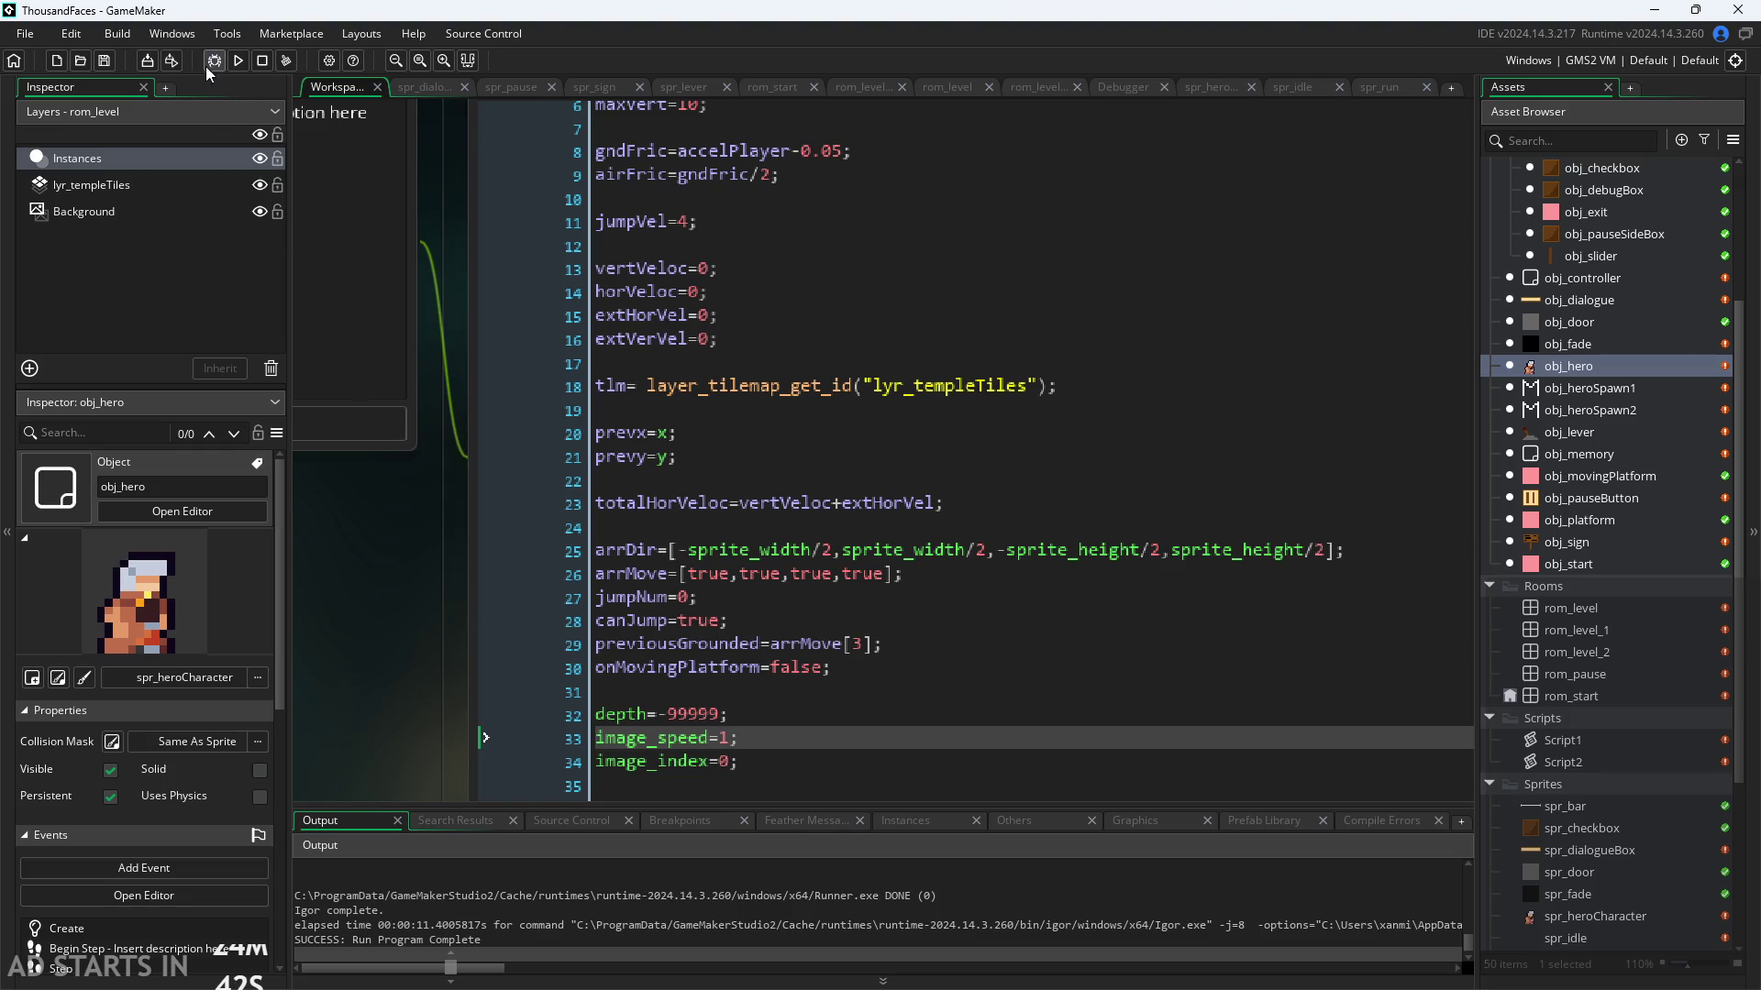
pyautogui.click(238, 68)
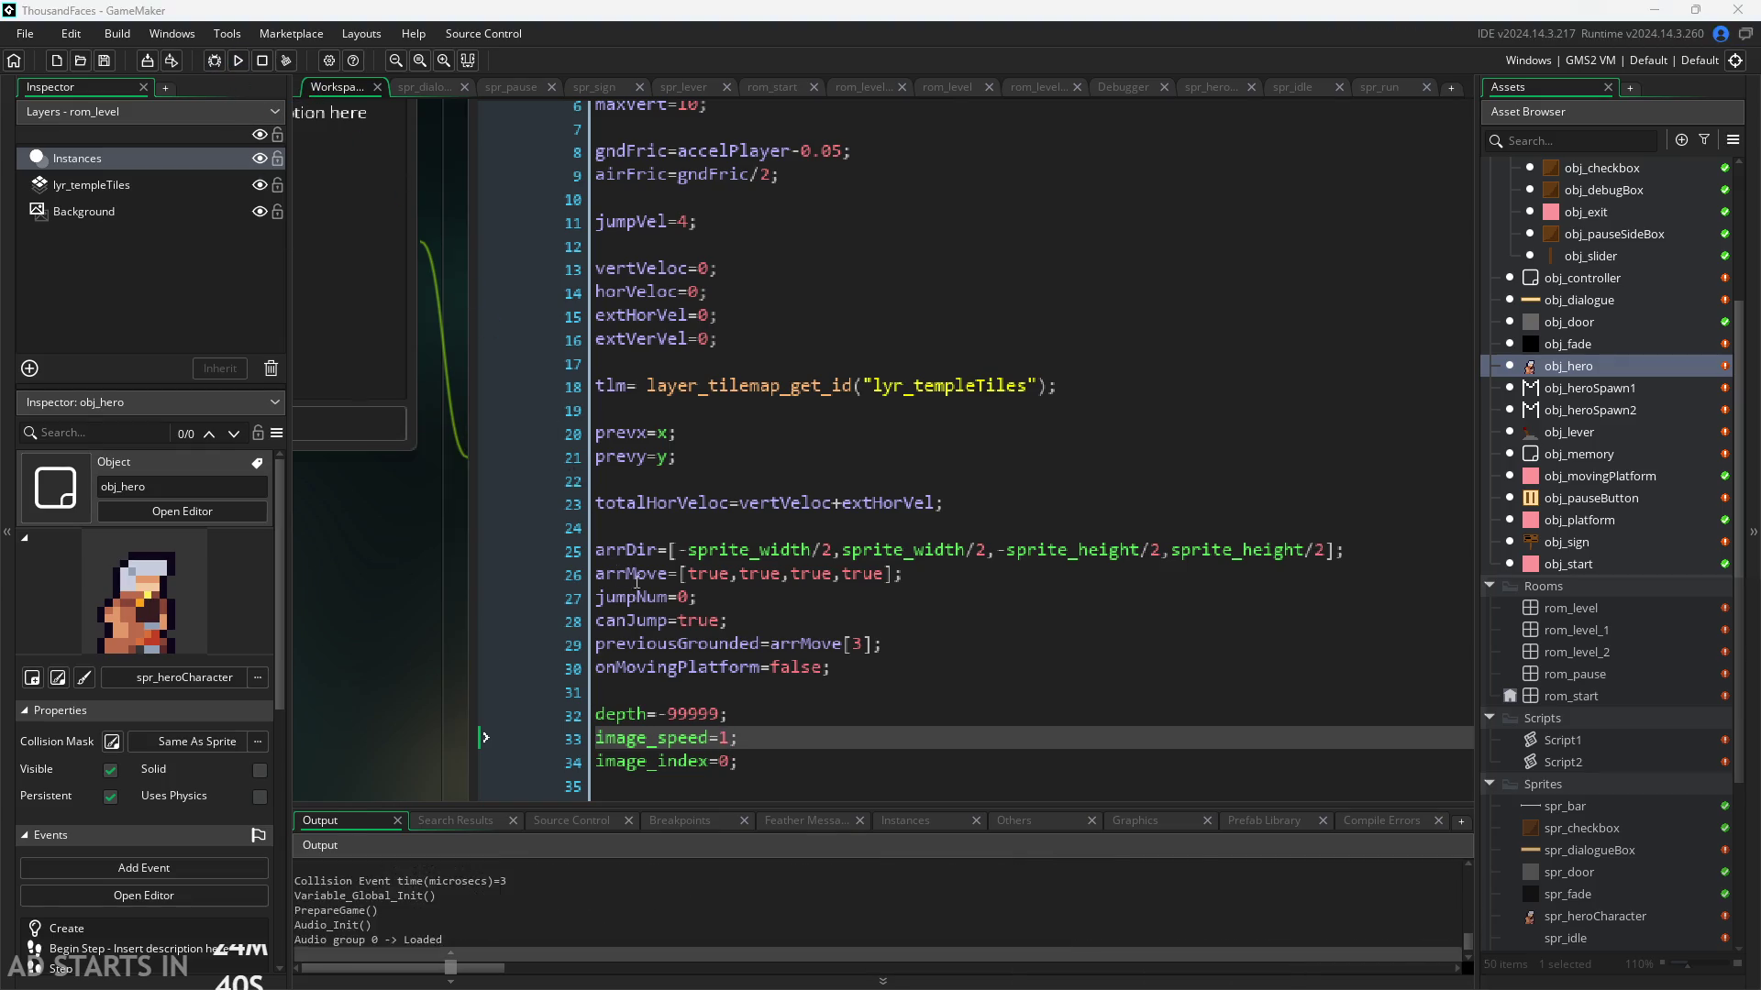
pyautogui.press('Right')
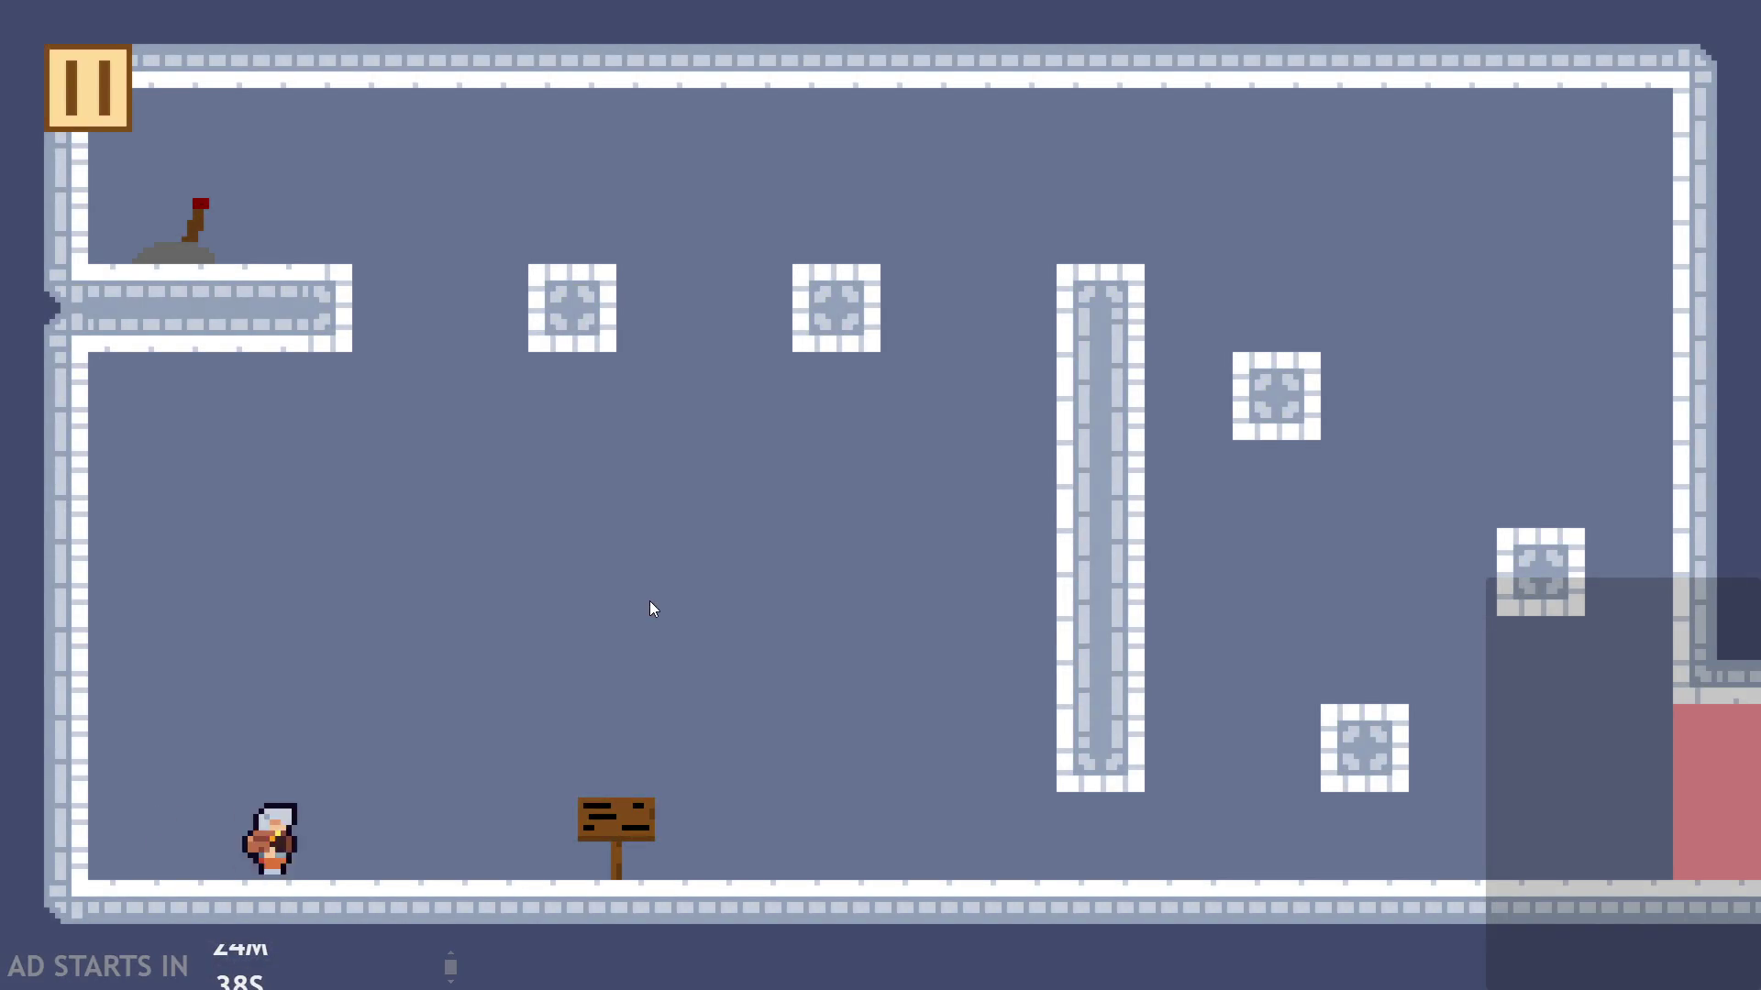
pyautogui.press('Right')
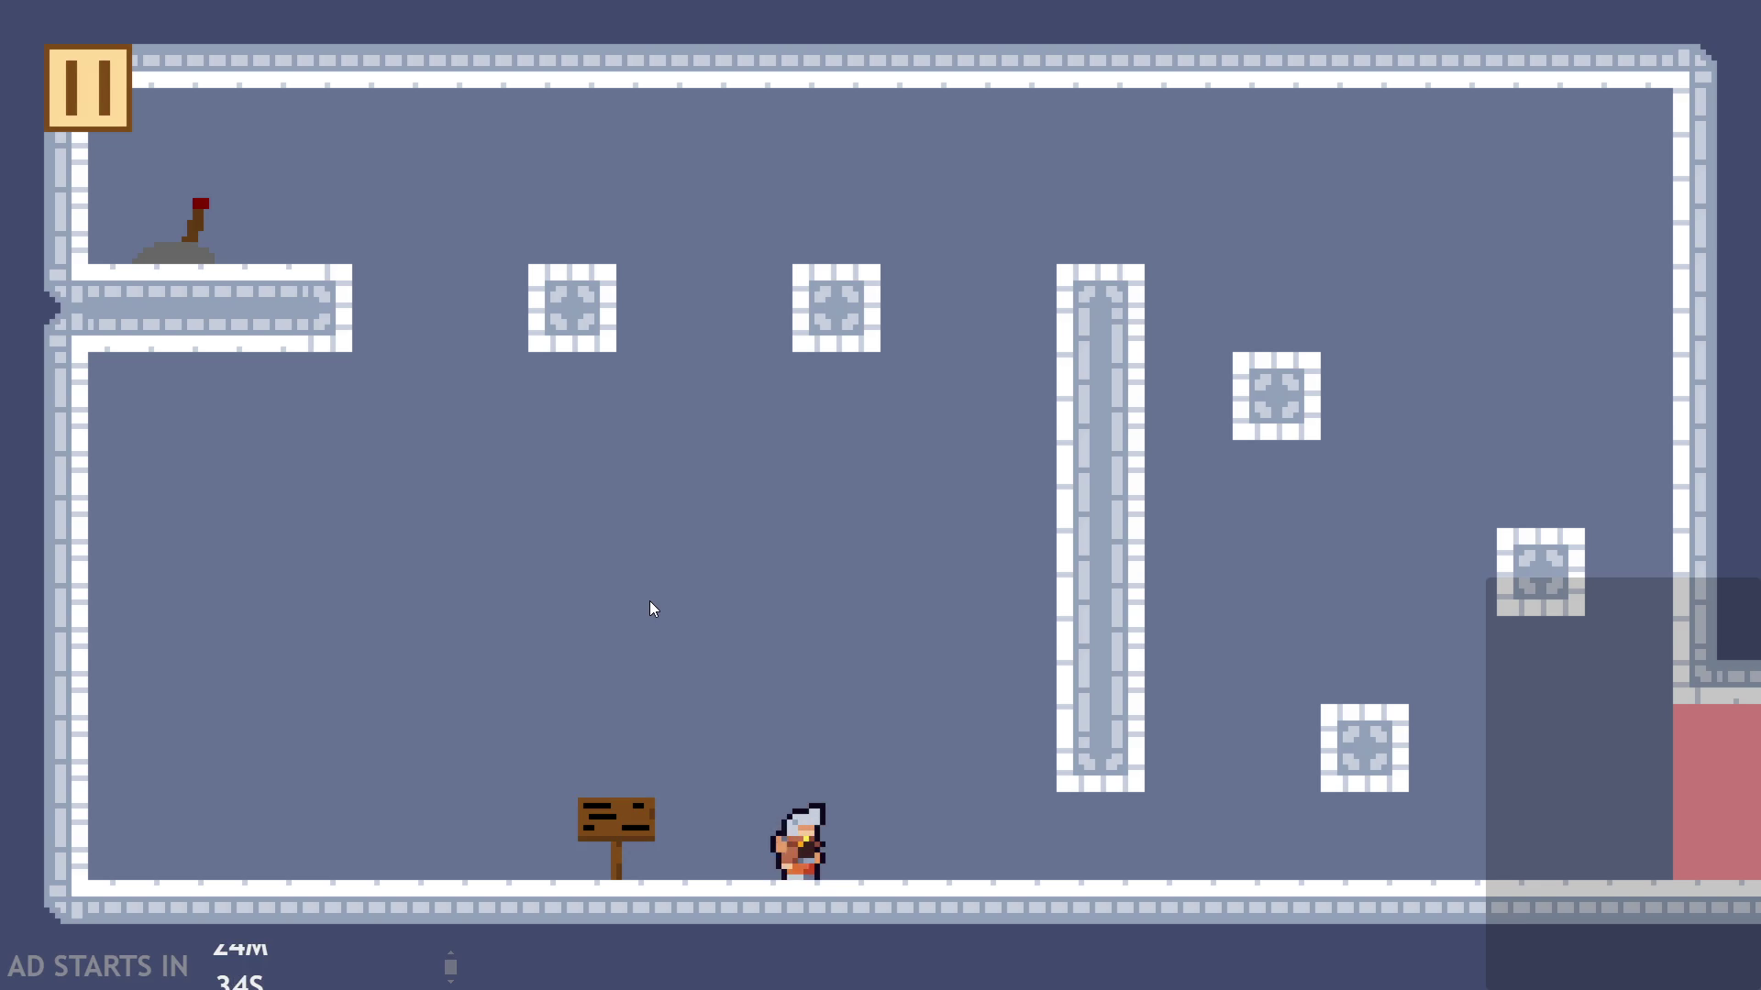
pyautogui.click(64, 86)
pyautogui.click(1368, 812)
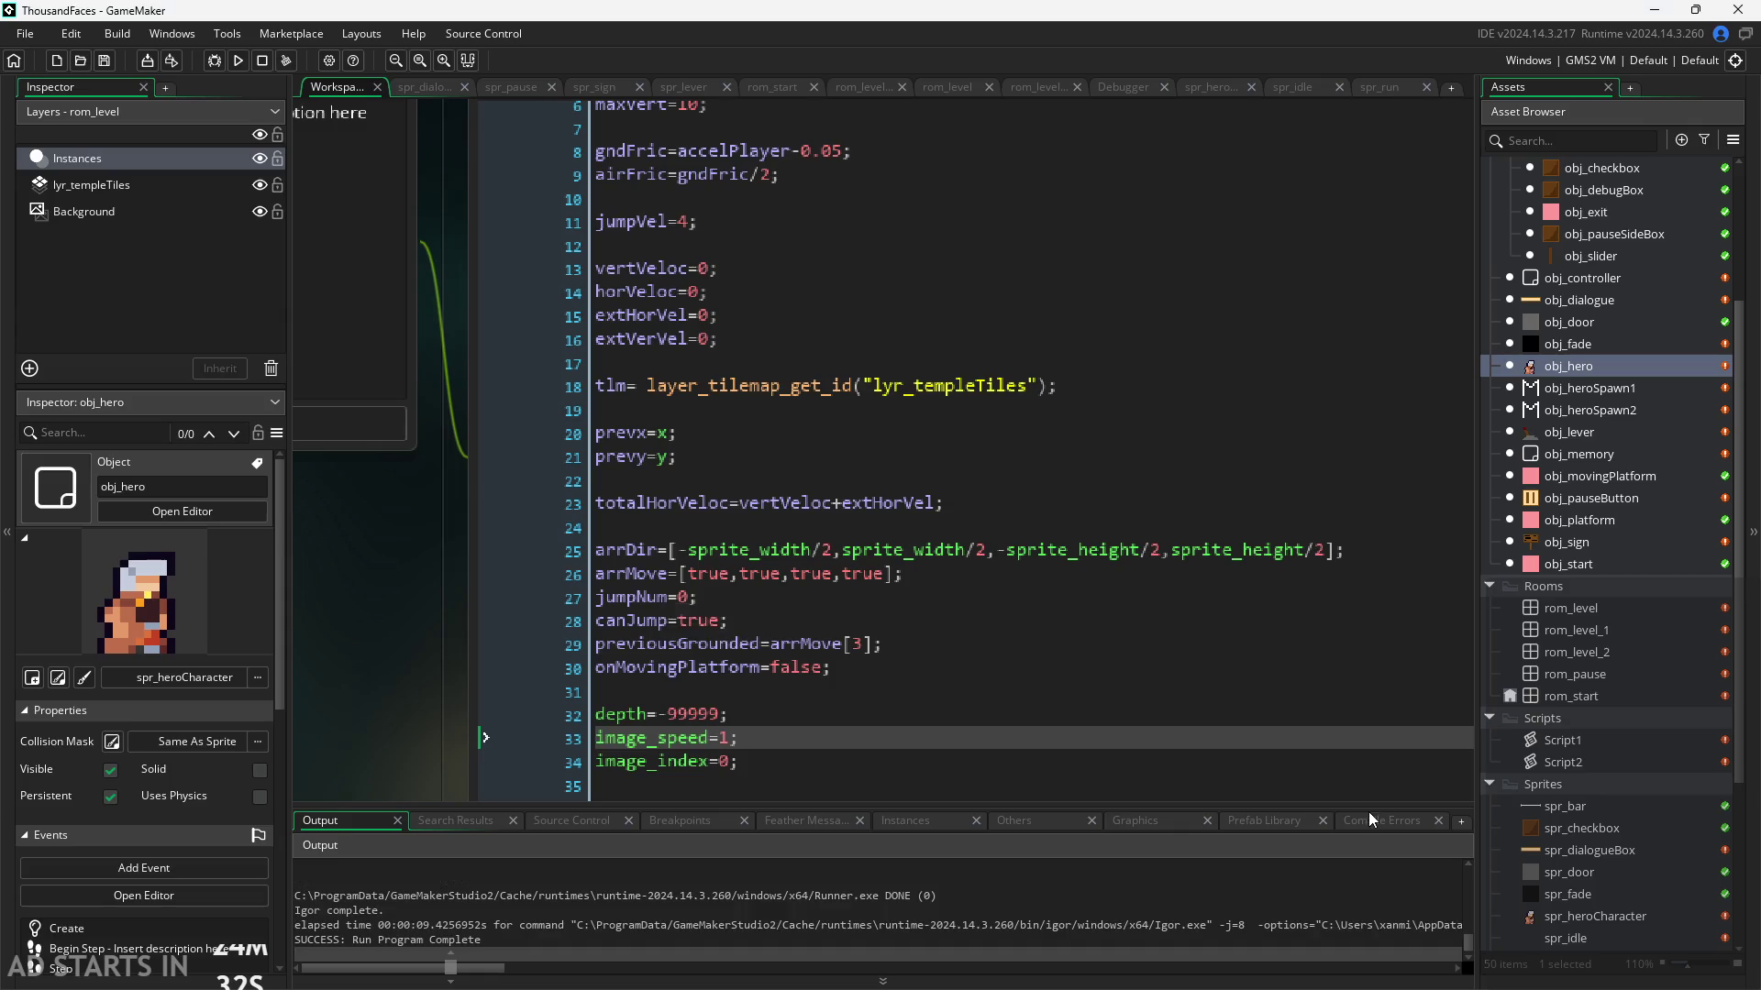
# Step: Review obj_hero's Begin Step and Step animation code, moving its events window higher
pyautogui.scroll(-3, 1526, 828)
pyautogui.scroll(-3, 979, 560)
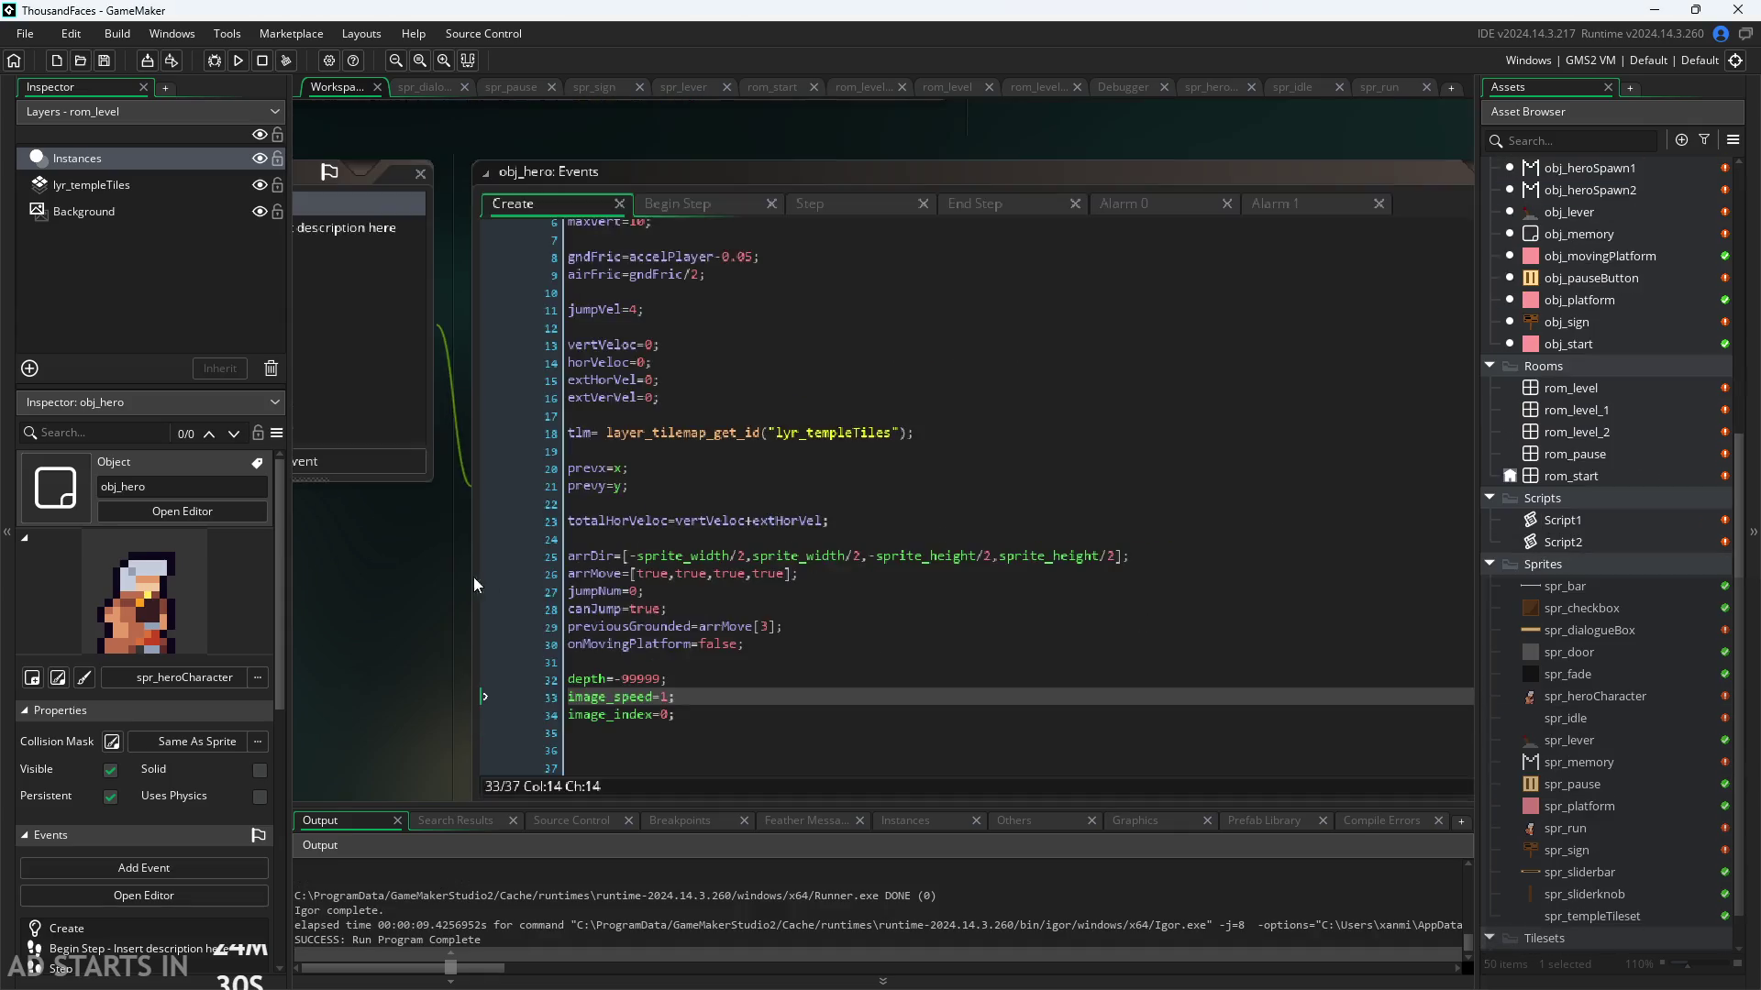
pyautogui.click(670, 283)
pyautogui.click(862, 285)
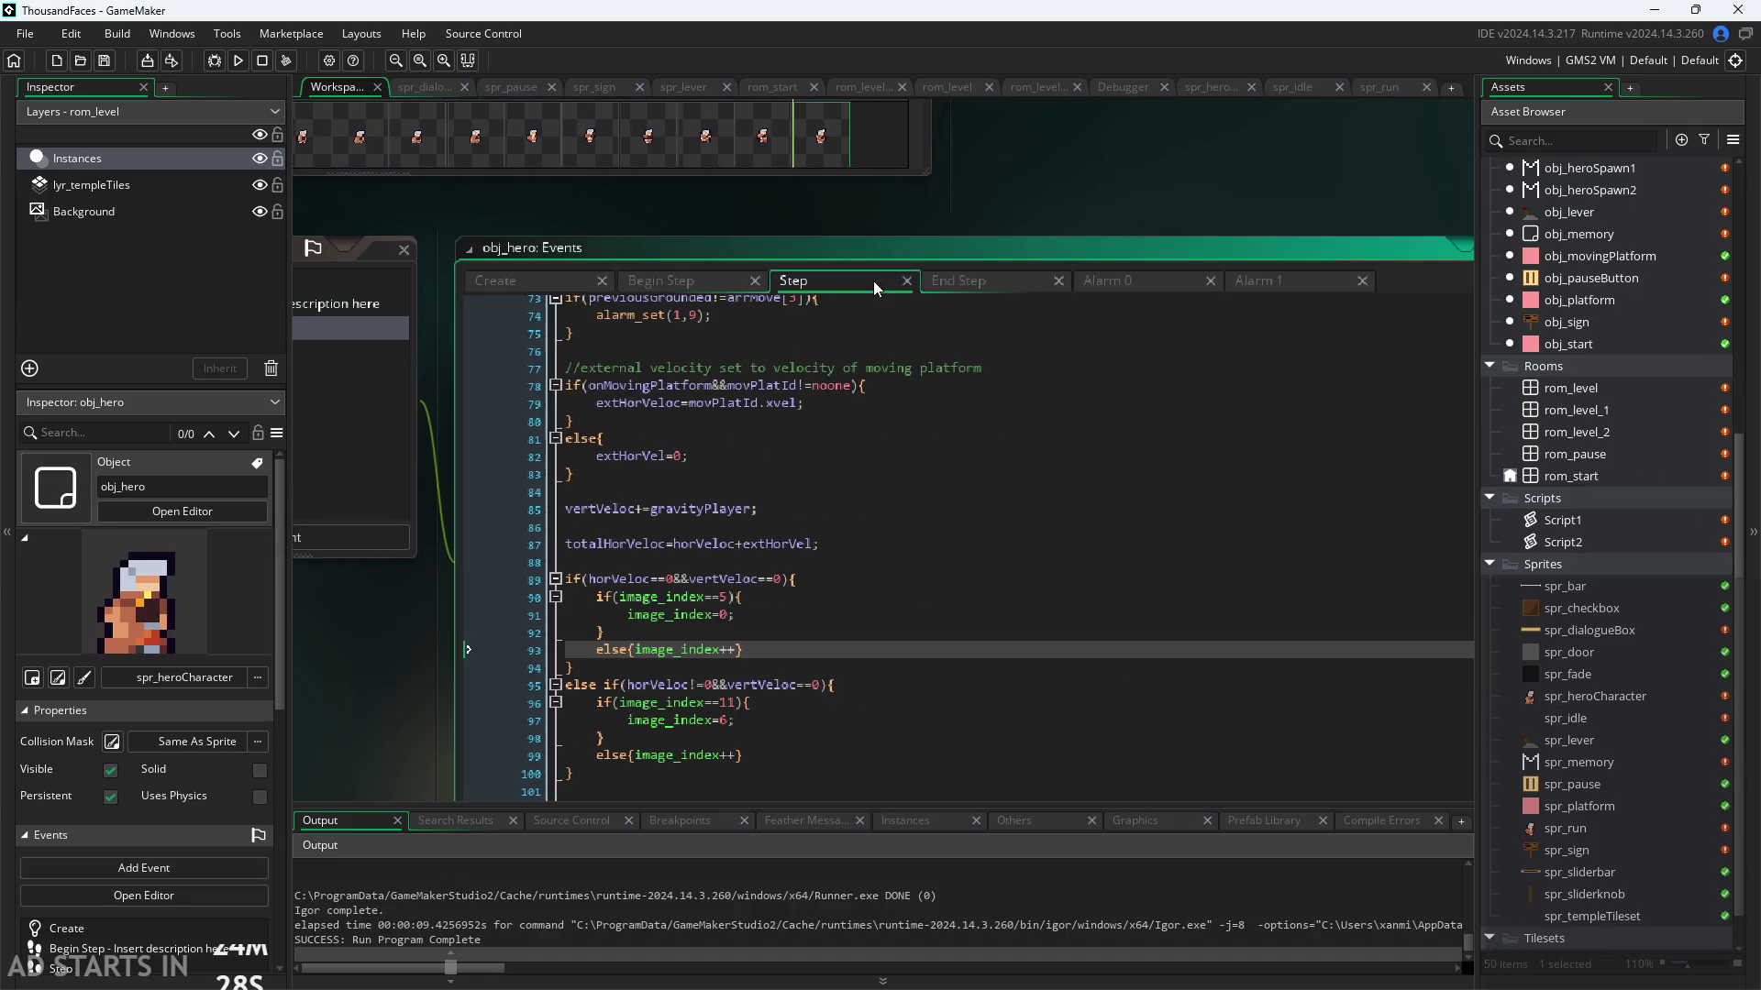
pyautogui.moveTo(1009, 246); pyautogui.dragTo(1059, 114)
pyautogui.click(724, 552)
pyautogui.scroll(2, 724, 576)
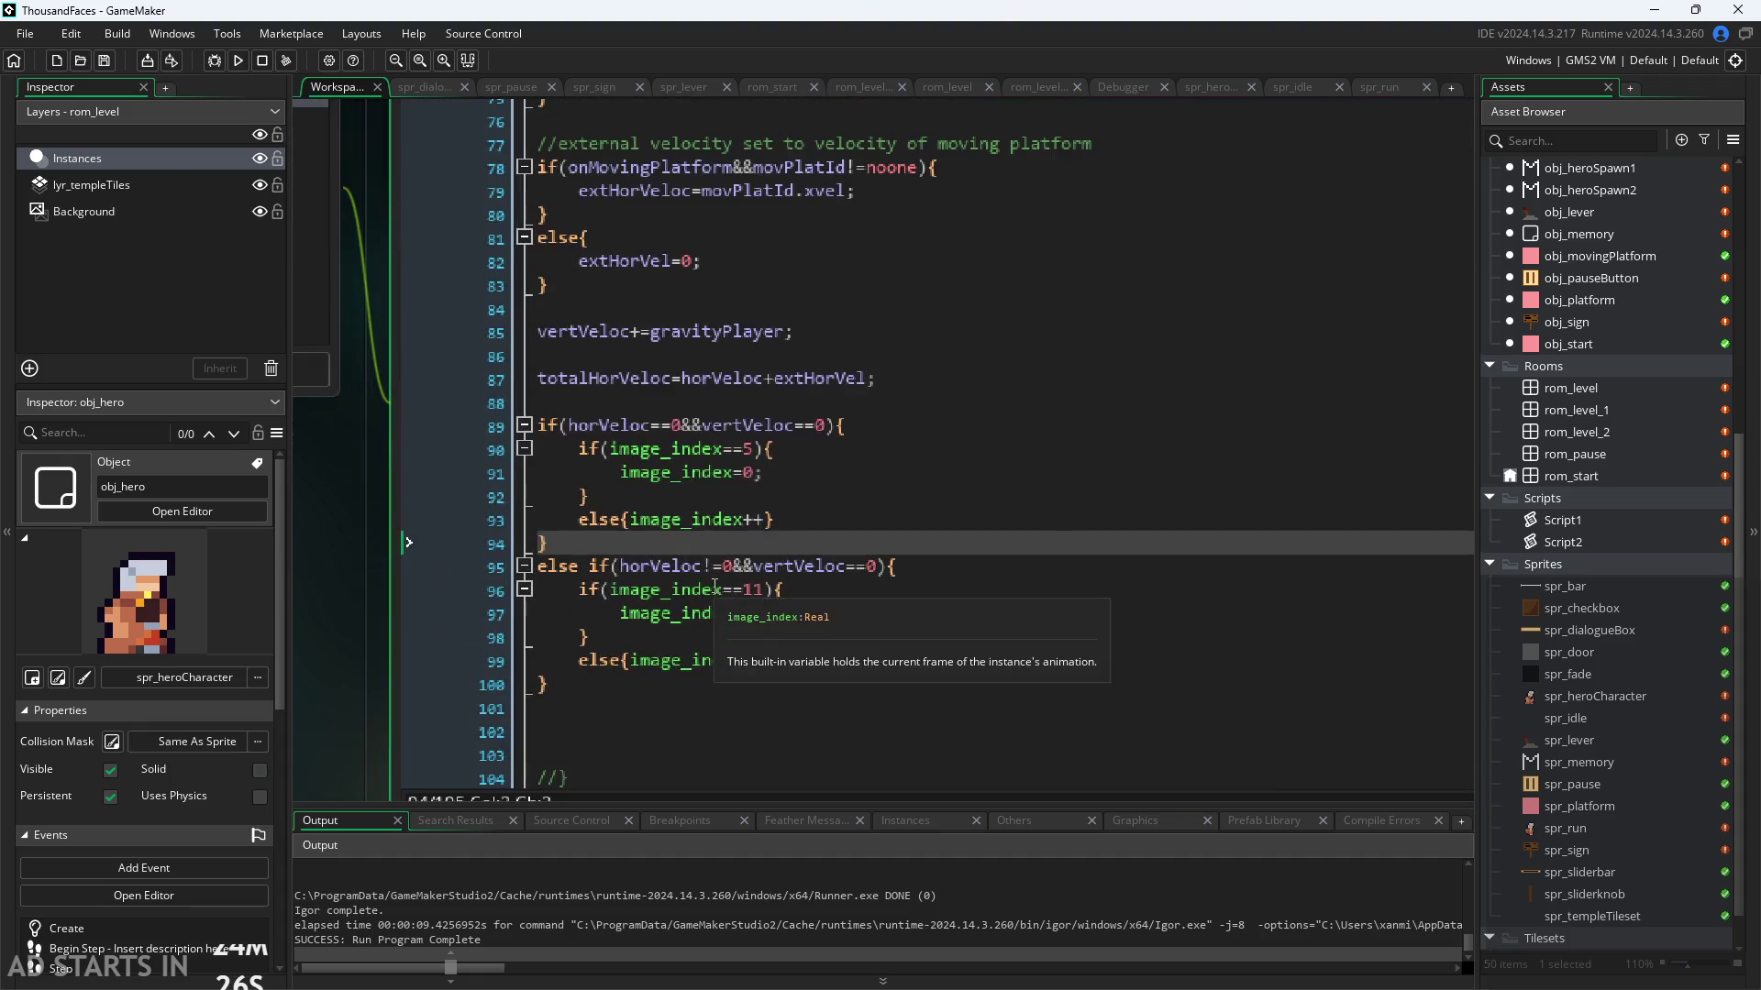
pyautogui.scroll(3, 732, 480)
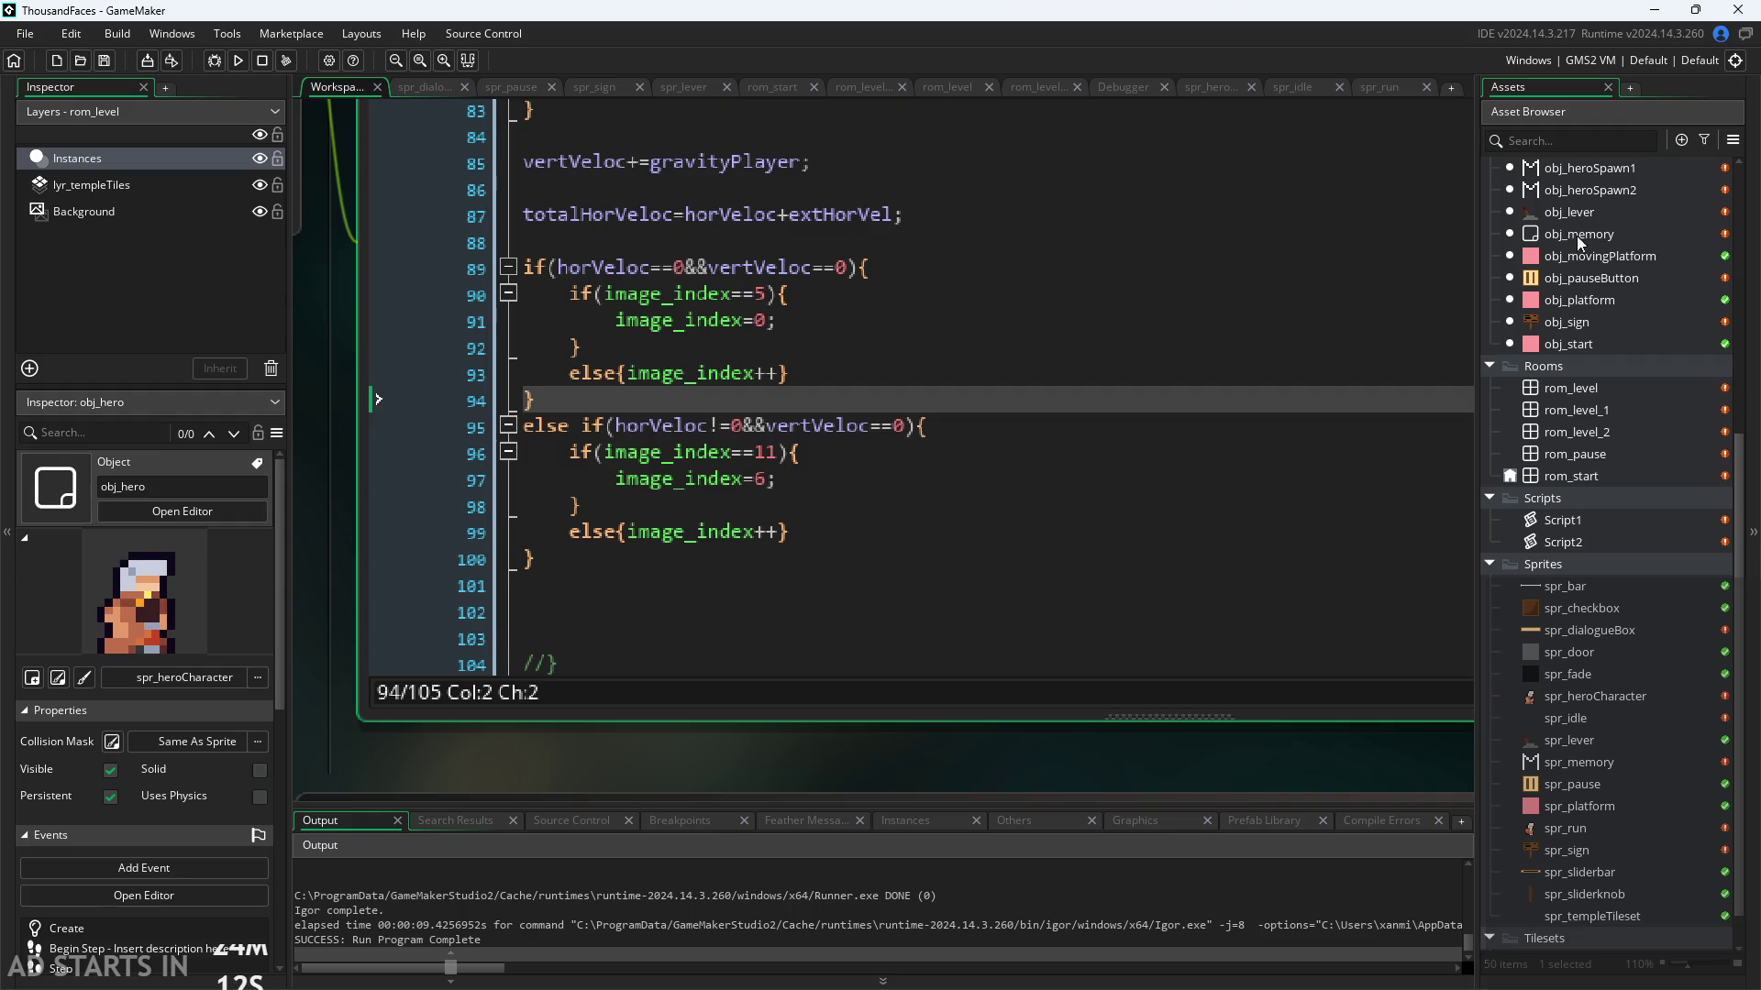
pyautogui.scroll(5, 1592, 422)
# Step: Look over the obj_door, obj_memory and obj_sign objects and their Step code
pyautogui.click(1593, 402)
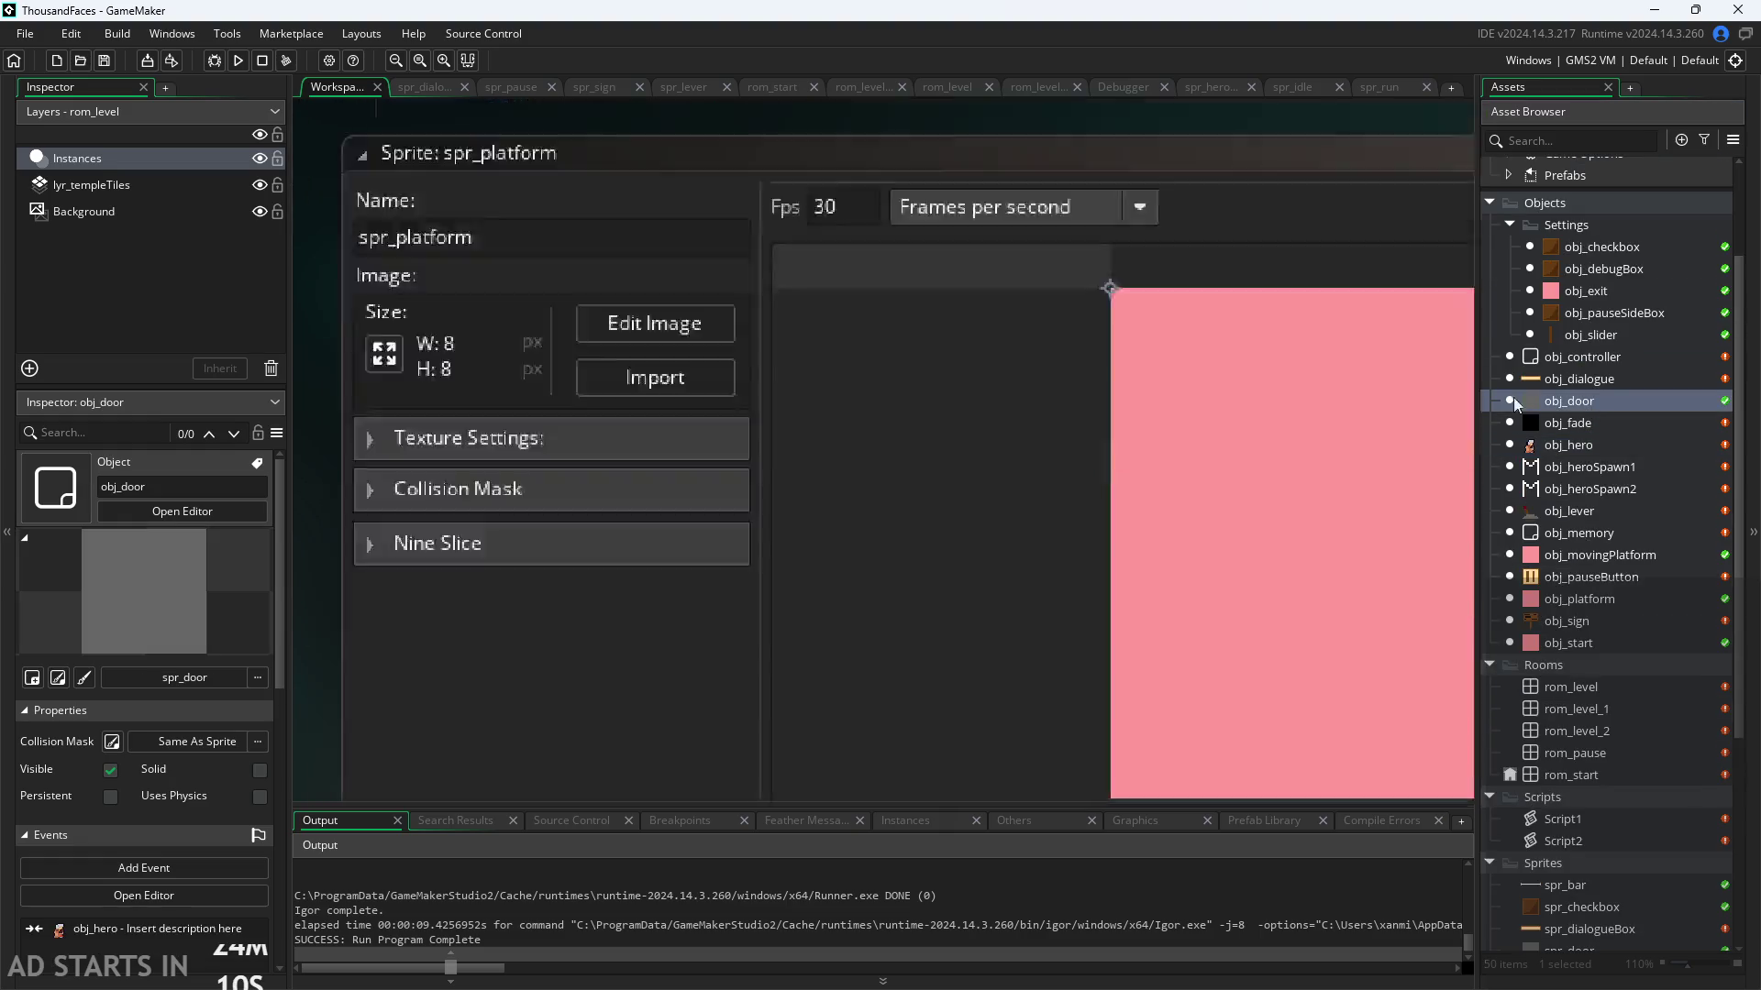
pyautogui.doubleClick(1513, 401)
pyautogui.doubleClick(1601, 532)
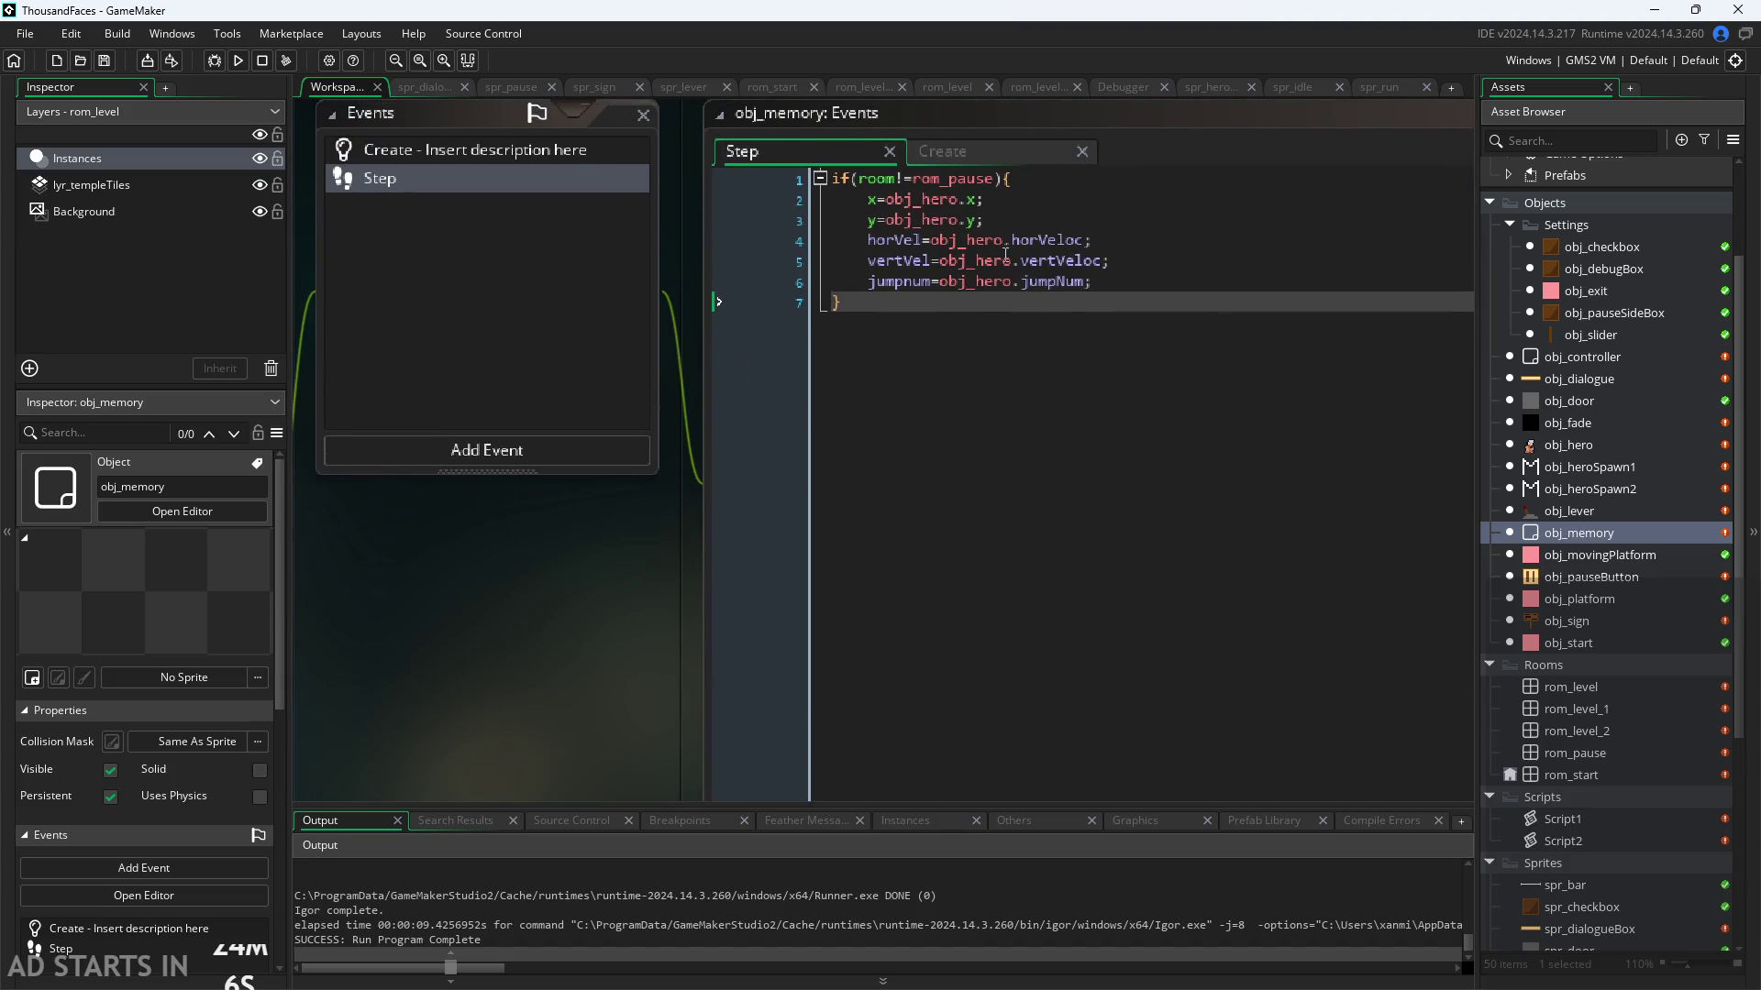
pyautogui.click(1001, 178)
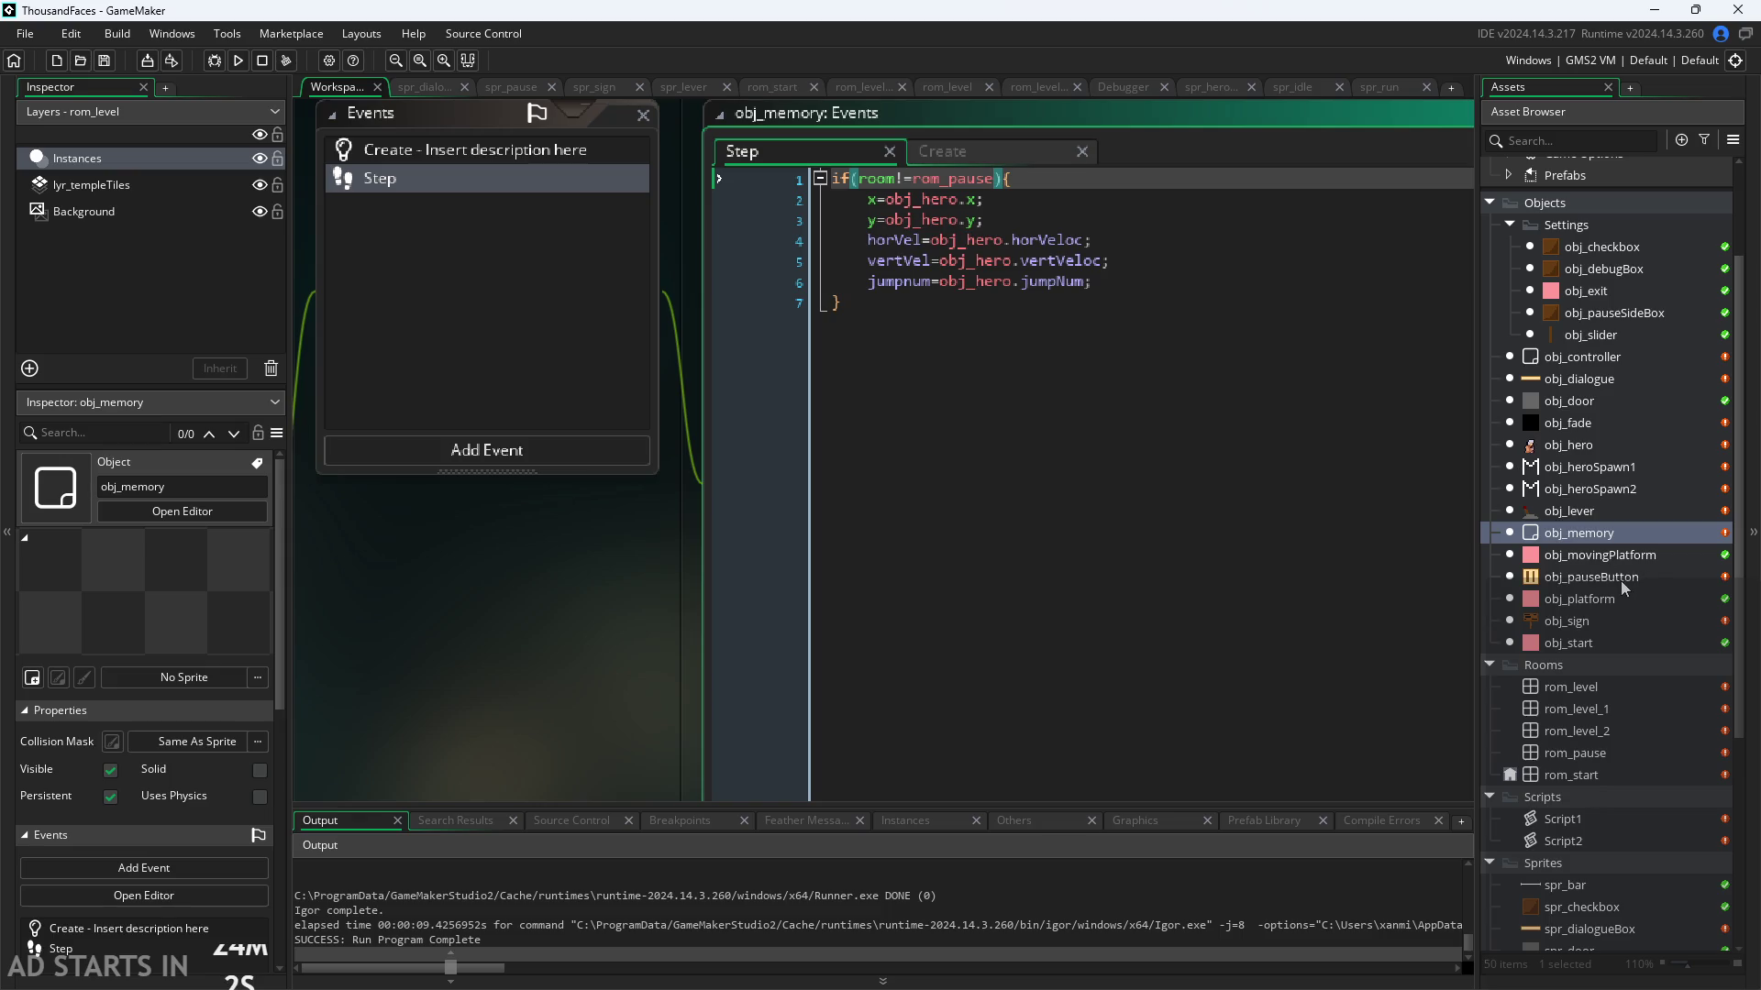
pyautogui.doubleClick(1598, 623)
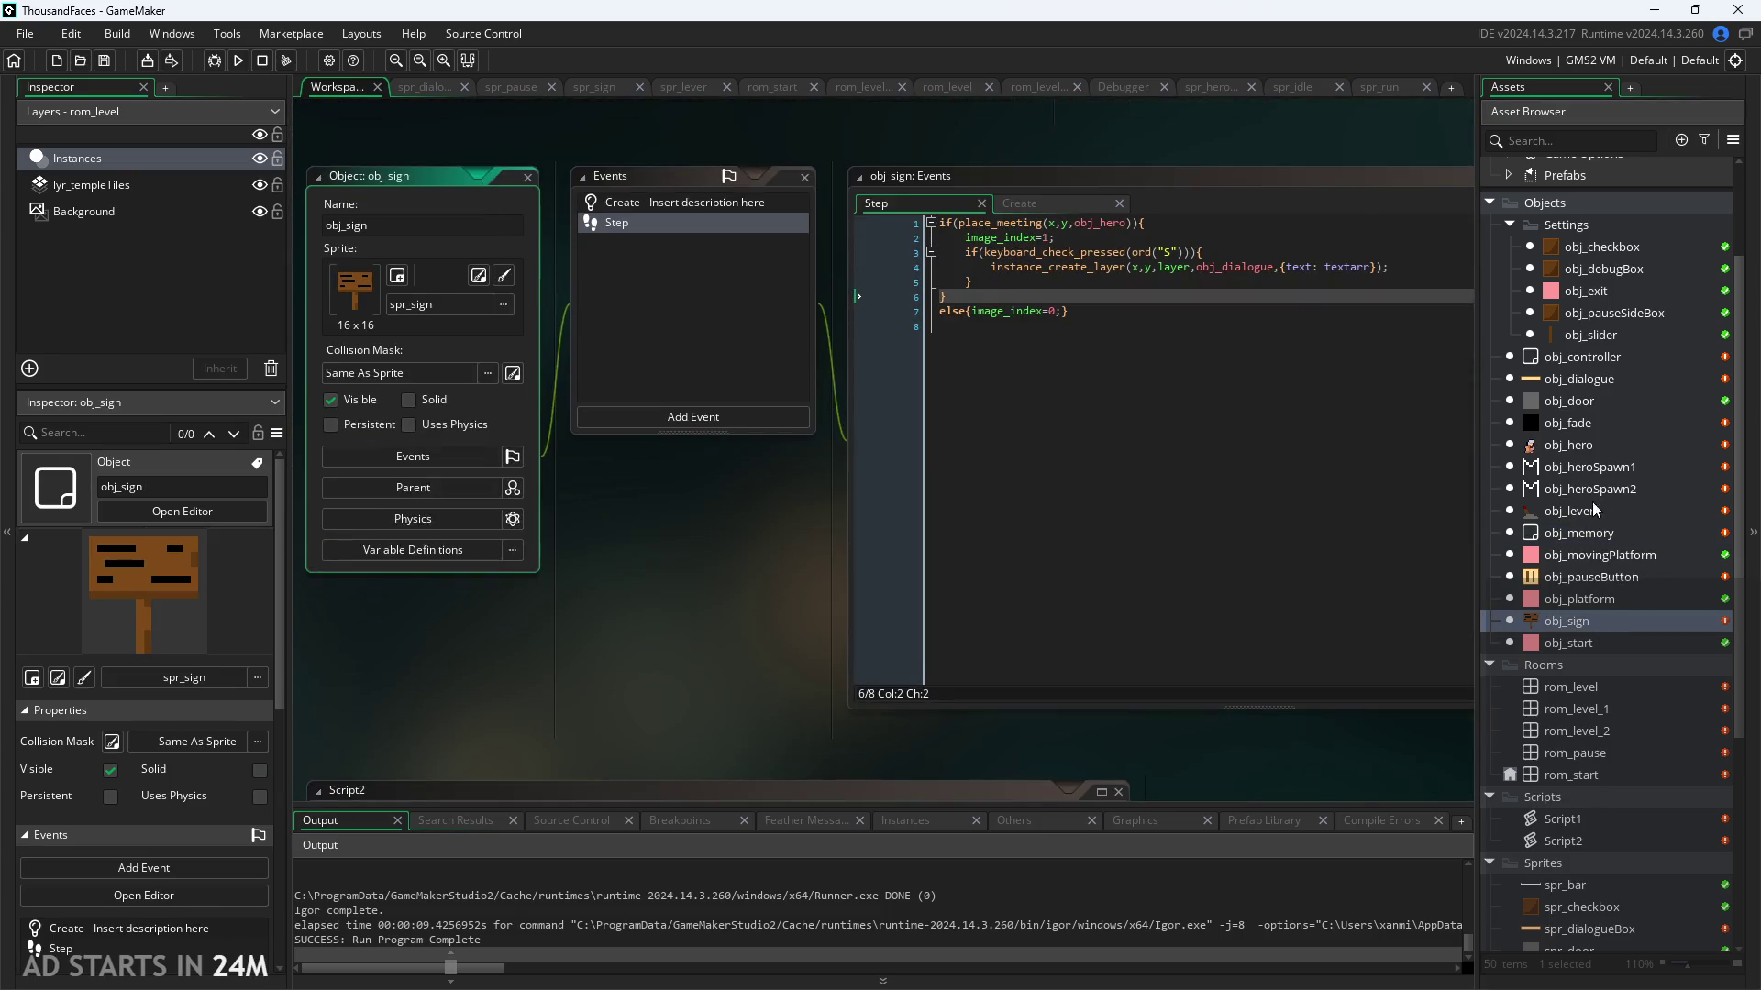
# Step: Return to obj_hero's Step code, then open the spr_heroCharacter sprite editor
pyautogui.doubleClick(1582, 443)
pyautogui.scroll(-5, 1614, 878)
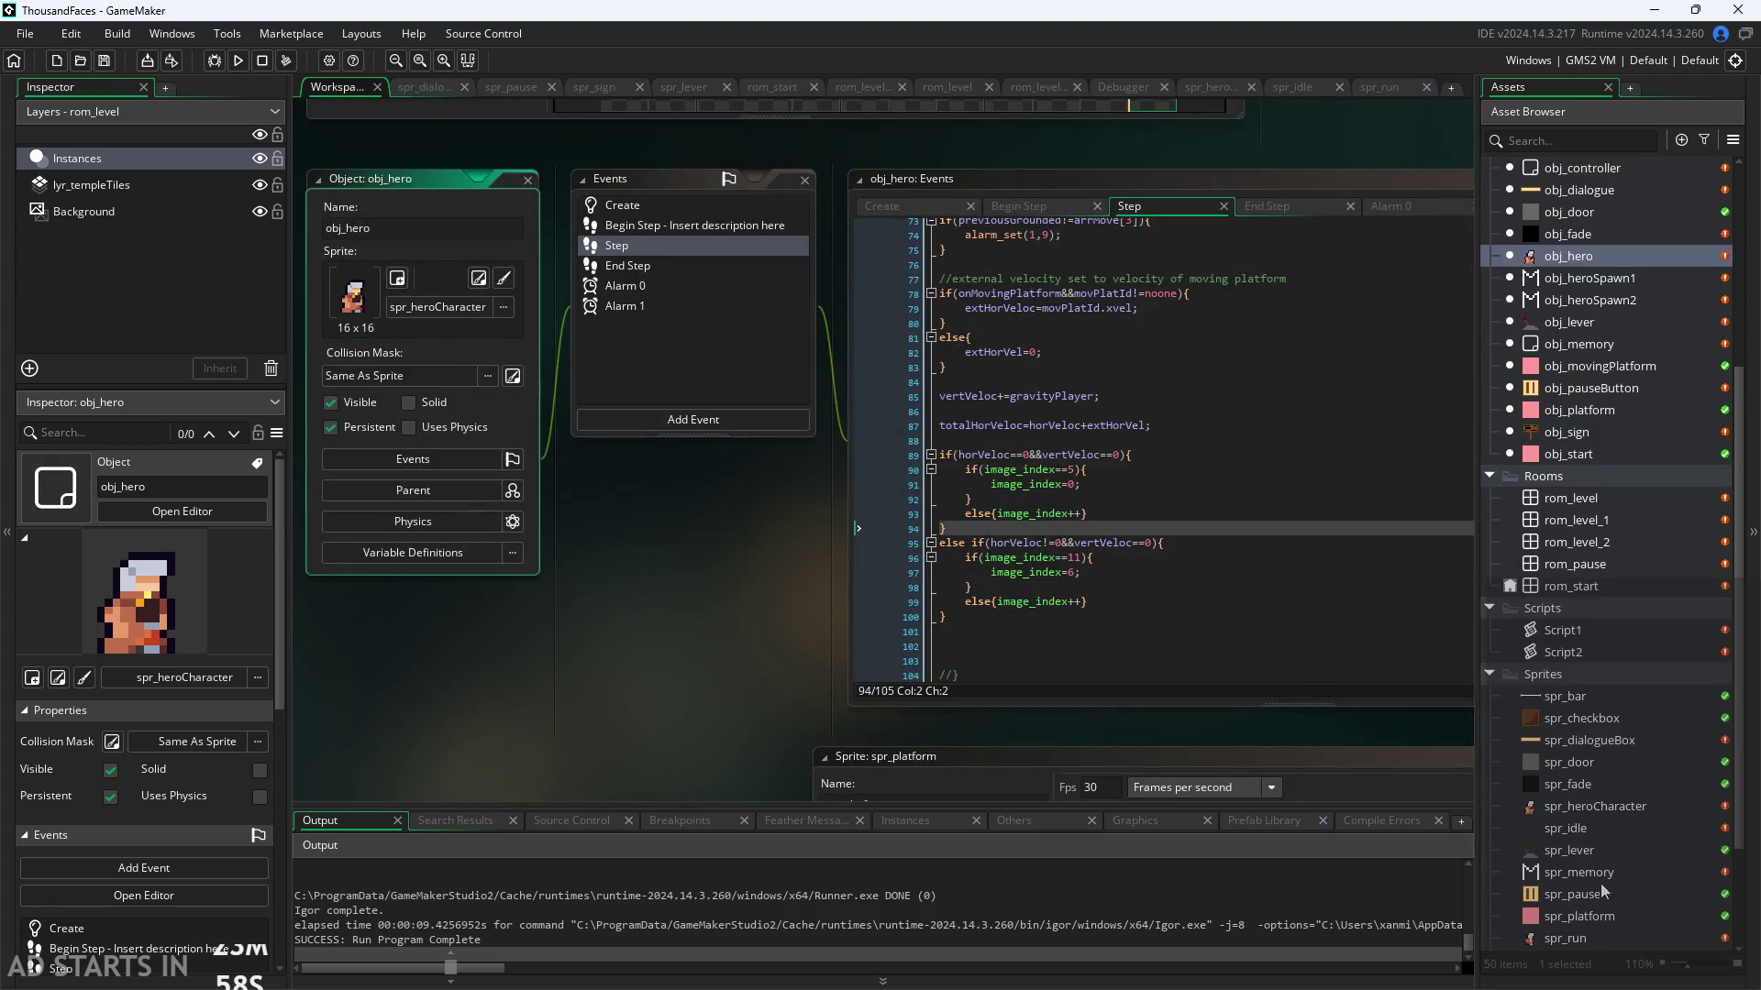
pyautogui.doubleClick(1586, 809)
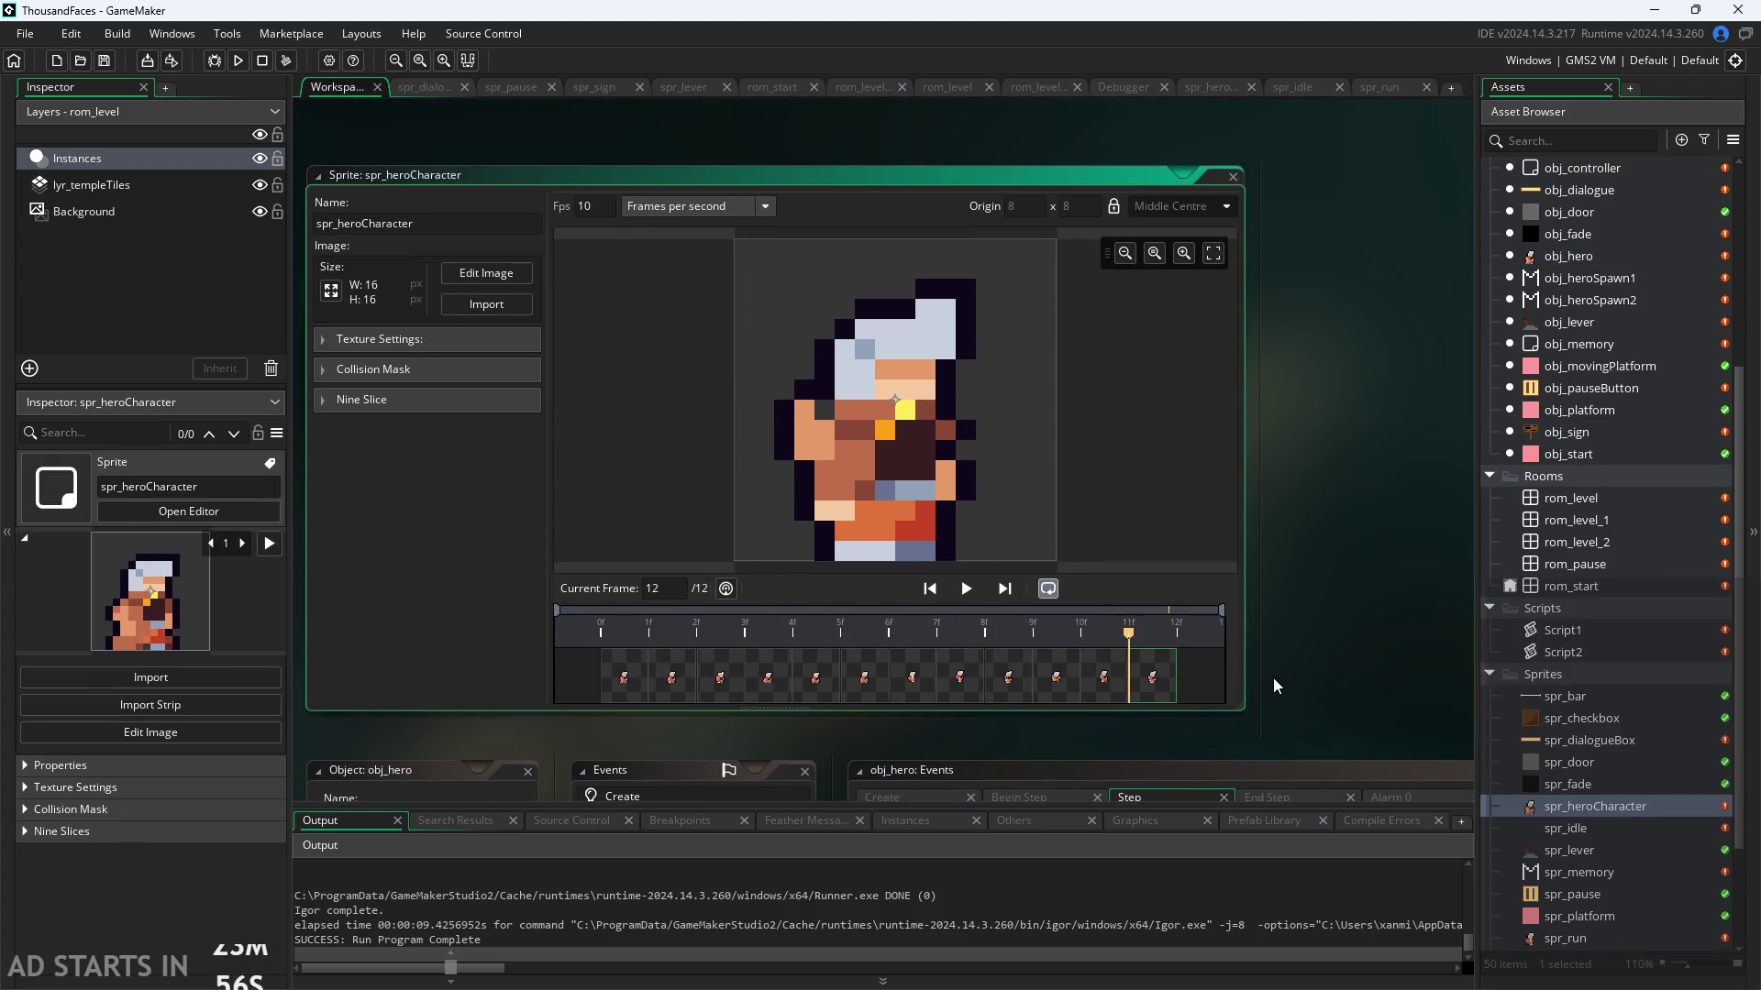
# Step: Step through spr_heroCharacter's timeline frames 1 to 12
pyautogui.click(624, 676)
pyautogui.click(662, 685)
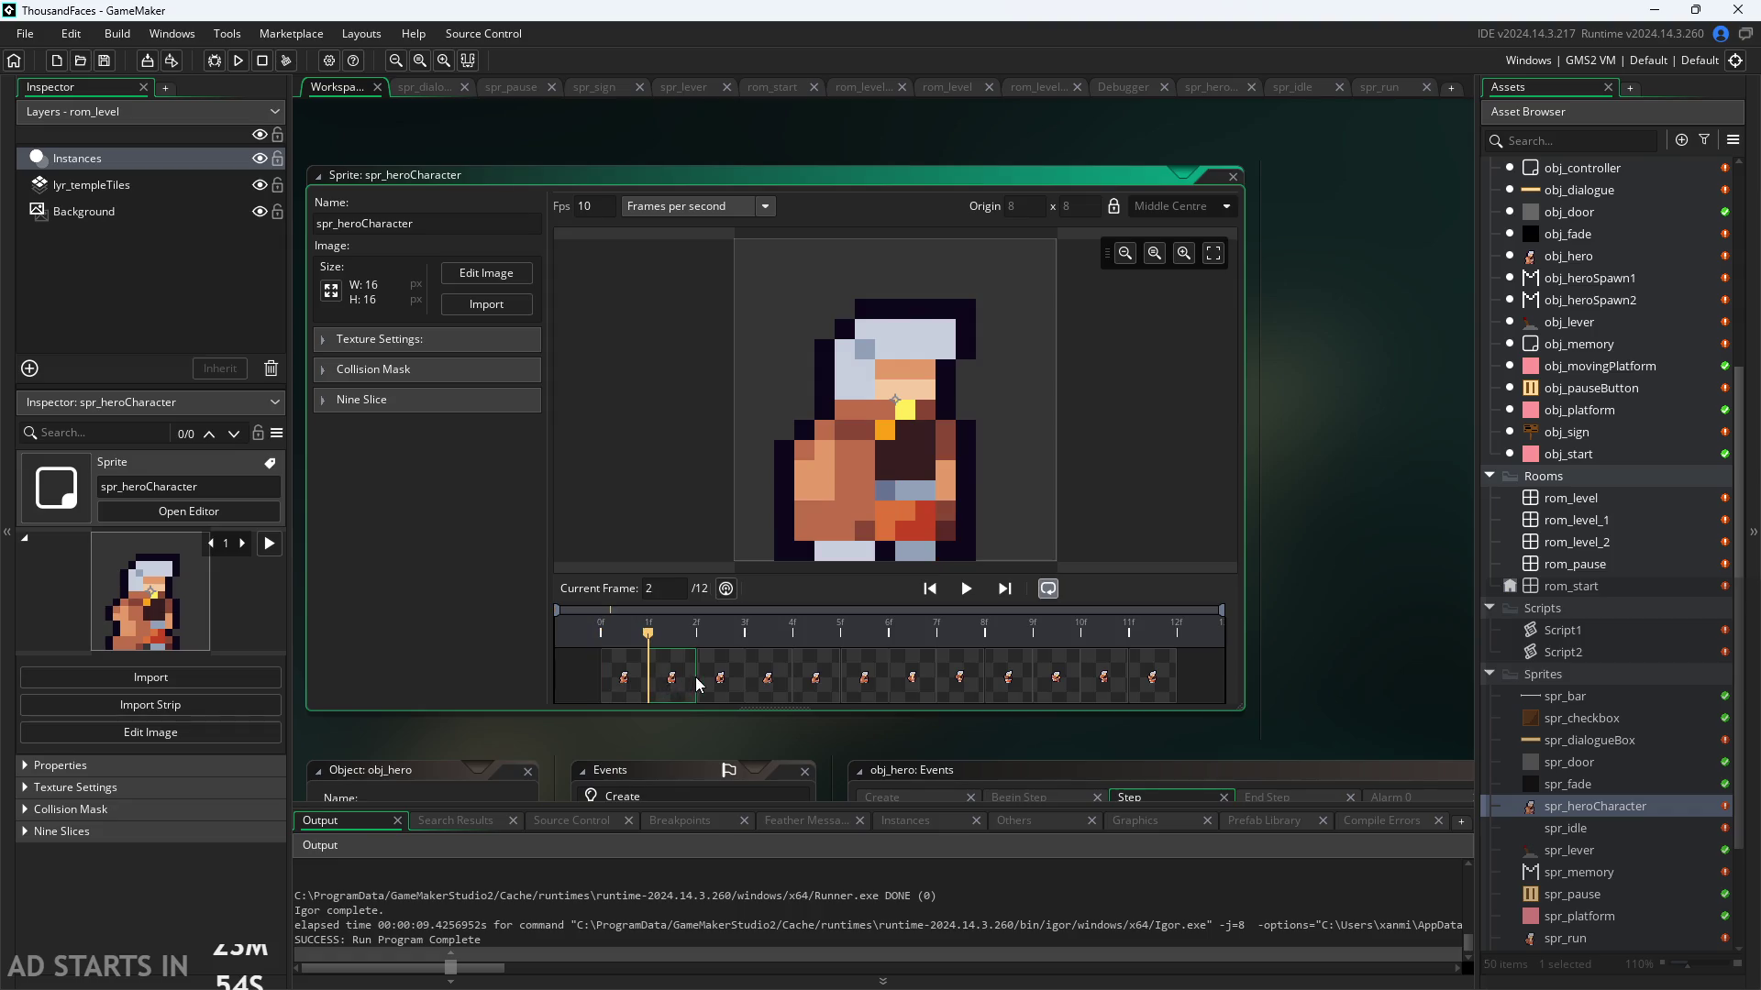
pyautogui.click(720, 686)
pyautogui.click(758, 688)
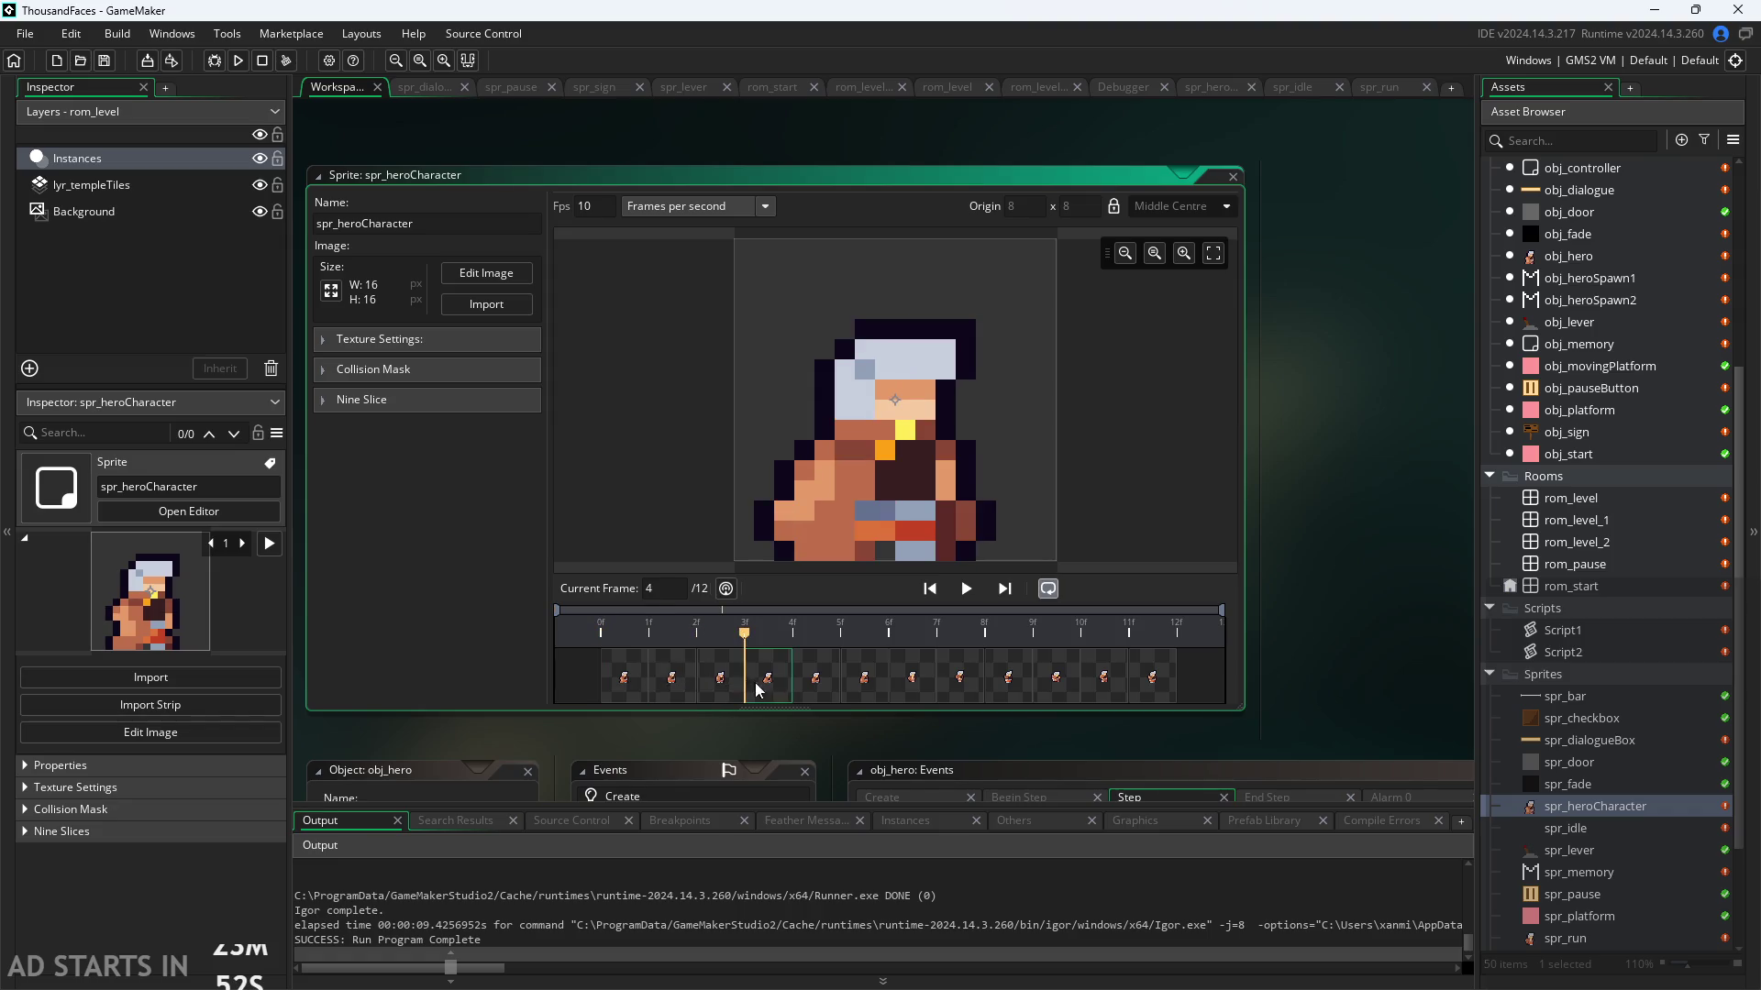
pyautogui.click(815, 686)
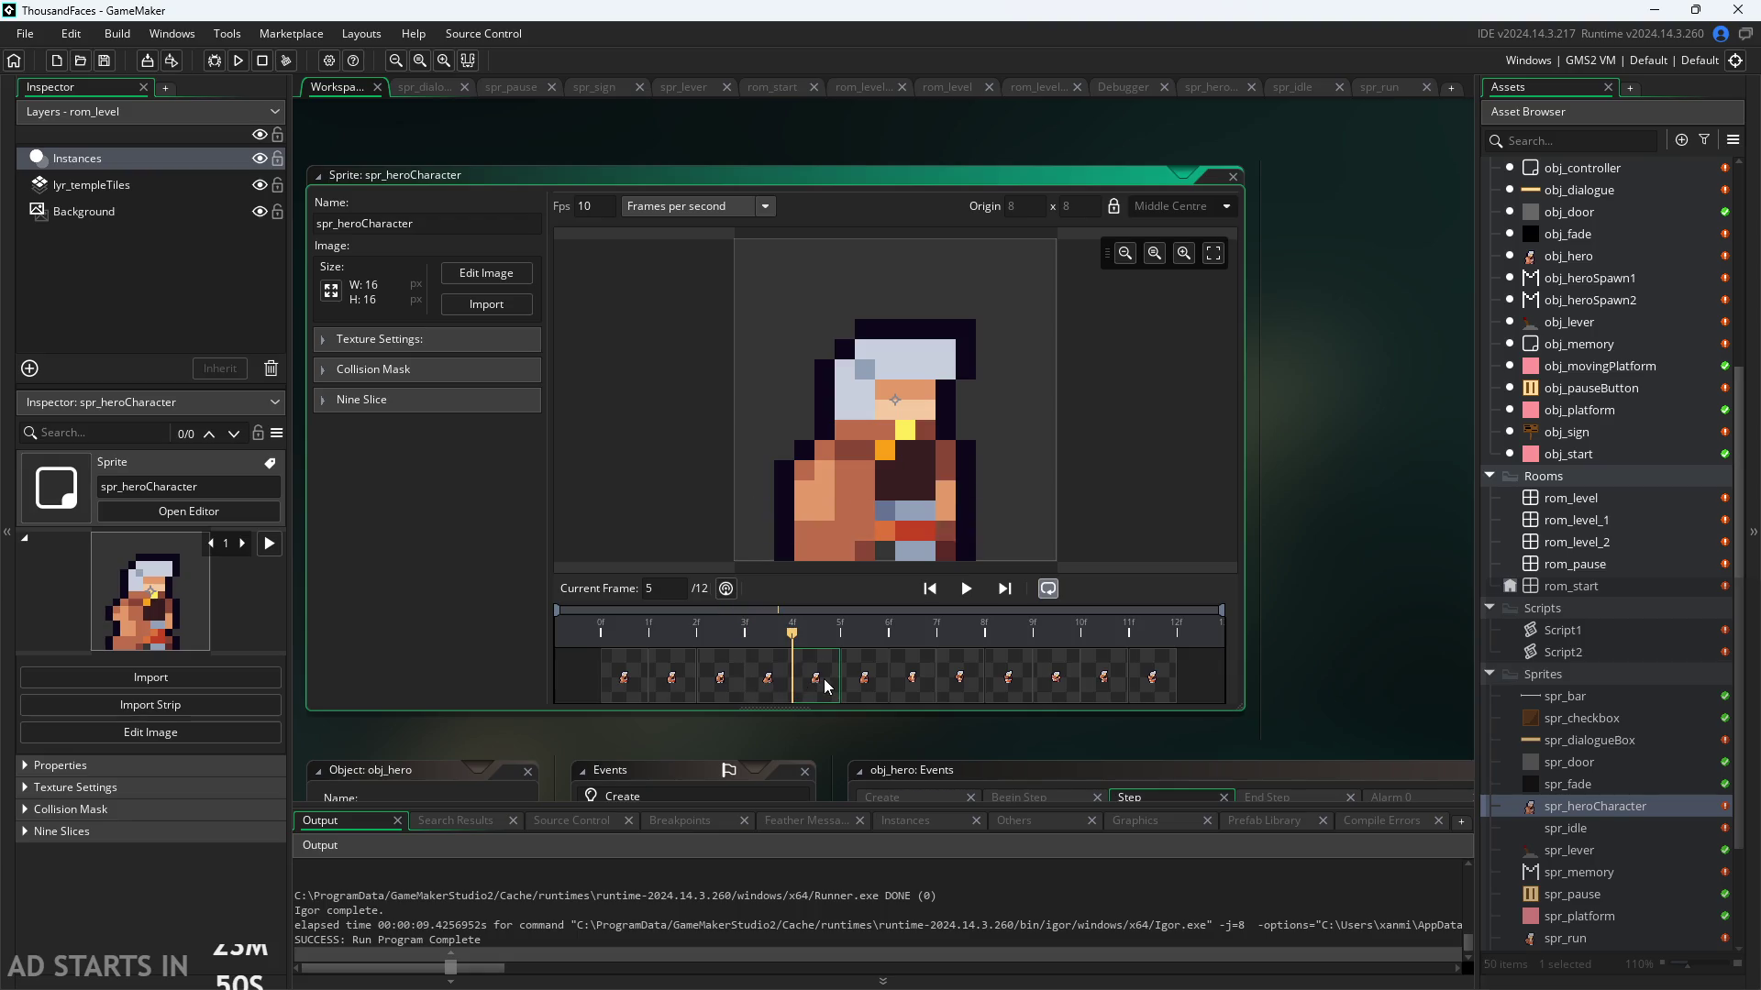
pyautogui.click(854, 683)
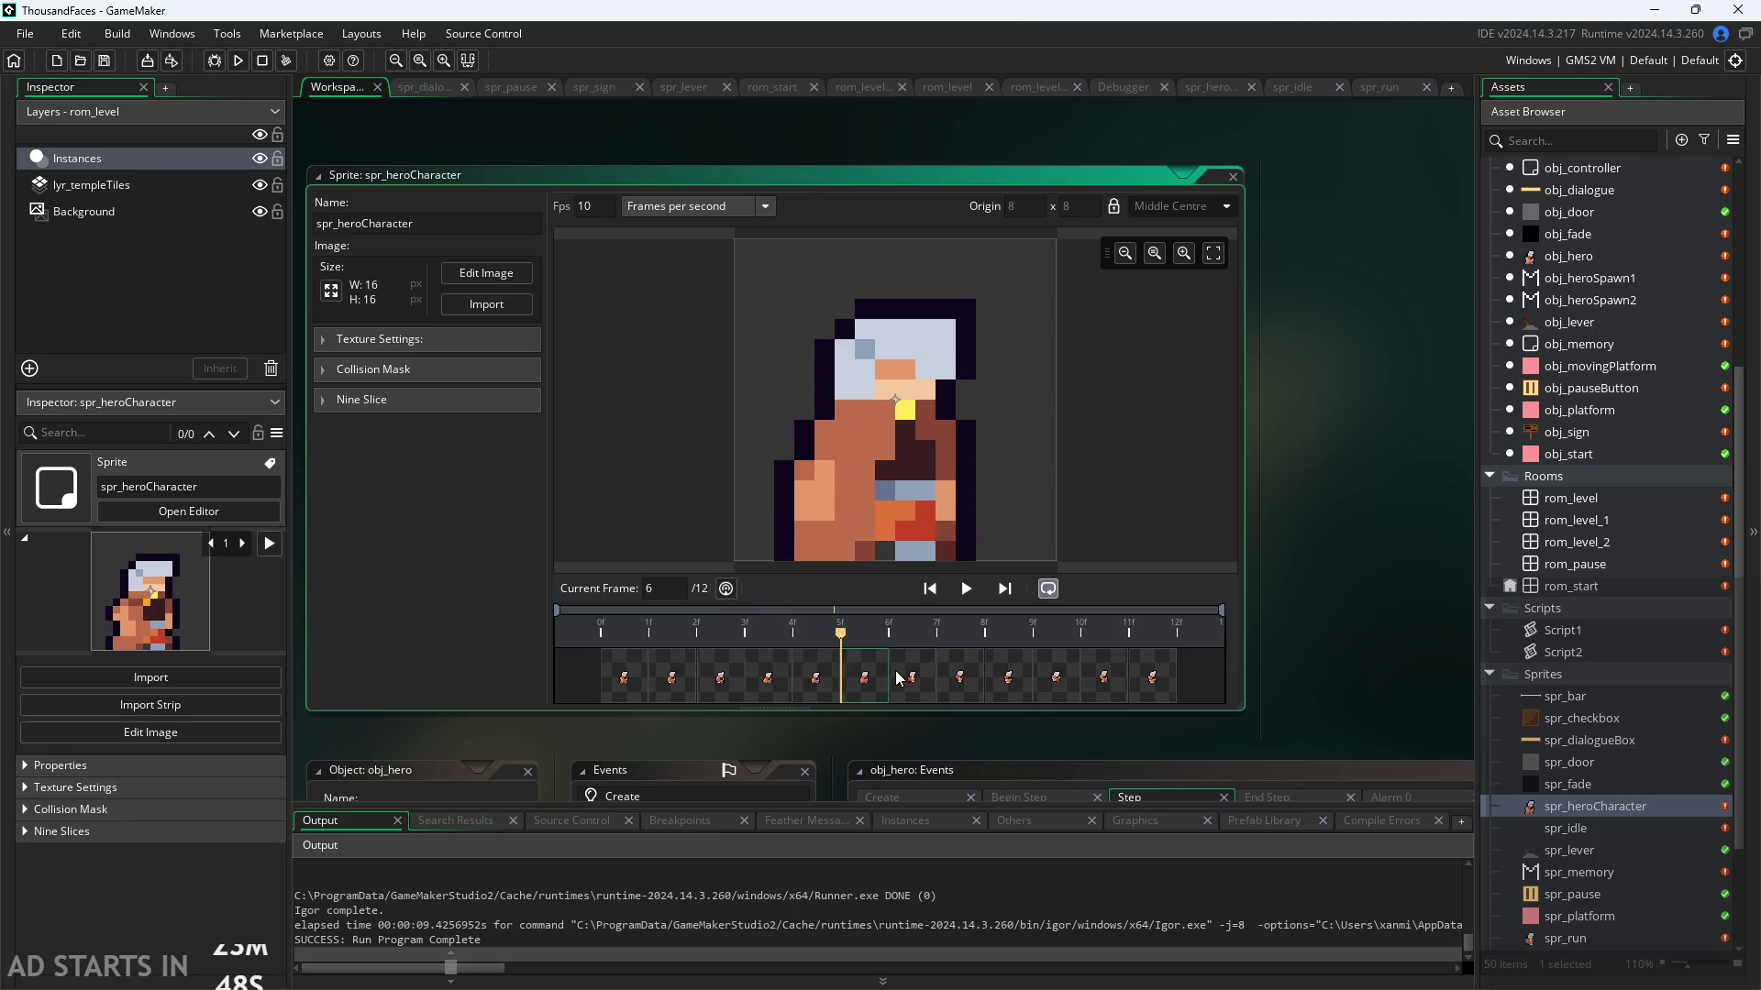
pyautogui.click(924, 684)
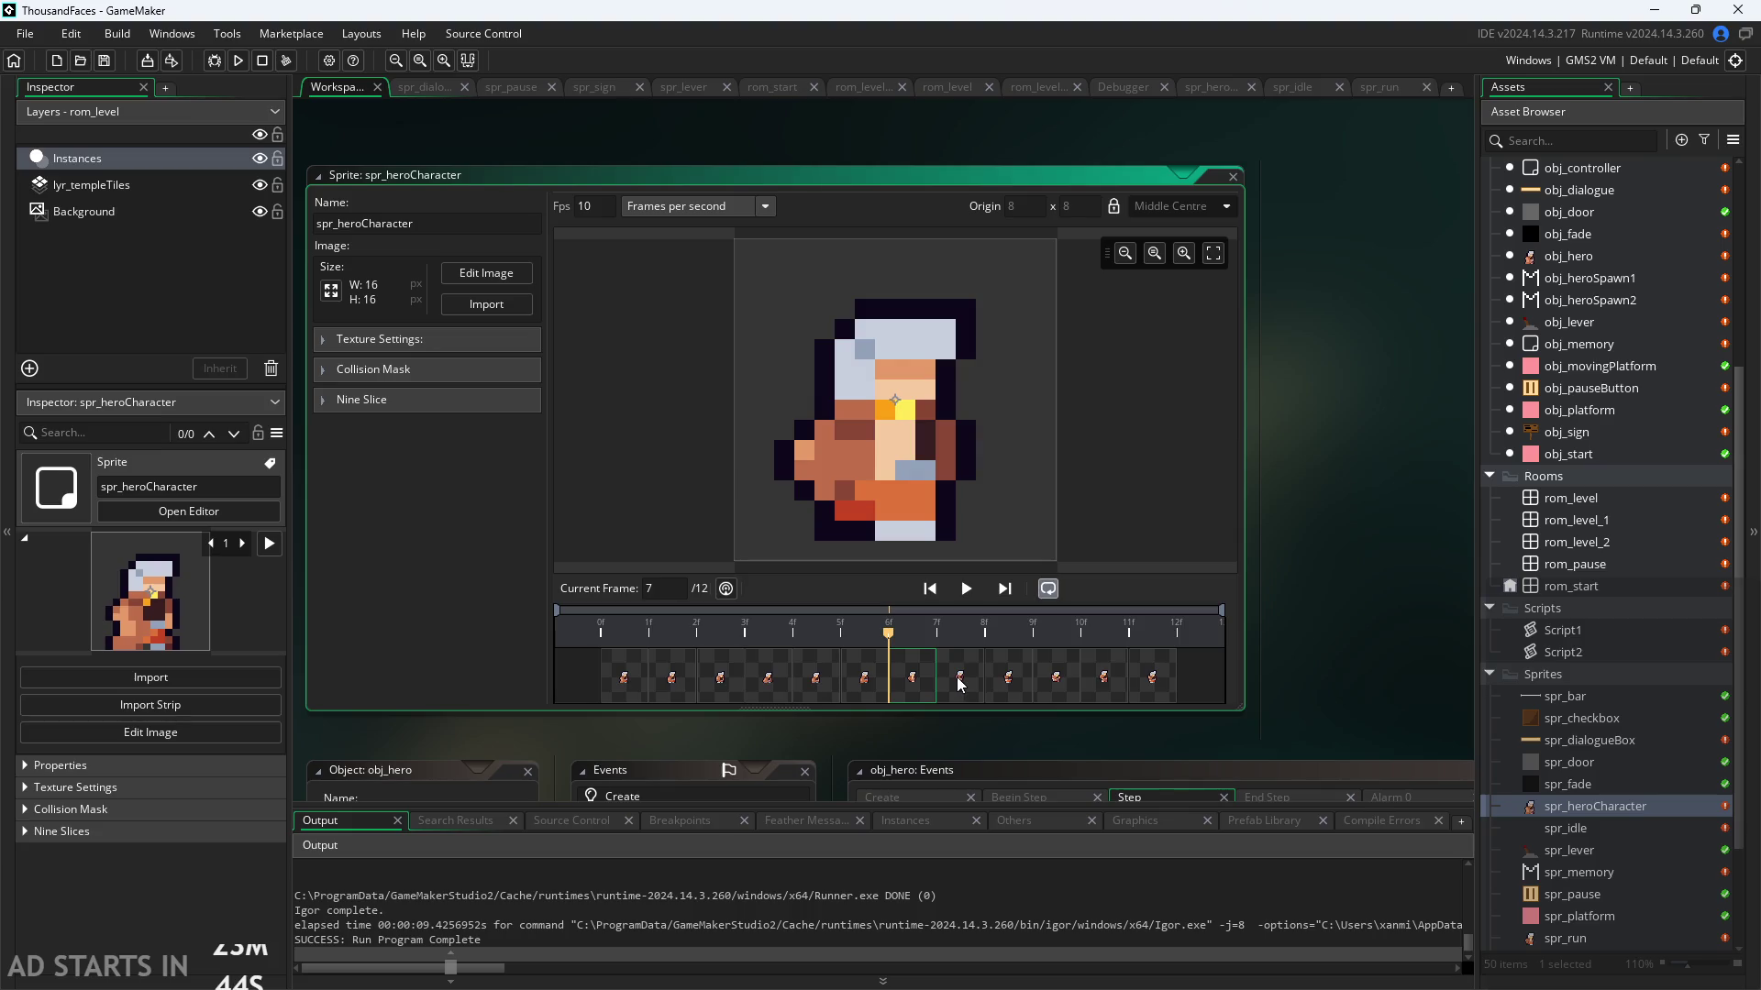
pyautogui.click(959, 683)
pyautogui.click(1020, 679)
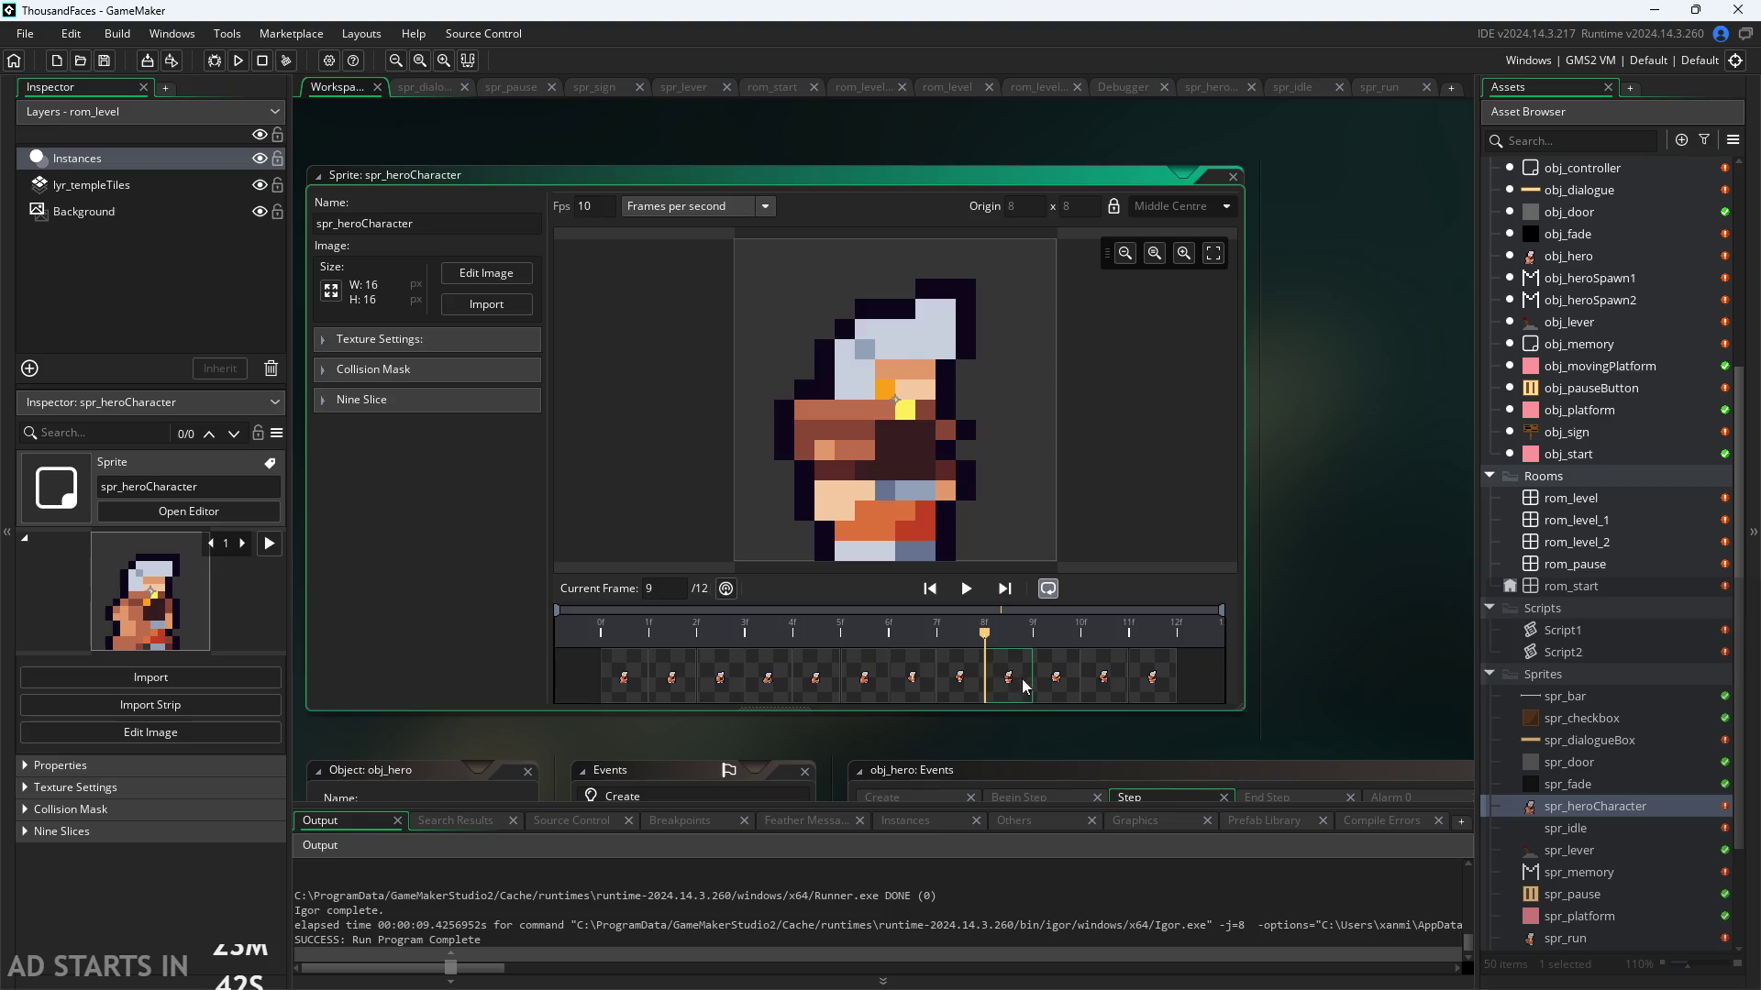
pyautogui.click(1055, 678)
pyautogui.click(1102, 679)
pyautogui.click(1151, 678)
# Step: Recheck frames 8 to 12, 6 and 9, then open the frames in the Image Editor
pyautogui.click(980, 679)
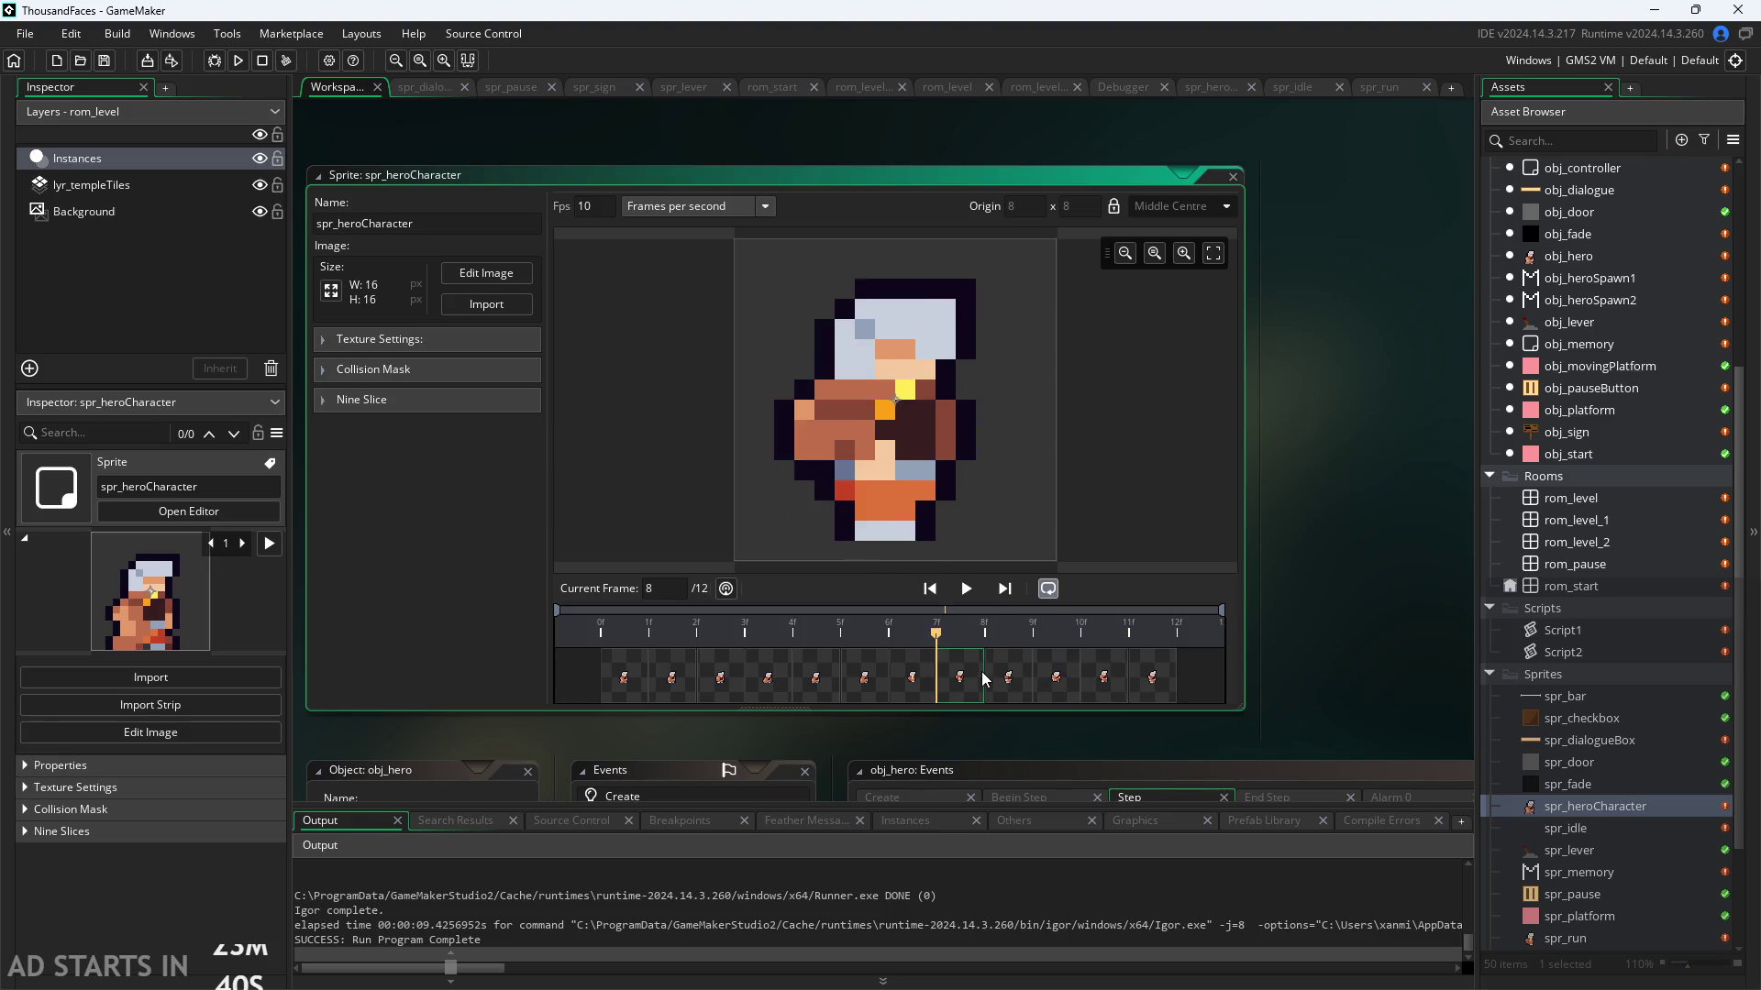
pyautogui.click(1007, 679)
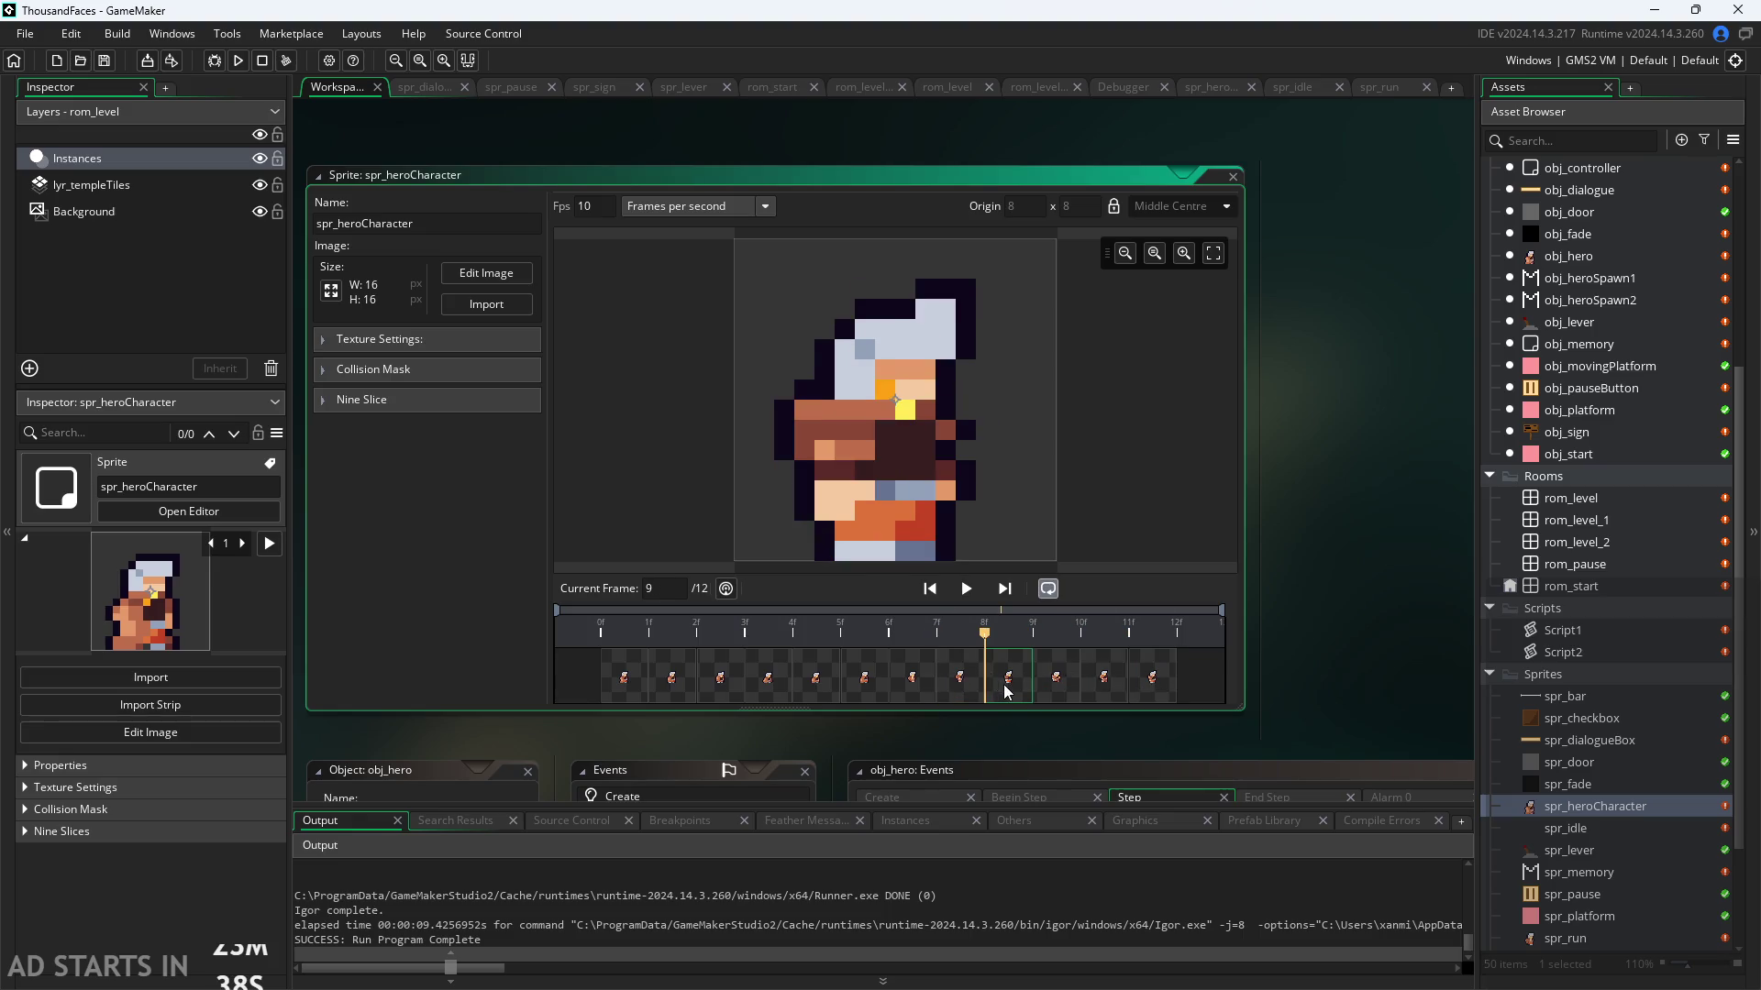
pyautogui.click(1067, 686)
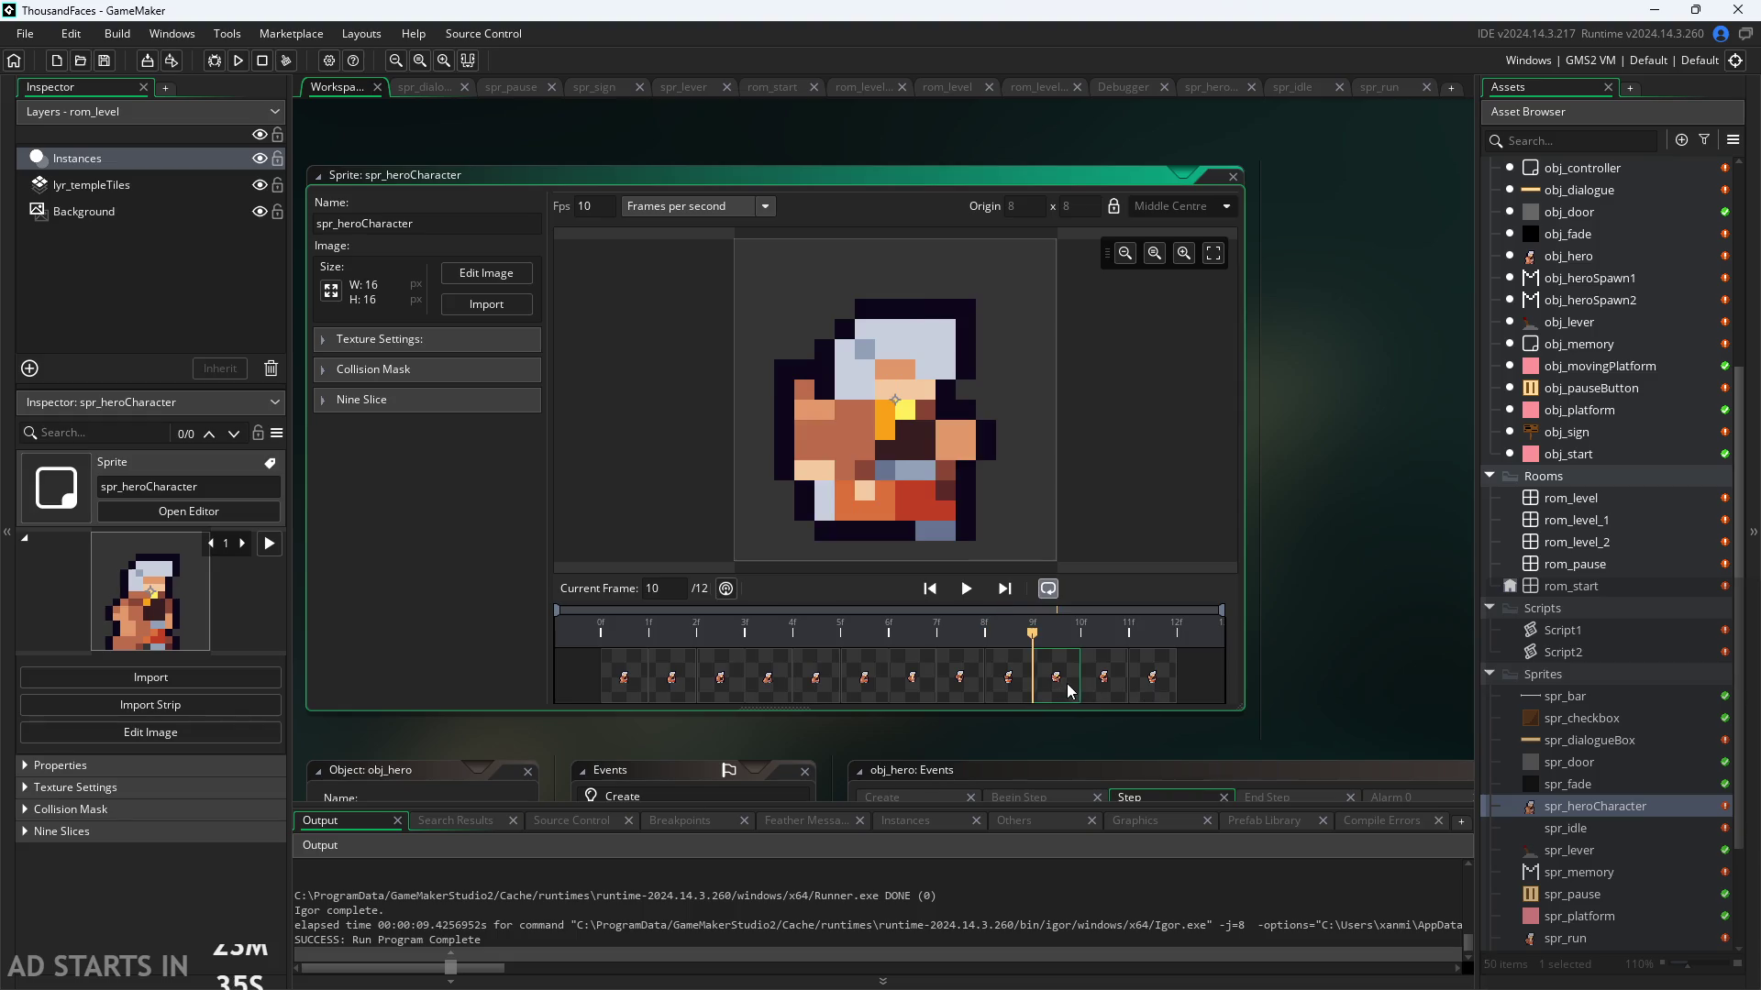
pyautogui.click(1117, 684)
pyautogui.click(1145, 686)
pyautogui.click(866, 683)
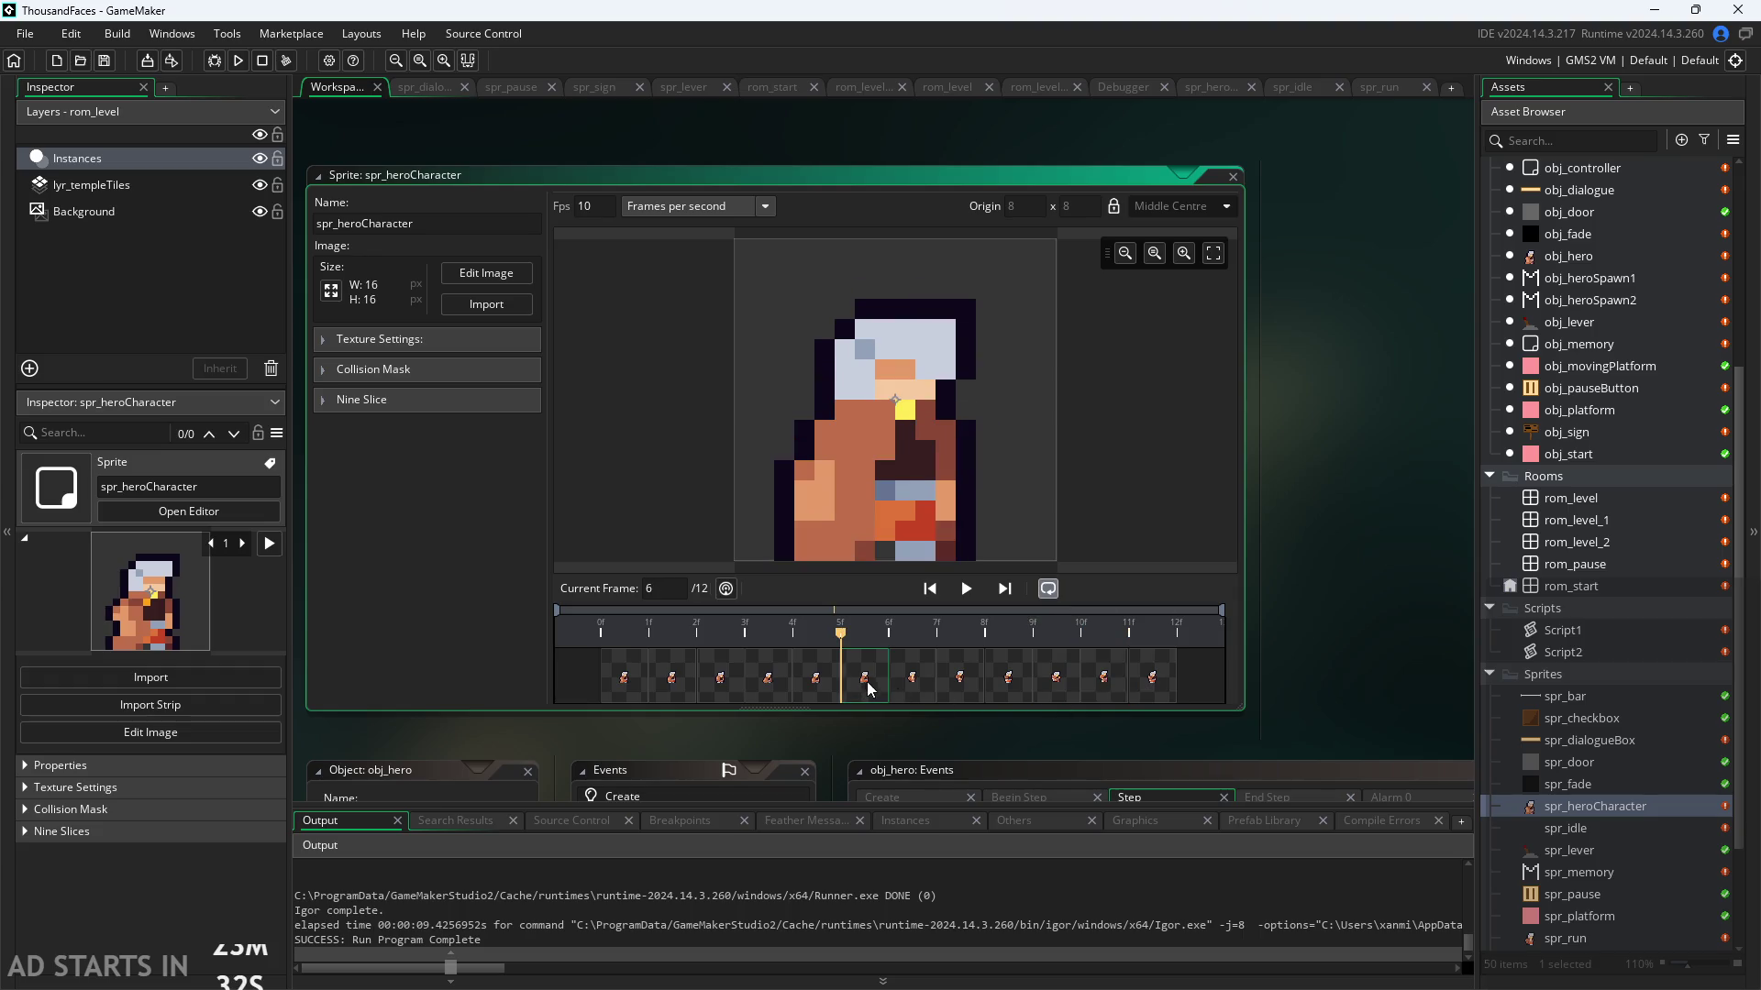
pyautogui.click(962, 686)
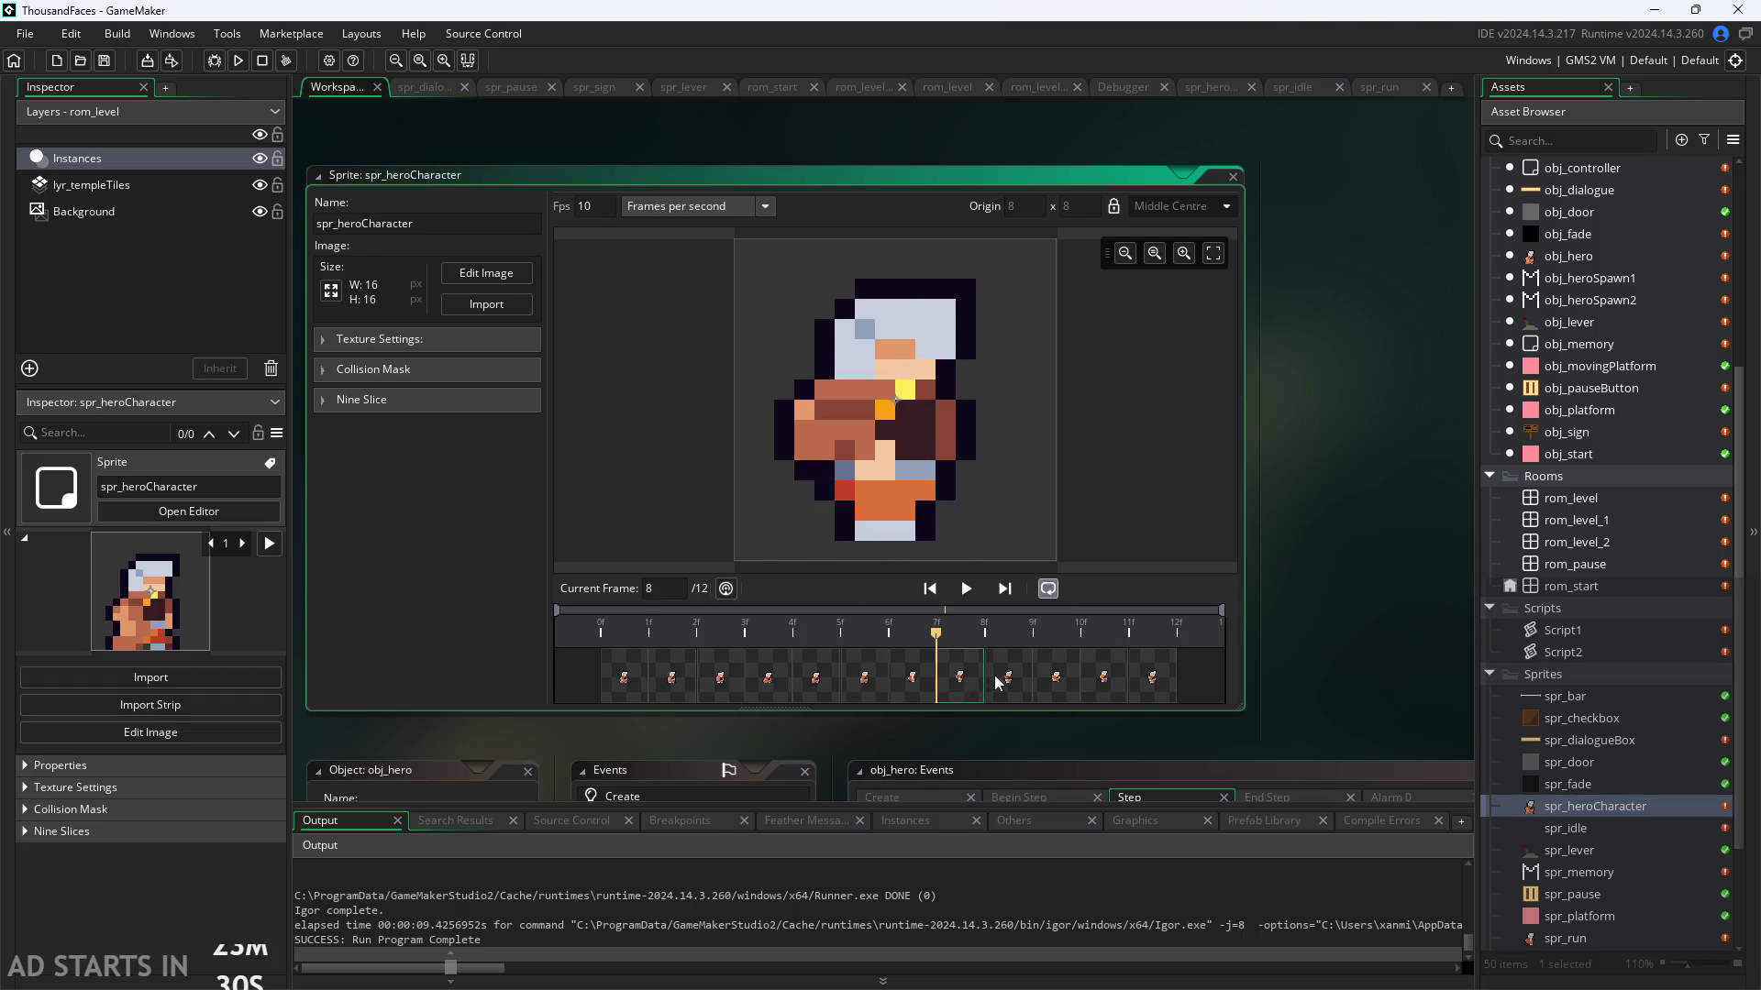
pyautogui.click(998, 682)
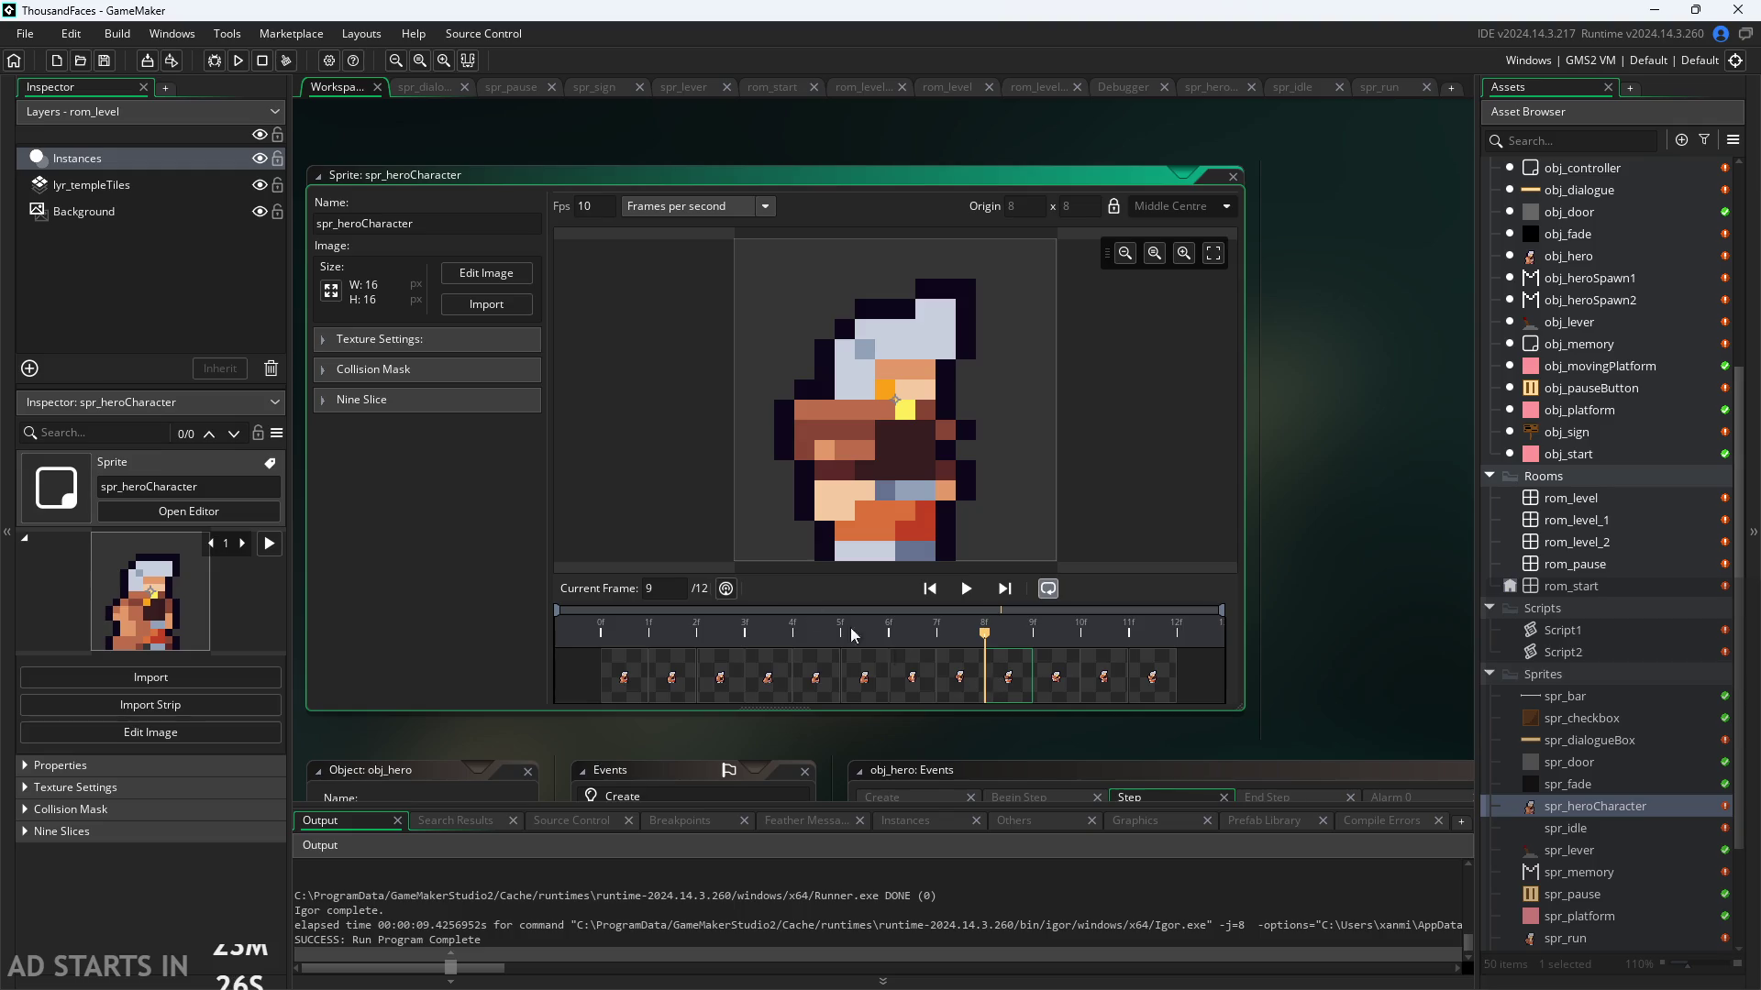
pyautogui.click(503, 281)
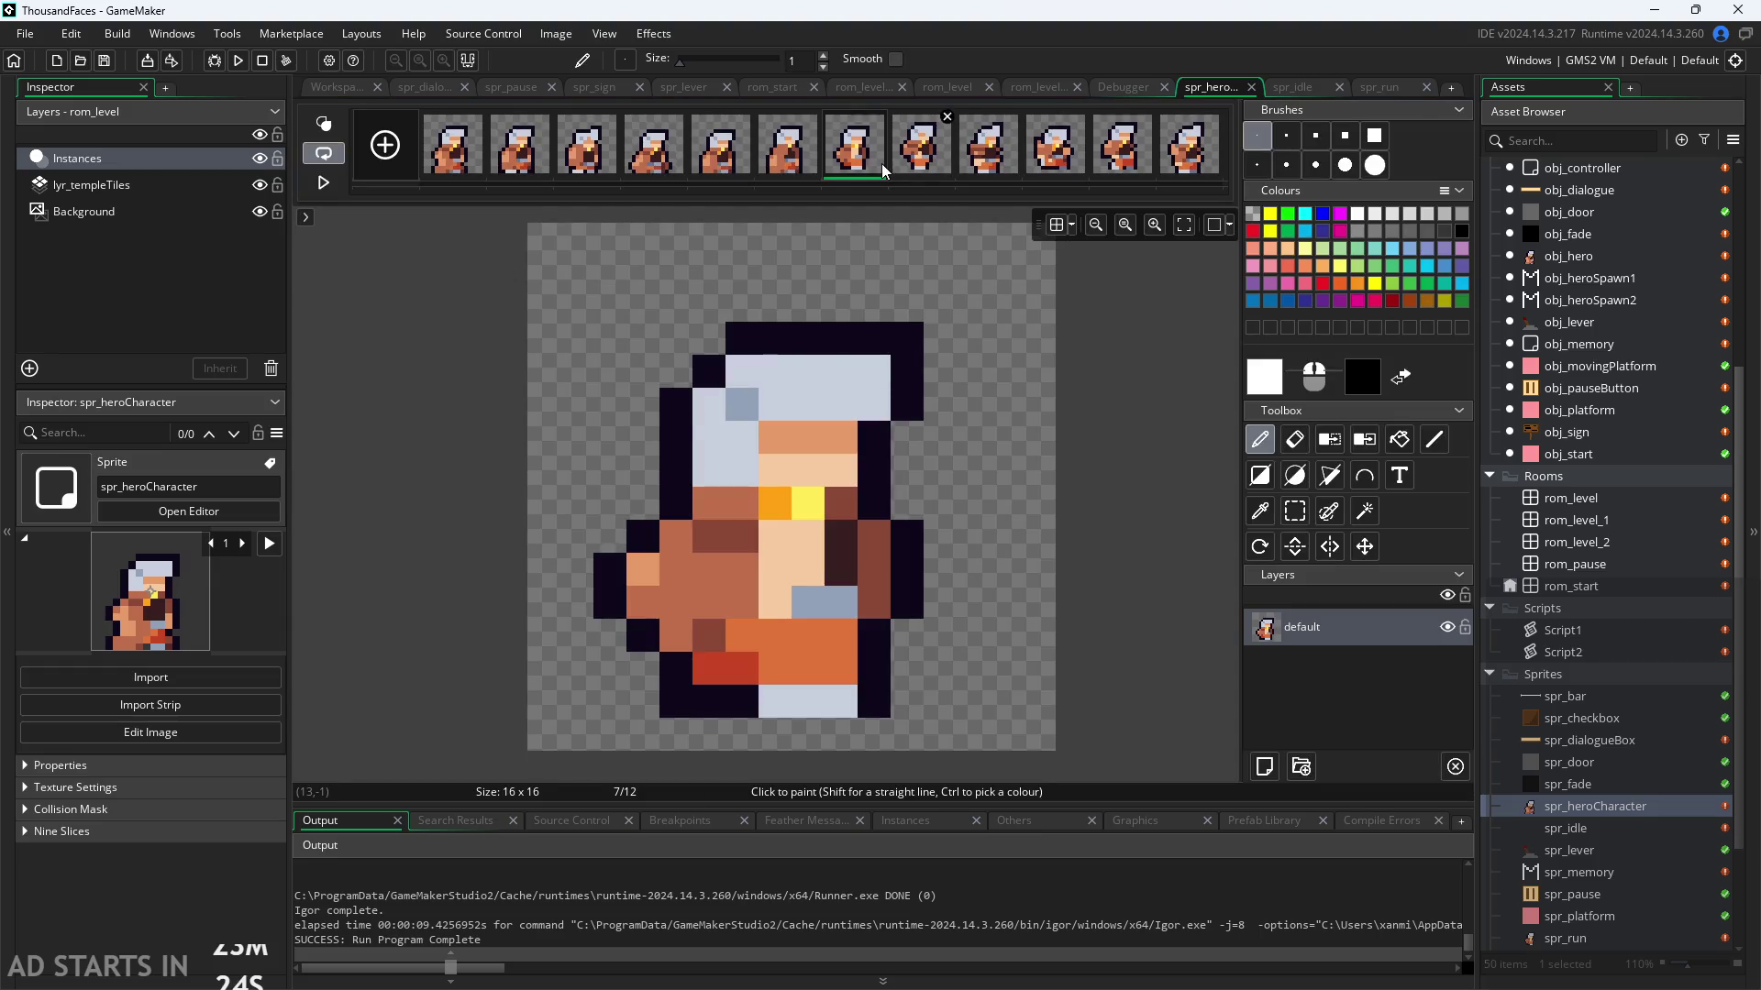
# Step: Review frames 4 through 9, then drag frame 9 into the seventh position
pyautogui.click(796, 161)
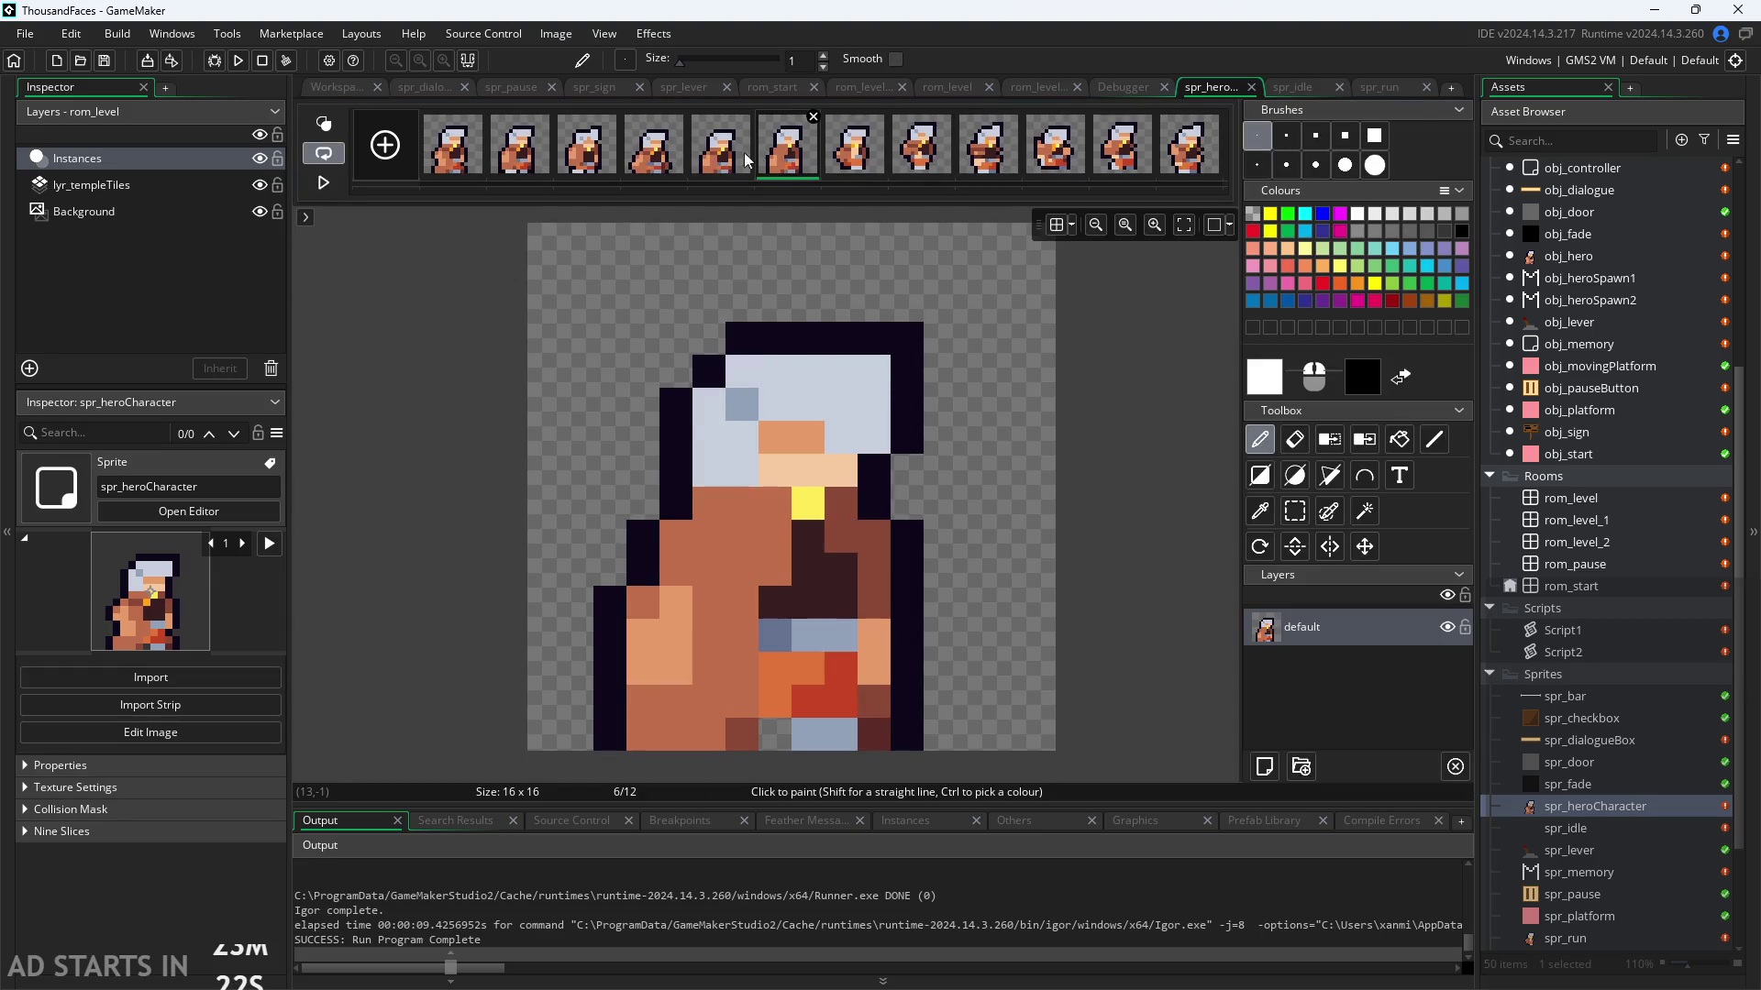
pyautogui.click(720, 155)
pyautogui.click(447, 156)
pyautogui.click(518, 156)
pyautogui.click(587, 155)
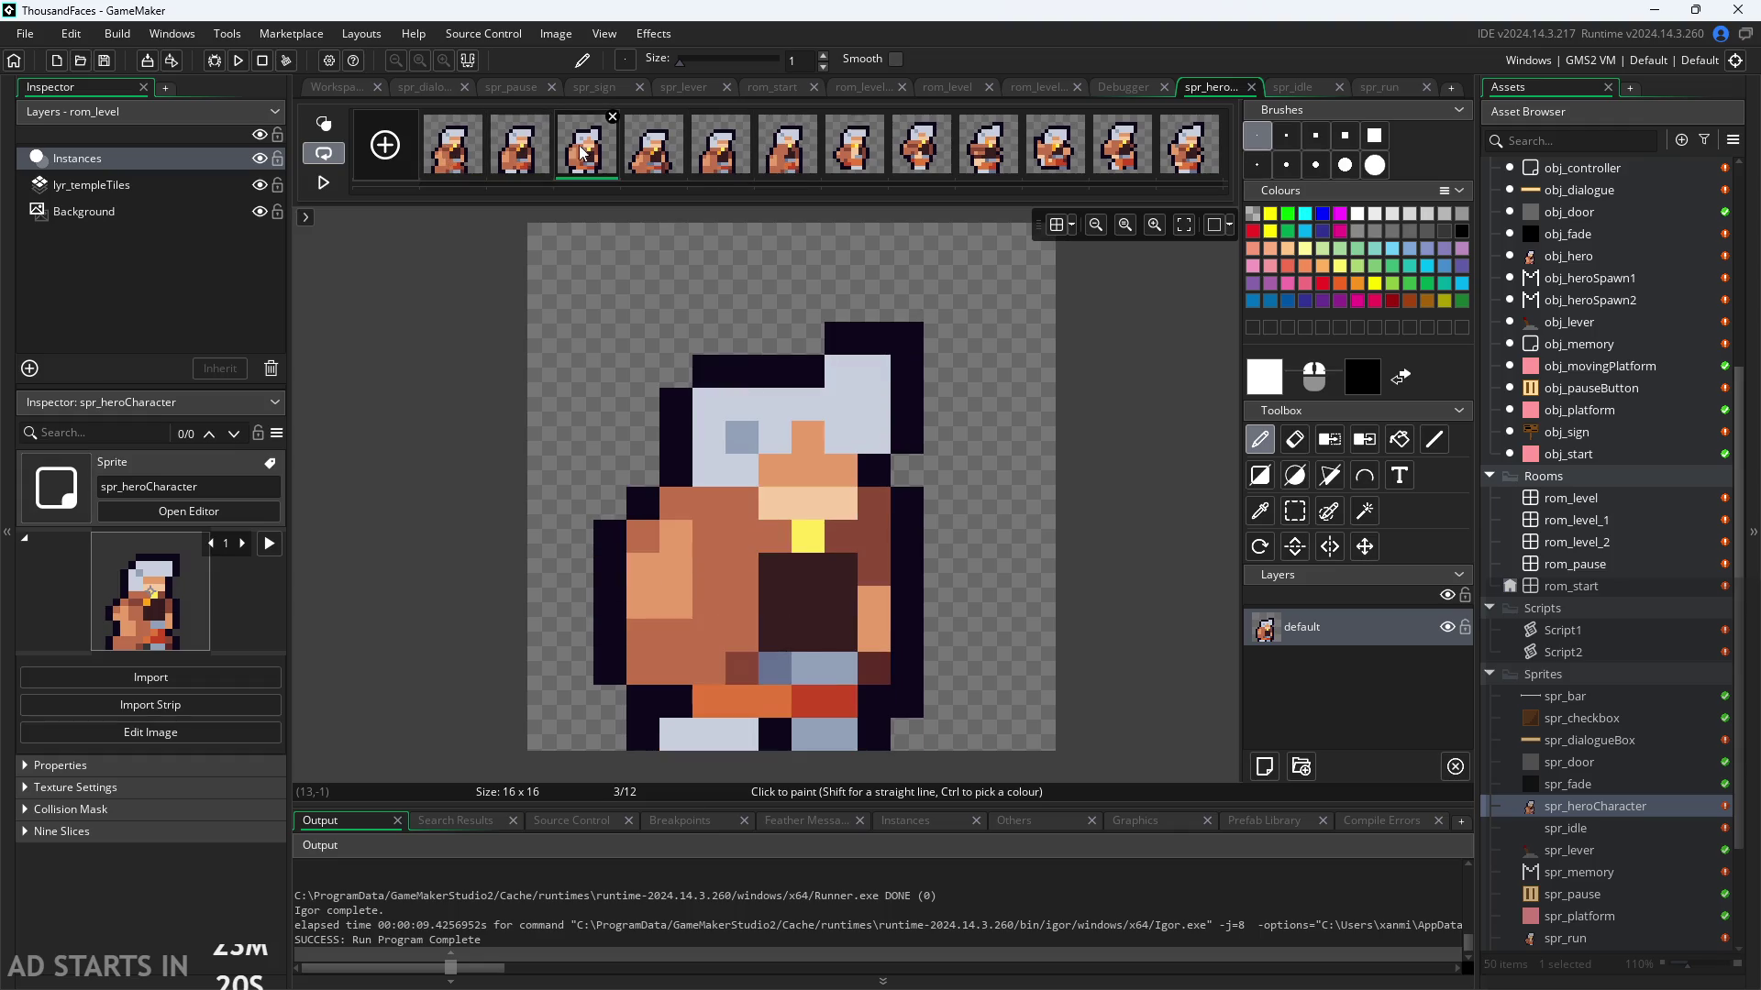
pyautogui.click(651, 161)
pyautogui.click(706, 158)
pyautogui.click(775, 158)
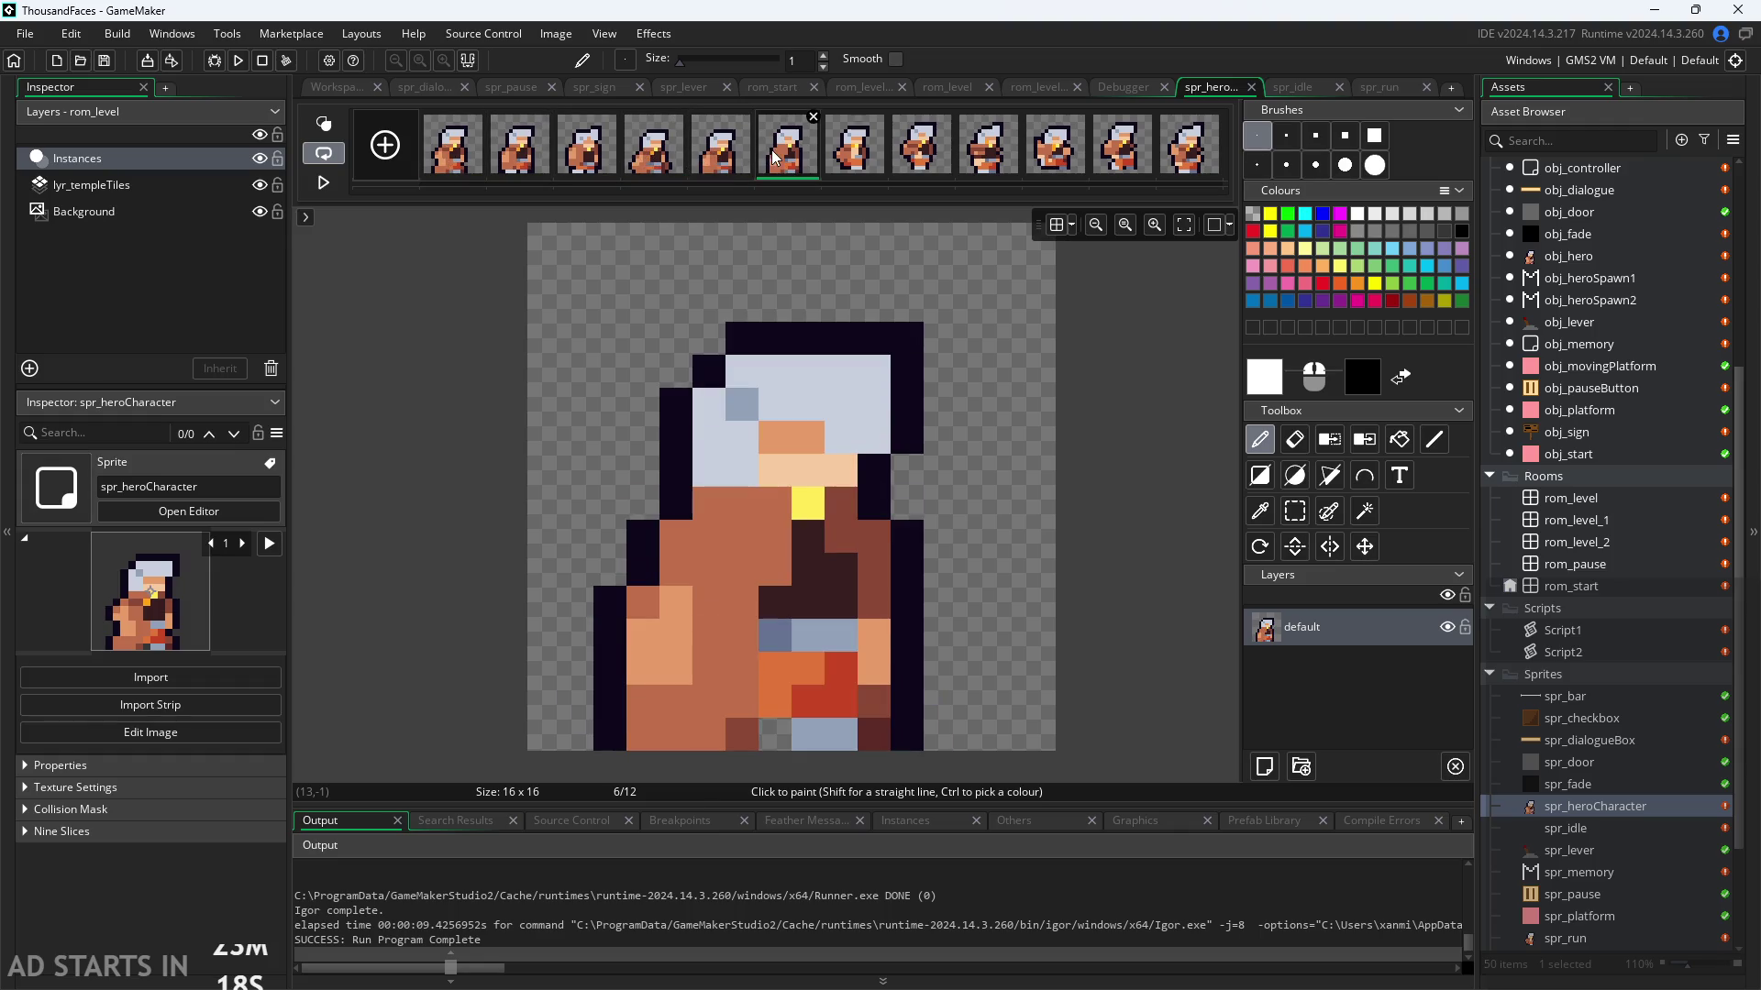
pyautogui.click(841, 163)
pyautogui.click(906, 163)
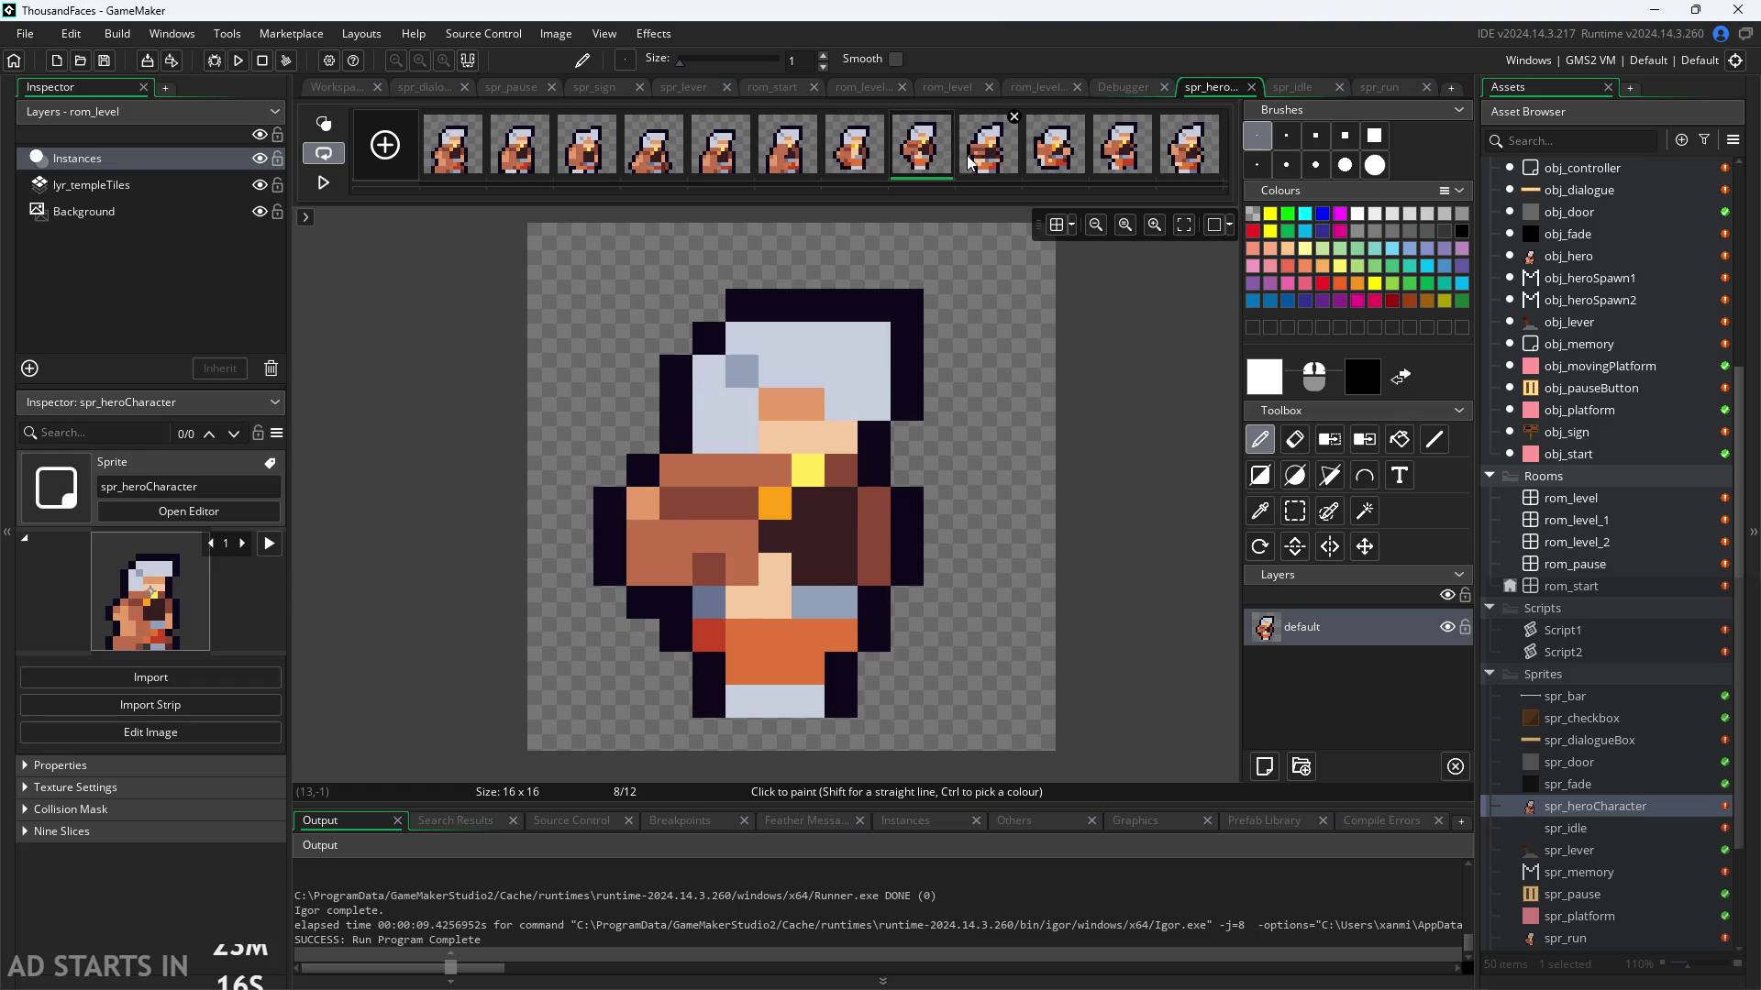
pyautogui.click(989, 163)
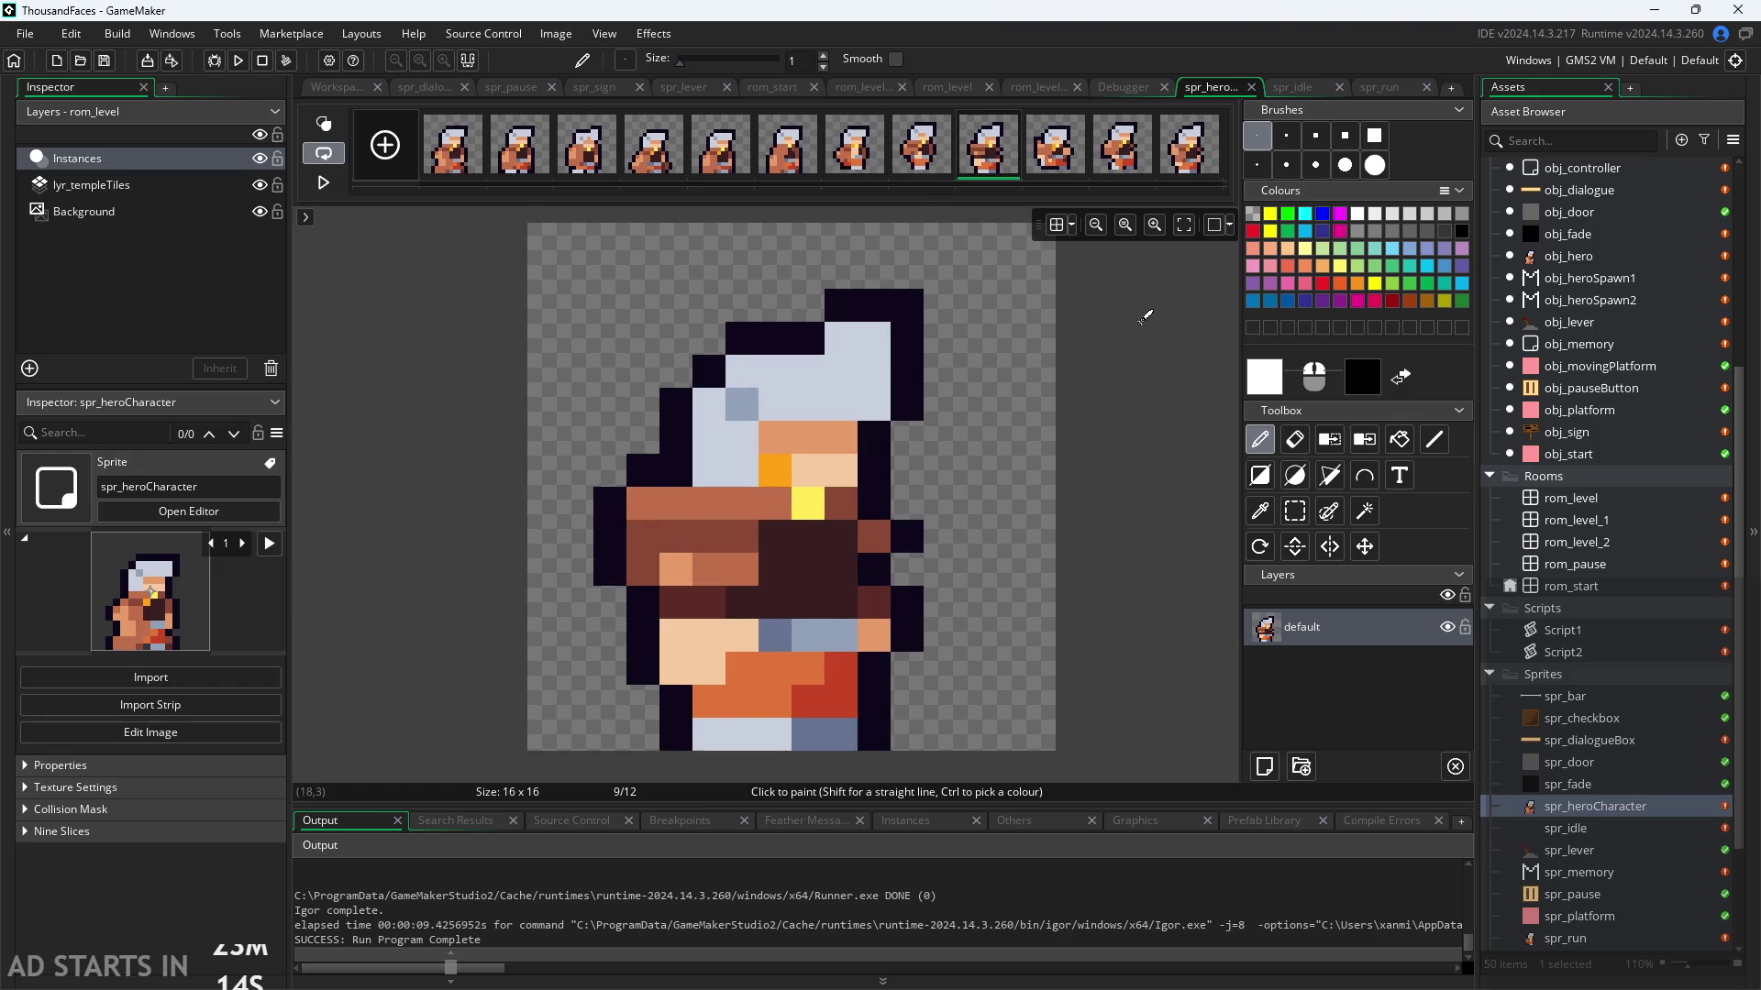
pyautogui.moveTo(853, 151)
pyautogui.mouseDown()
pyautogui.moveTo(858, 174)
pyautogui.moveTo(1146, 175)
pyautogui.moveTo(1219, 152)
pyautogui.mouseUp()
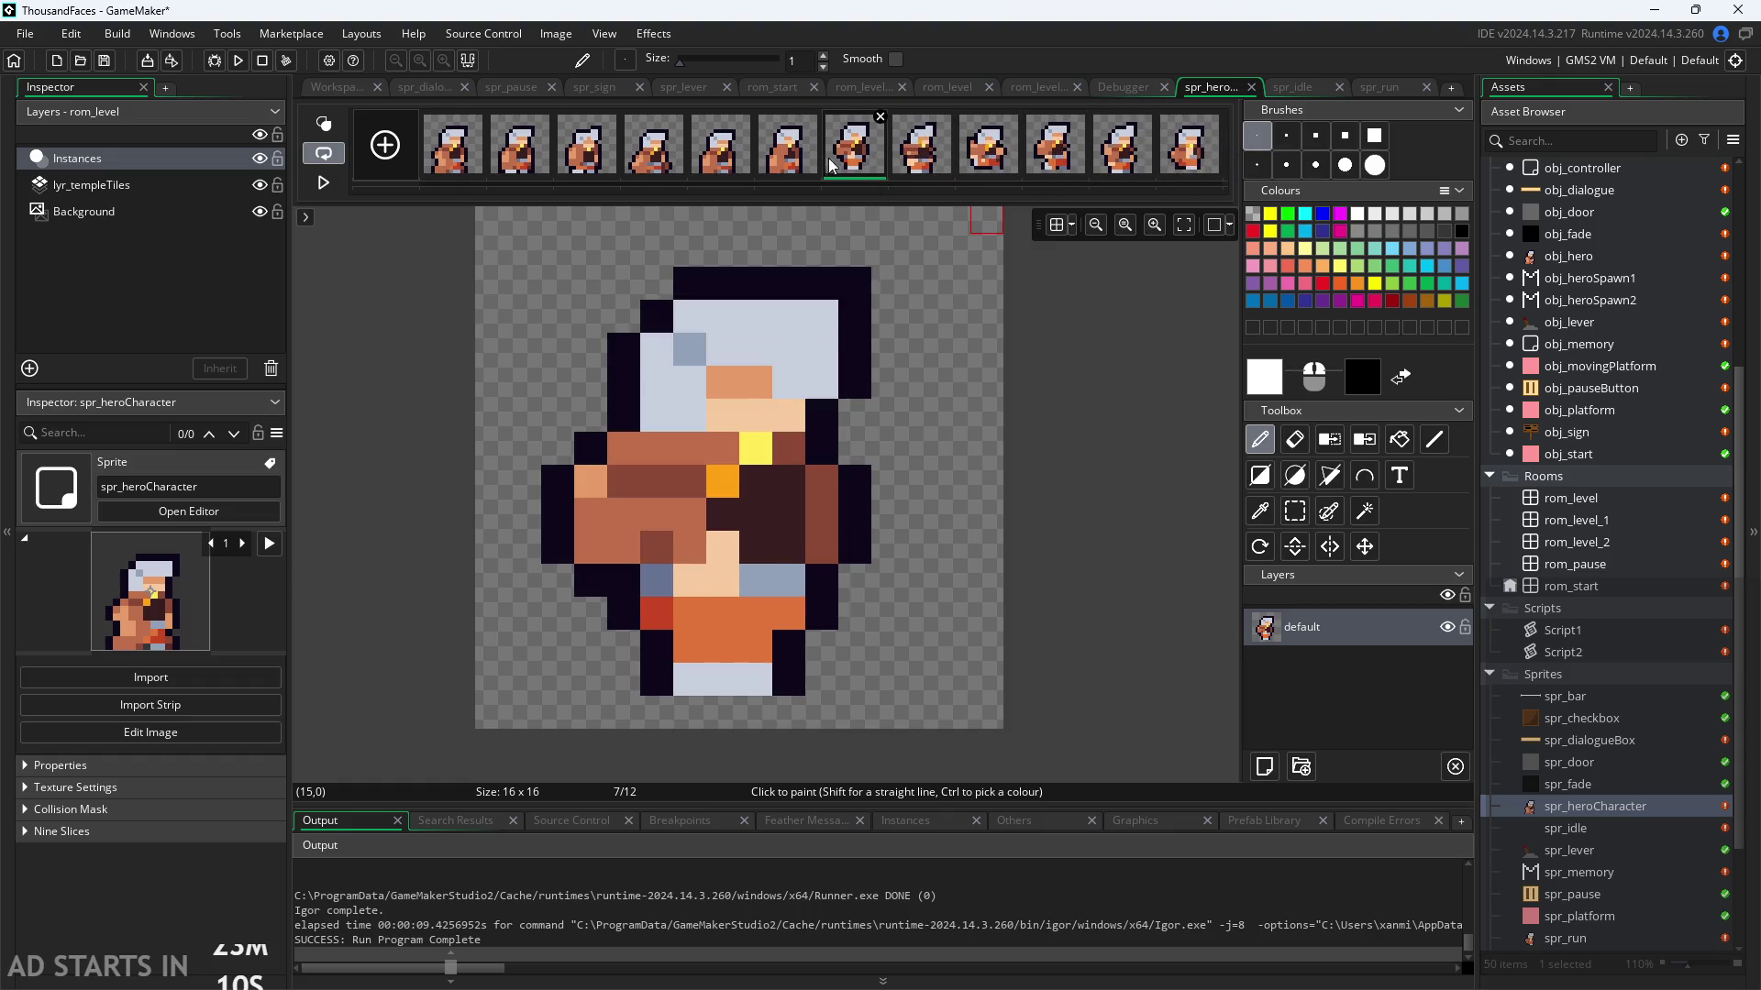
# Step: Check frames 7 and 8 after the reorder and play, then stop, the animation preview
pyautogui.click(800, 167)
pyautogui.click(853, 163)
pyautogui.click(921, 159)
pyautogui.click(878, 170)
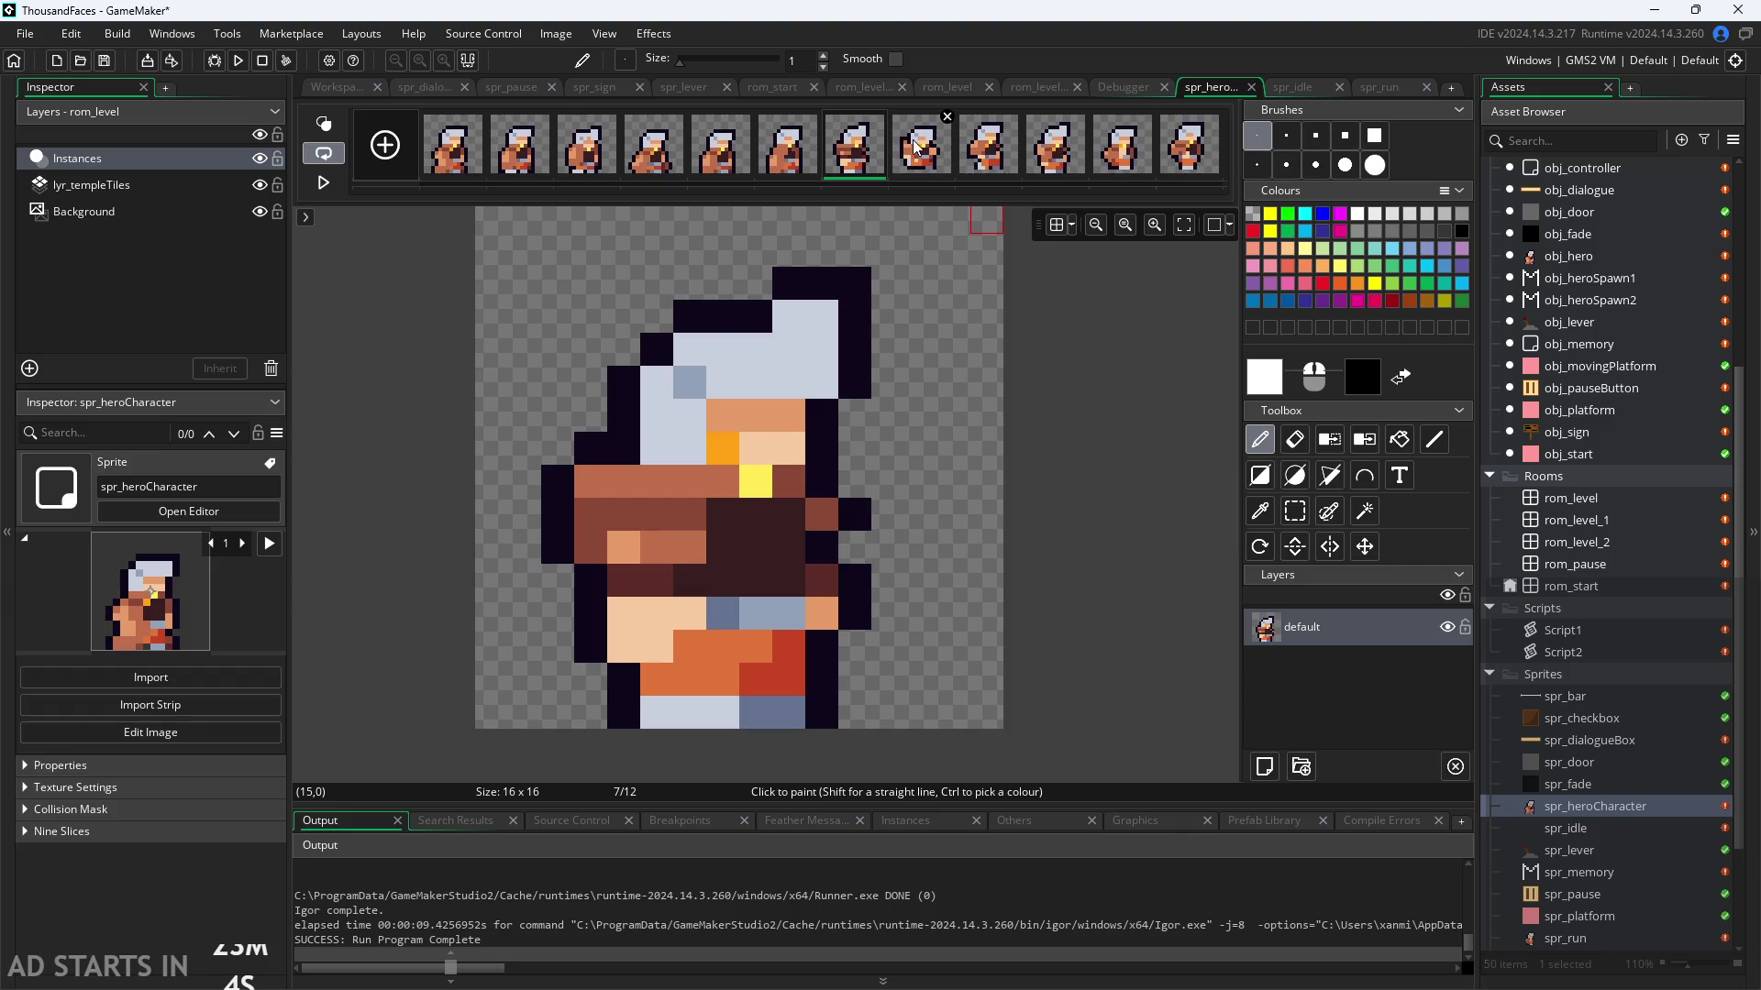
pyautogui.click(323, 183)
pyautogui.click(323, 183)
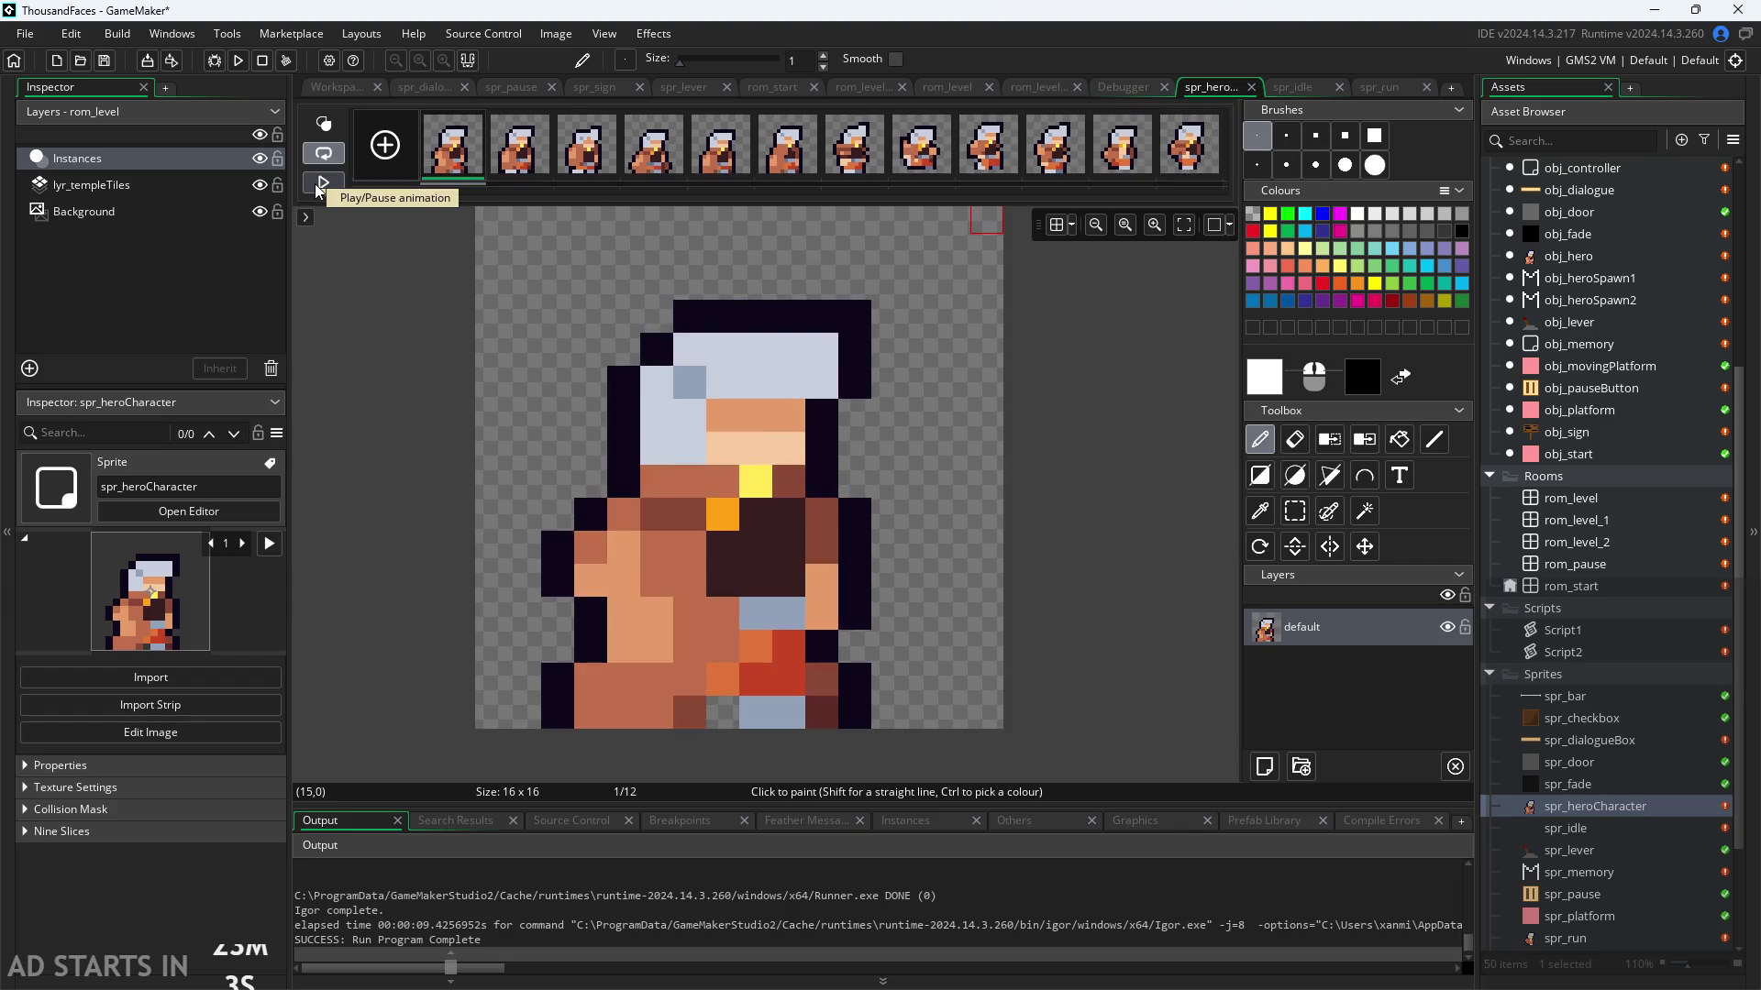
# Step: Step through frames 7 to 12 again, then open the spr_run sprite
pyautogui.click(867, 160)
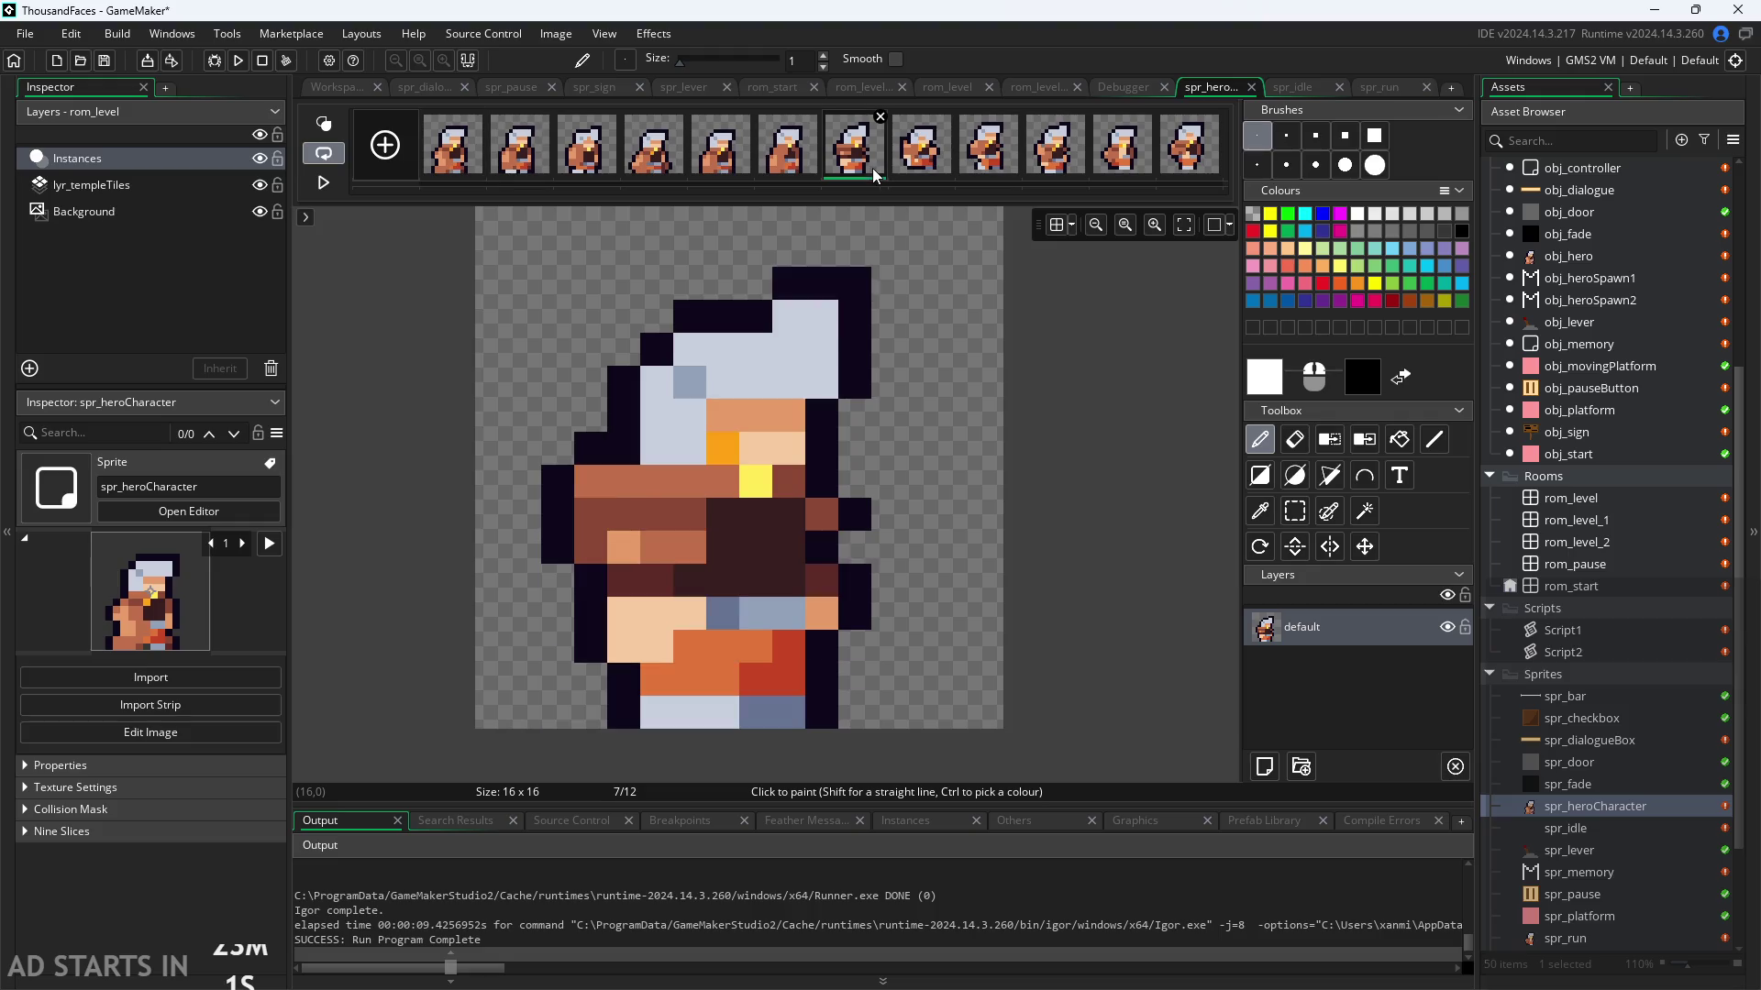
pyautogui.click(915, 165)
pyautogui.click(989, 163)
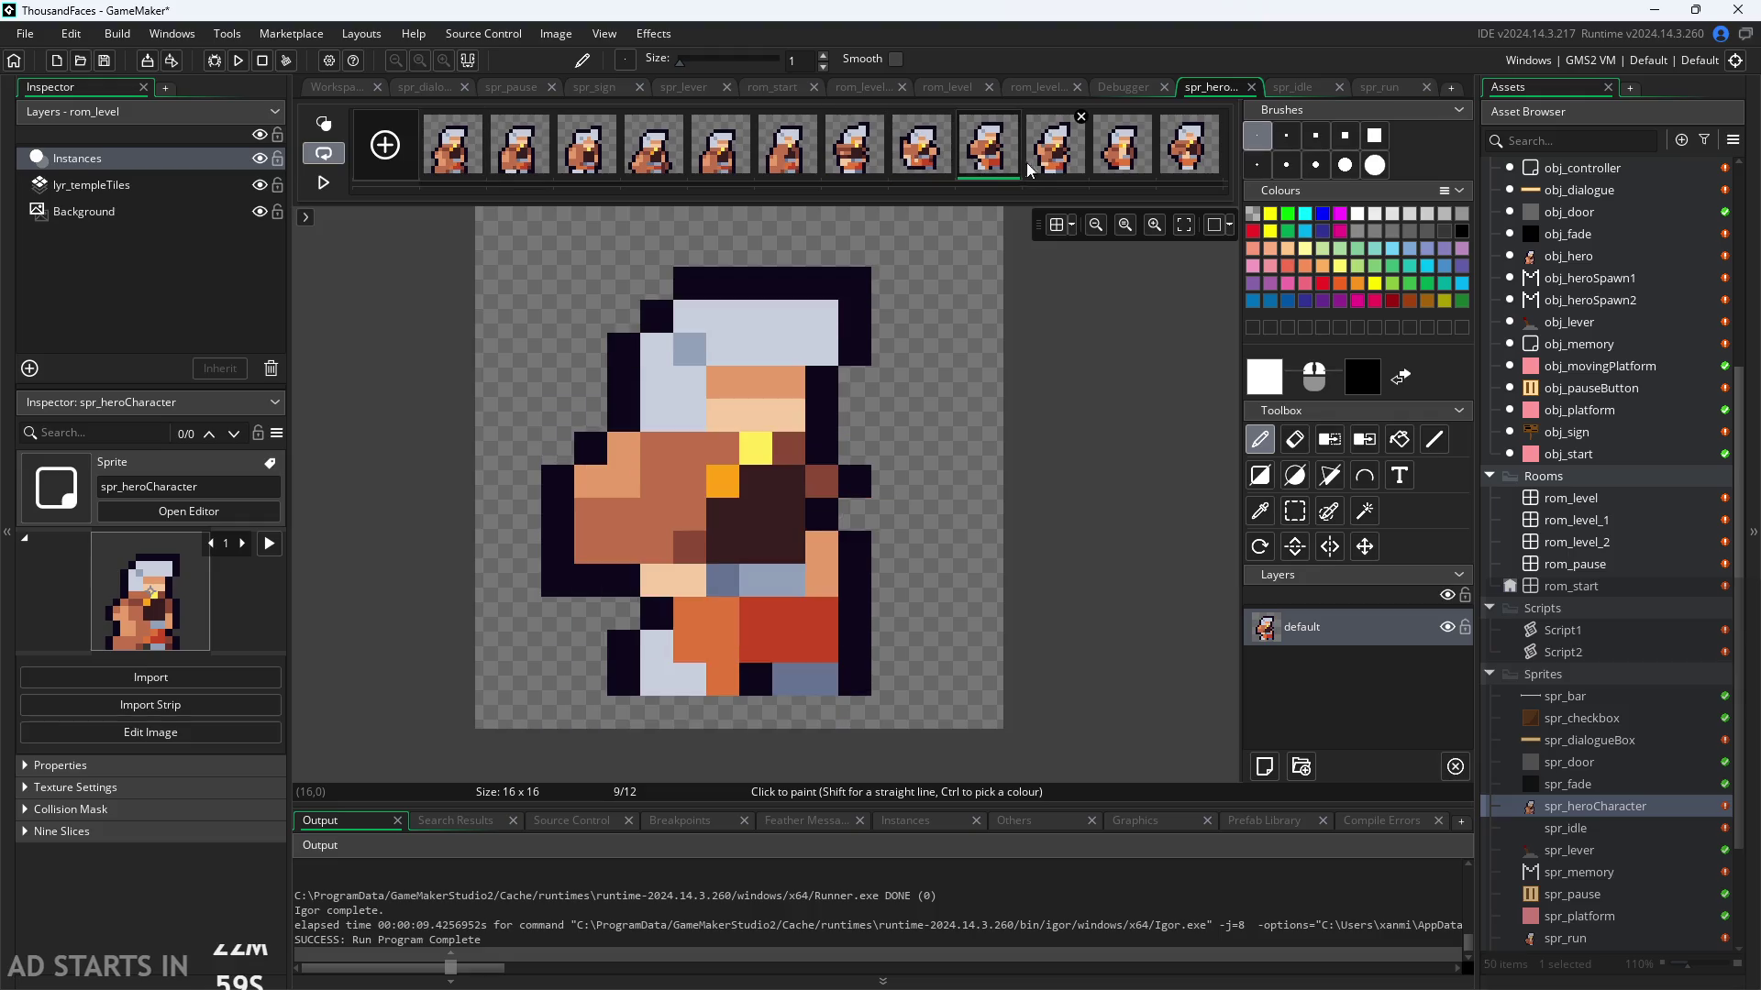
pyautogui.click(1033, 162)
pyautogui.click(1121, 169)
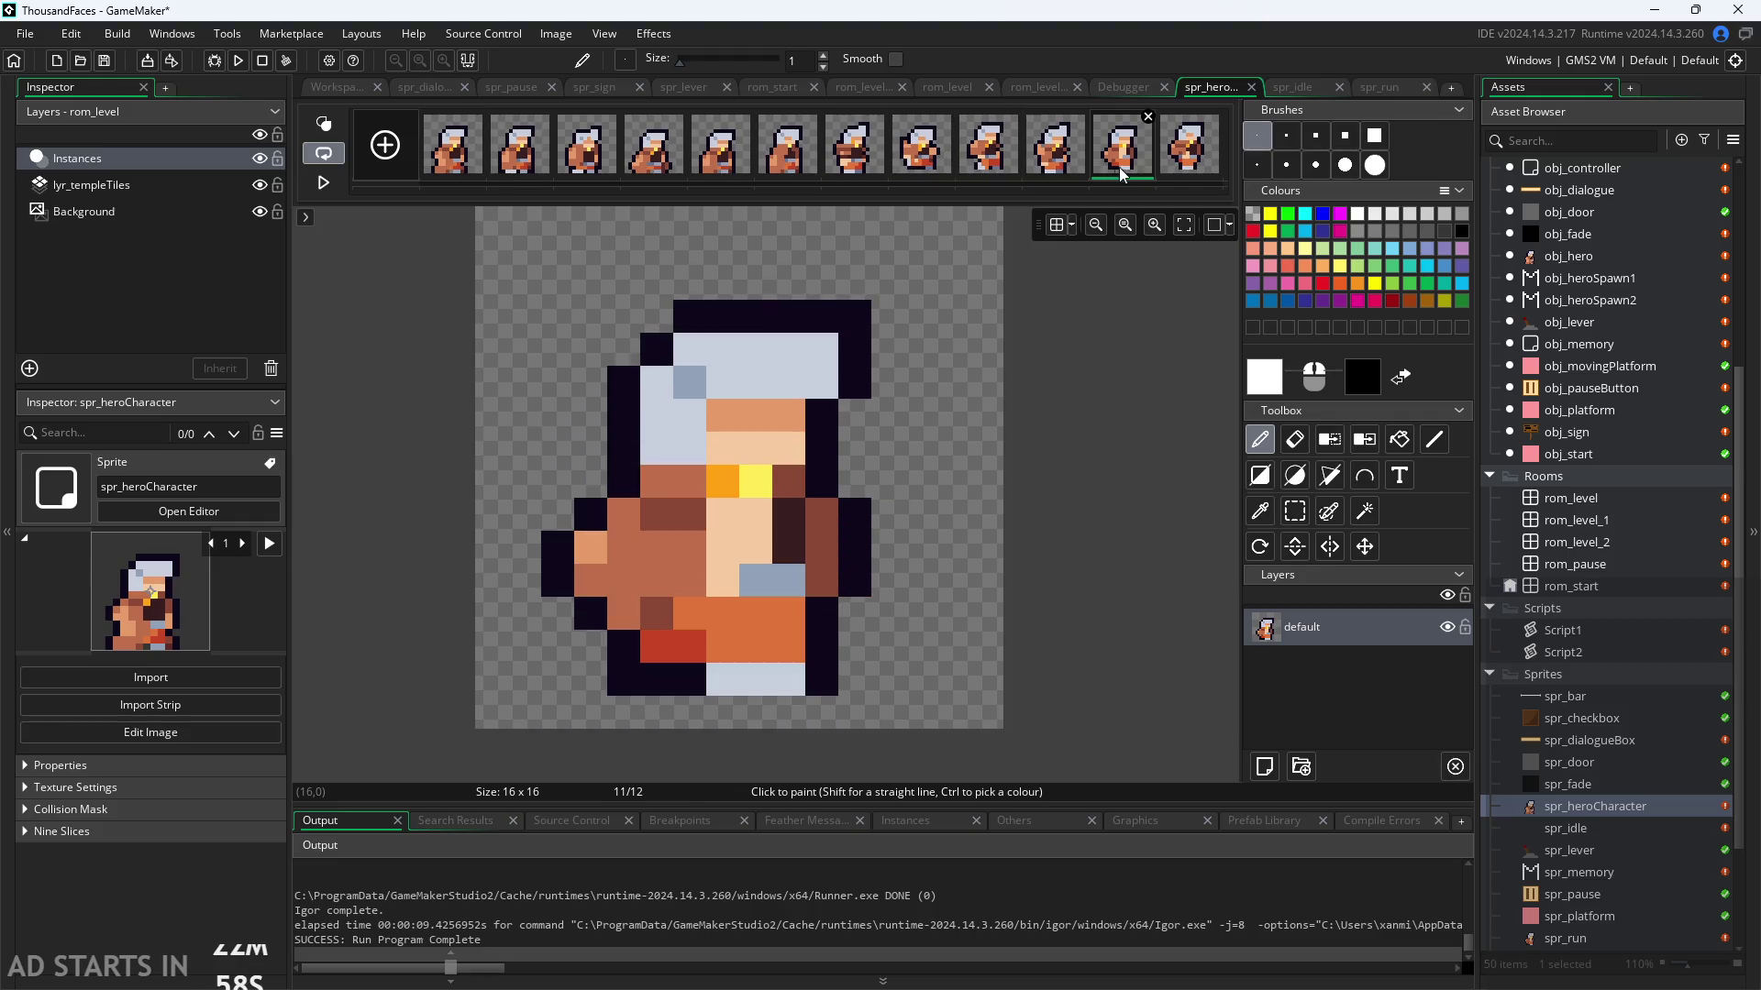
pyautogui.click(1181, 167)
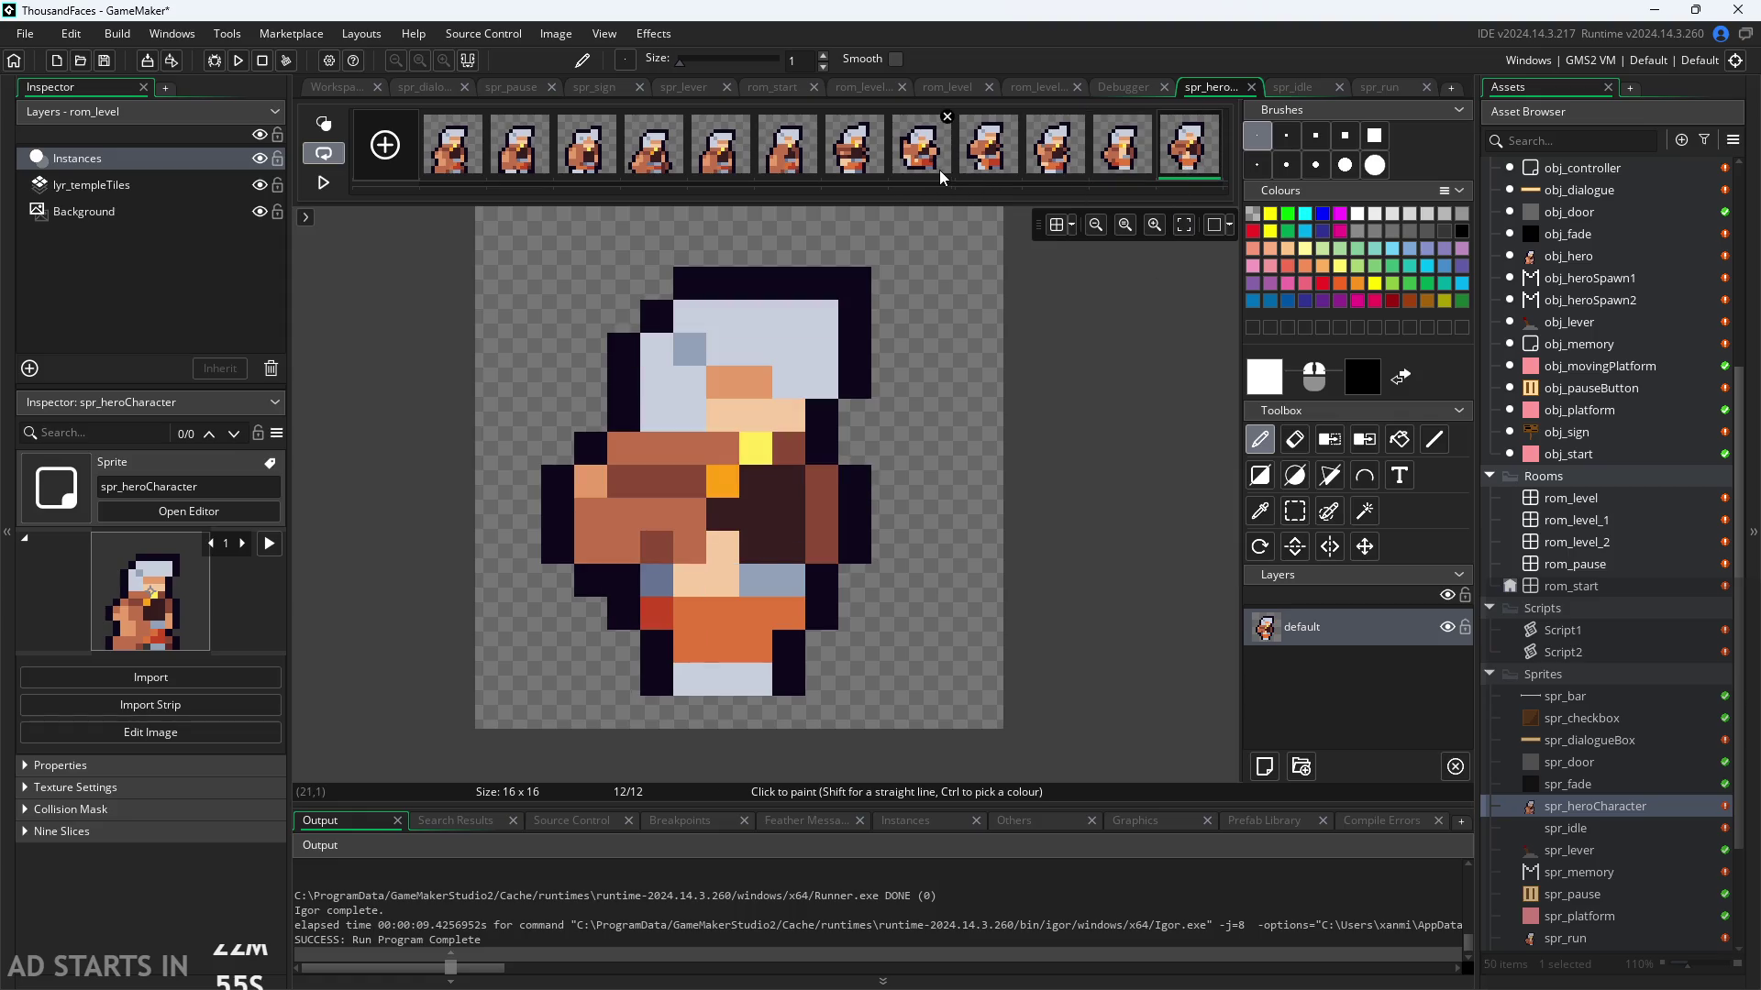
pyautogui.click(1009, 163)
pyautogui.click(853, 166)
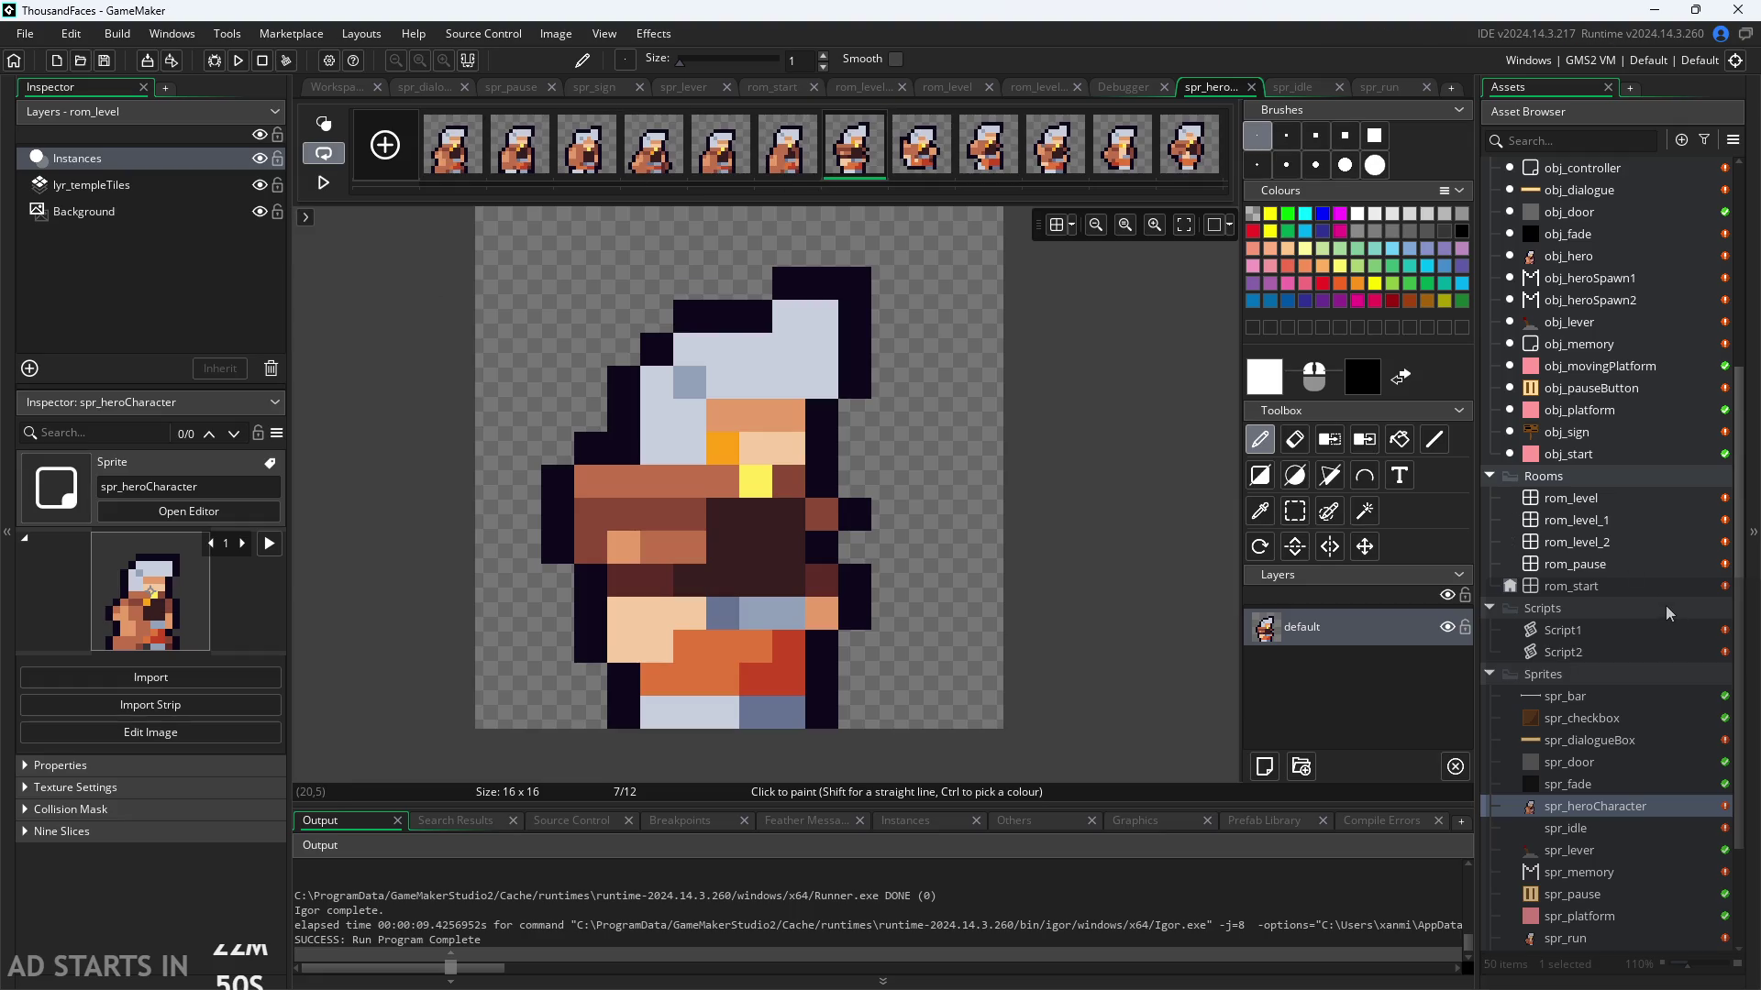
pyautogui.doubleClick(1576, 941)
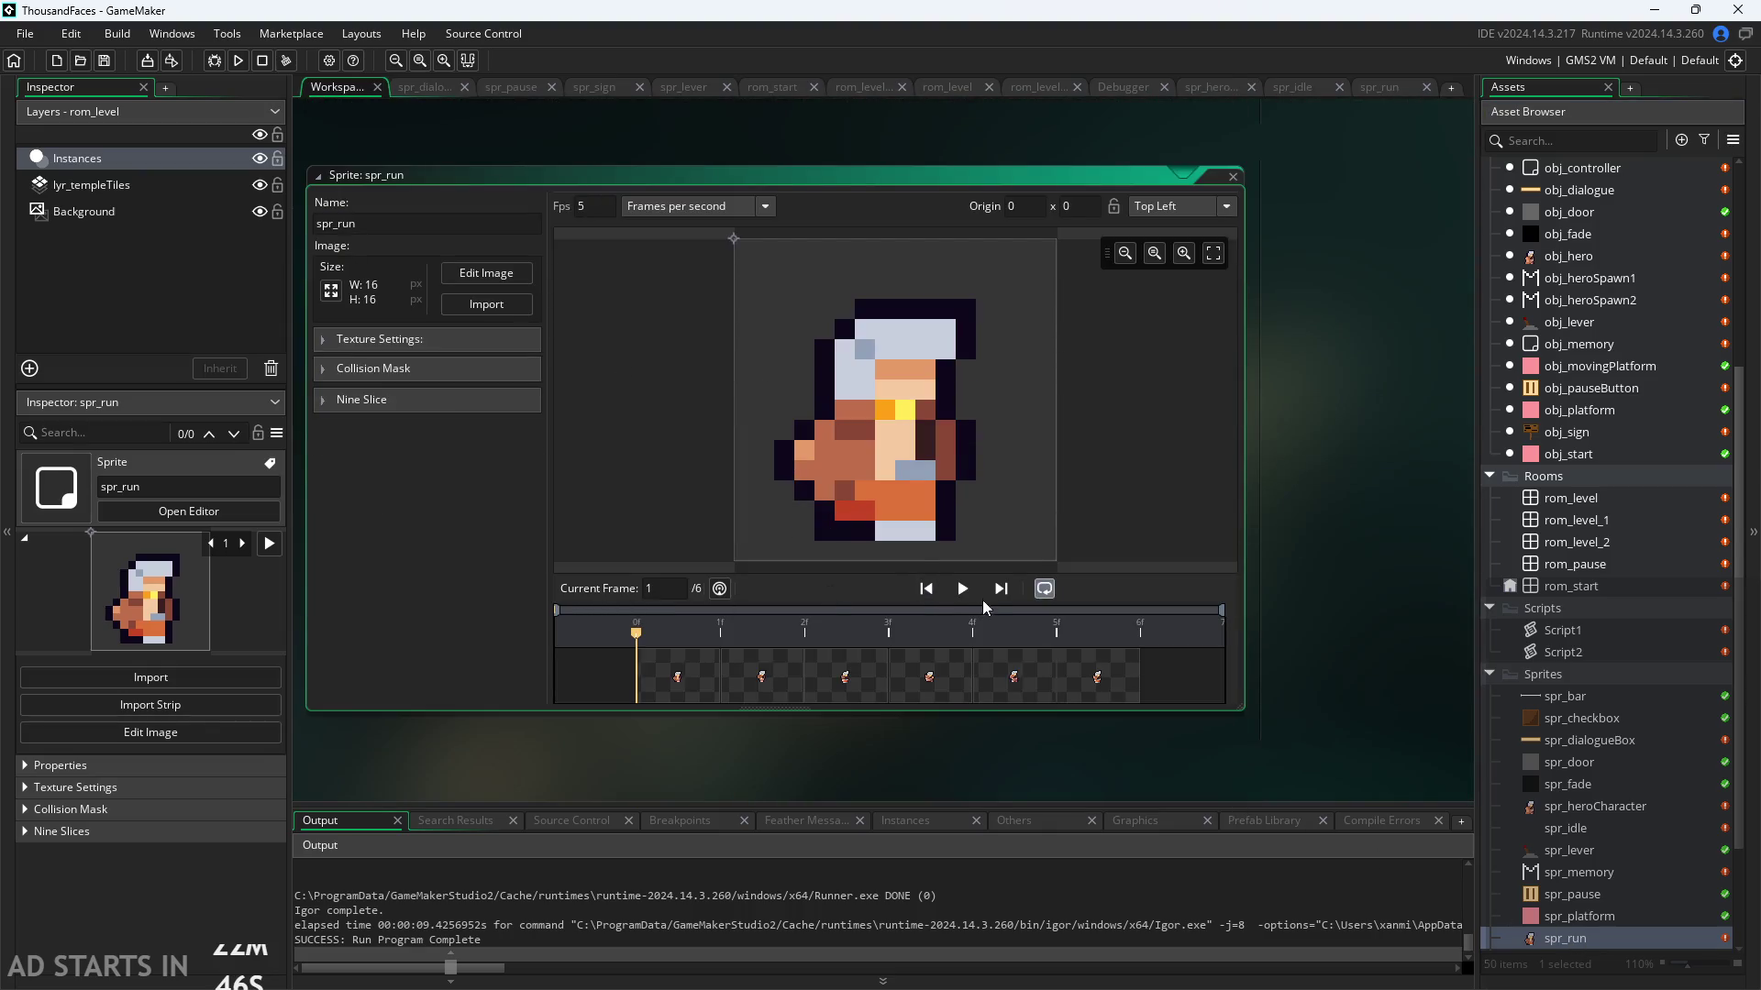
# Step: Play the spr_run preview and change its animation speed to 12, then 10 fps
pyautogui.click(963, 589)
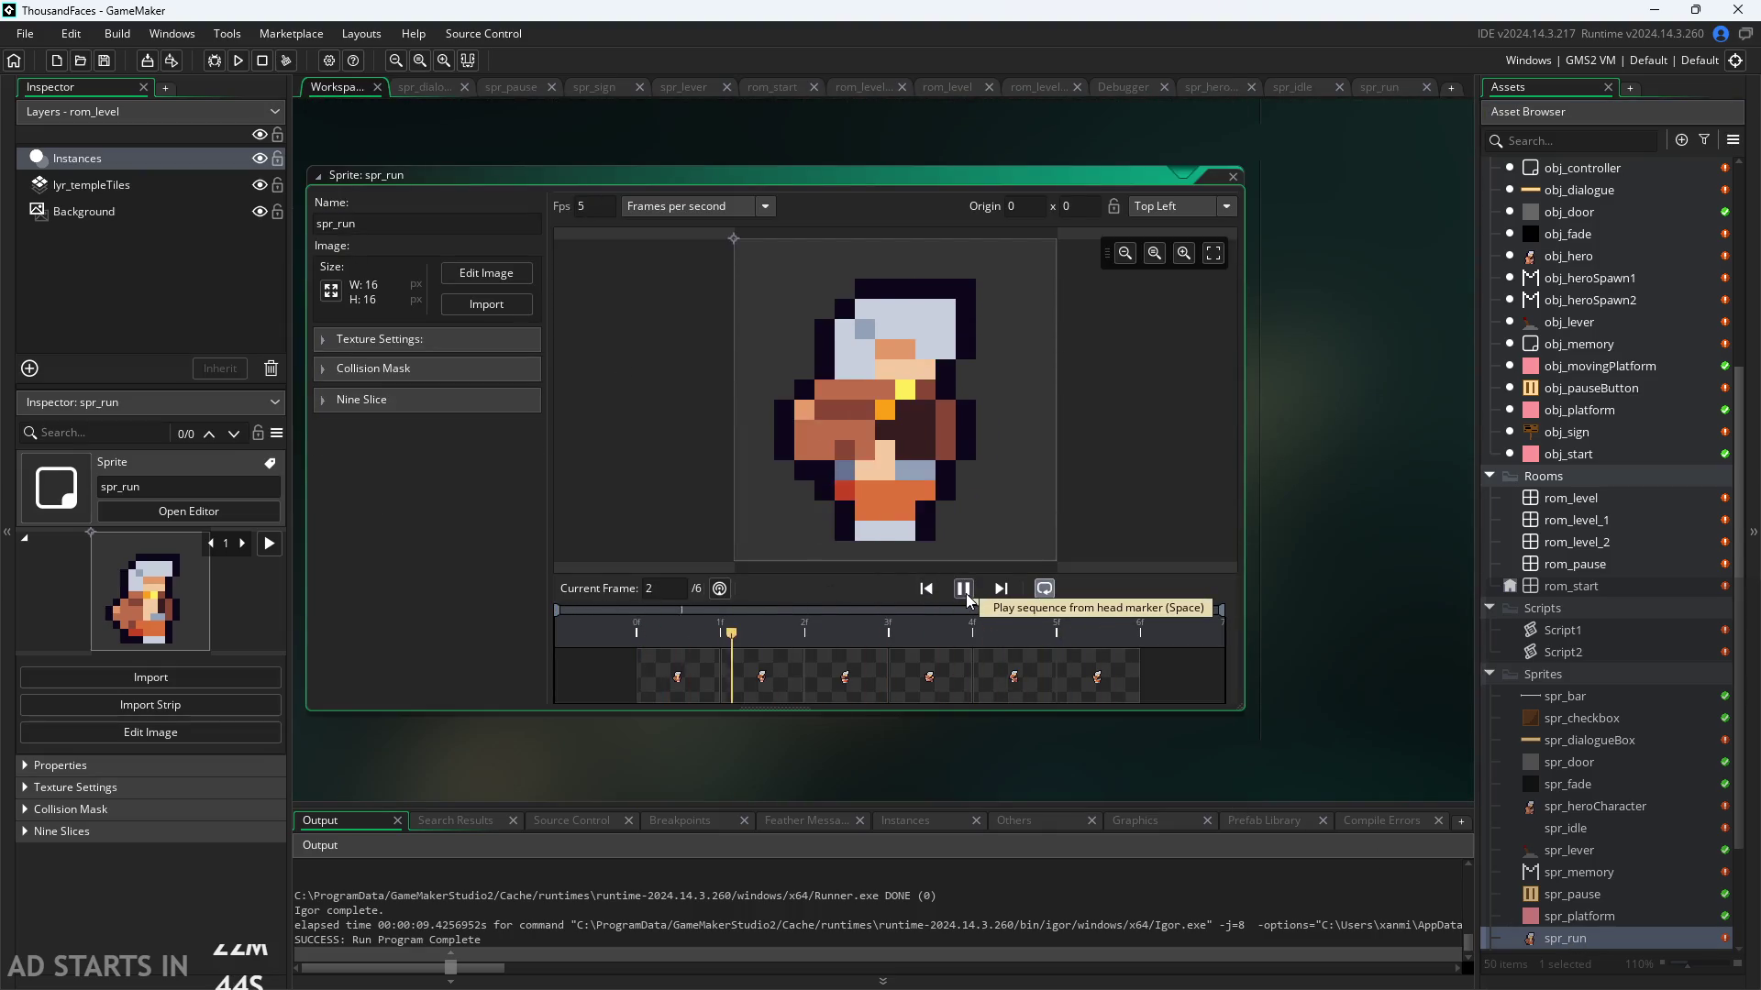
pyautogui.doubleClick(587, 207)
pyautogui.write('12')
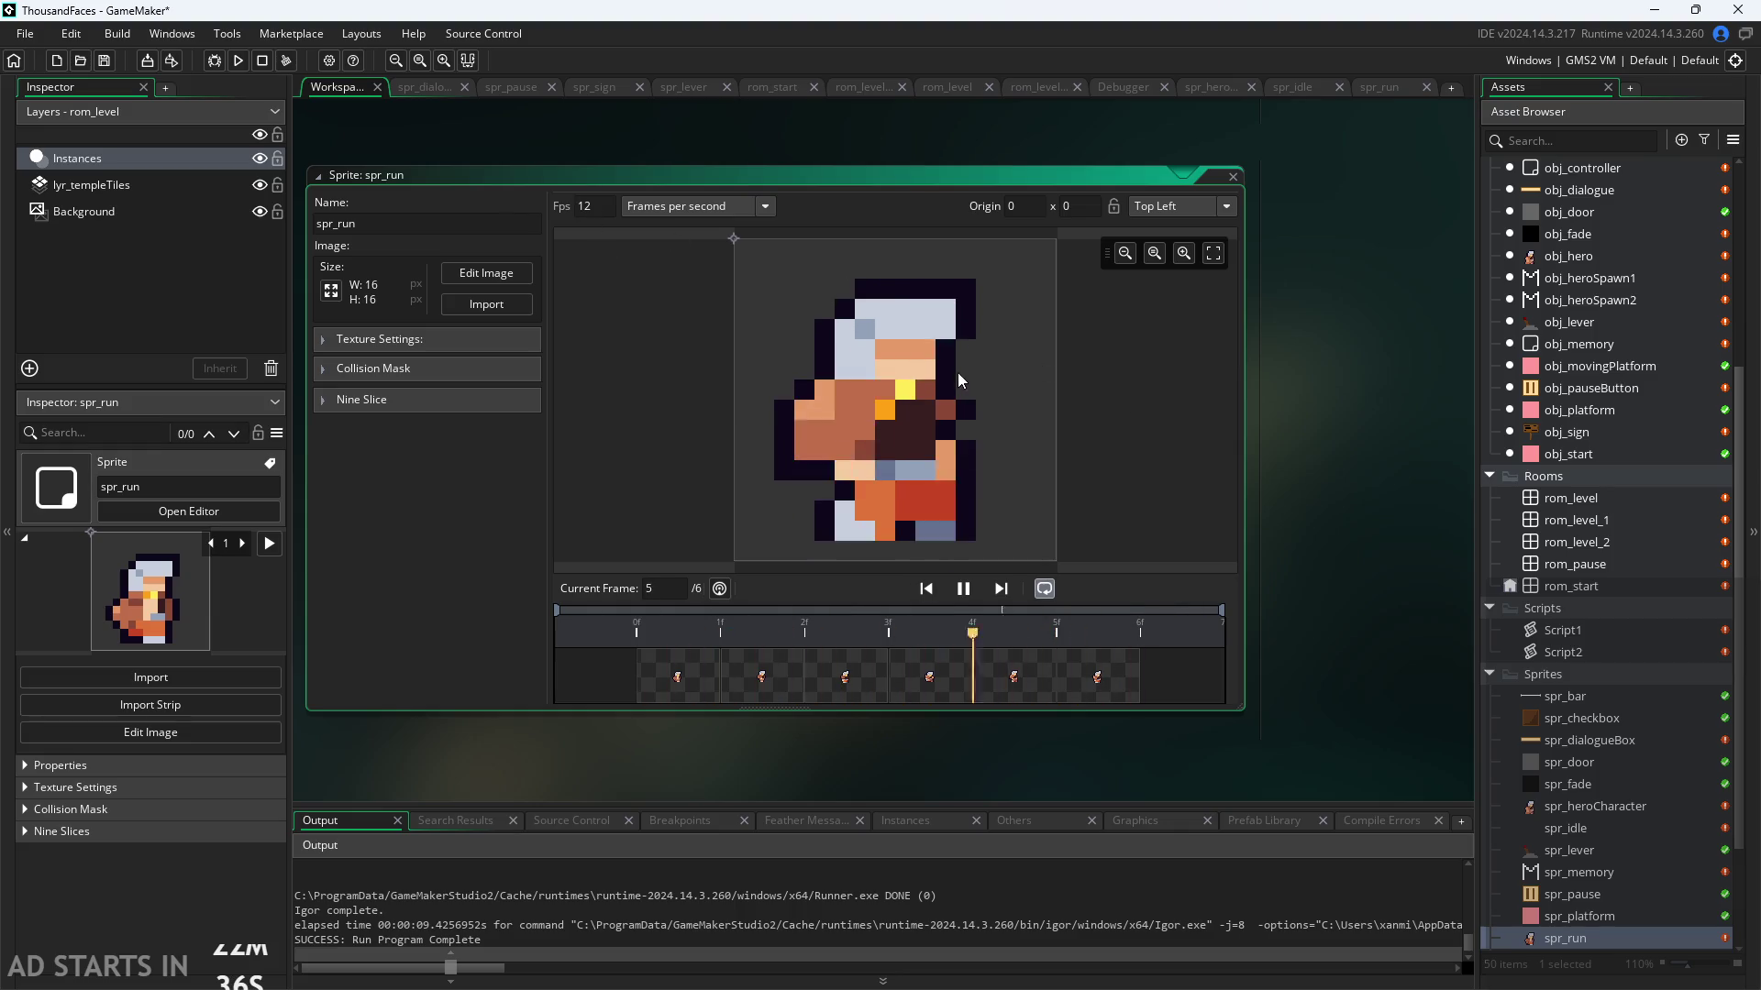
pyautogui.doubleClick(587, 206)
pyautogui.write('10')
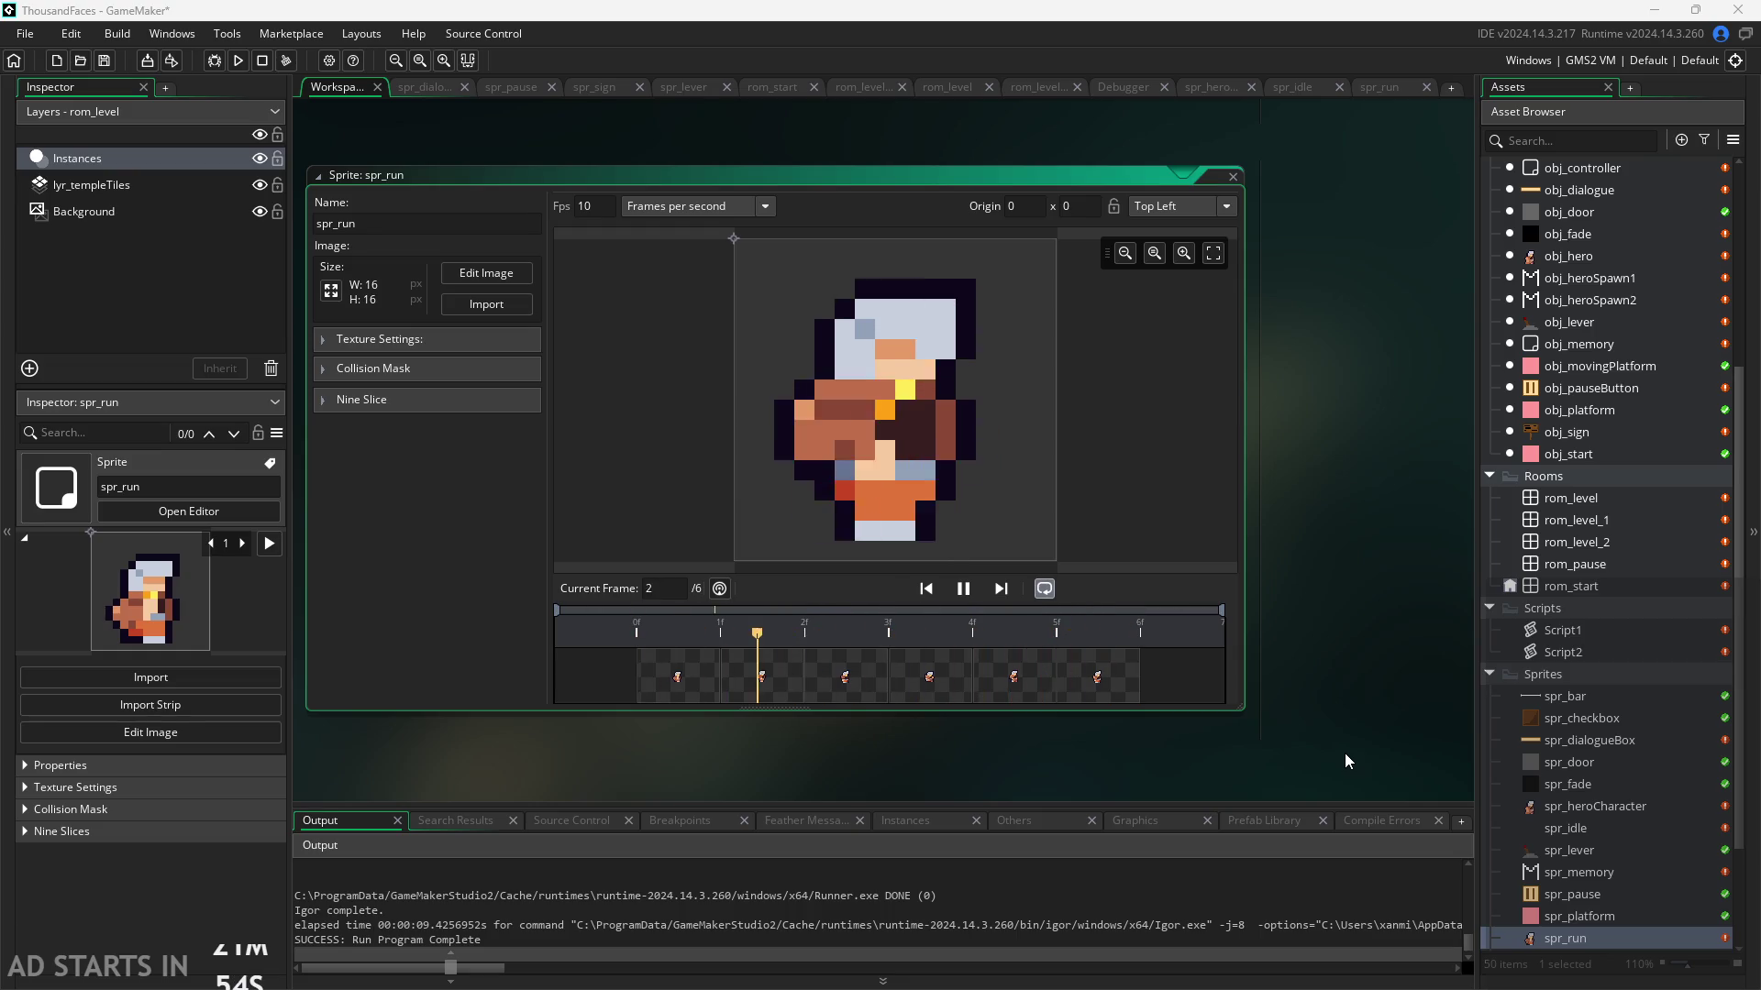
# Step: Pause the spr_run preview and open its 6 frames in the Image Editor
pyautogui.moveTo(1291, 571); pyautogui.dragTo(1372, 637)
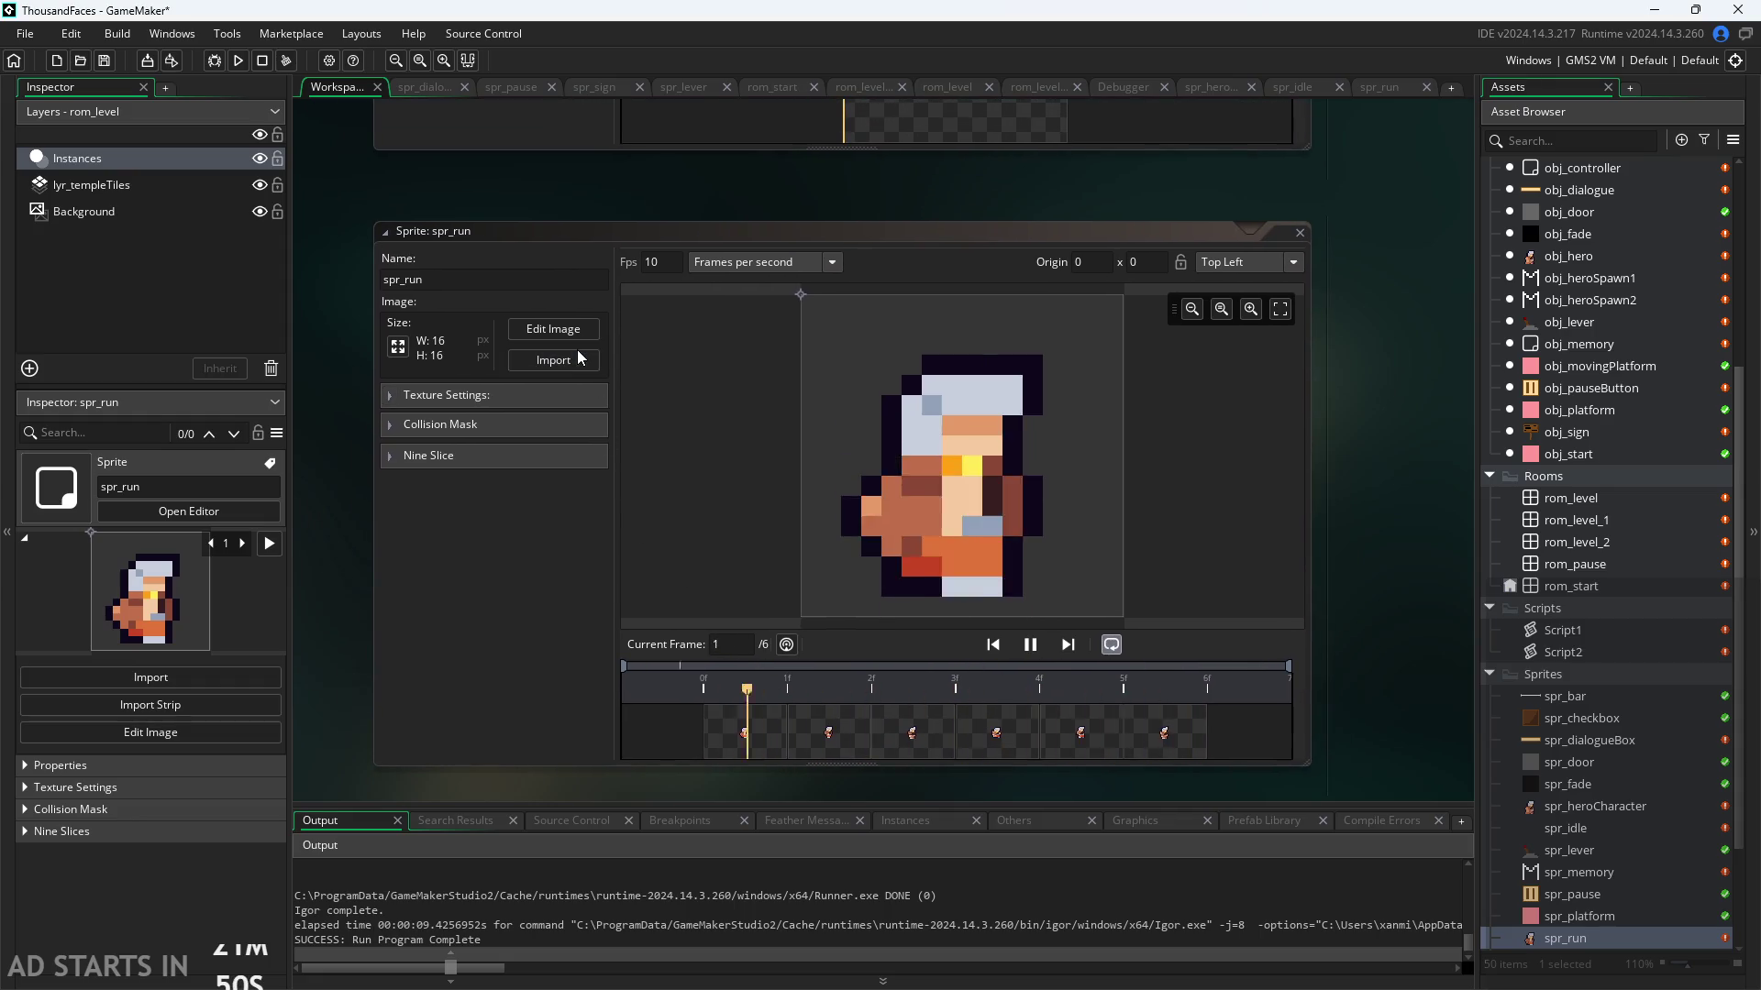
pyautogui.click(1030, 645)
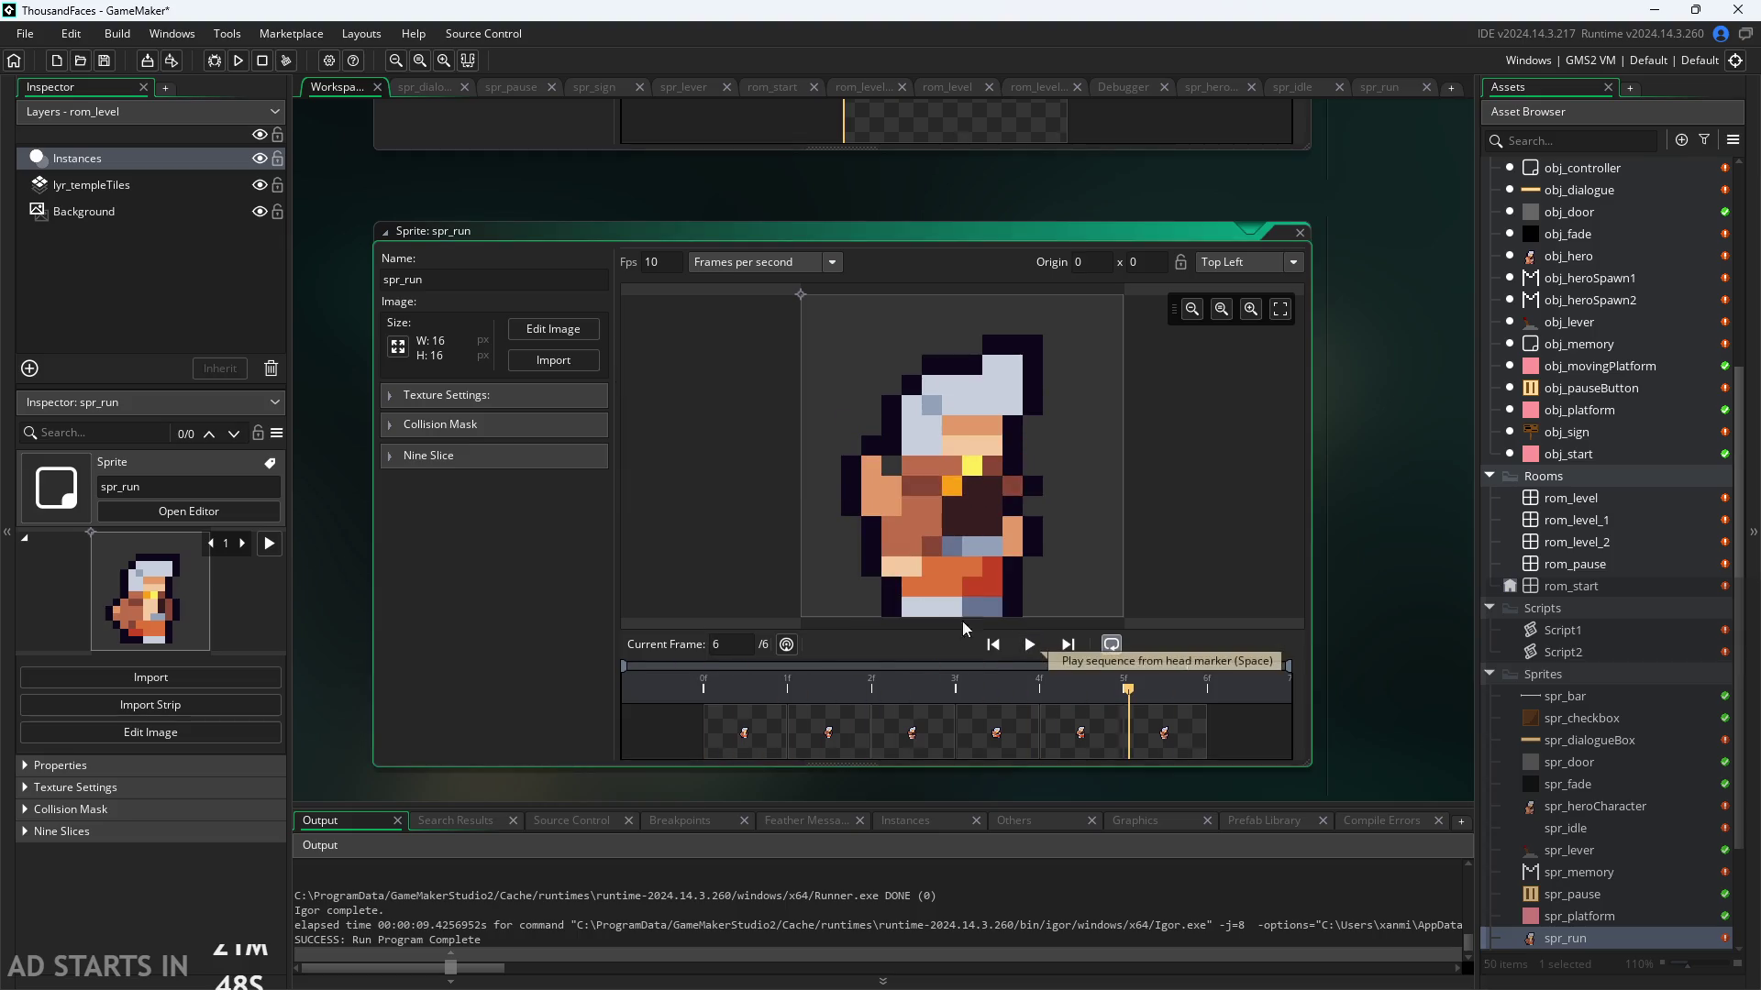
pyautogui.click(566, 335)
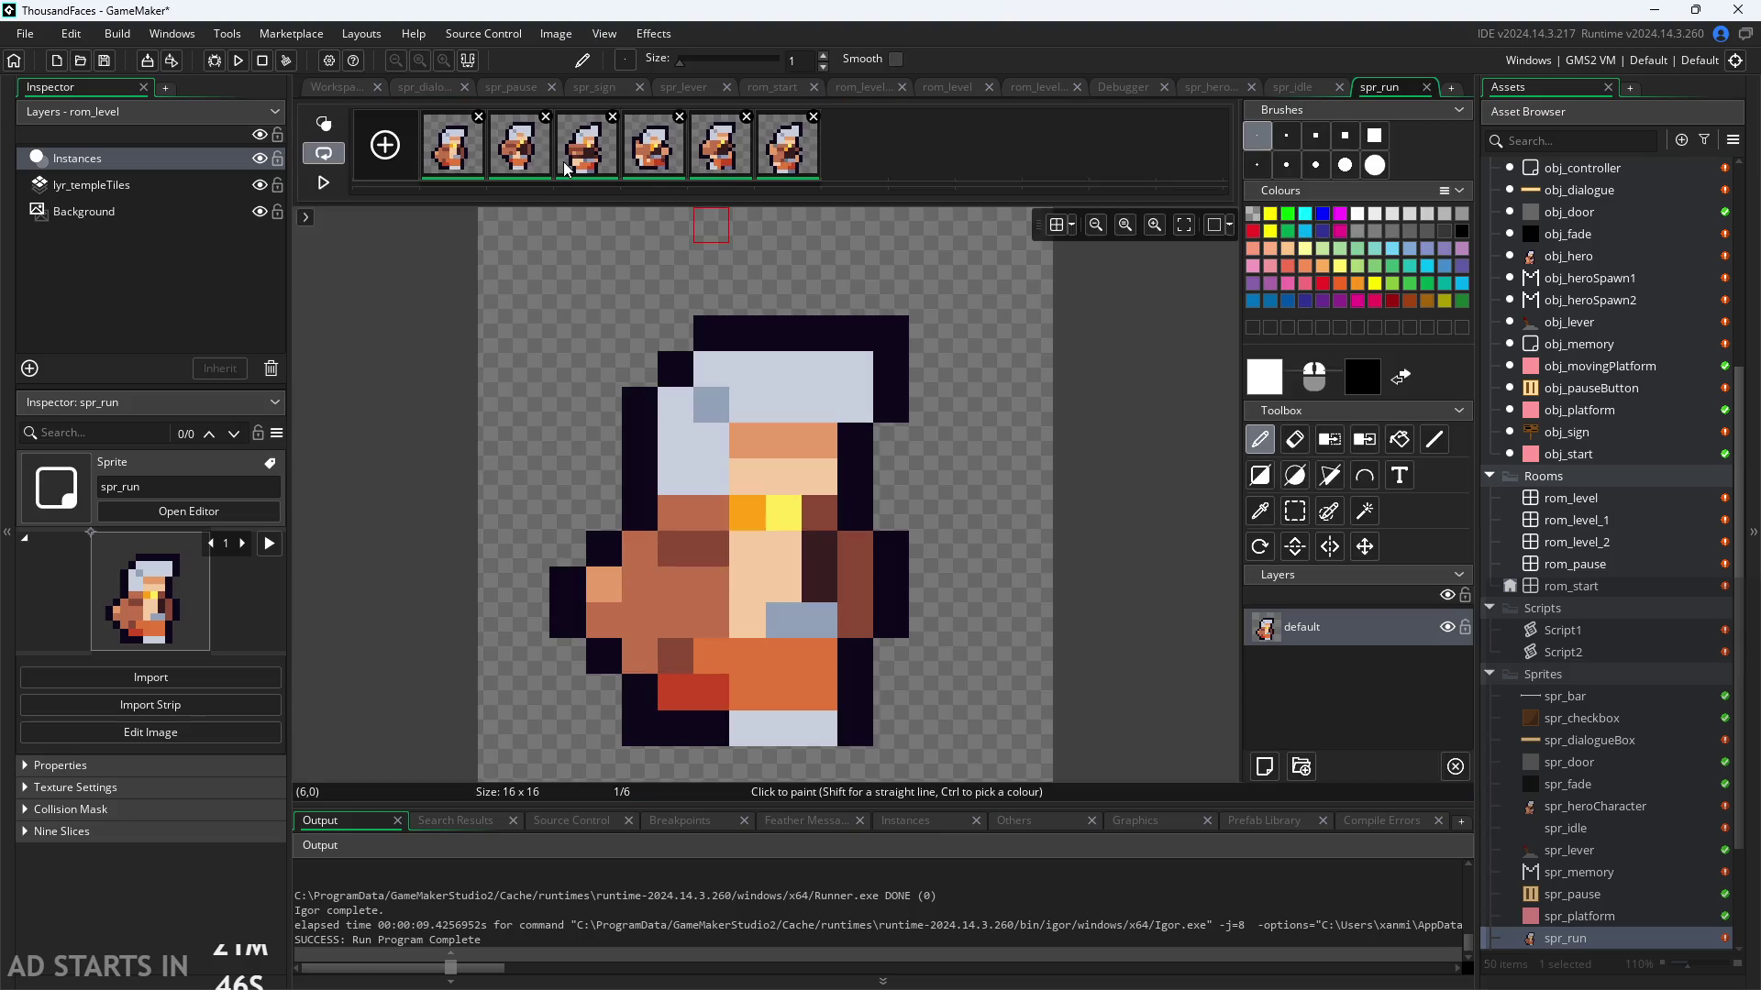
pyautogui.moveTo(459, 155)
pyautogui.mouseDown()
pyautogui.moveTo(954, 137)
pyautogui.moveTo(780, 147)
pyautogui.moveTo(819, 148)
pyautogui.mouseUp()
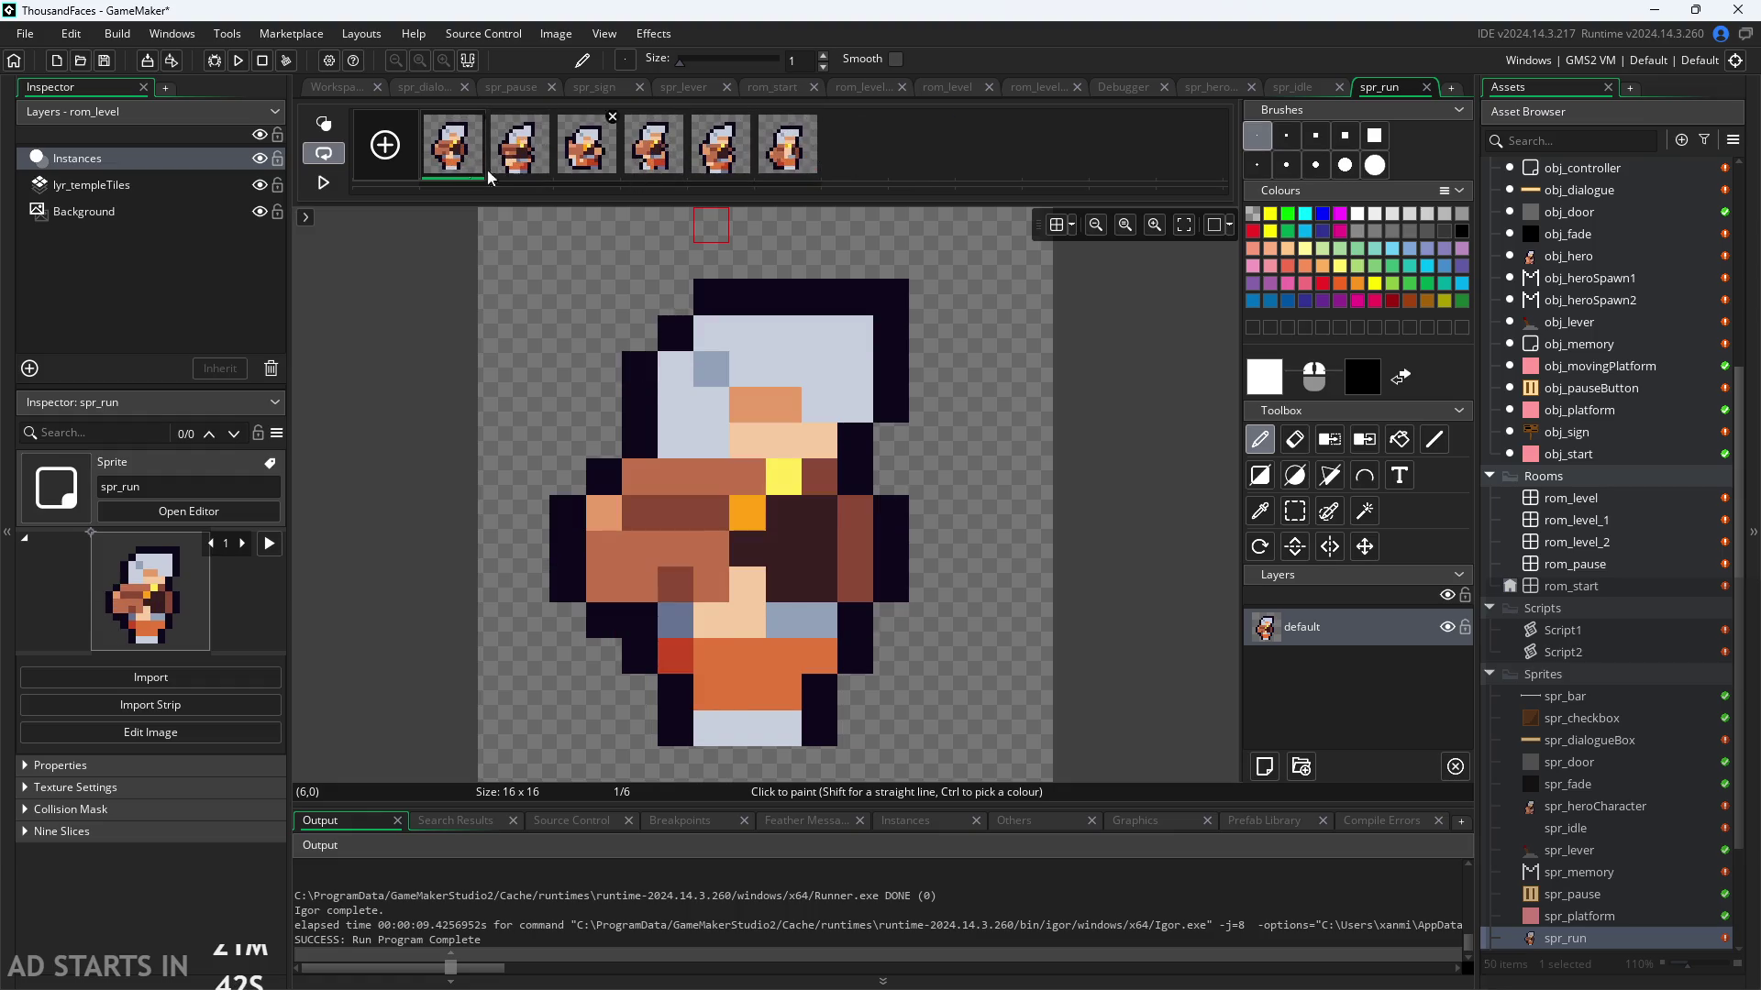
pyautogui.click(323, 183)
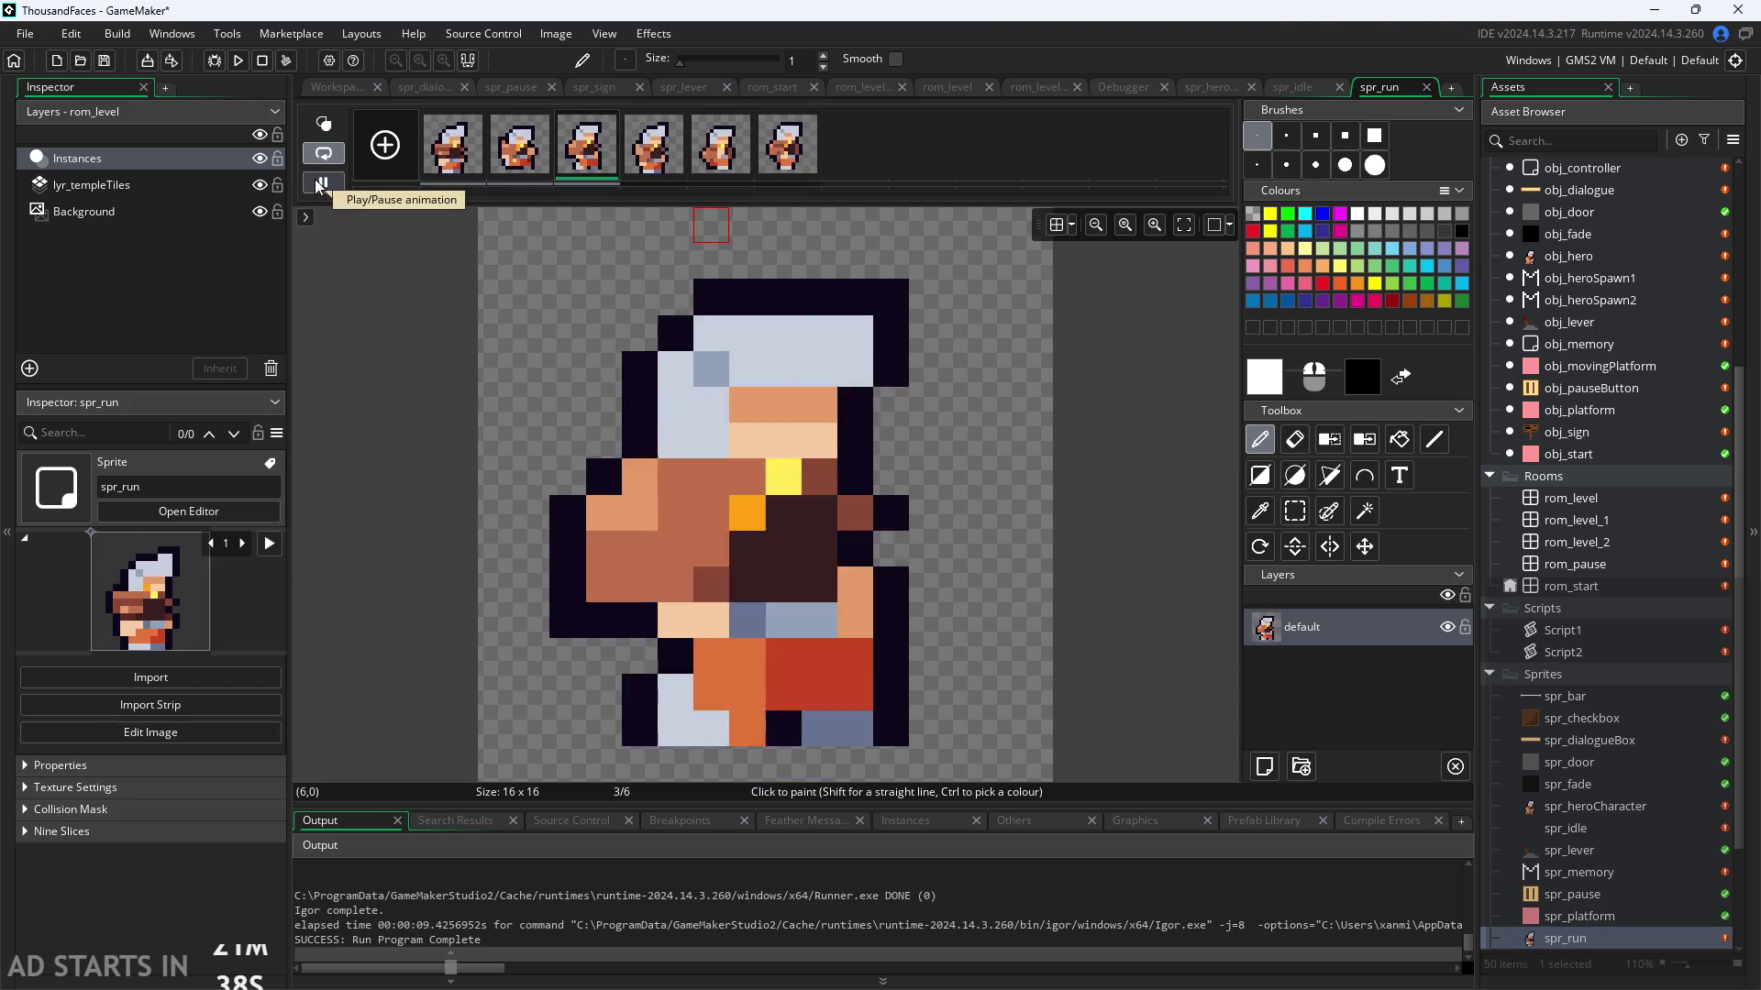
pyautogui.click(320, 185)
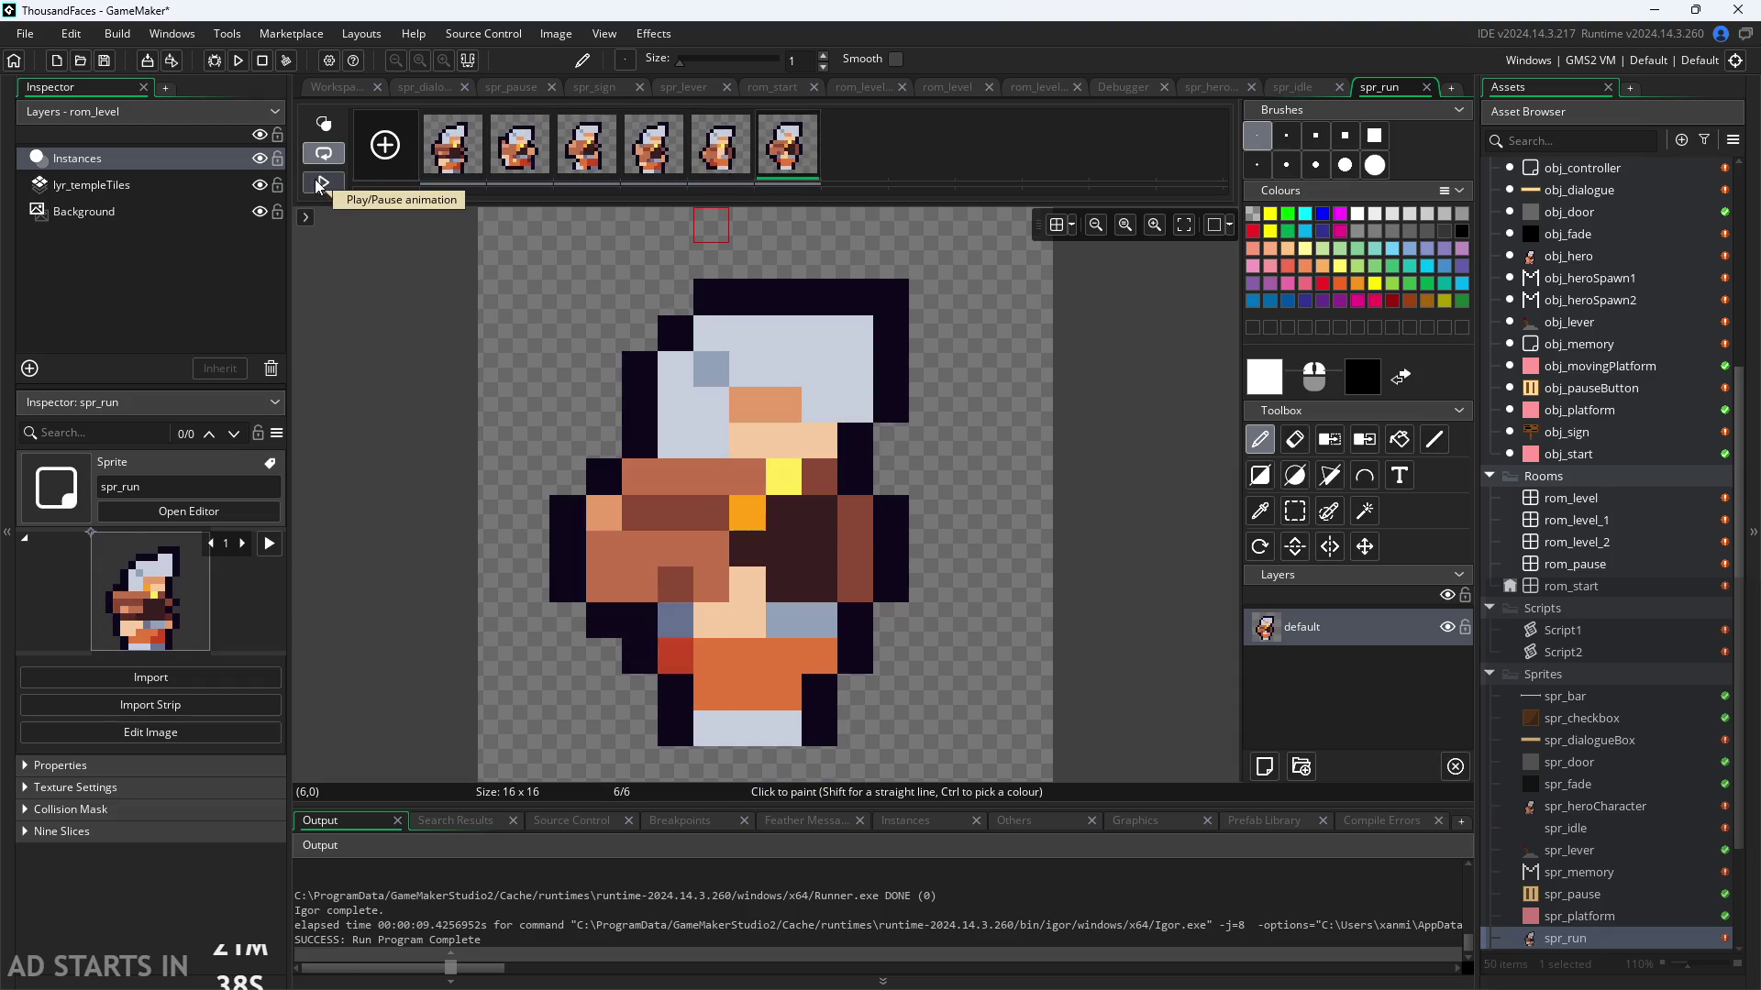
pyautogui.click(473, 151)
pyautogui.click(516, 153)
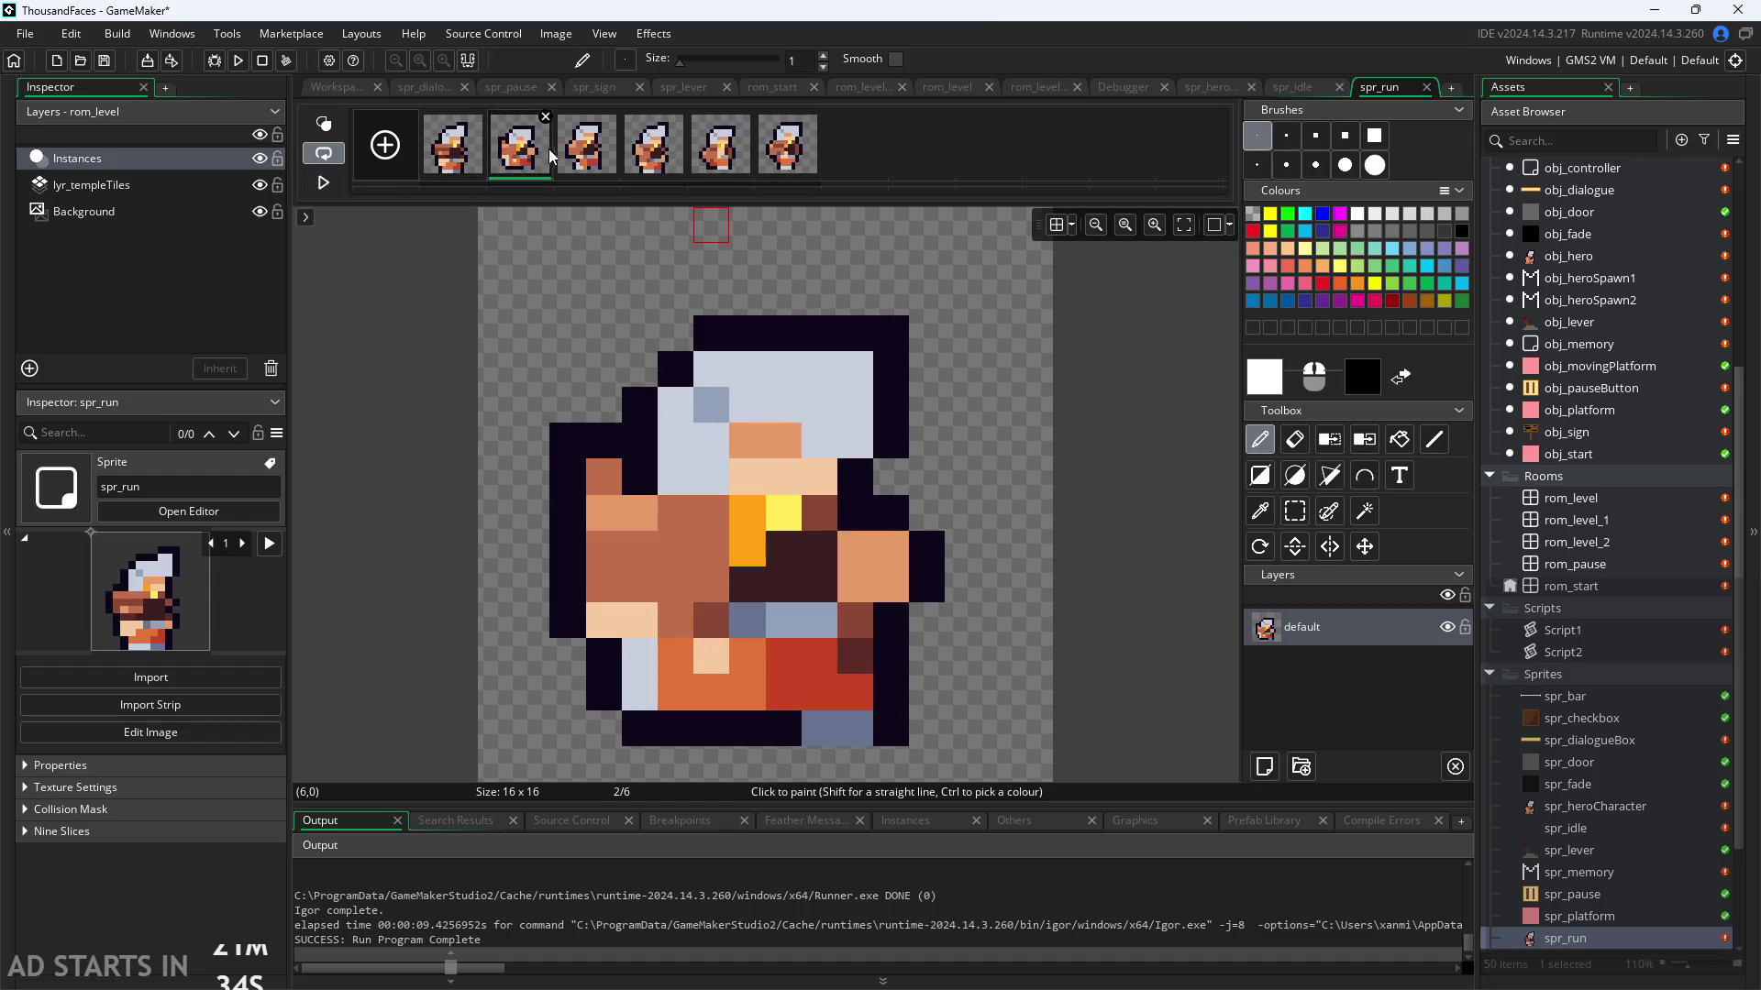
pyautogui.click(581, 159)
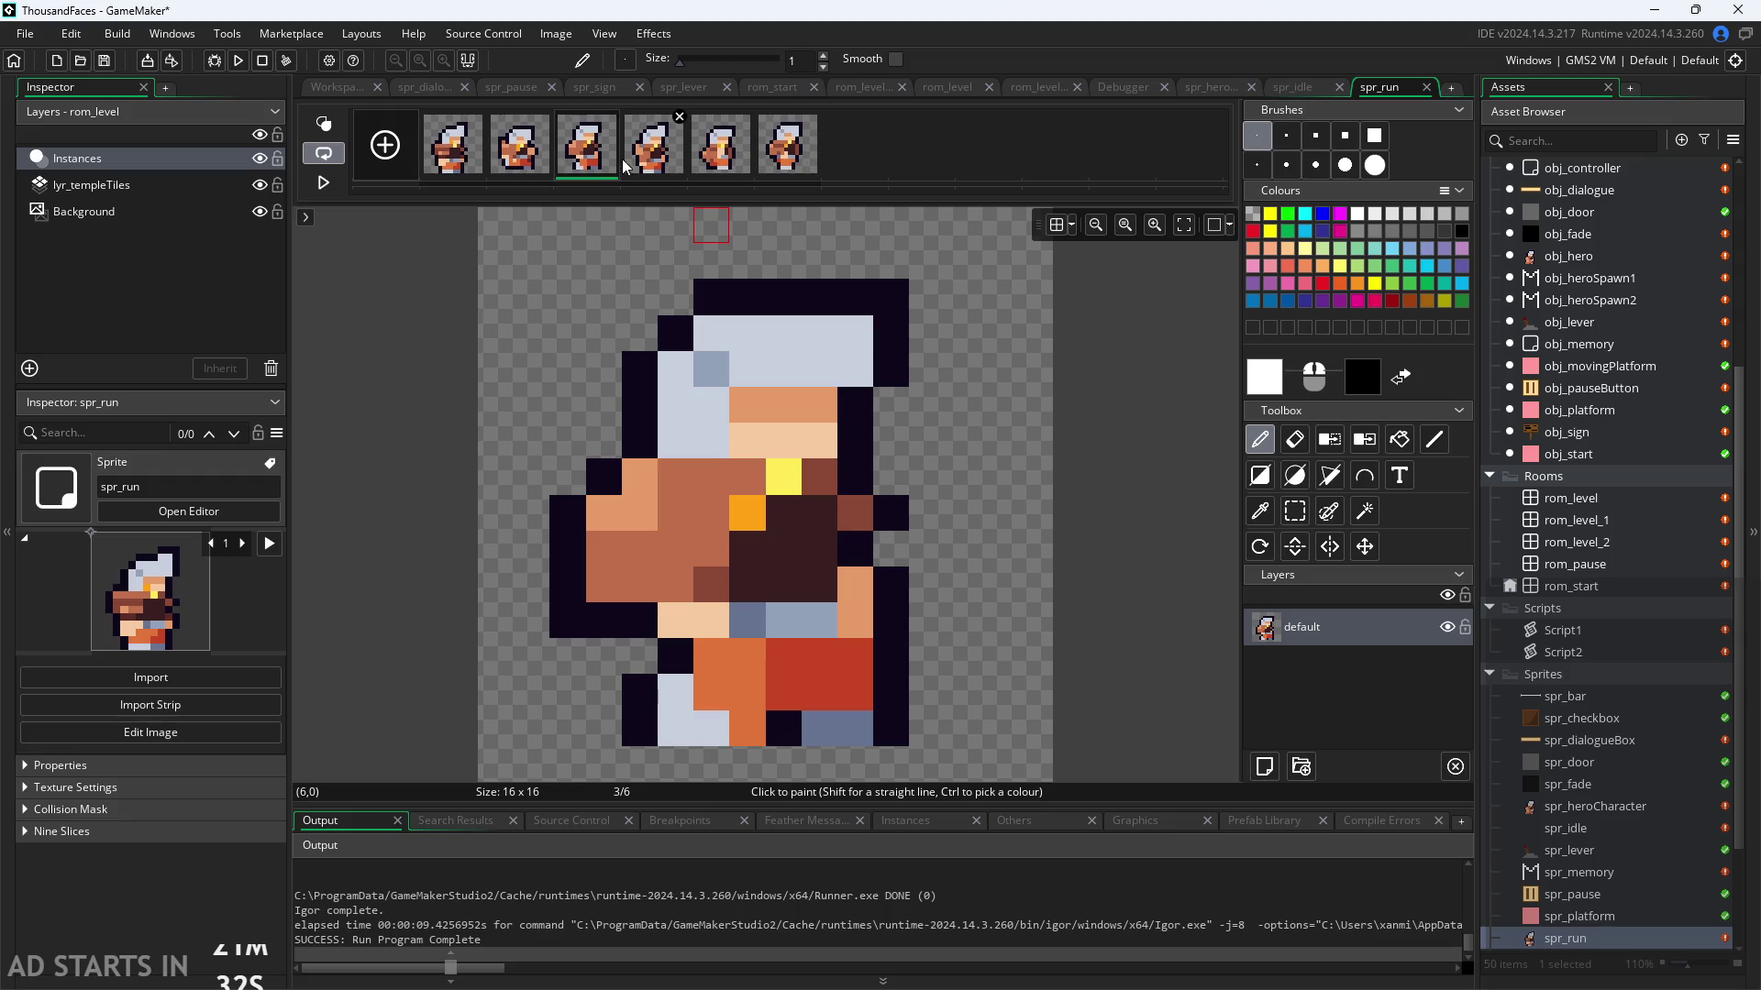
pyautogui.click(645, 166)
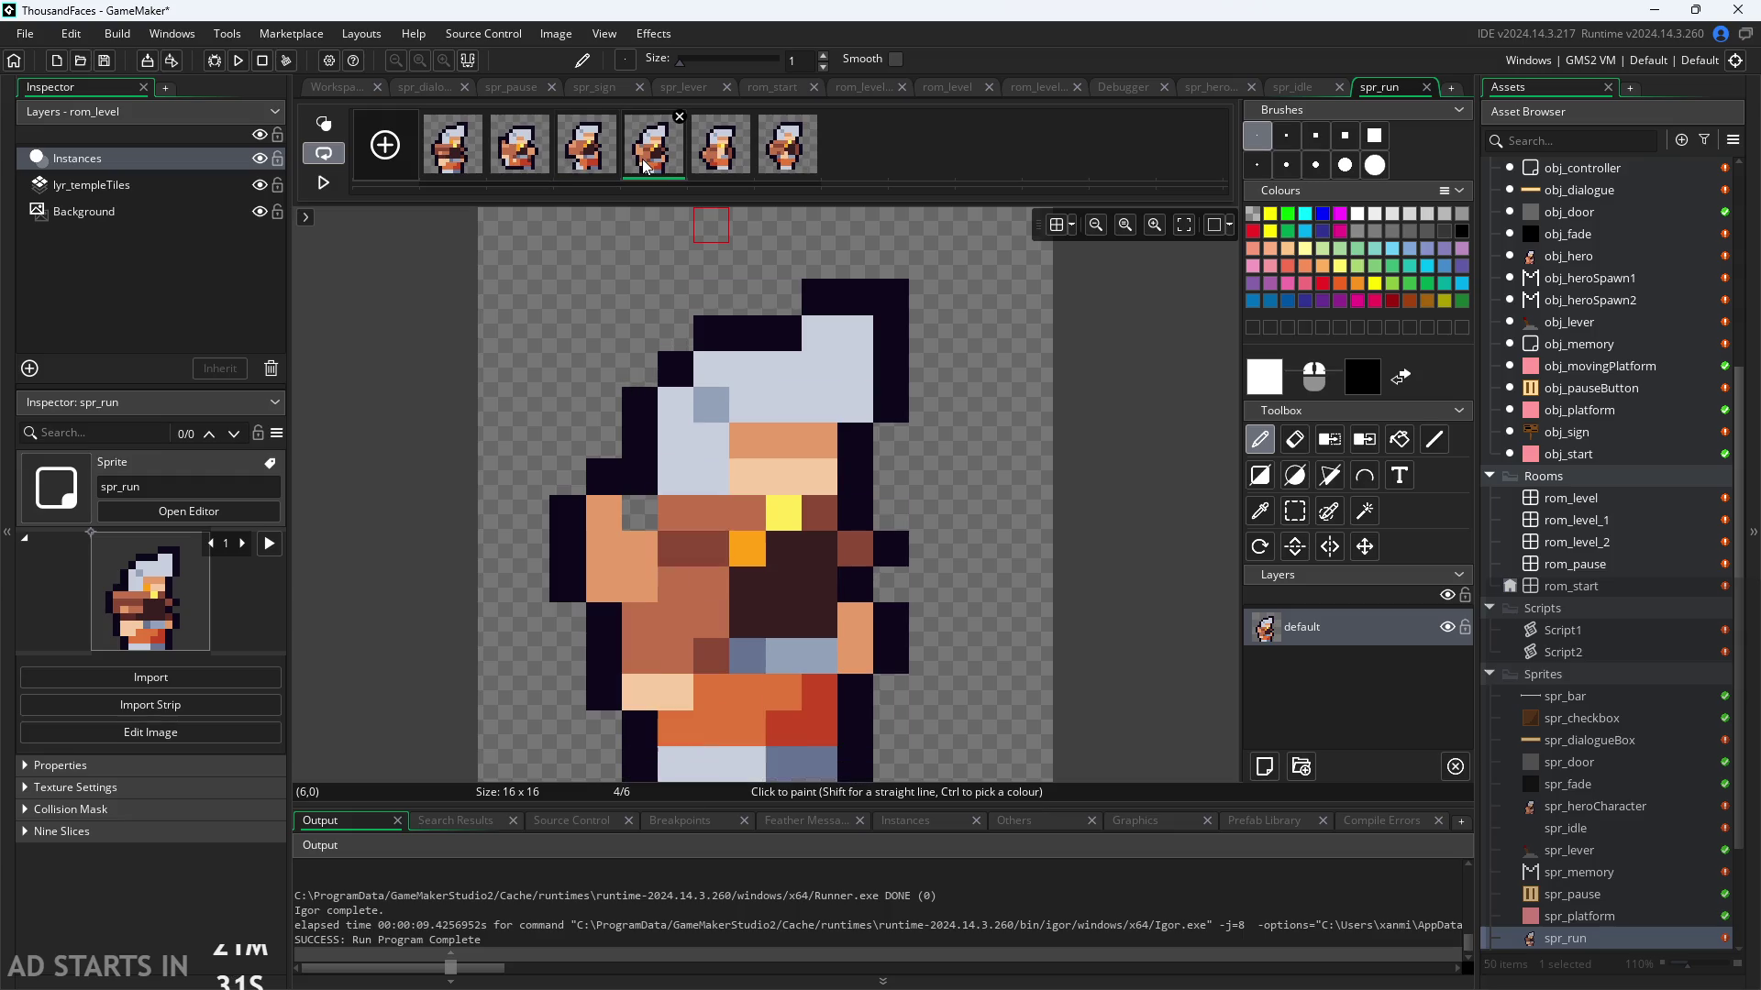
pyautogui.click(699, 165)
pyautogui.click(776, 169)
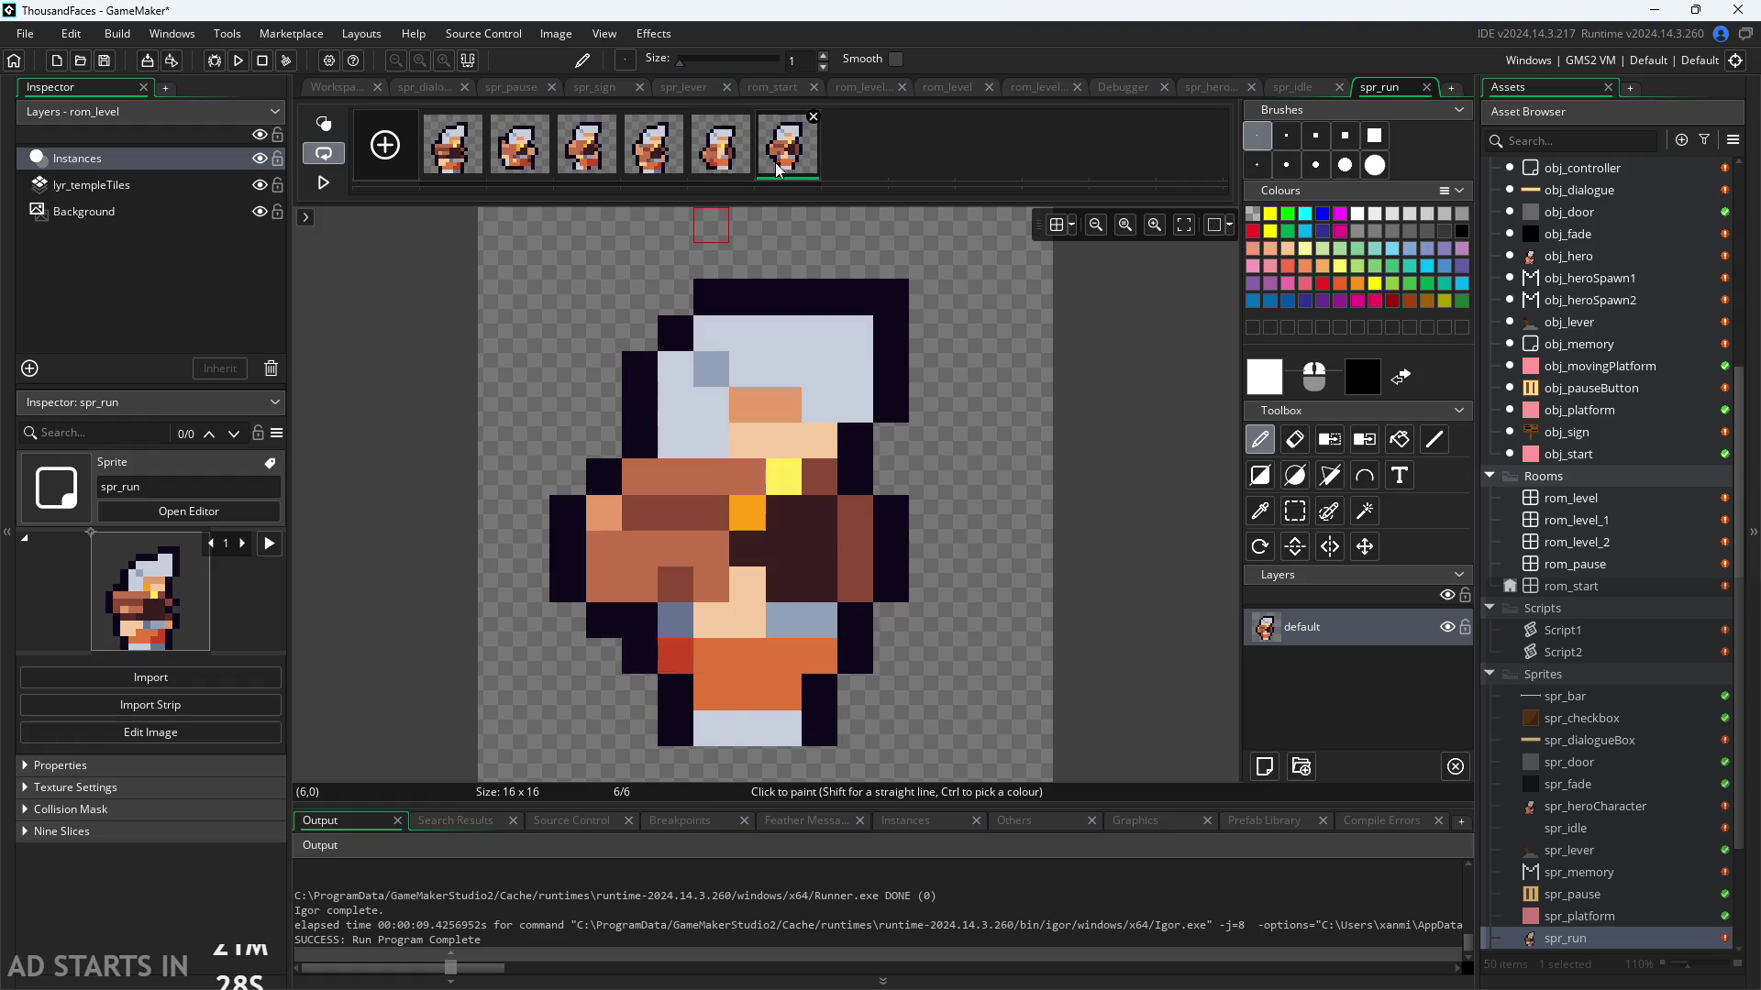
pyautogui.click(463, 162)
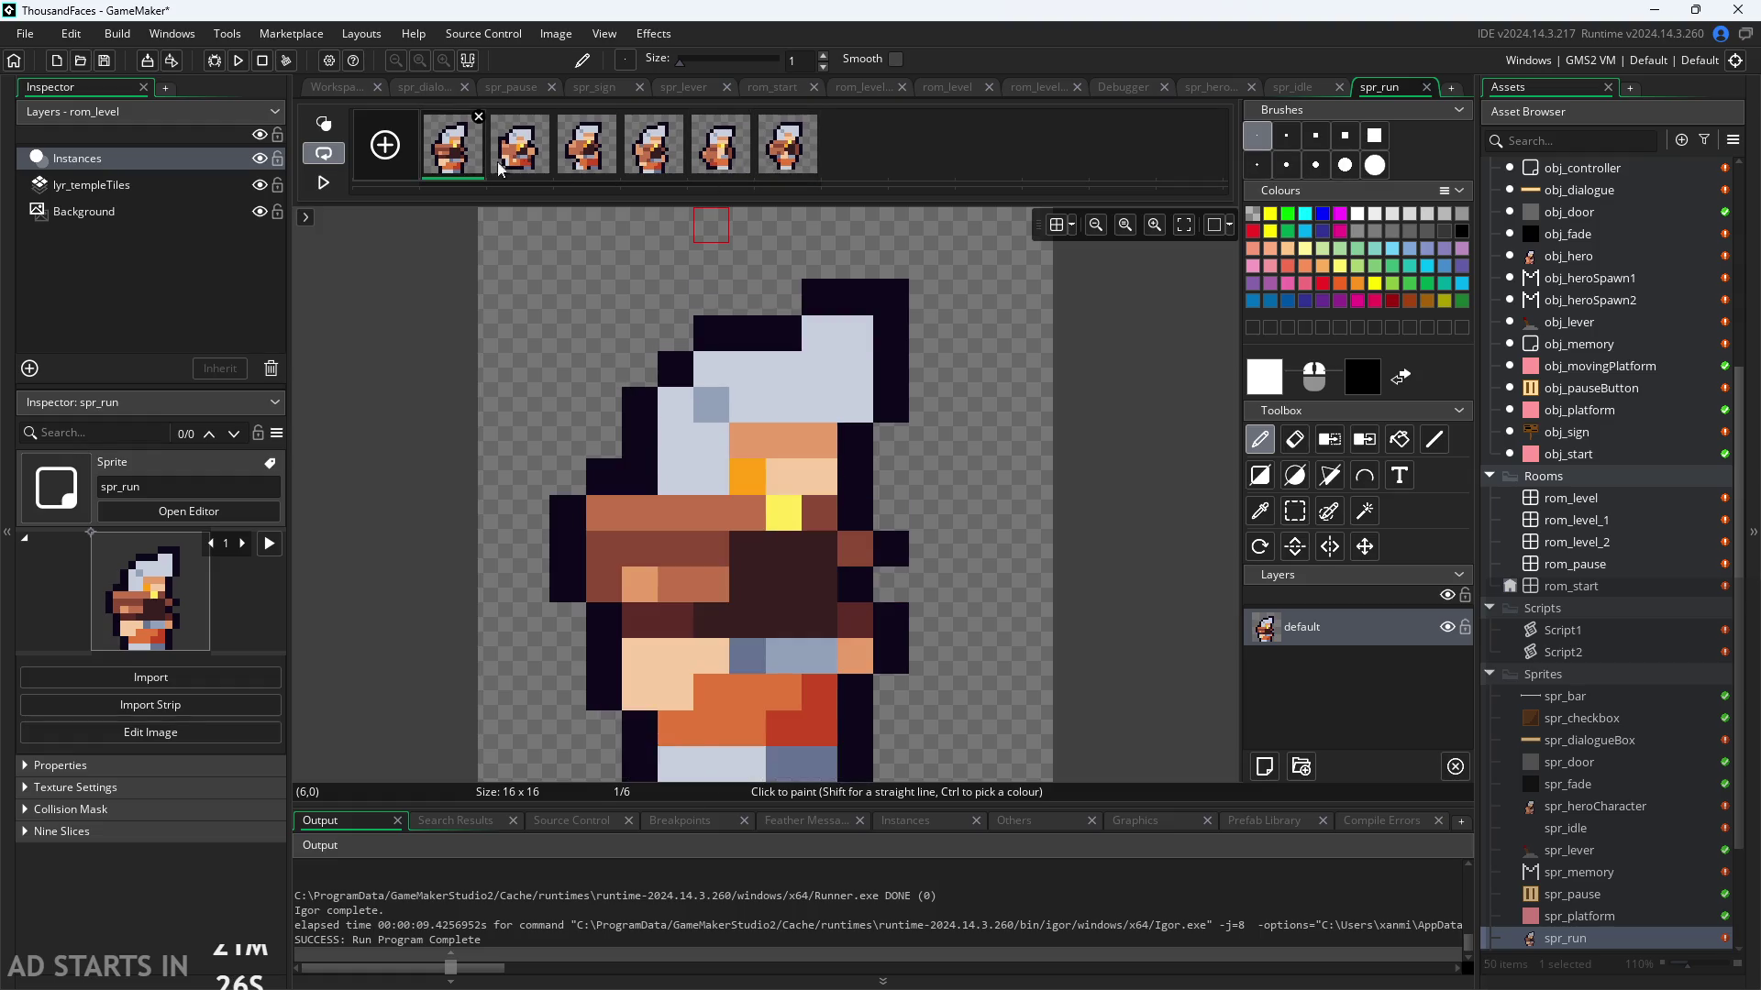
pyautogui.click(519, 163)
pyautogui.click(585, 165)
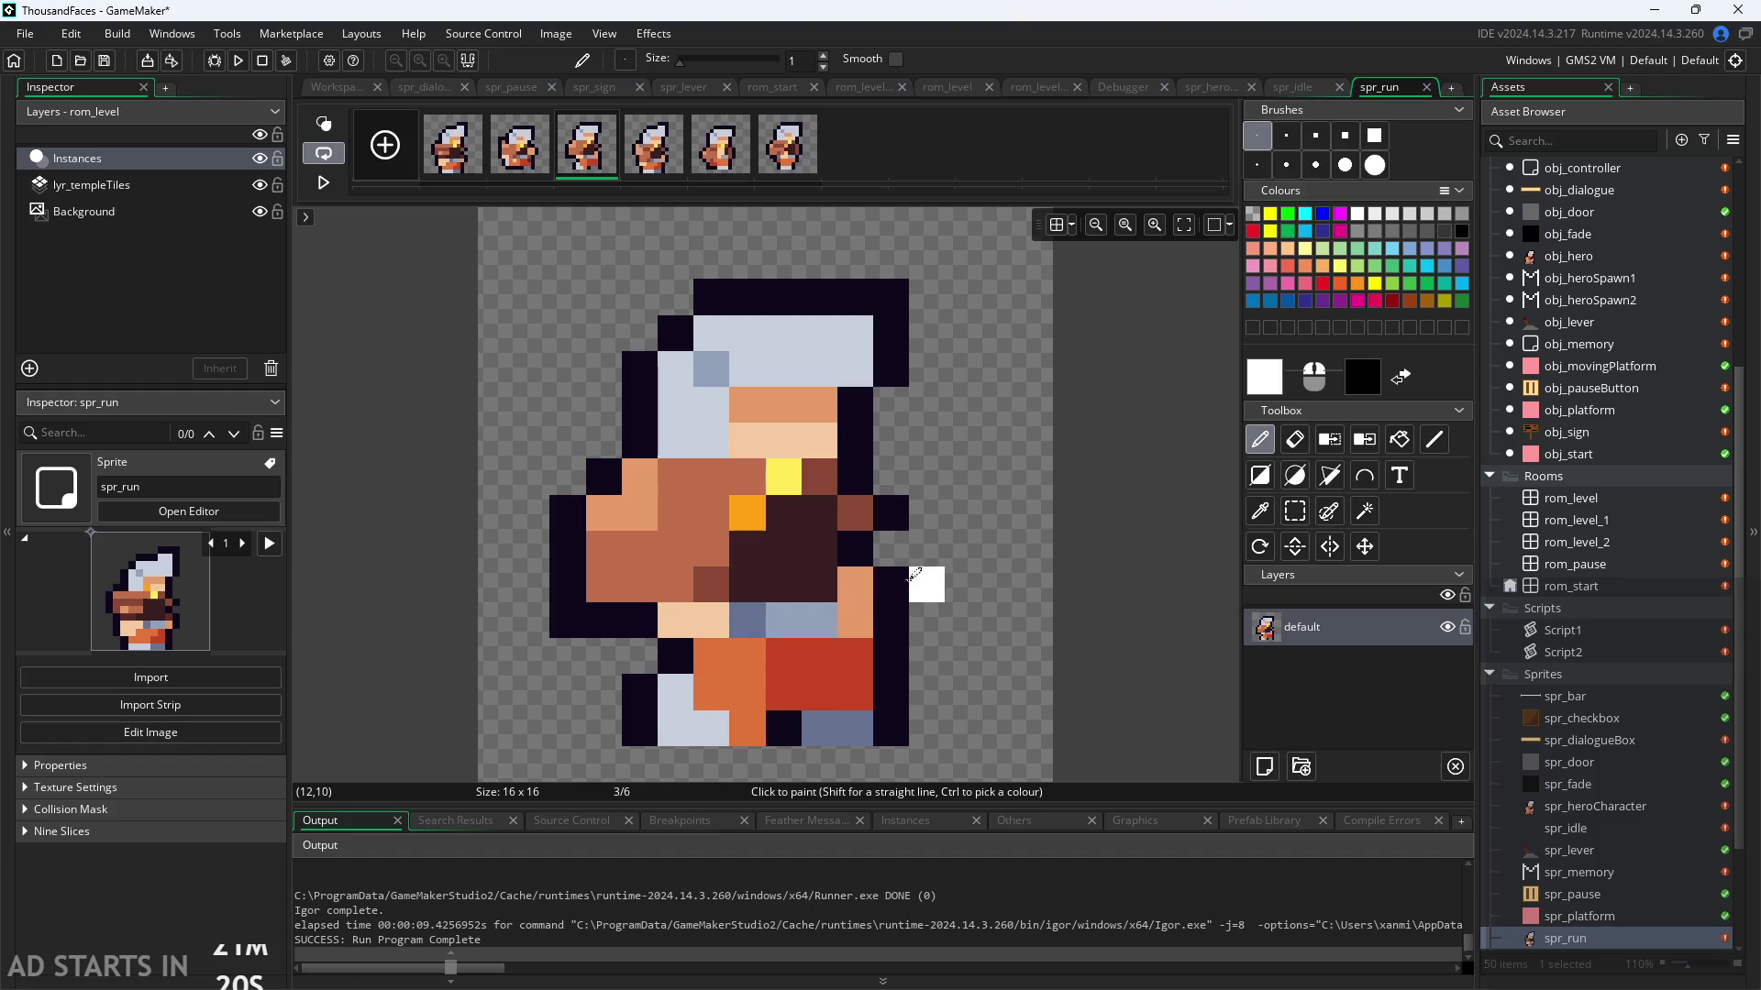
pyautogui.click(454, 162)
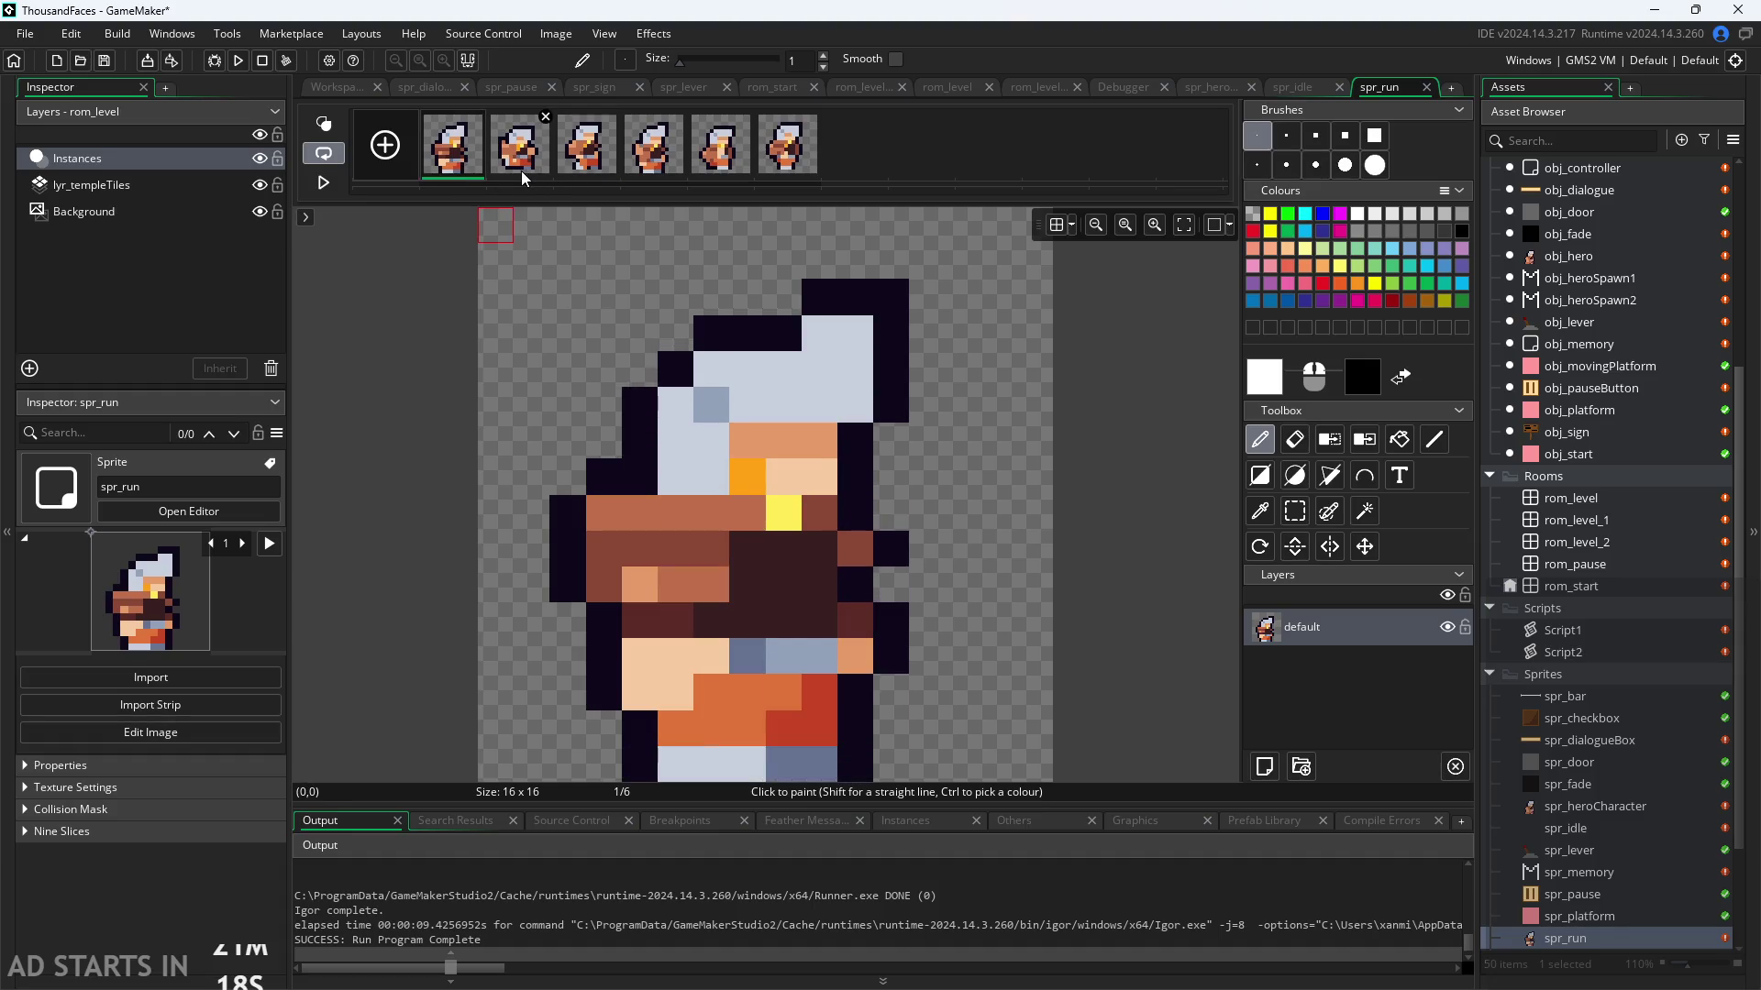
pyautogui.click(520, 171)
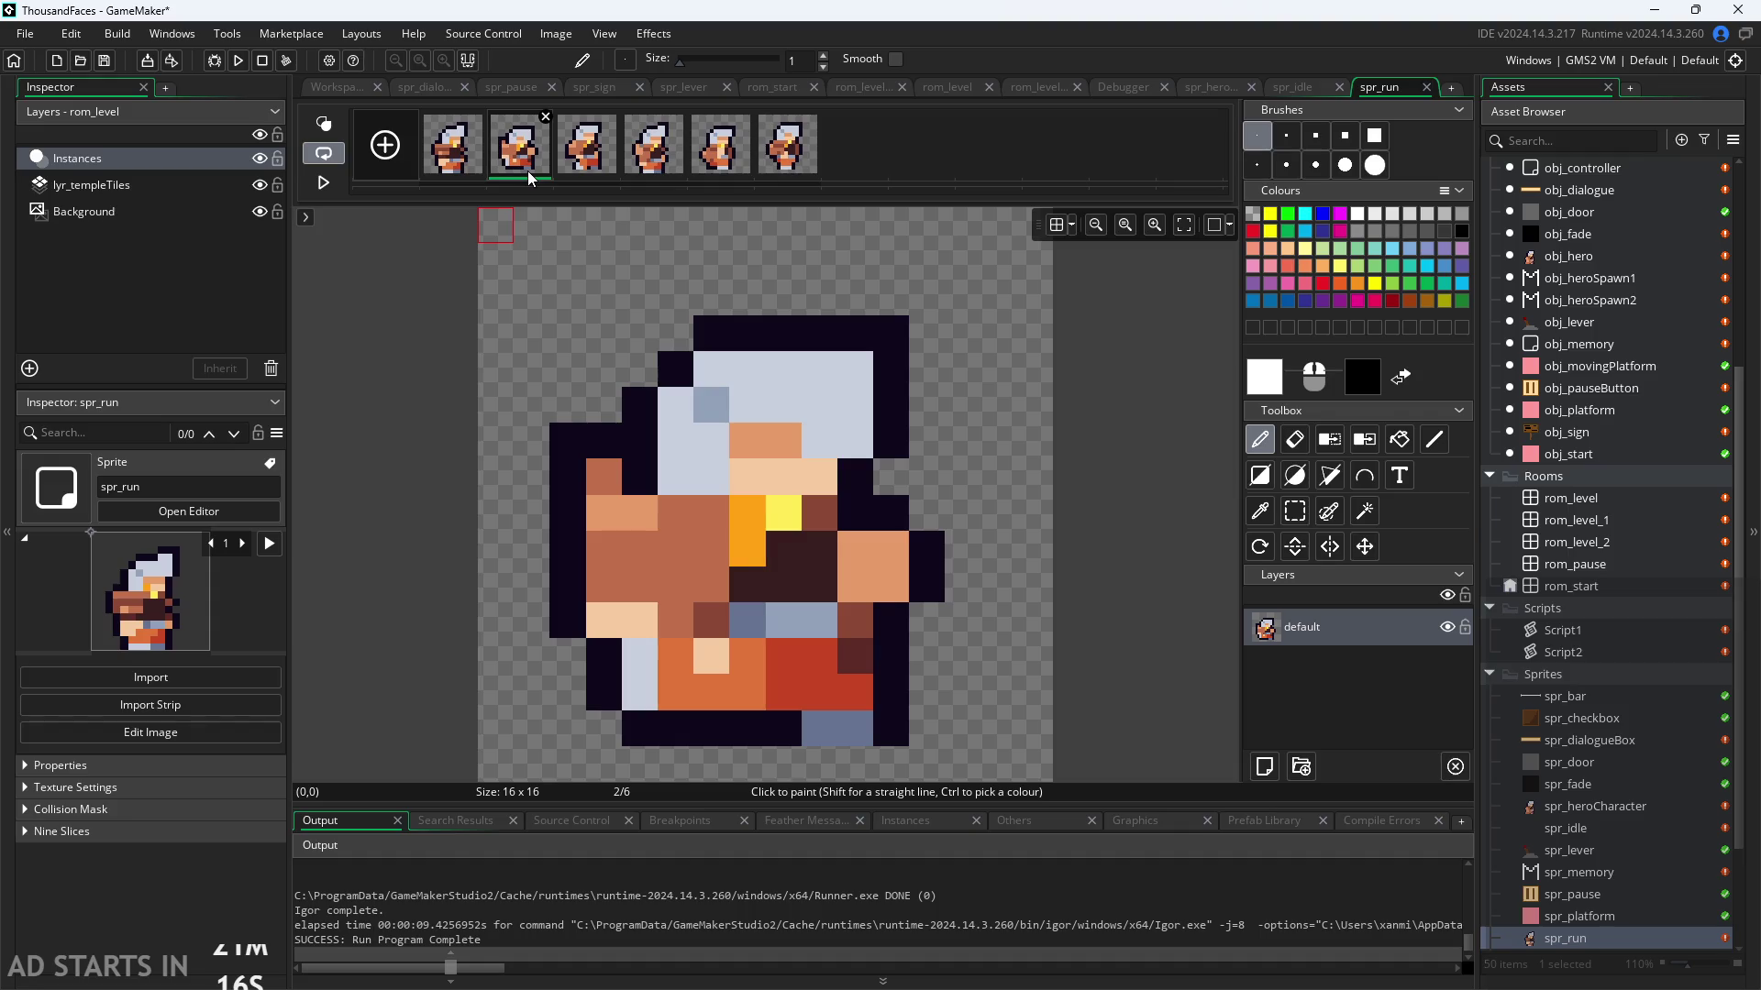
pyautogui.click(585, 167)
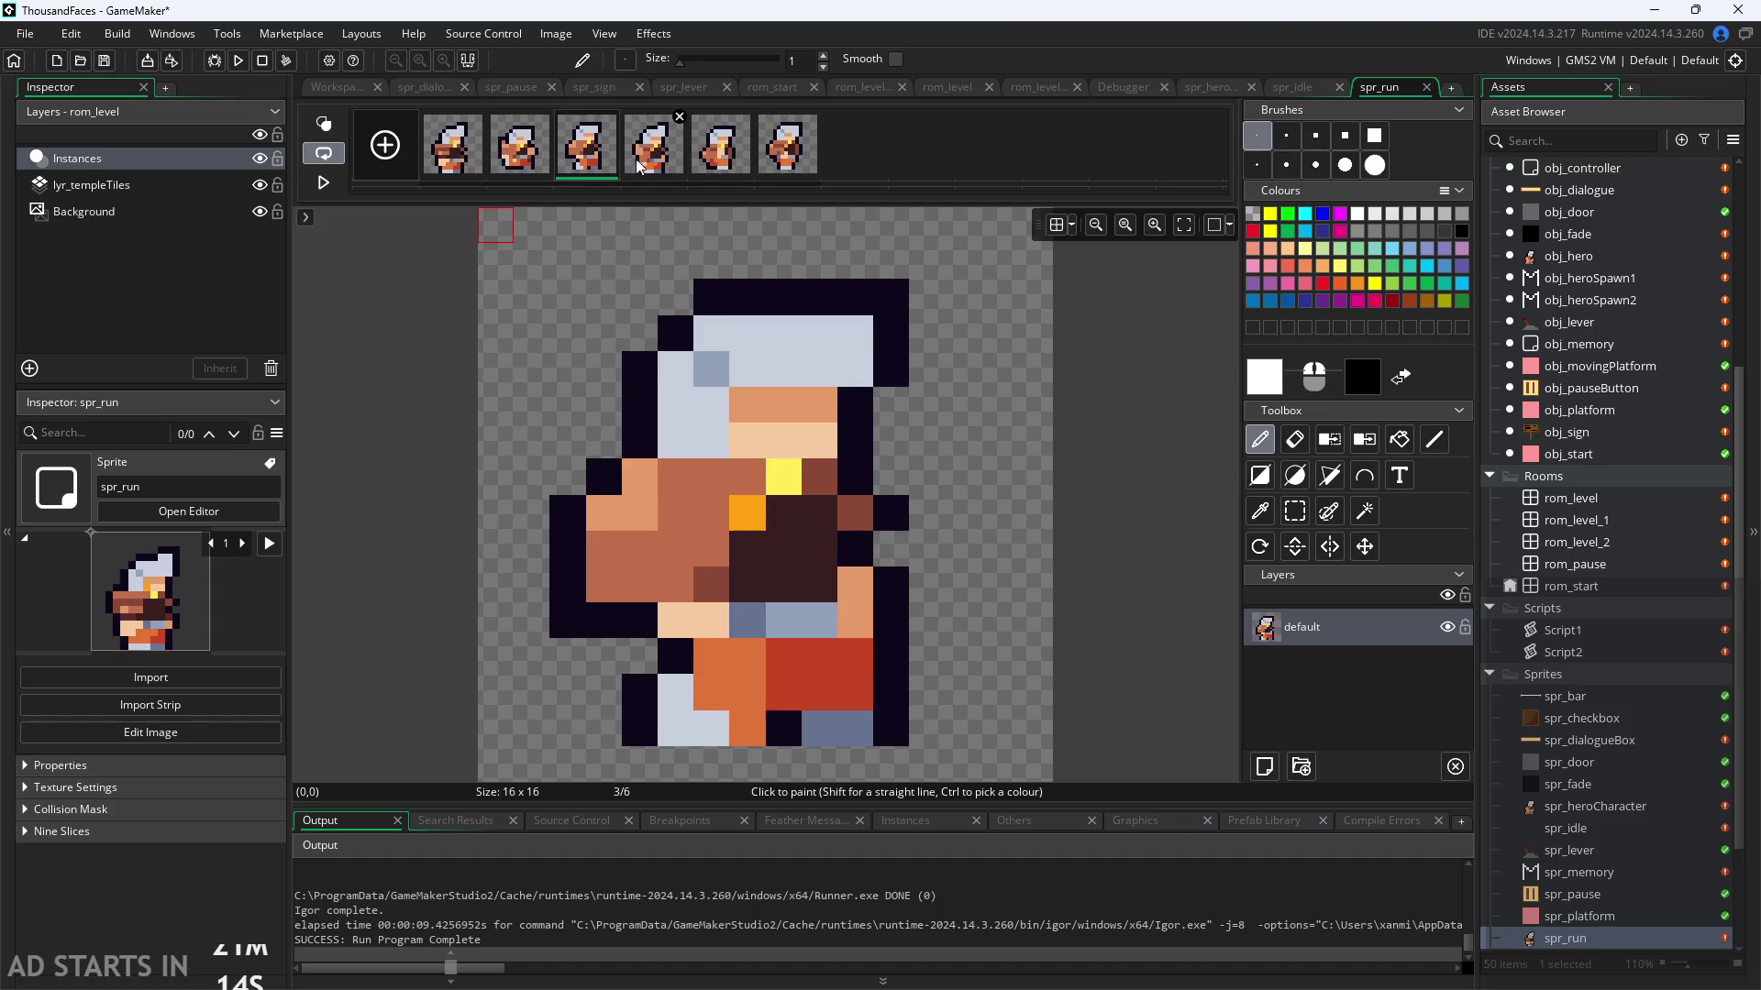
pyautogui.click(651, 165)
pyautogui.click(712, 167)
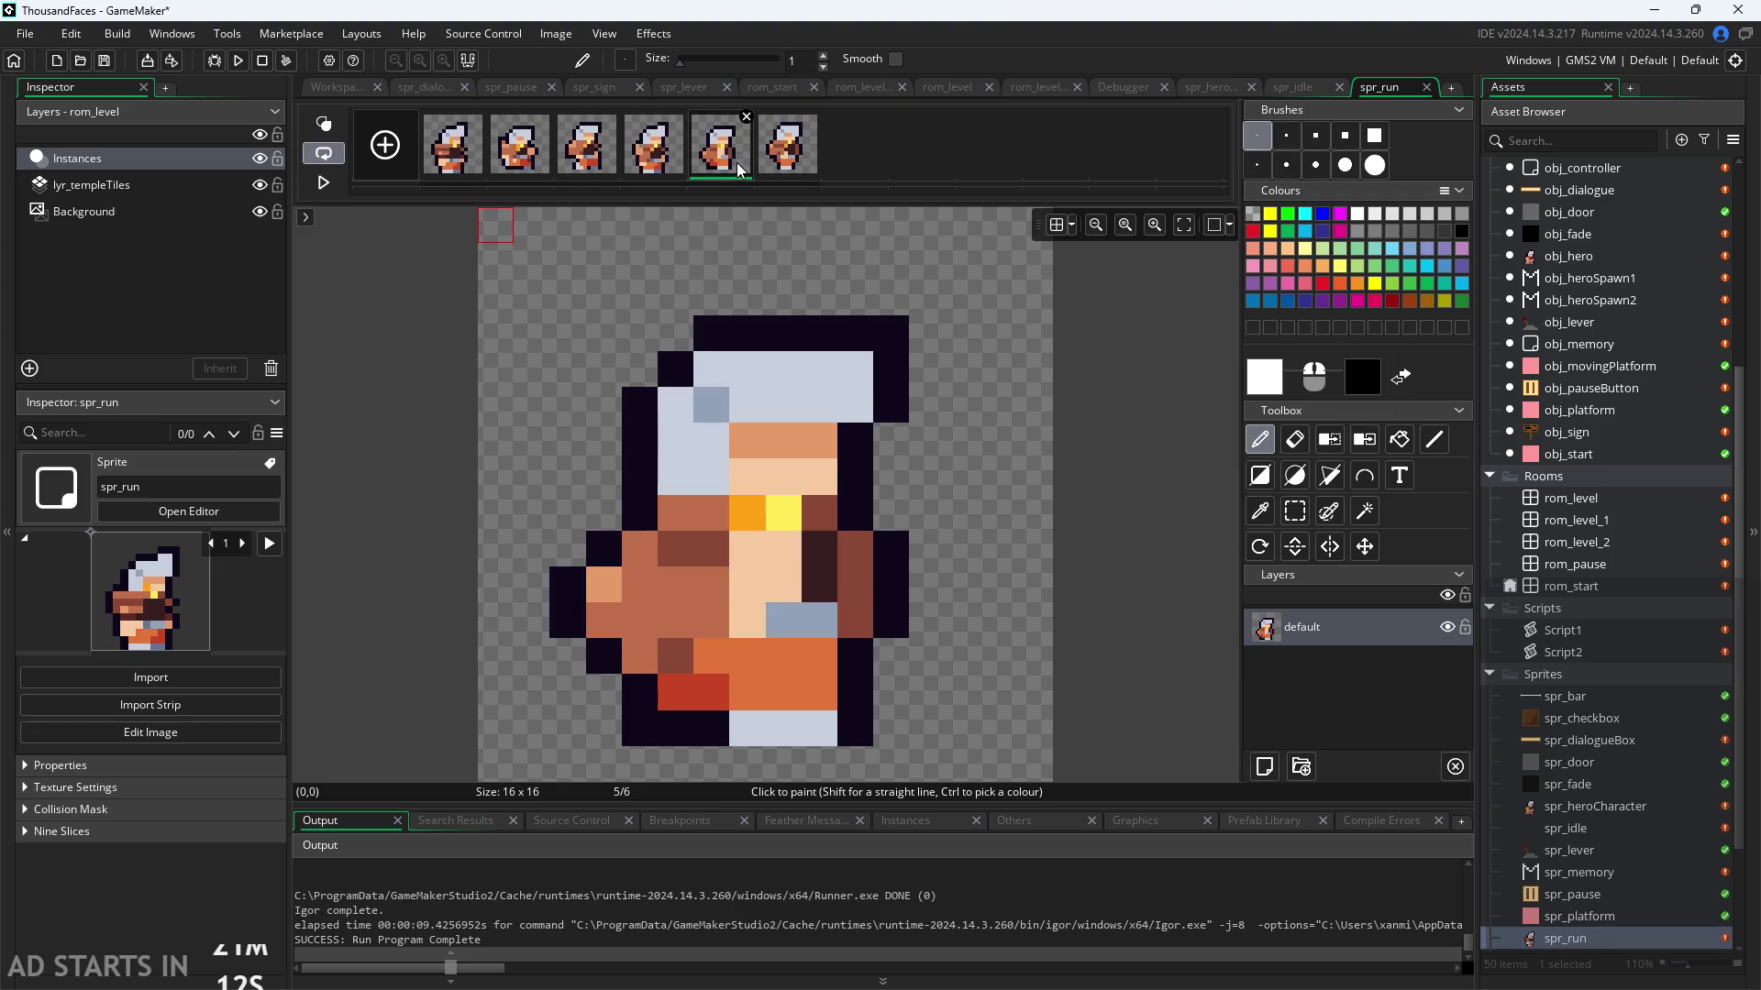
pyautogui.click(784, 156)
pyautogui.click(466, 168)
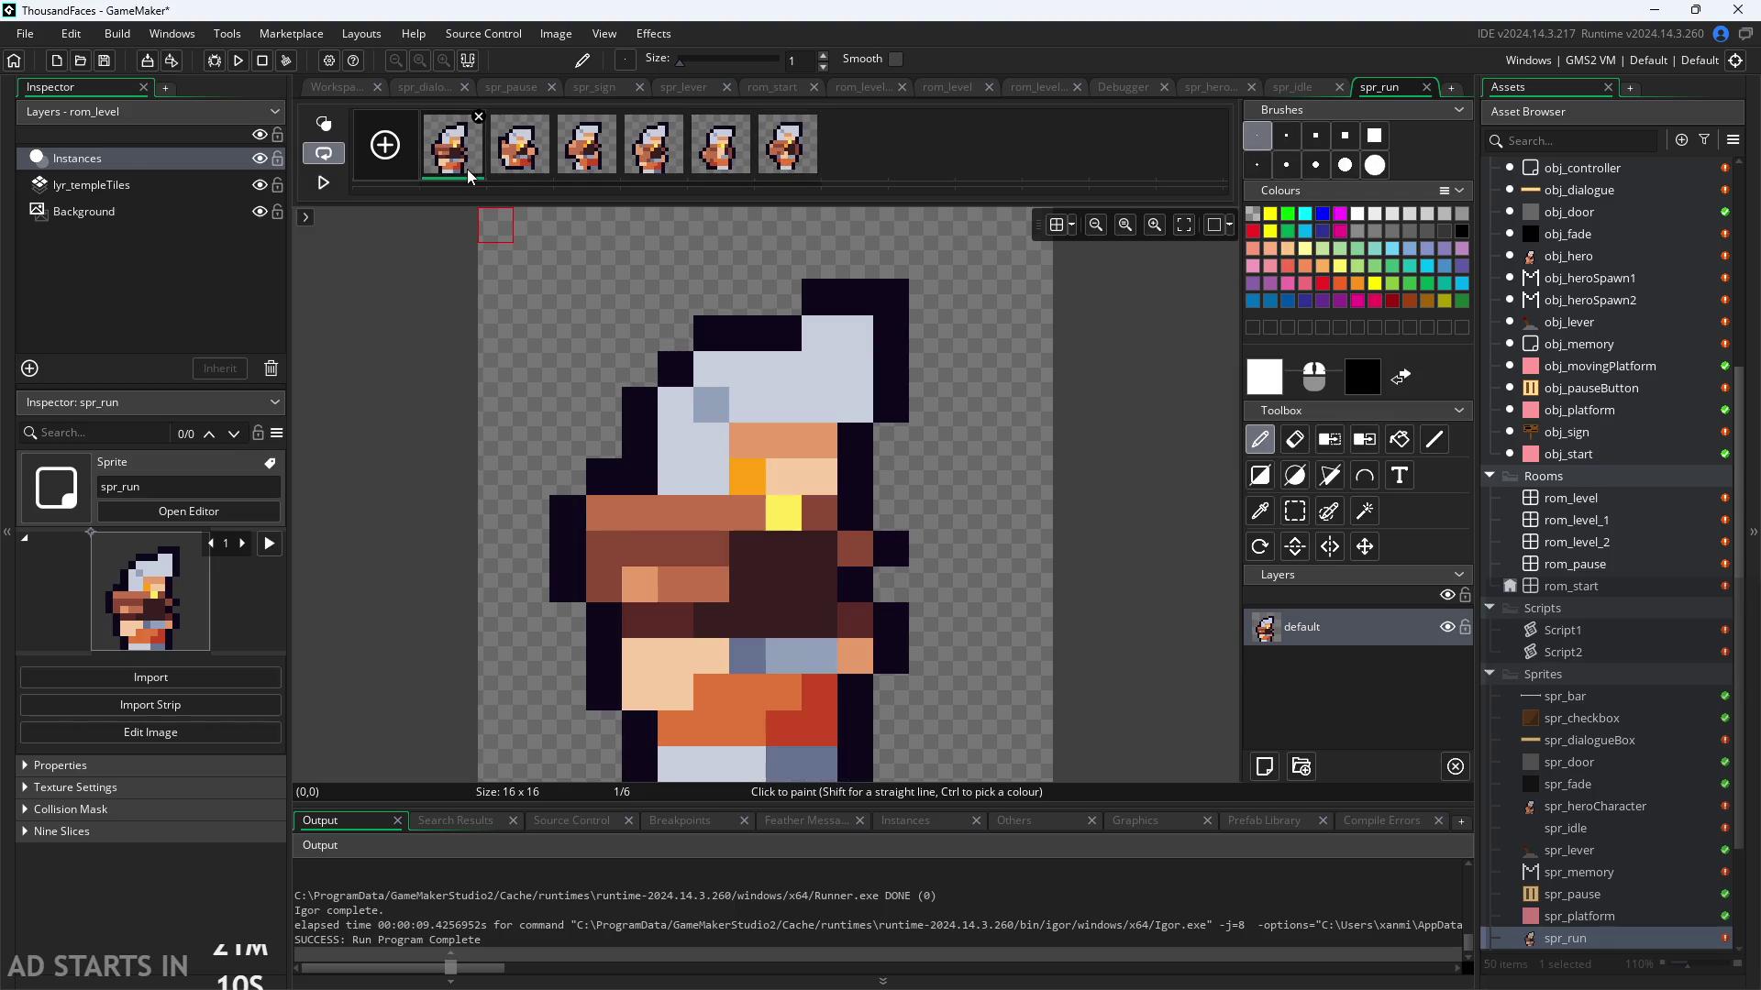
pyautogui.click(521, 156)
pyautogui.click(588, 154)
pyautogui.click(653, 156)
pyautogui.click(719, 157)
pyautogui.click(782, 162)
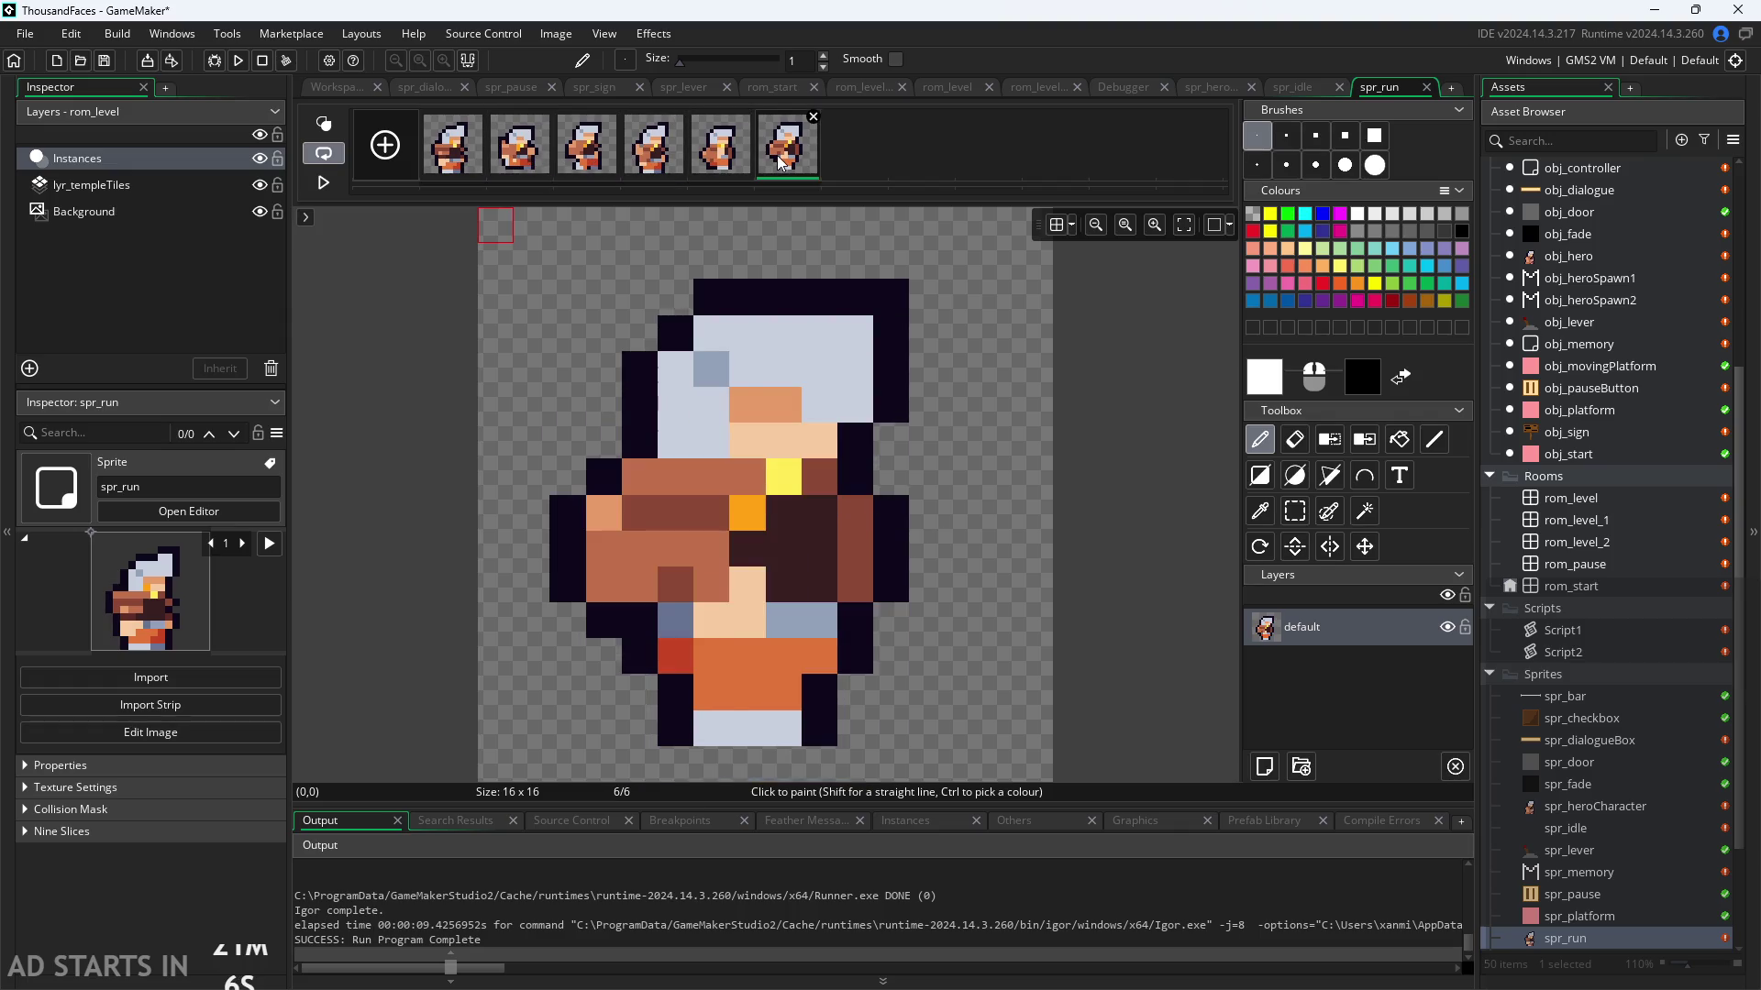
pyautogui.click(720, 155)
pyautogui.click(781, 160)
pyautogui.click(454, 158)
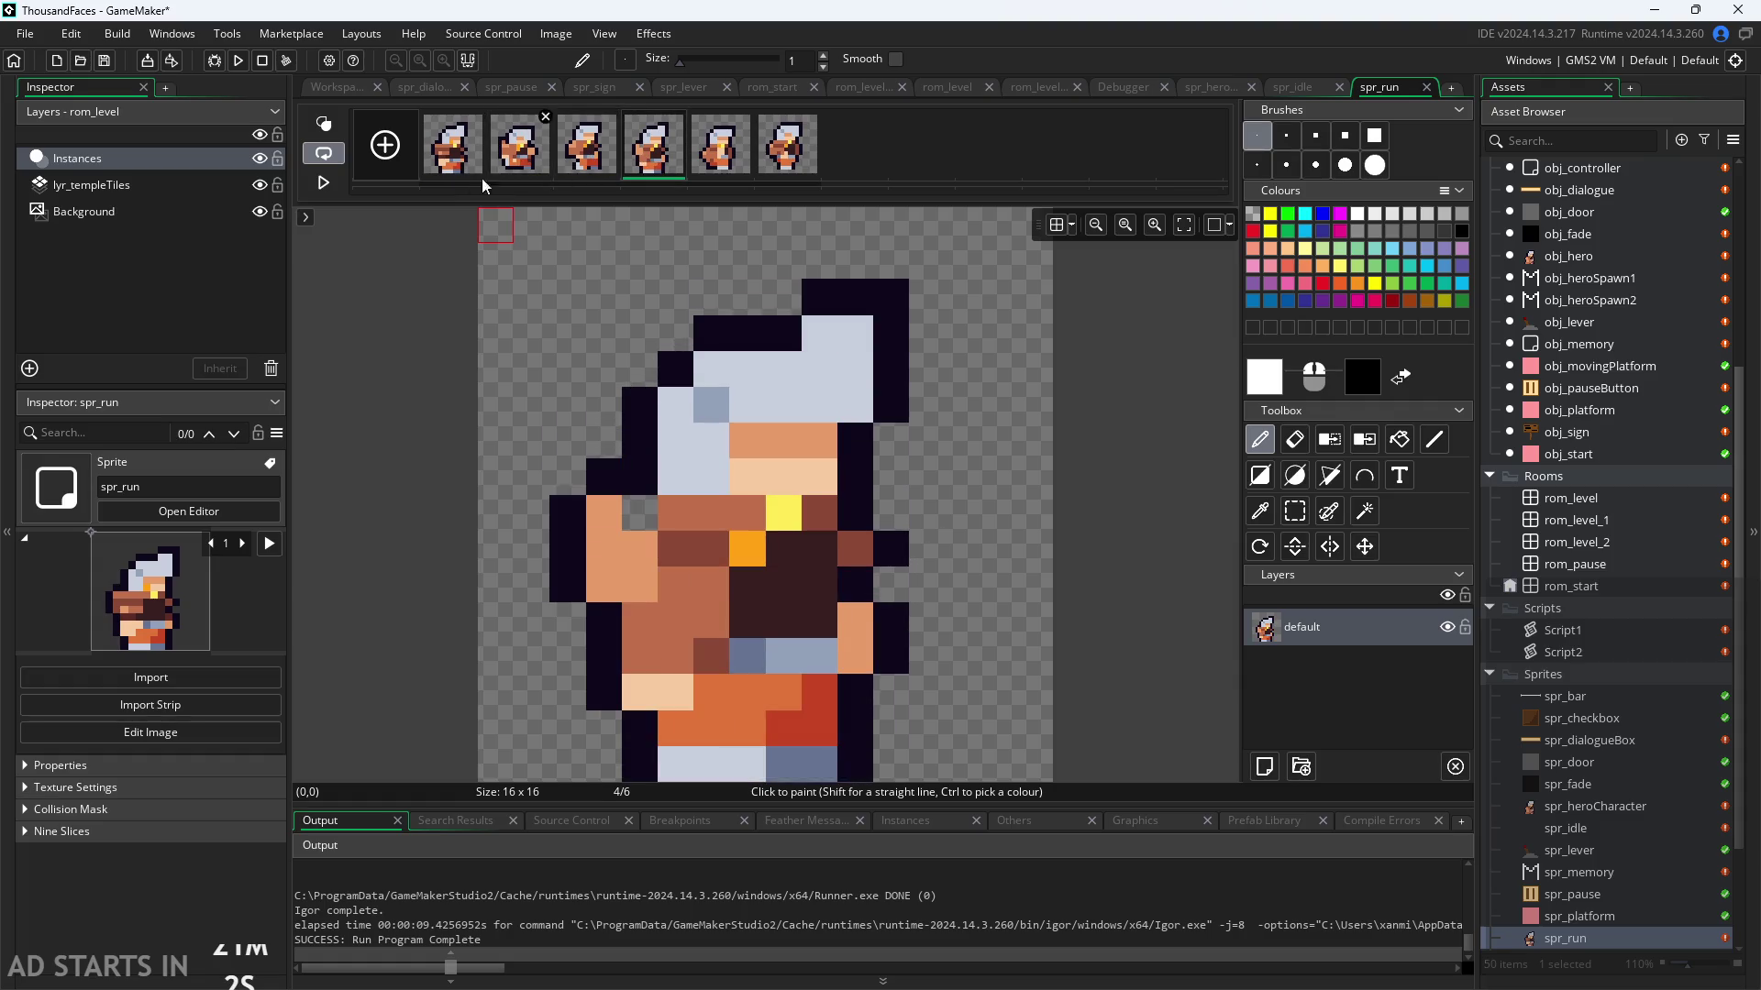
pyautogui.click(720, 155)
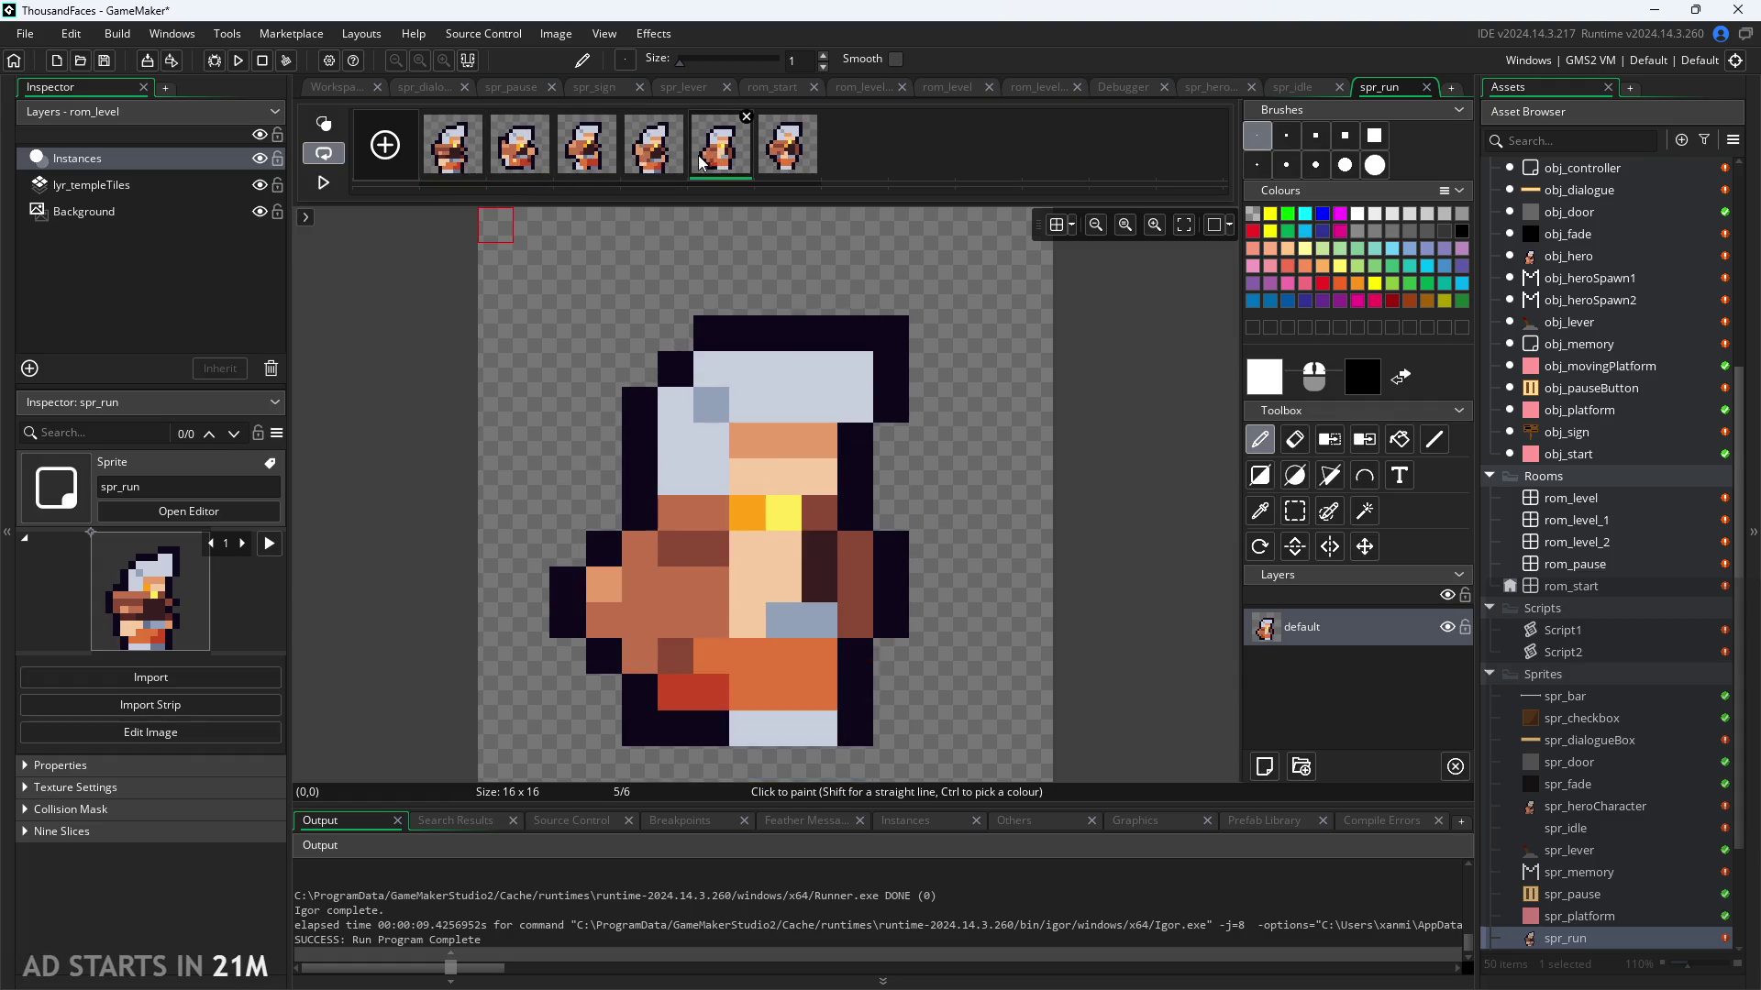
pyautogui.click(635, 172)
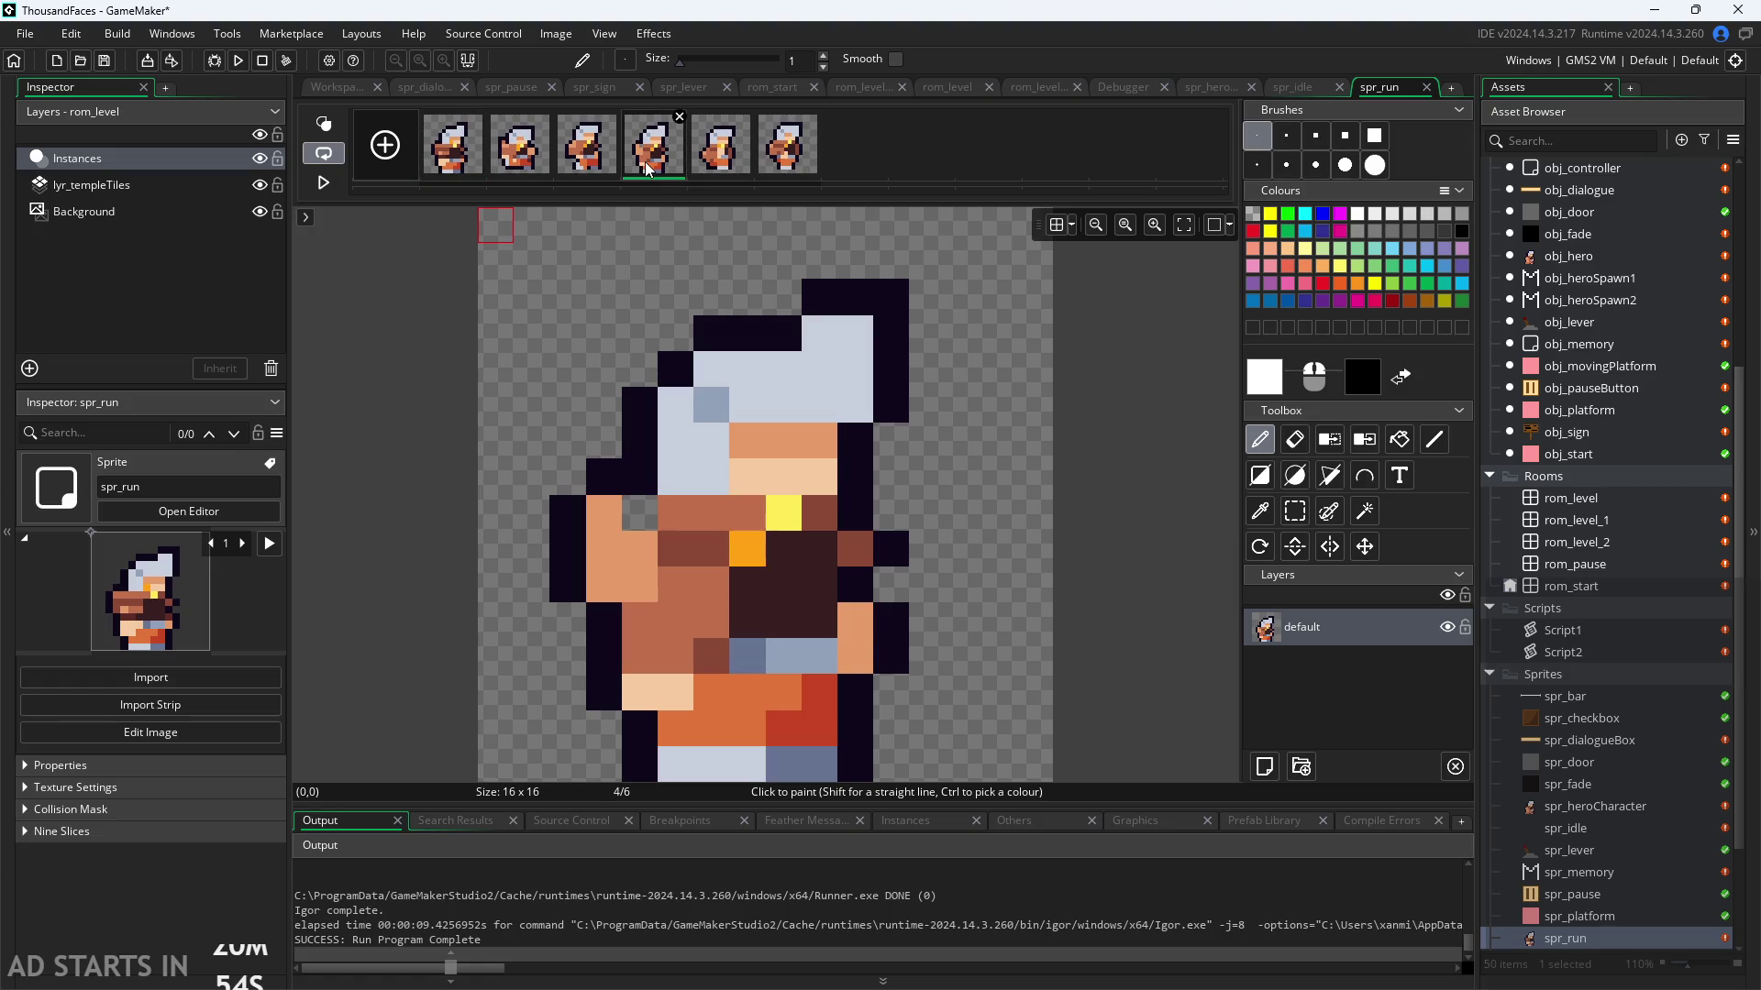
pyautogui.click(697, 172)
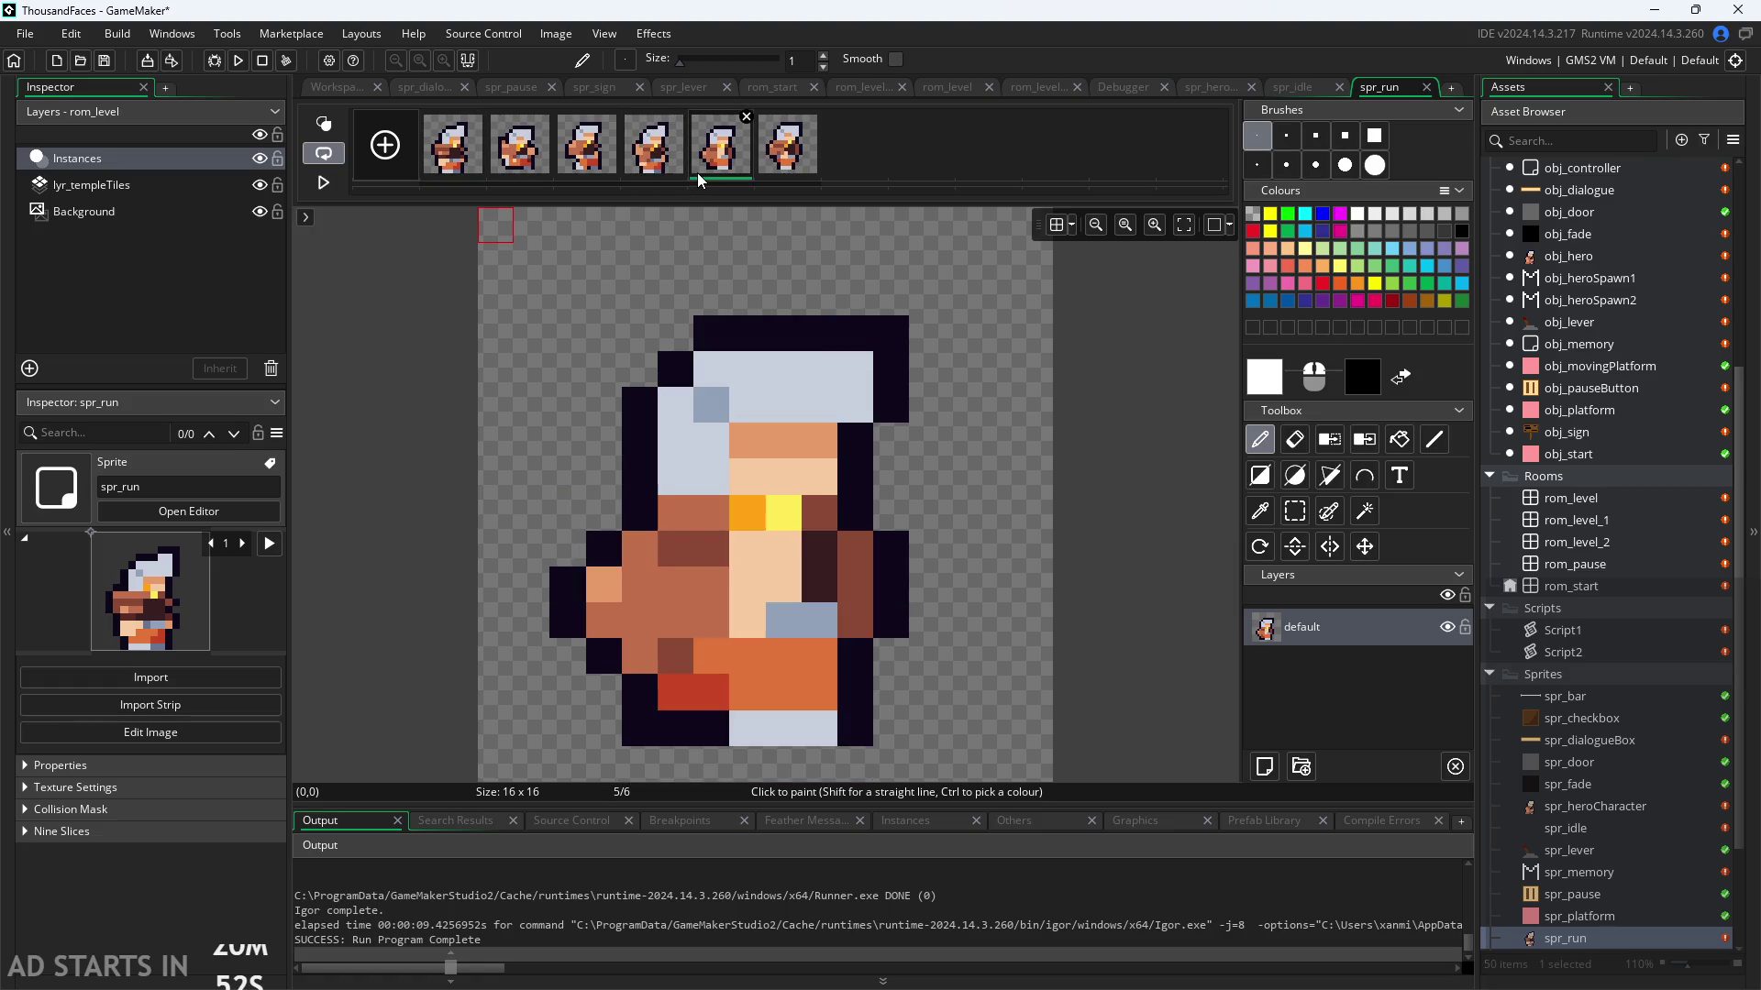
pyautogui.click(662, 167)
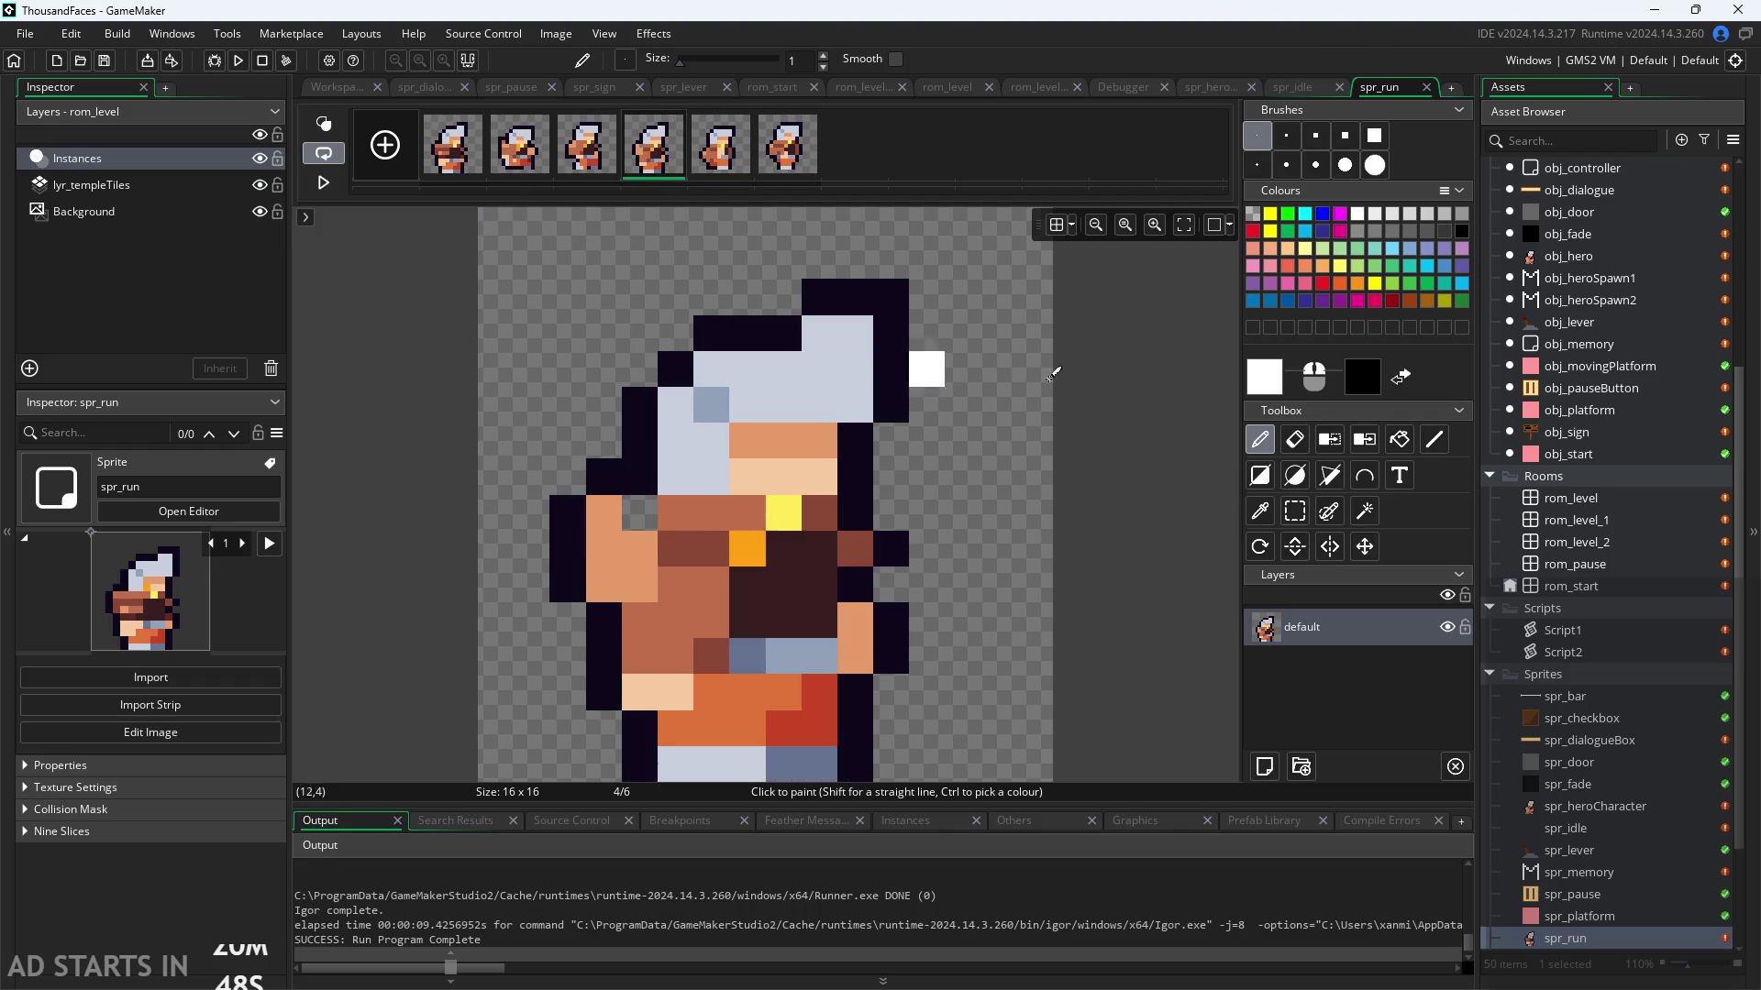
pyautogui.scroll(2, 1630, 587)
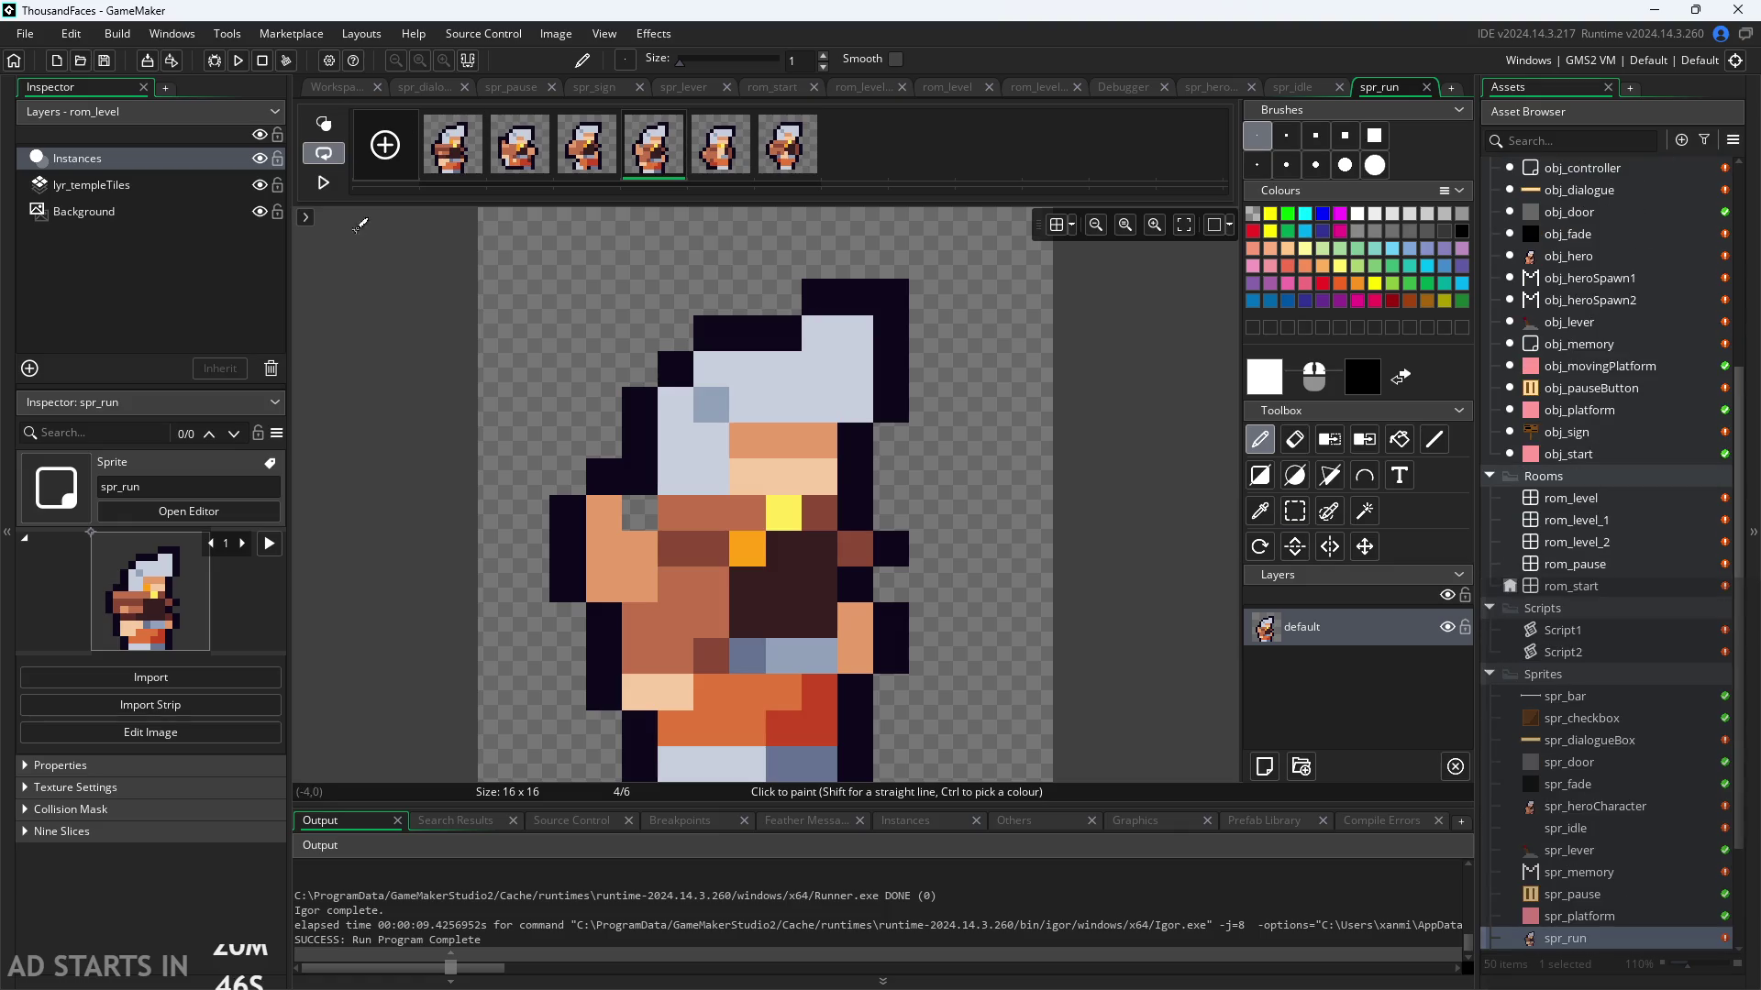
pyautogui.scroll(-5, 394, 289)
pyautogui.scroll(6, 395, 289)
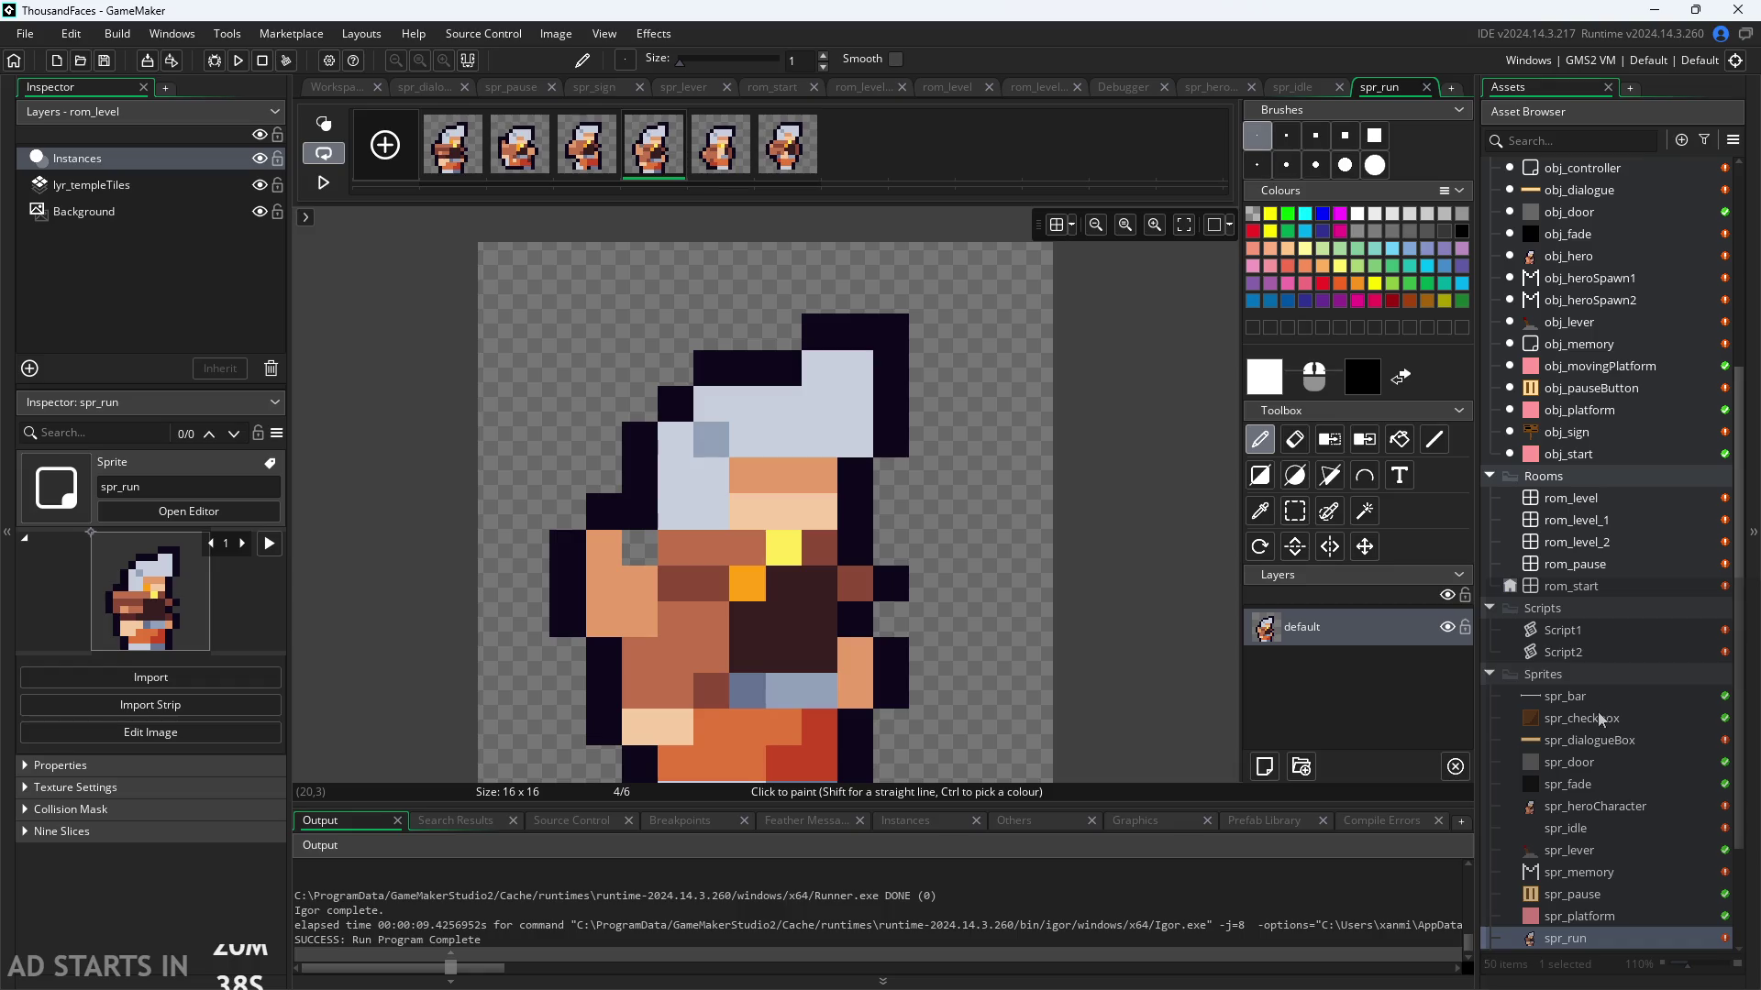
pyautogui.doubleClick(1606, 805)
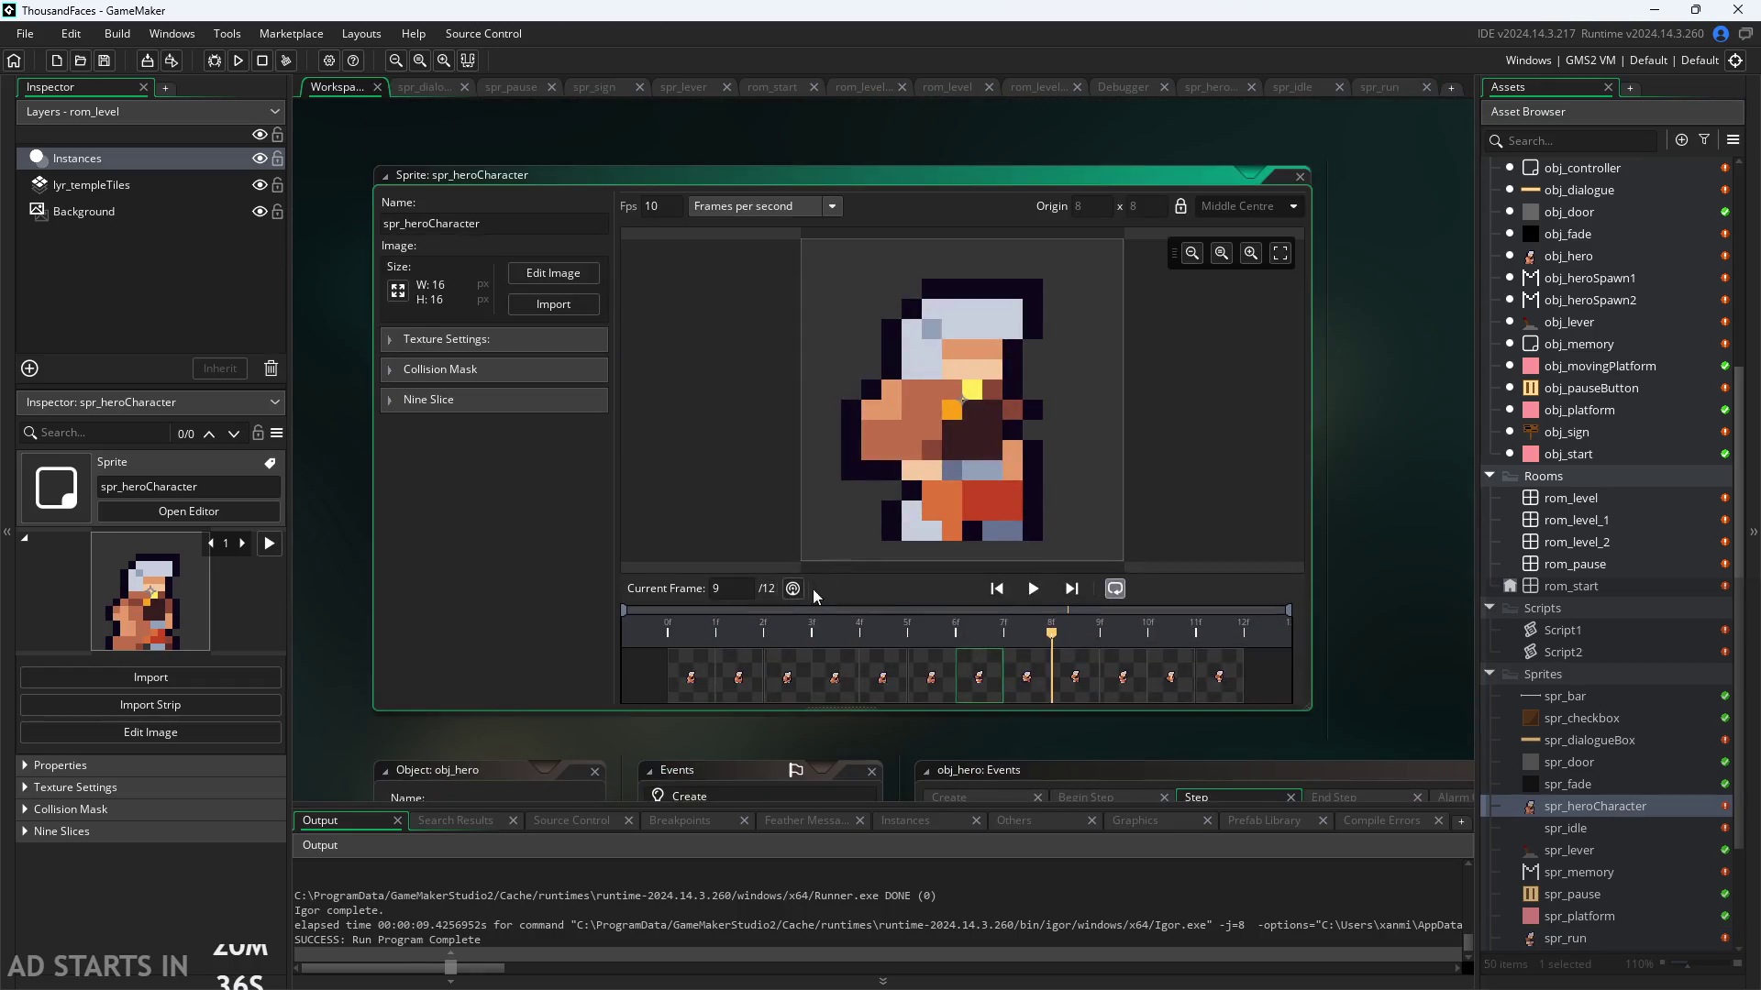
# Step: Step through spr_heroCharacter frames 1–7 in the Image Editor, comparing 6 and 7, then open obj_hero
pyautogui.click(539, 272)
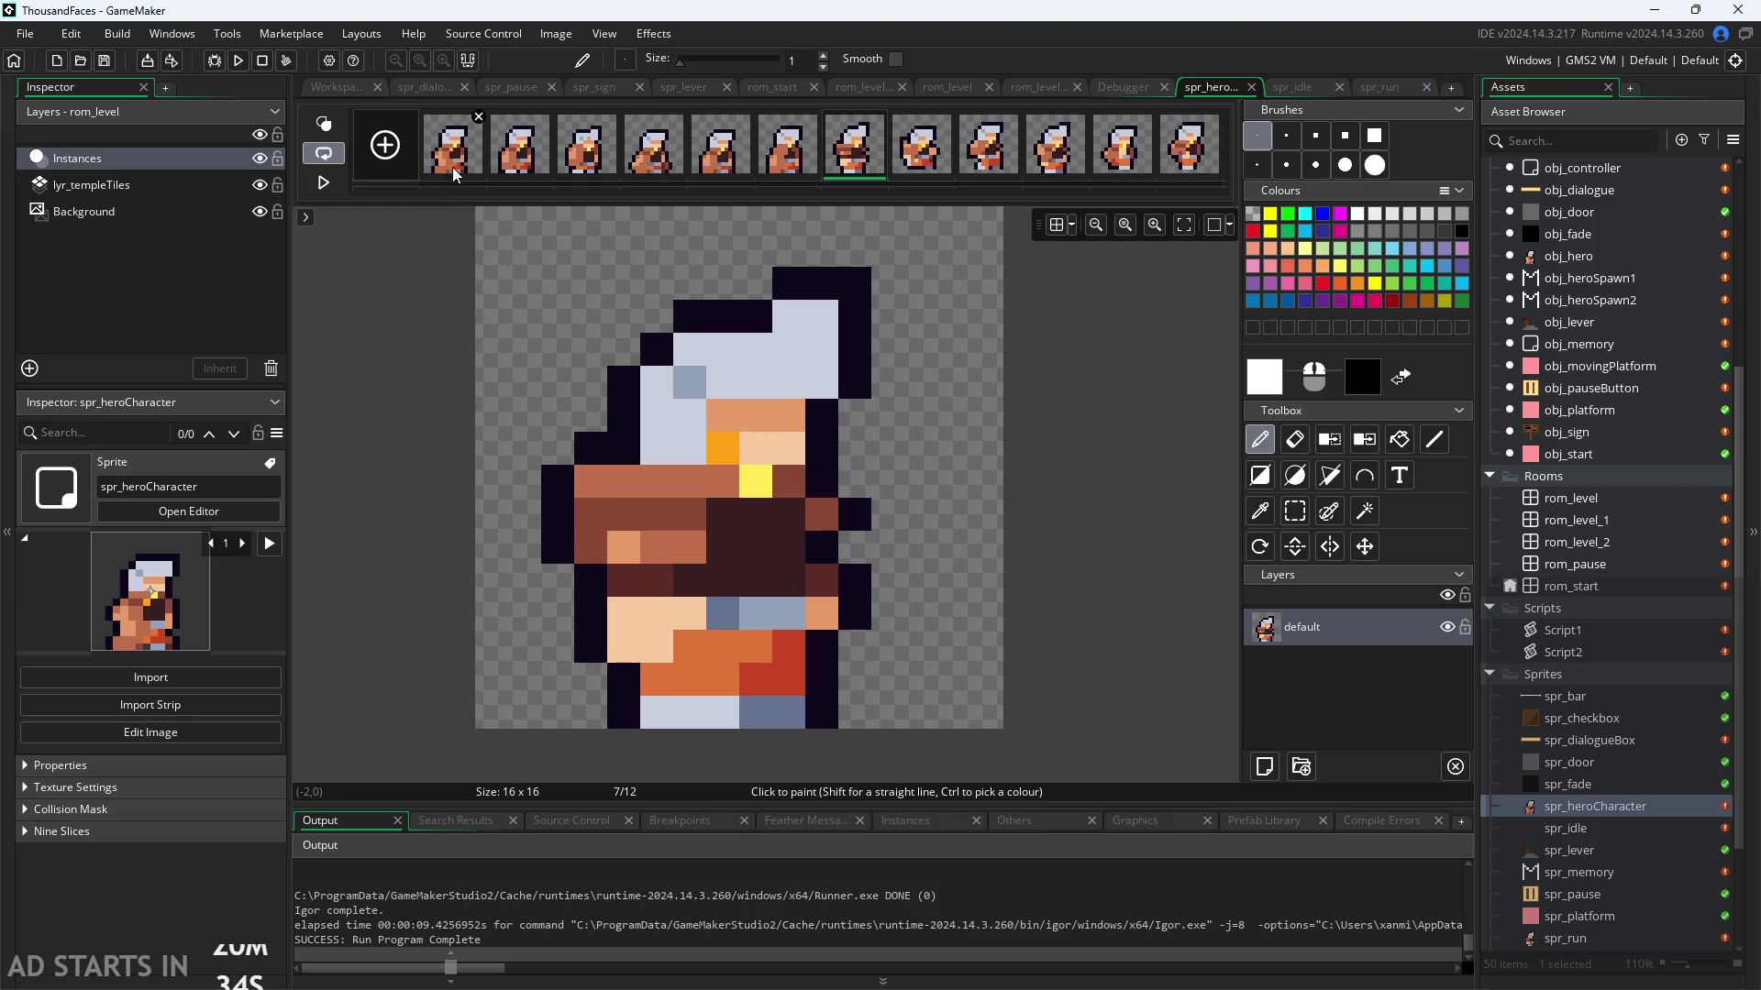
pyautogui.click(514, 161)
pyautogui.click(586, 161)
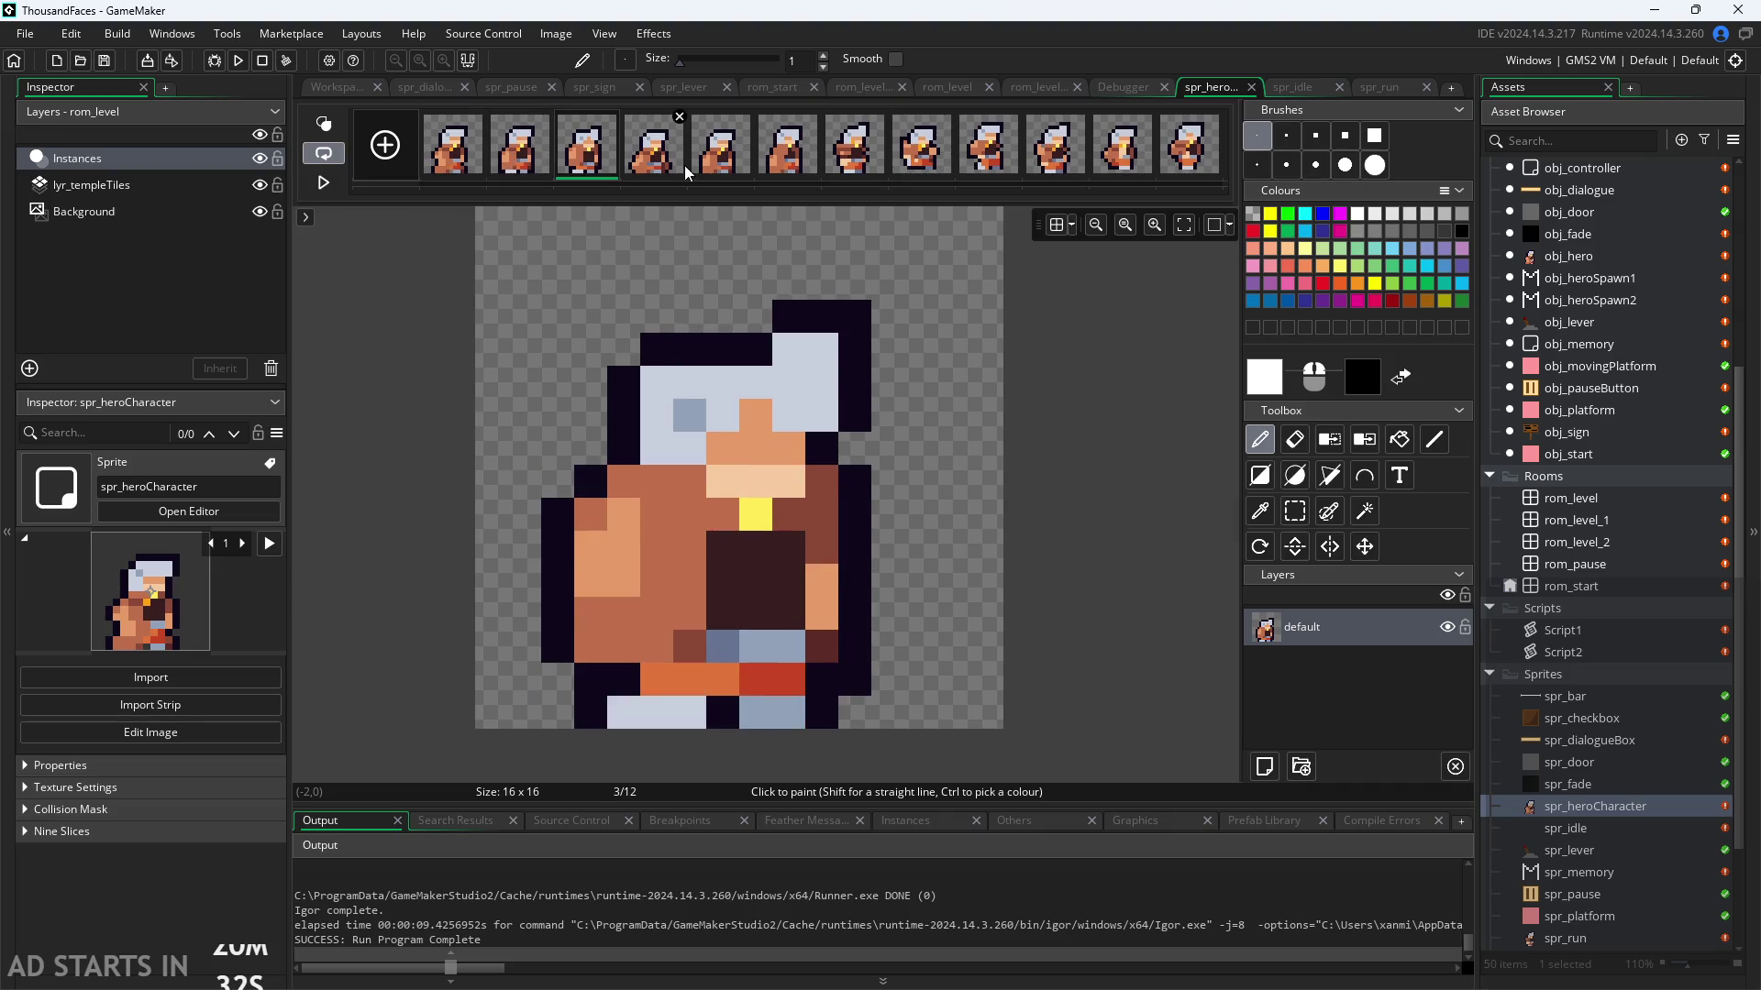
pyautogui.click(679, 163)
pyautogui.click(724, 160)
pyautogui.click(790, 168)
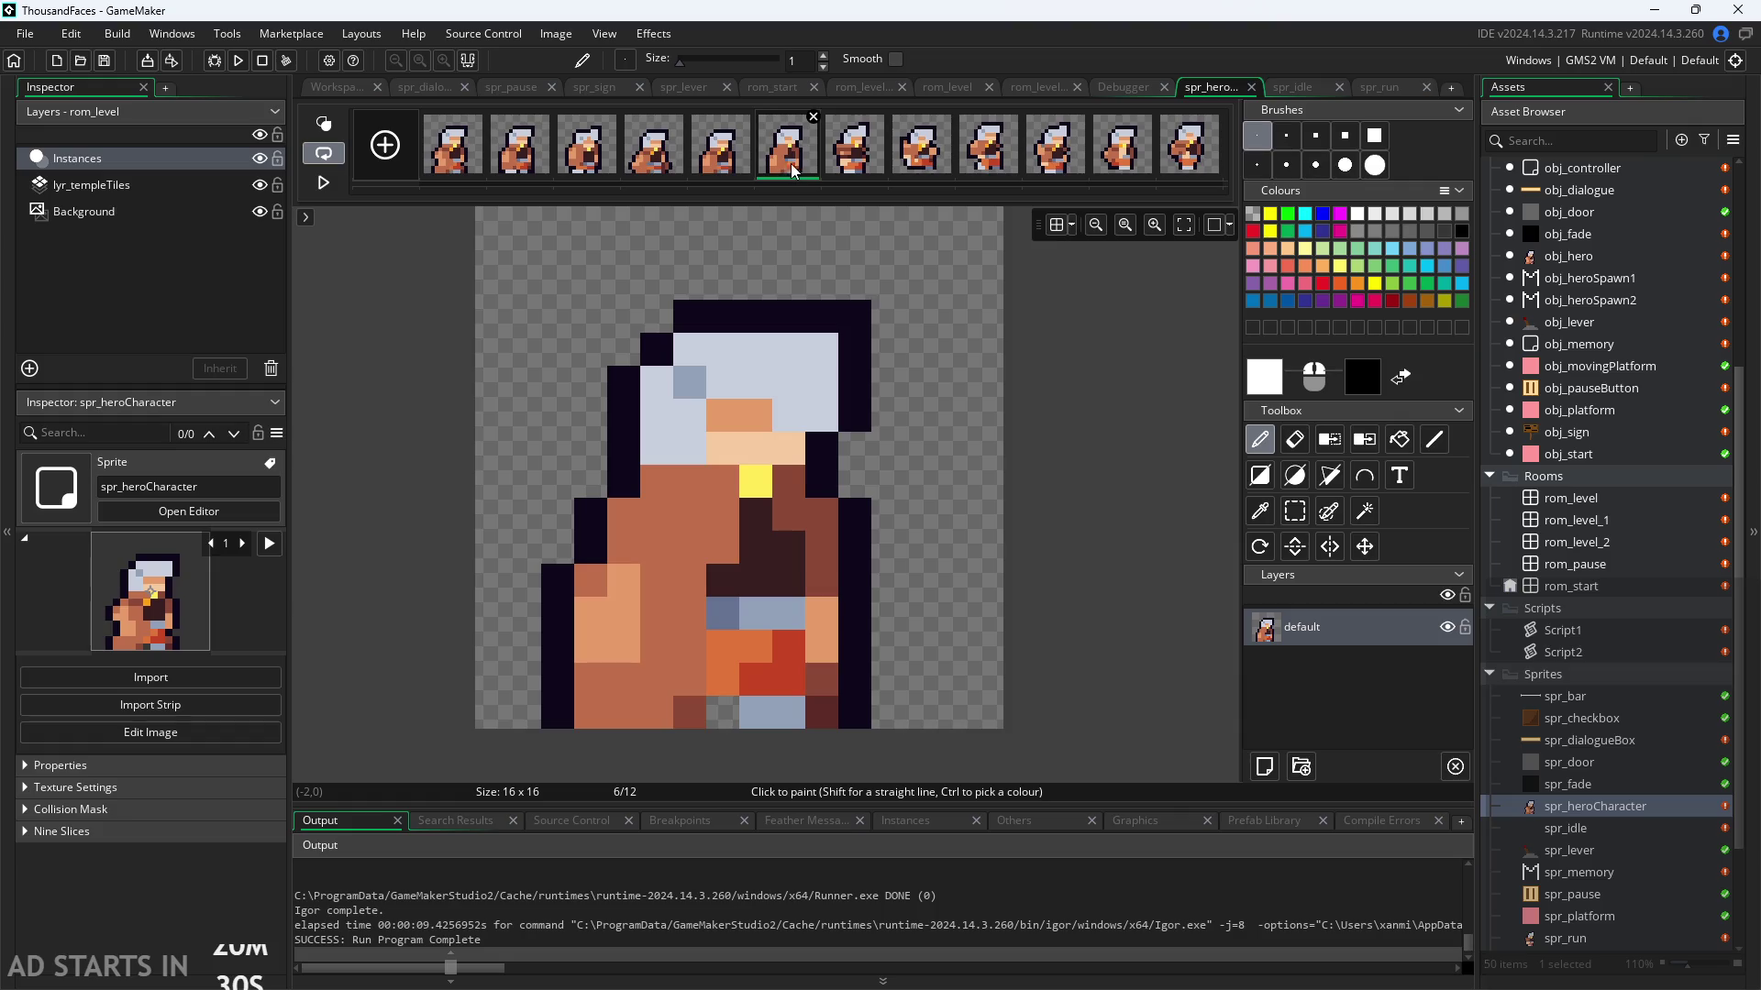
pyautogui.click(848, 173)
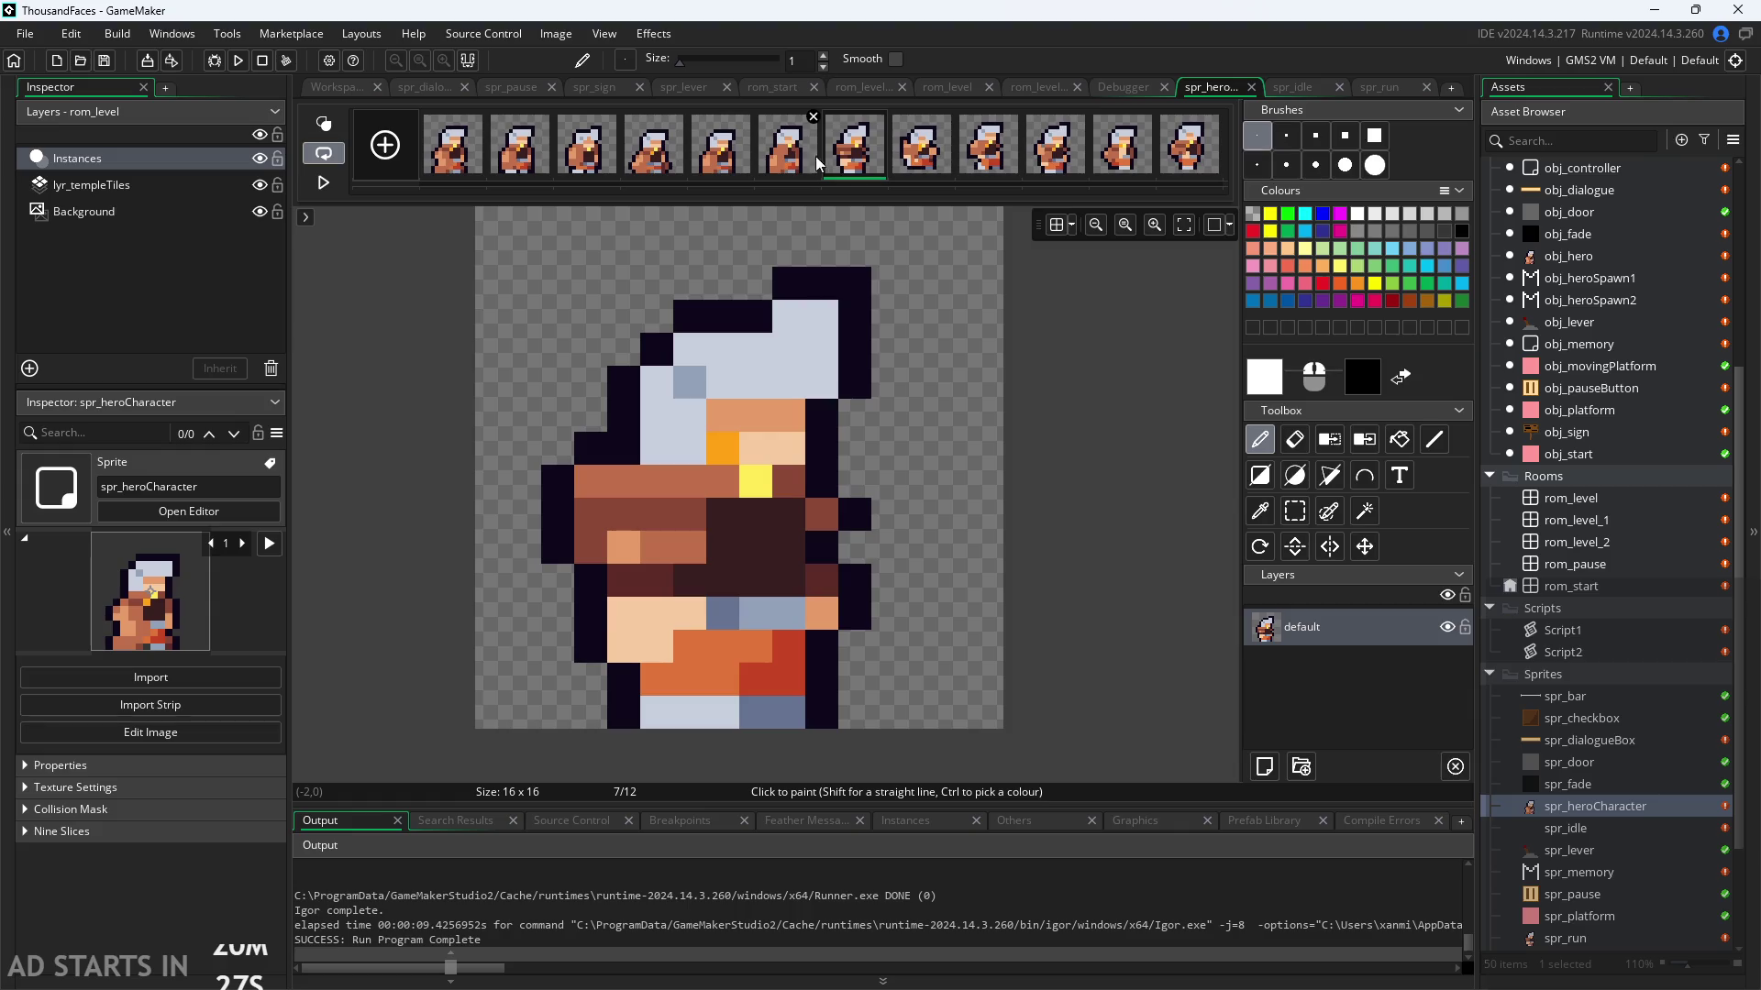
pyautogui.click(790, 155)
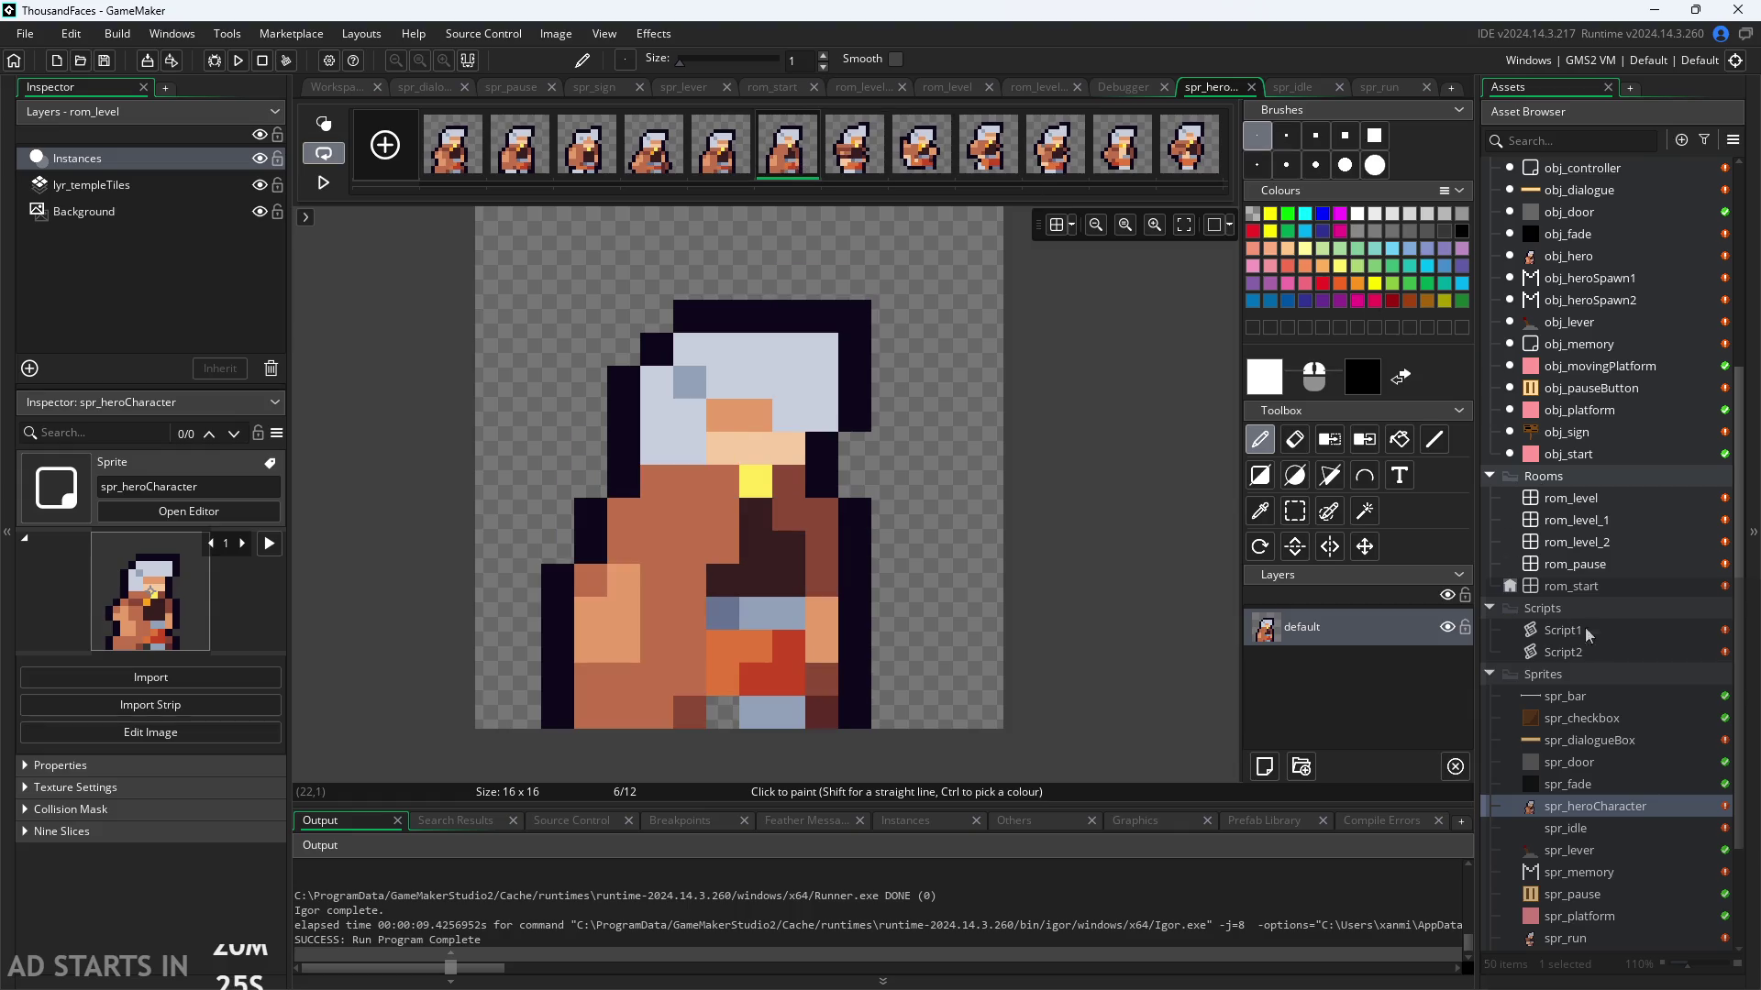
pyautogui.doubleClick(1580, 259)
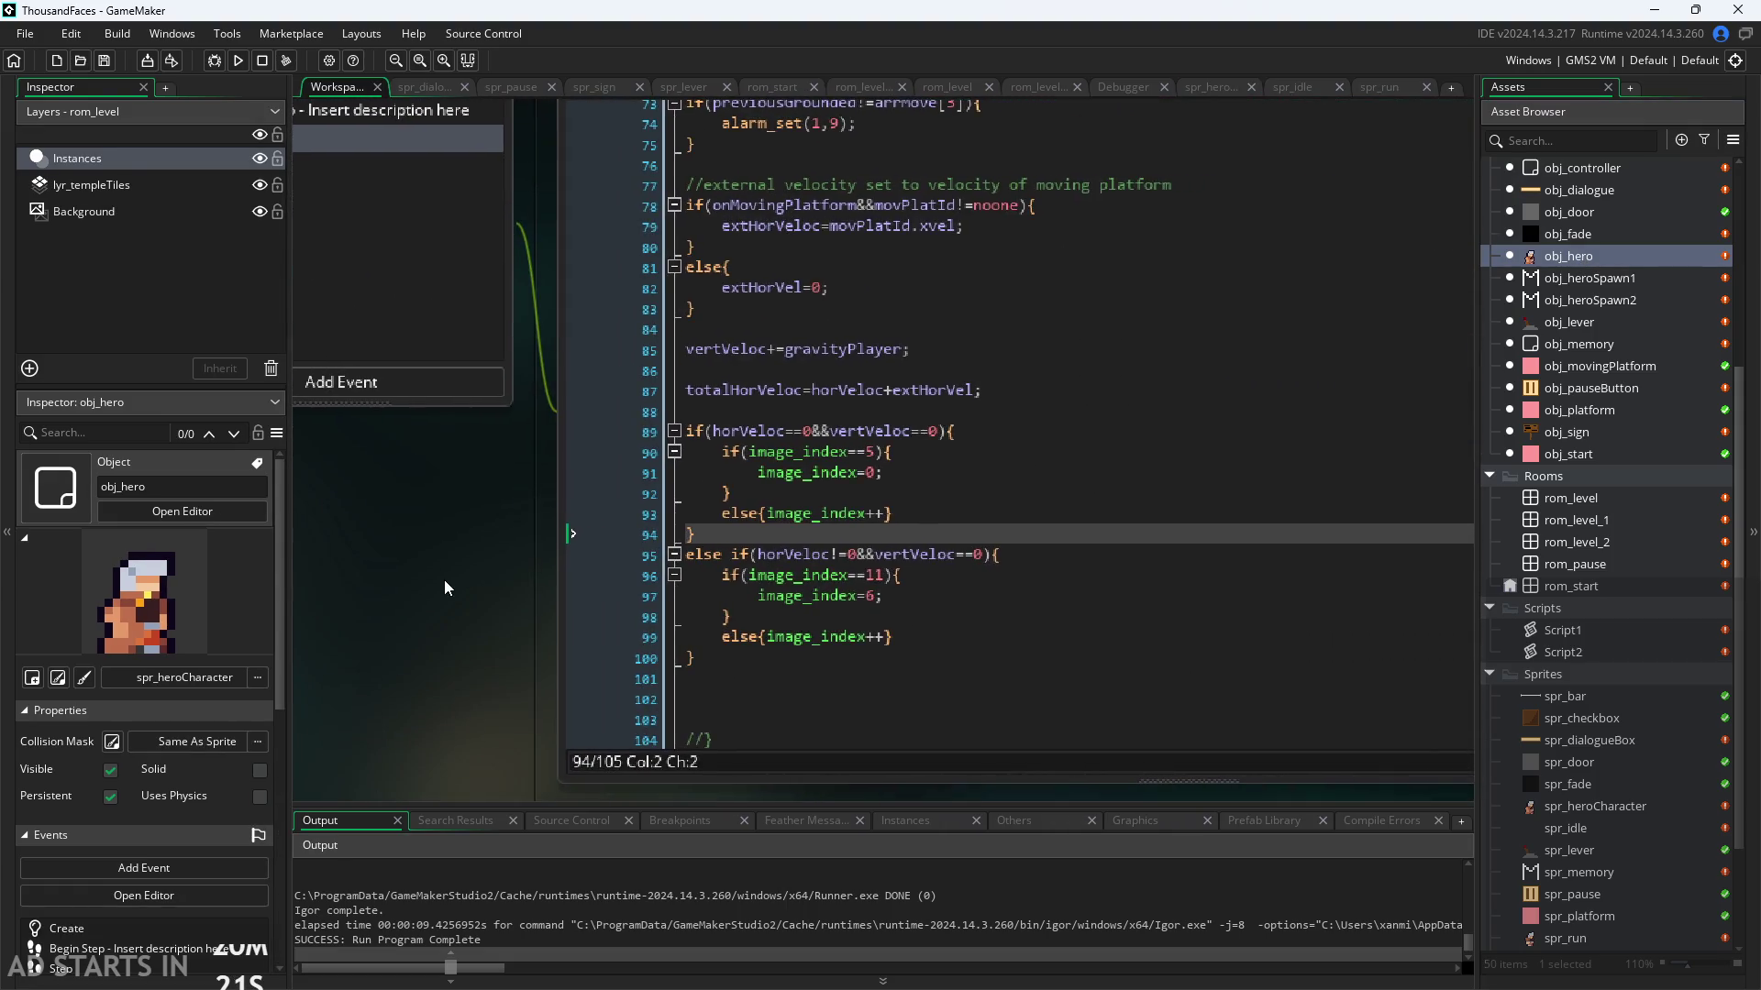
# Step: Delete the run block's image_index++ line from obj_hero's Step code
pyautogui.click(917, 391)
pyautogui.click(972, 444)
pyautogui.click(1004, 575)
pyautogui.click(986, 601)
pyautogui.press('Up')
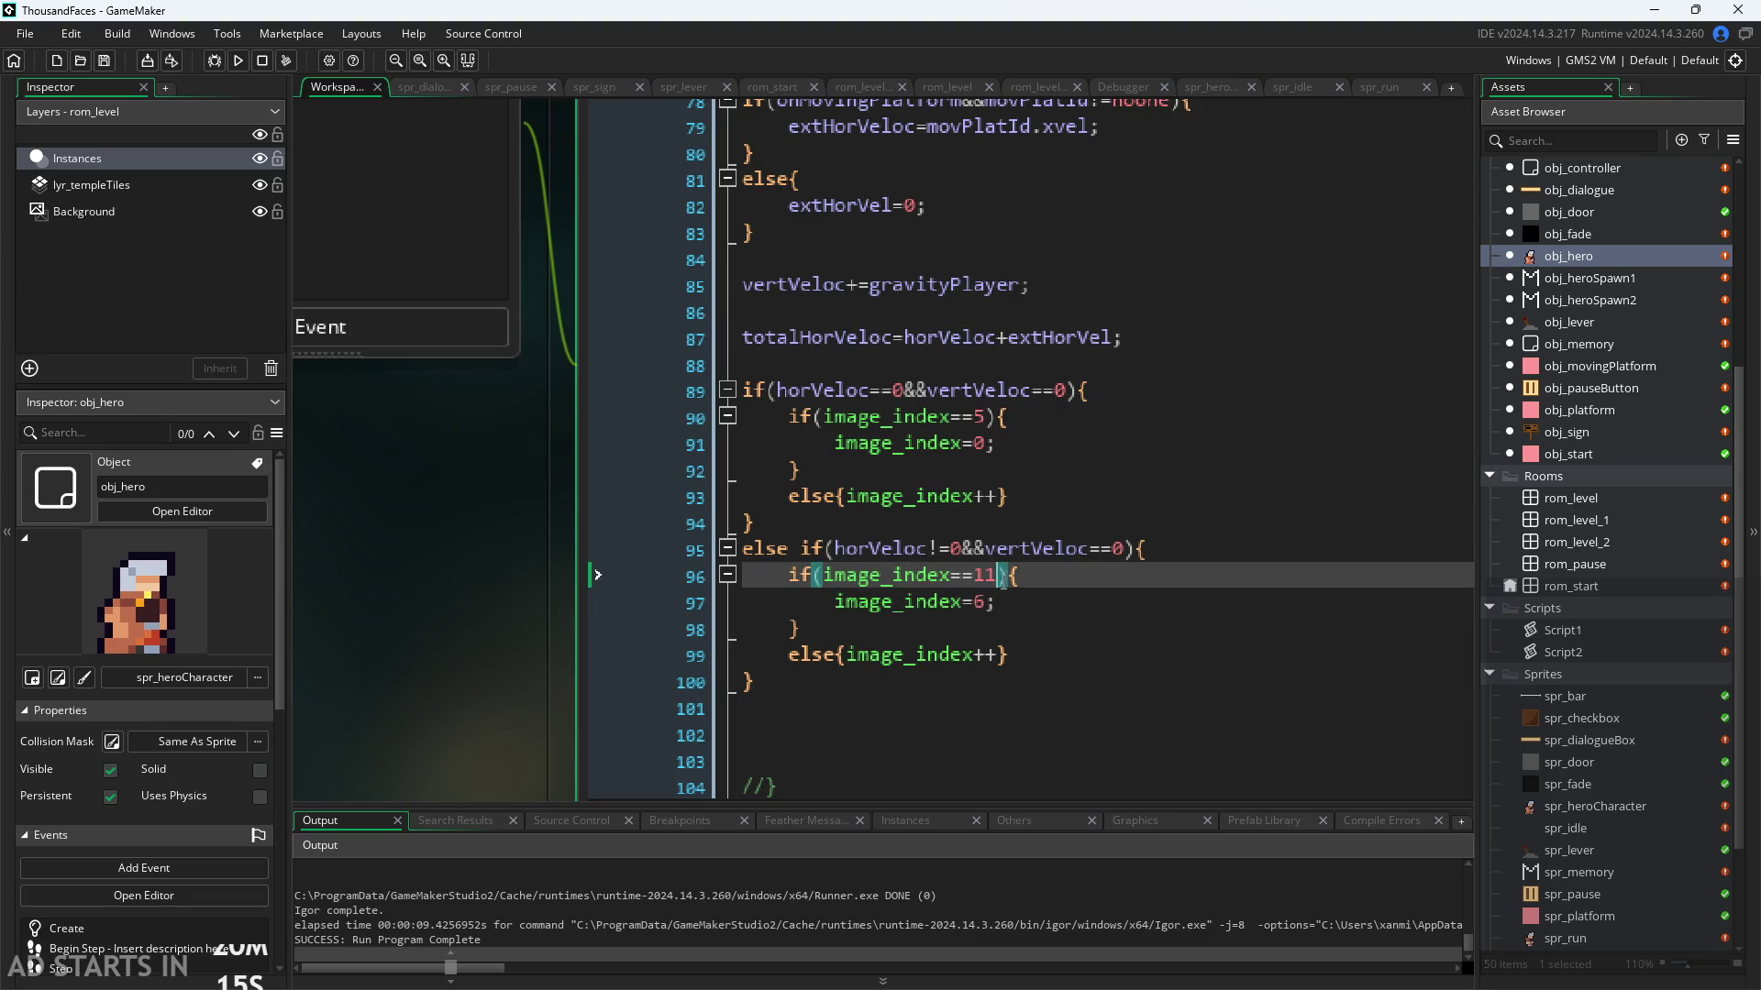
pyautogui.press('Down')
pyautogui.click(1032, 664)
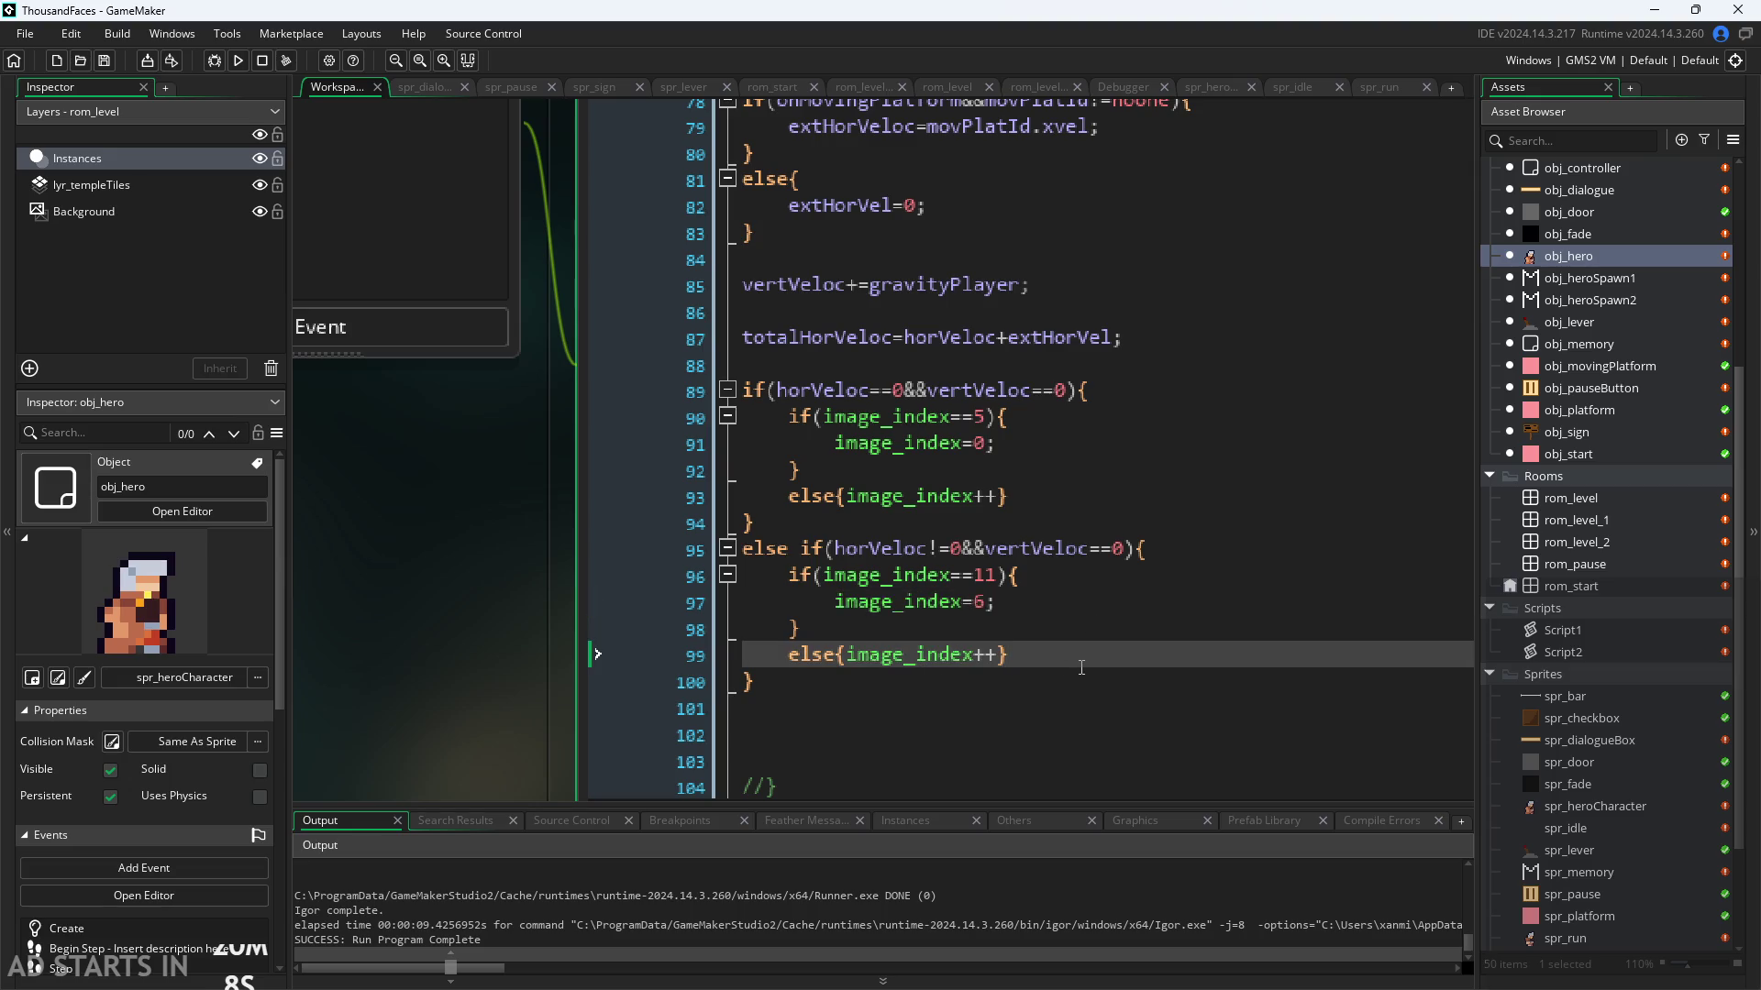
pyautogui.moveTo(1038, 654); pyautogui.dragTo(738, 654)
pyautogui.press('BackSpace')
pyautogui.press('BackSpace')
# Step: Delete the idle block's image_index++ line and launch the game
pyautogui.moveTo(1018, 496); pyautogui.dragTo(653, 493)
pyautogui.press('BackSpace')
pyautogui.press('BackSpace')
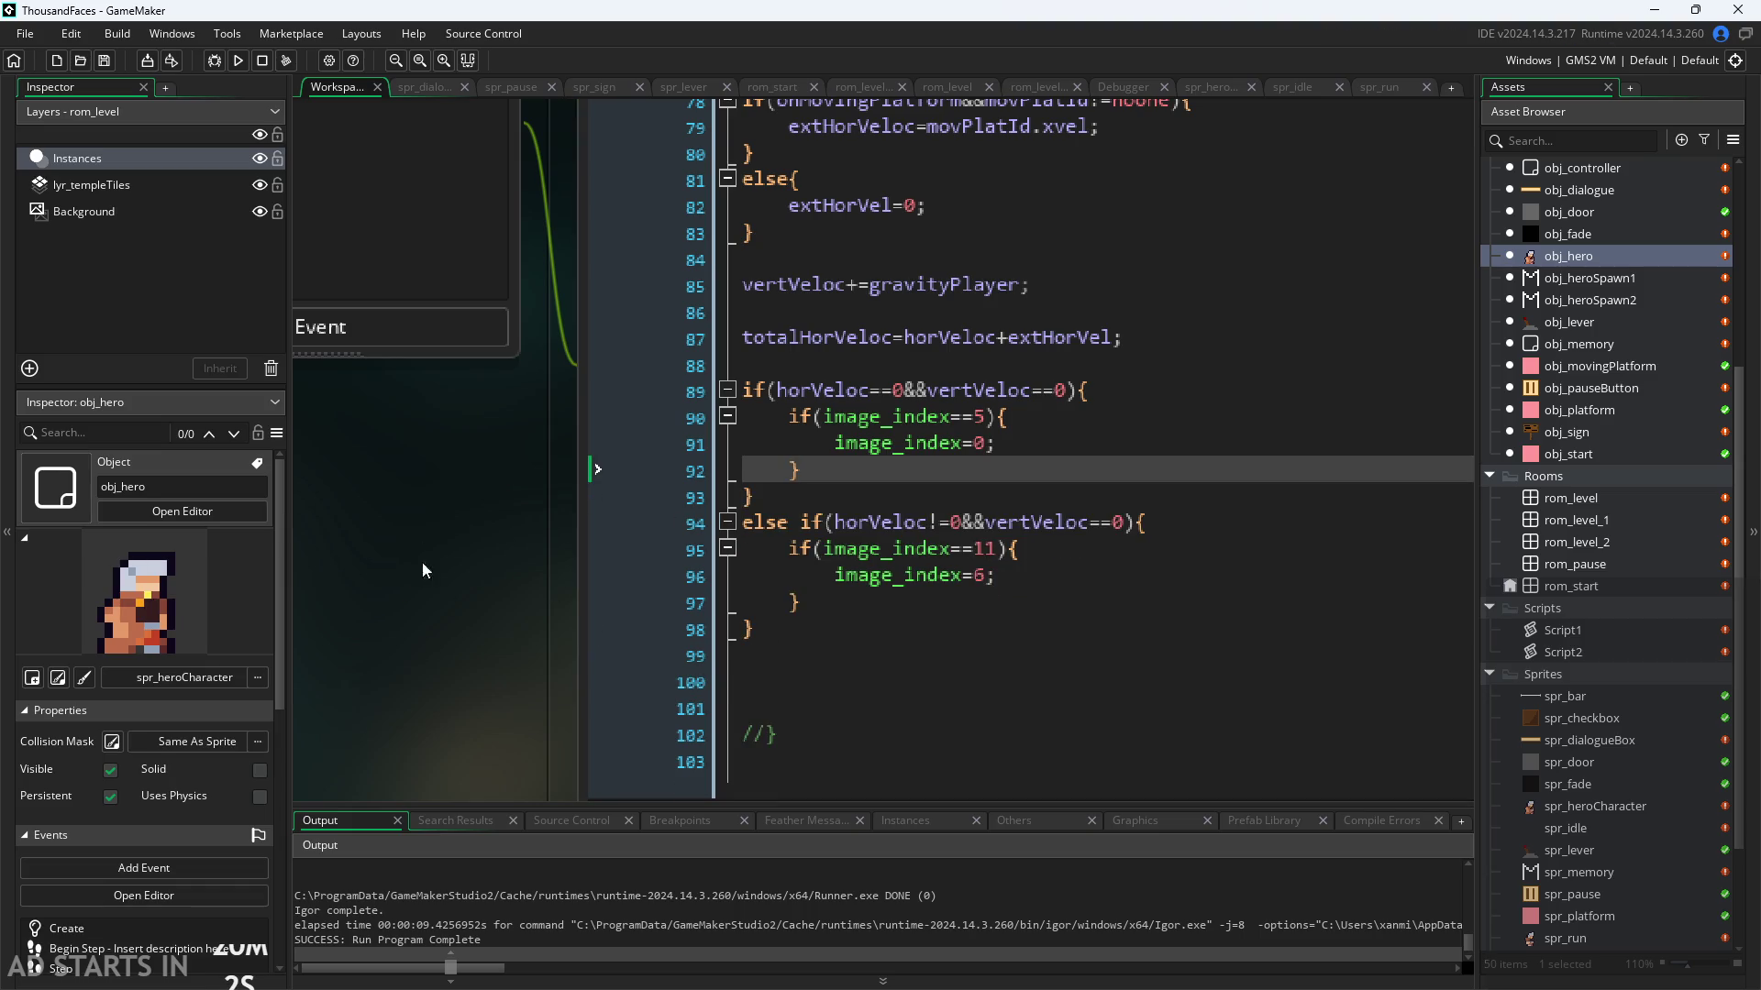
pyautogui.click(237, 60)
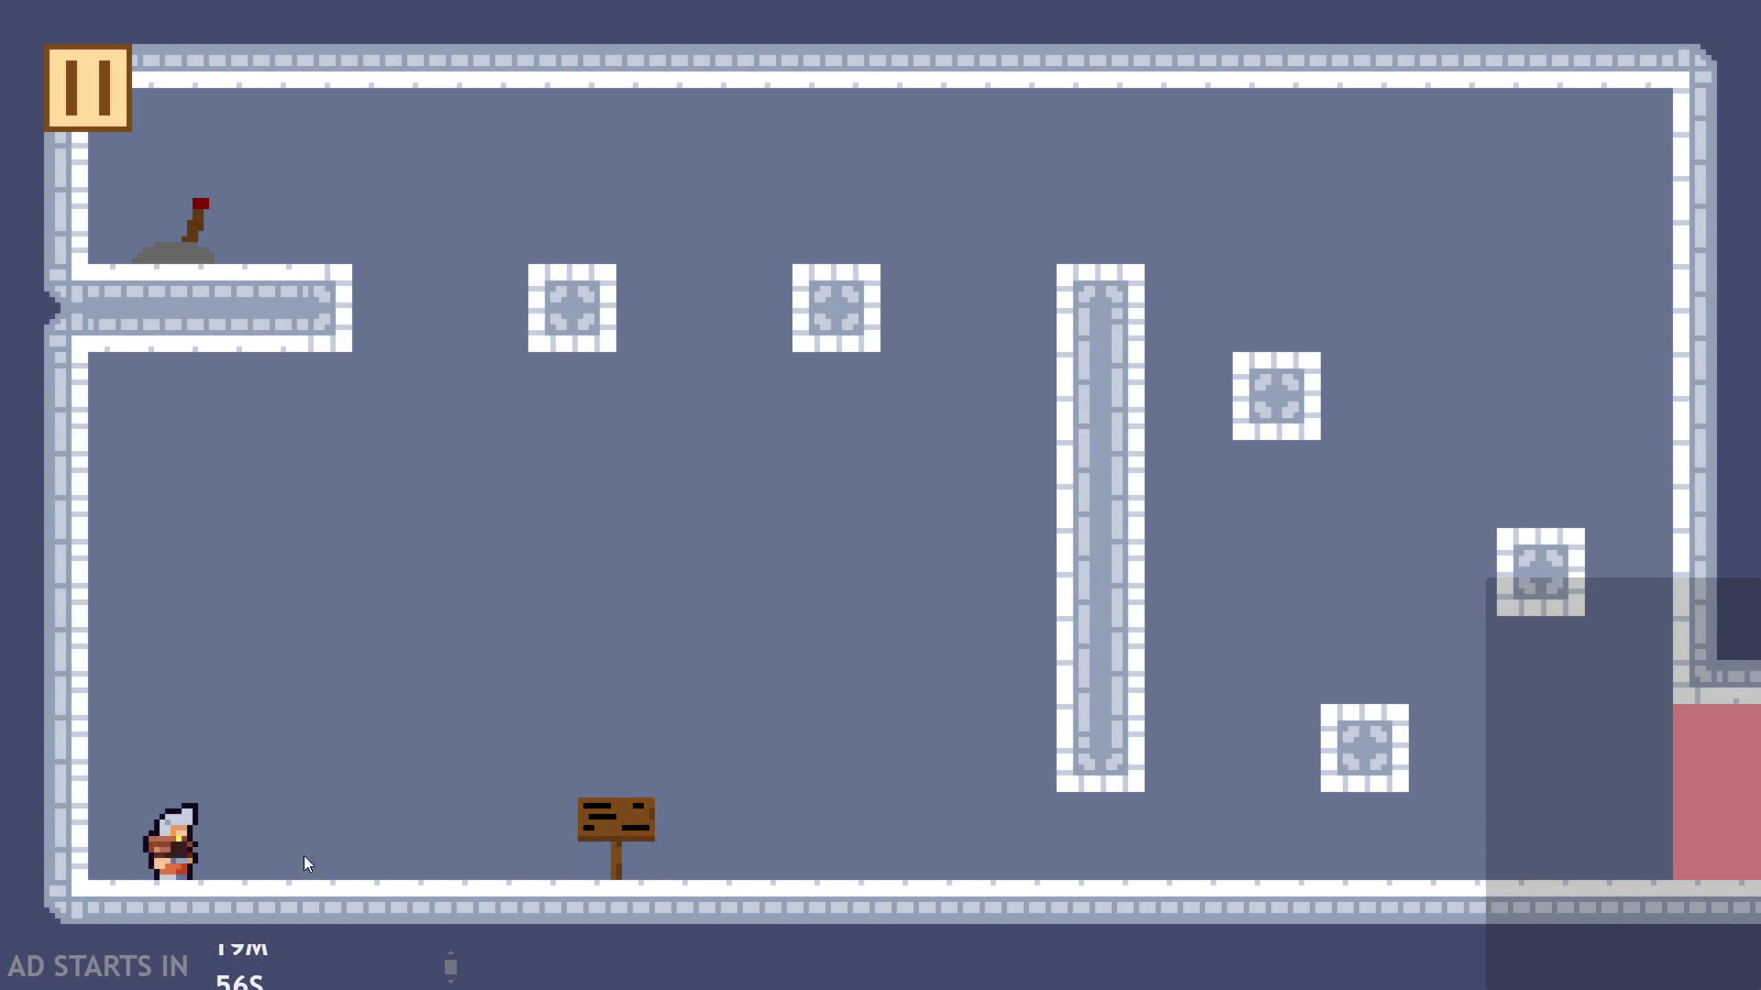
# Step: Quit the running game and inspect the run block's condition in the Step code
pyautogui.click(83, 106)
pyautogui.click(1332, 830)
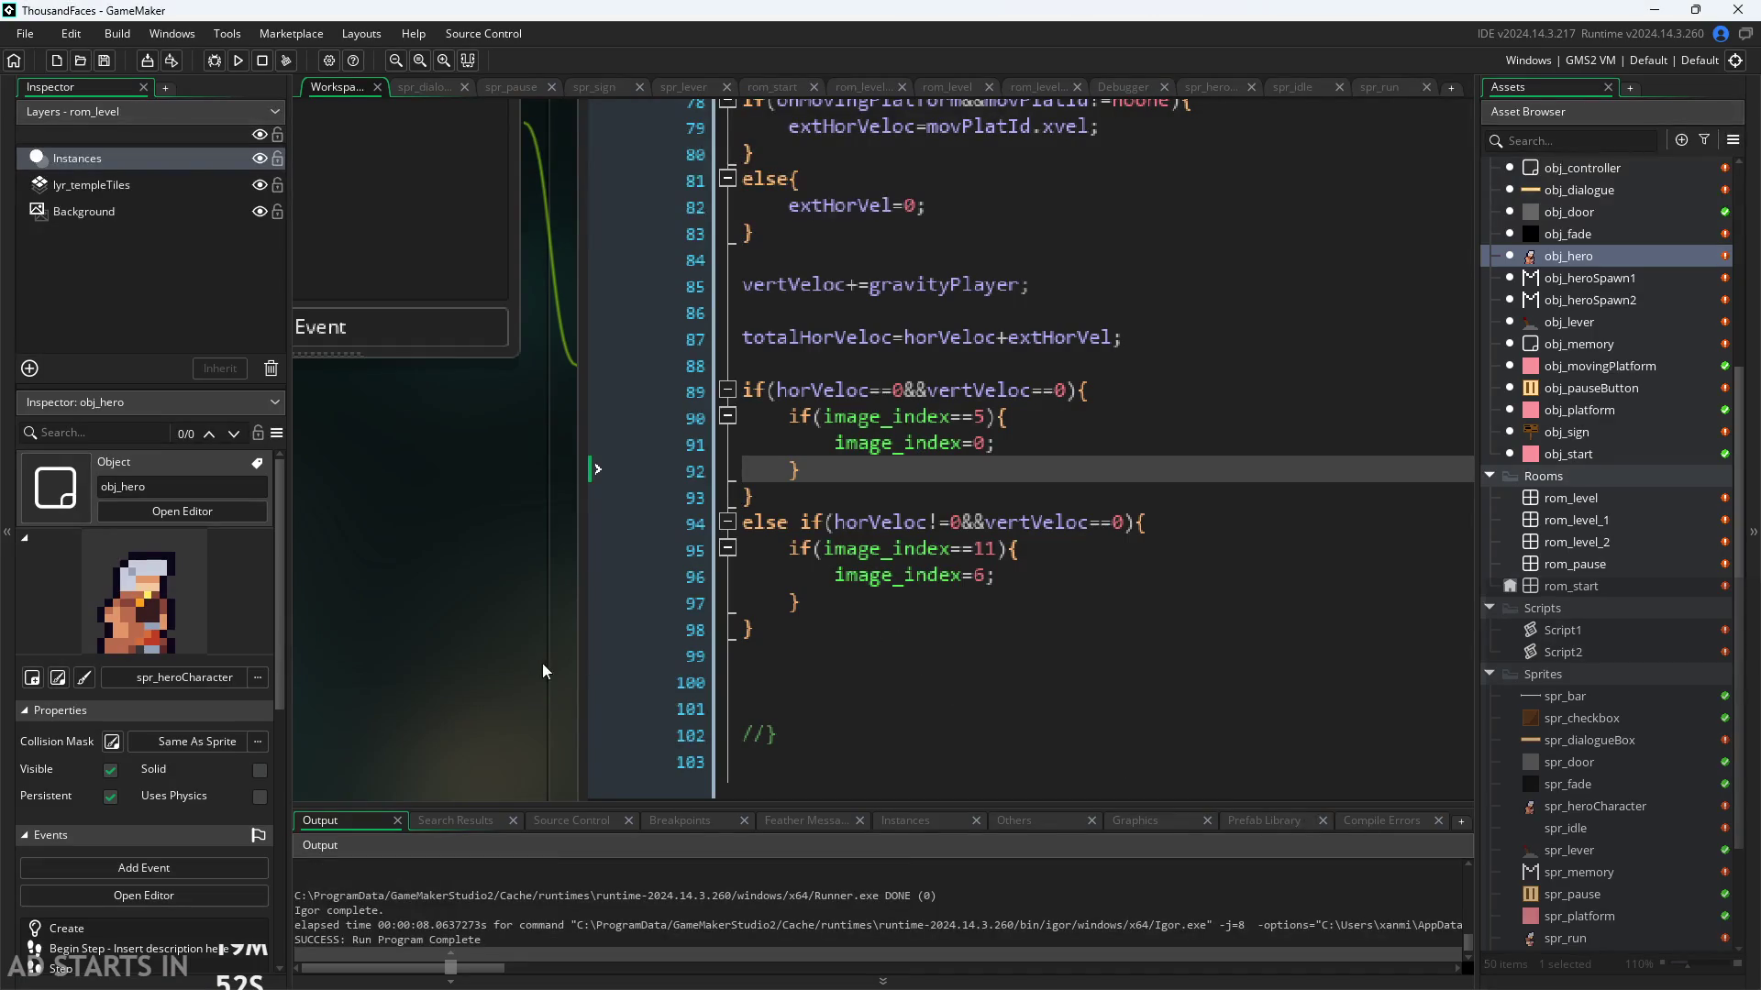
pyautogui.click(949, 578)
pyautogui.click(1000, 522)
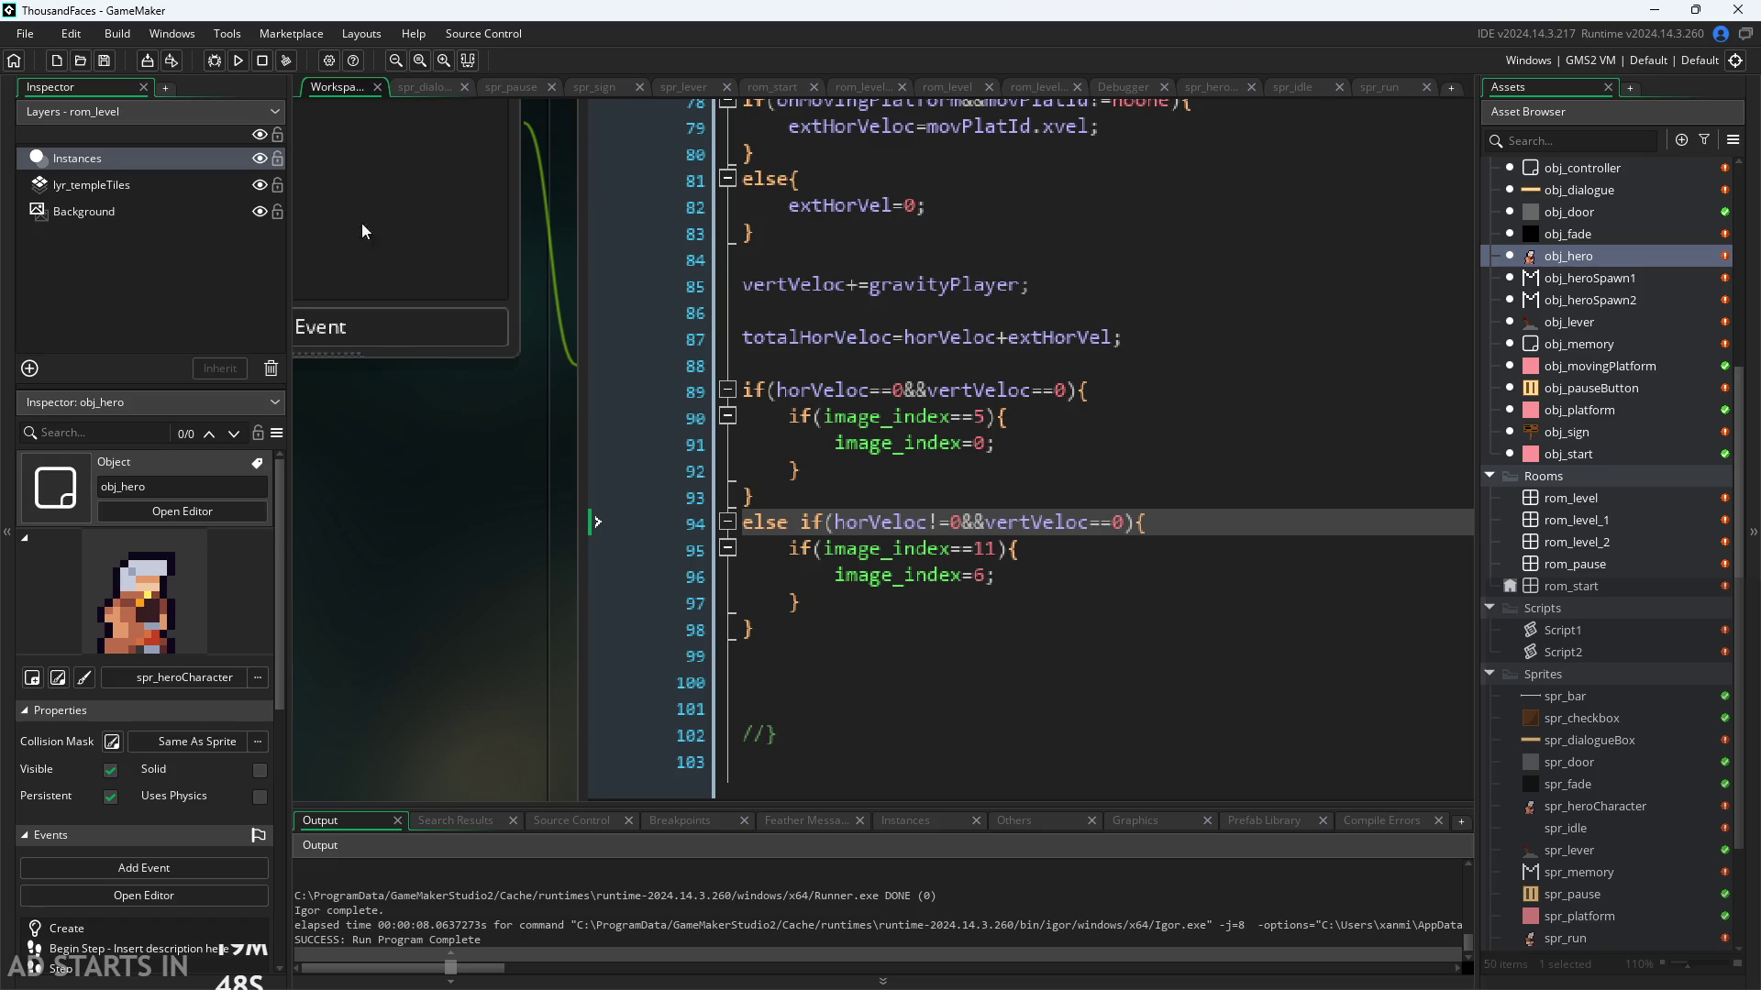
pyautogui.scroll(-3, 398, 581)
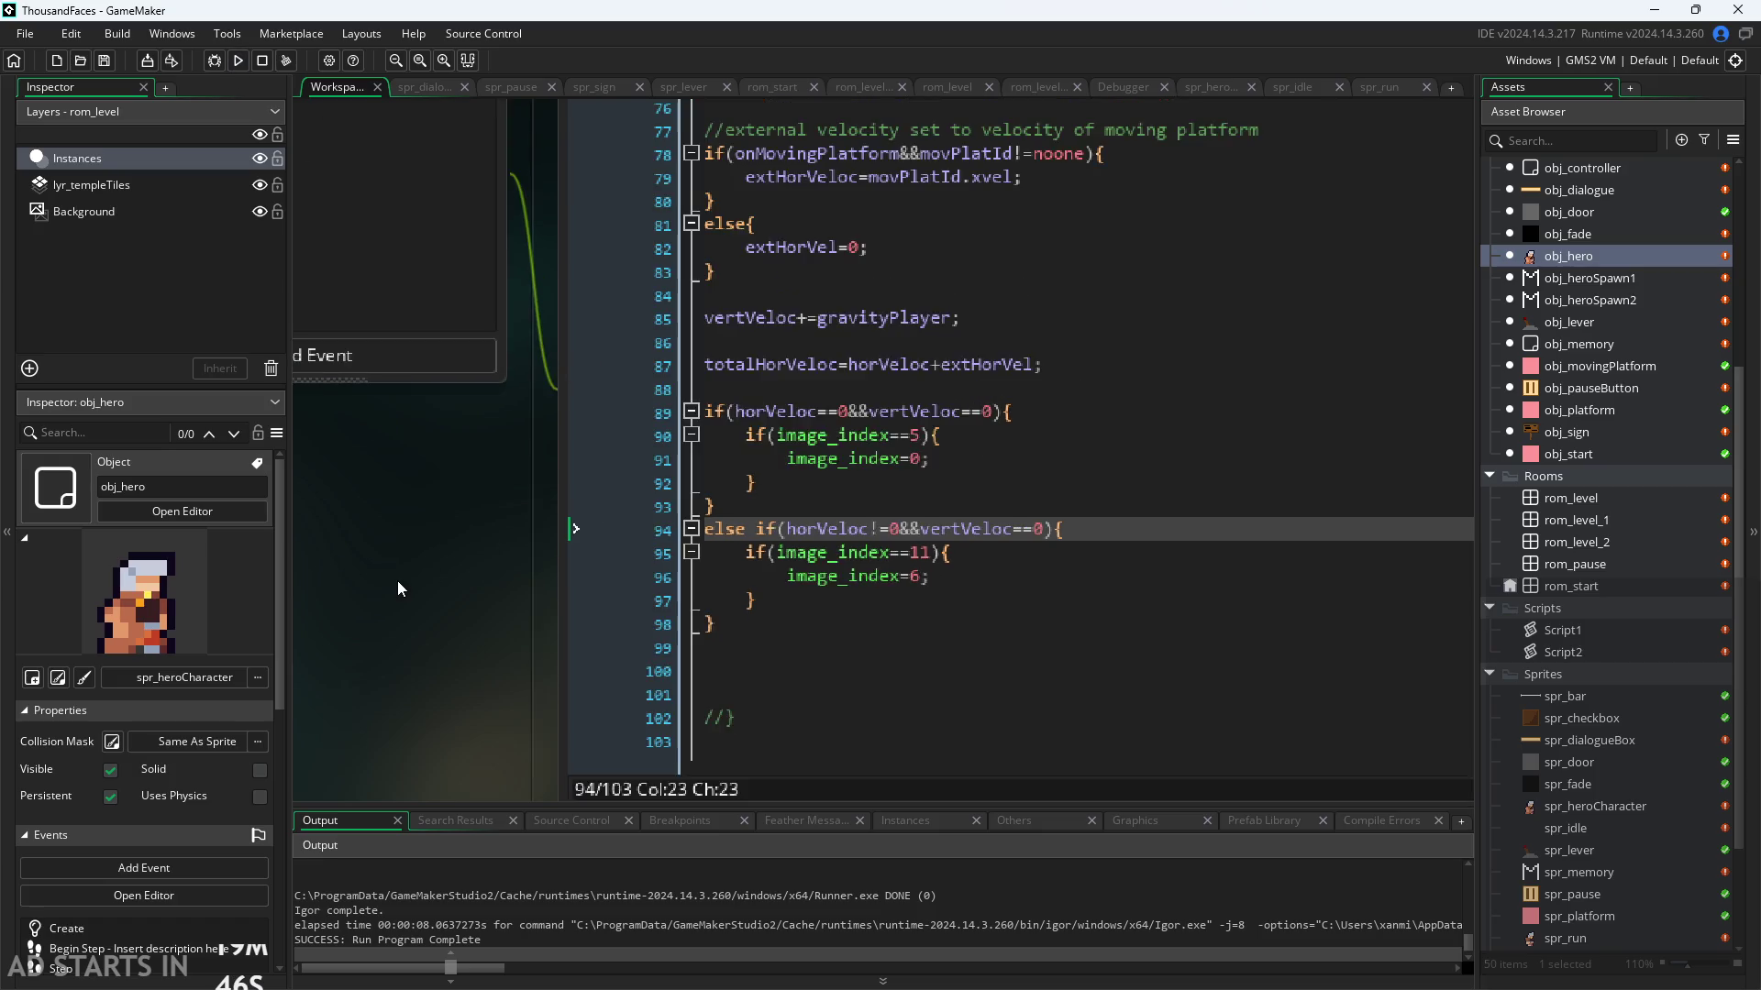
# Step: Change image_speed in obj_hero's Create event from 1 to 0
pyautogui.click(627, 266)
pyautogui.scroll(-1, 744, 522)
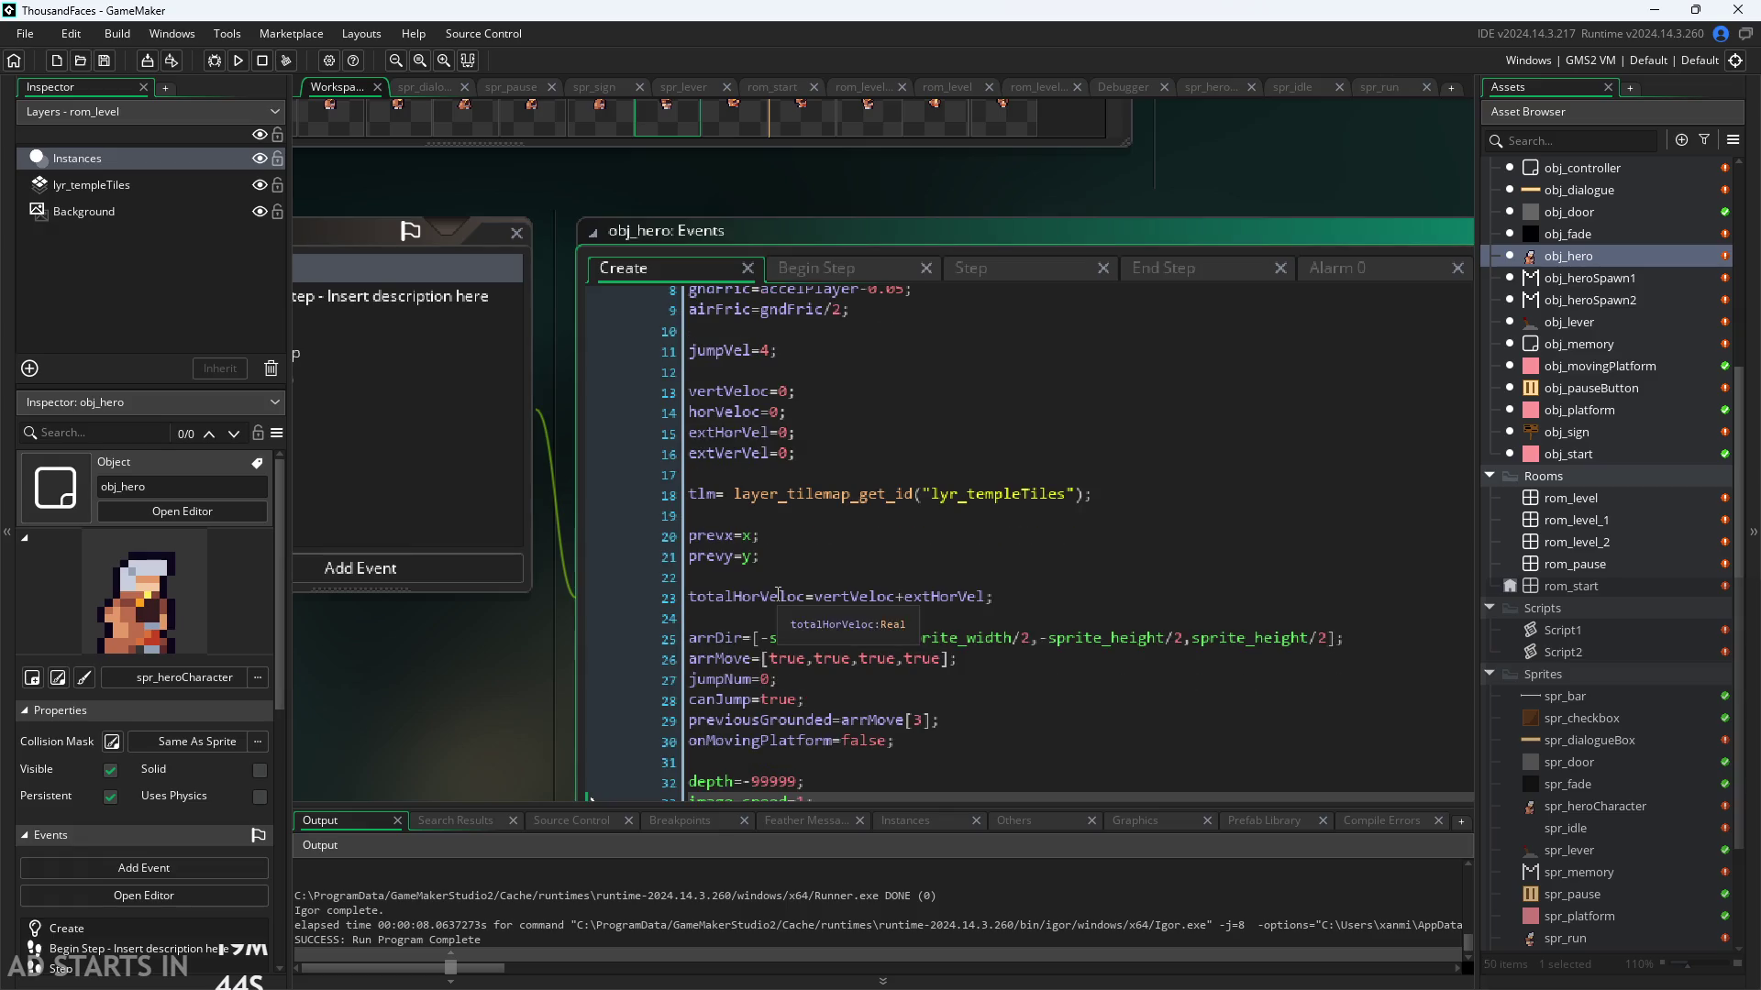
pyautogui.click(789, 798)
pyautogui.click(776, 583)
pyautogui.press('BackSpace')
pyautogui.write('0')
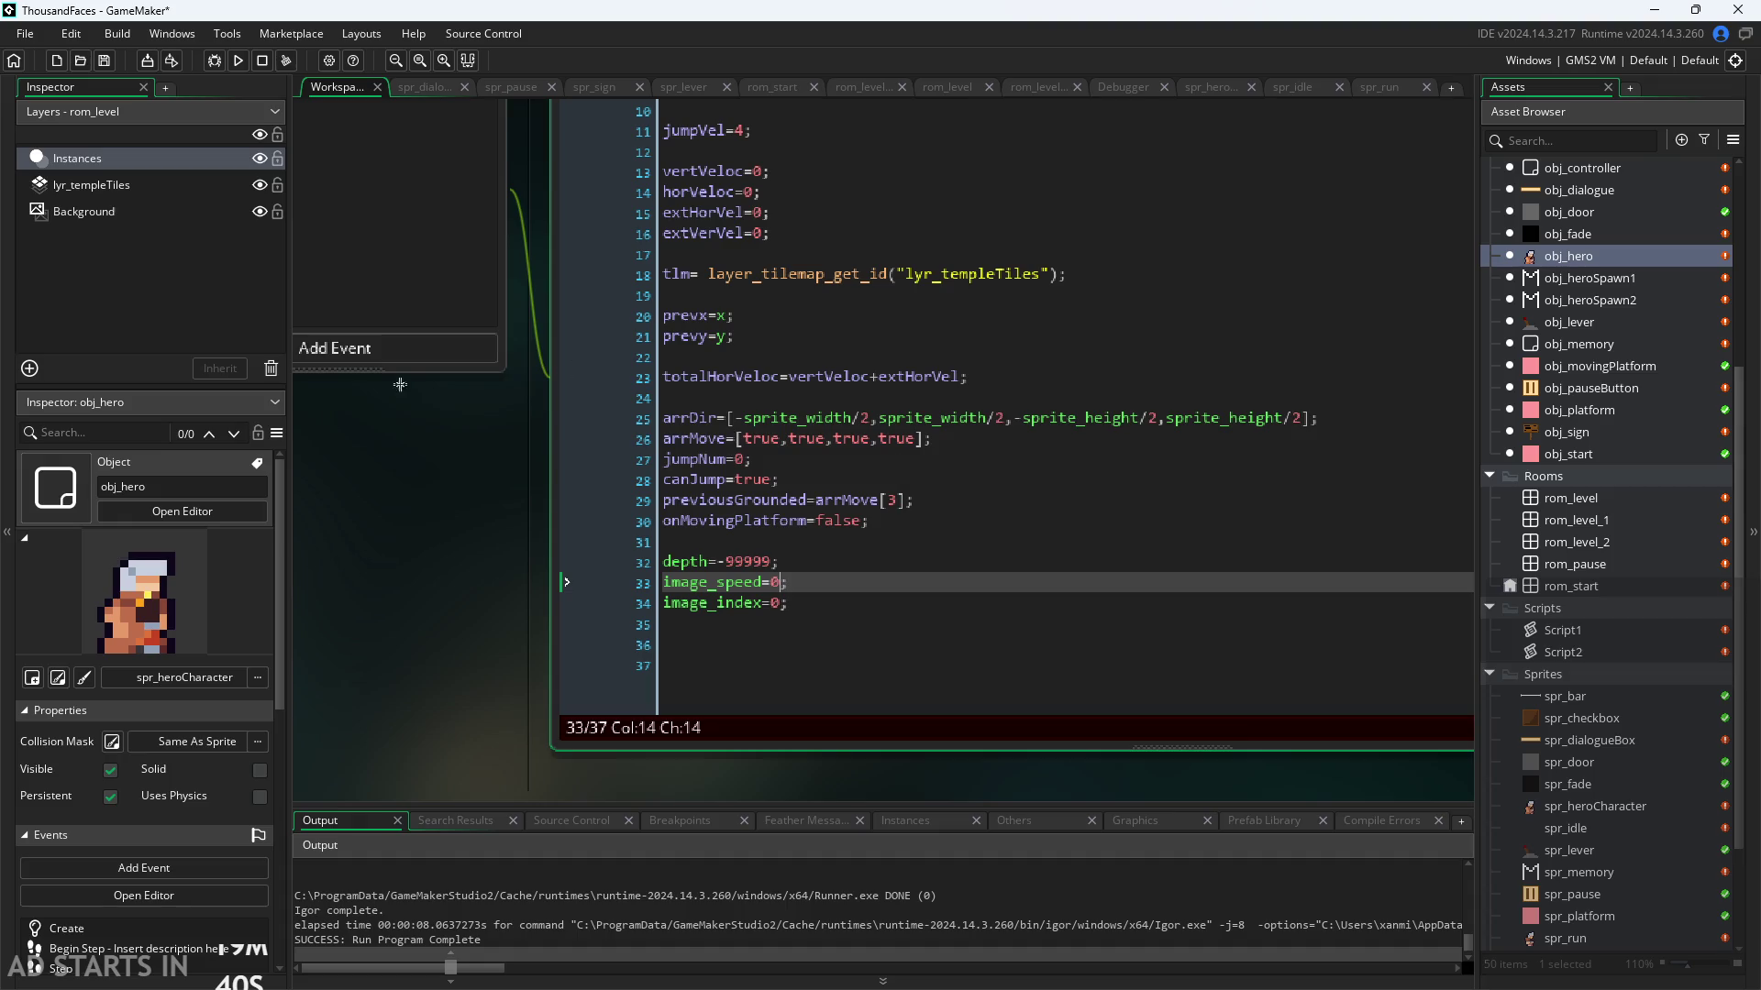
# Step: Glance at the spr_pause frames, then return to obj_hero's Step event code
pyautogui.click(506, 87)
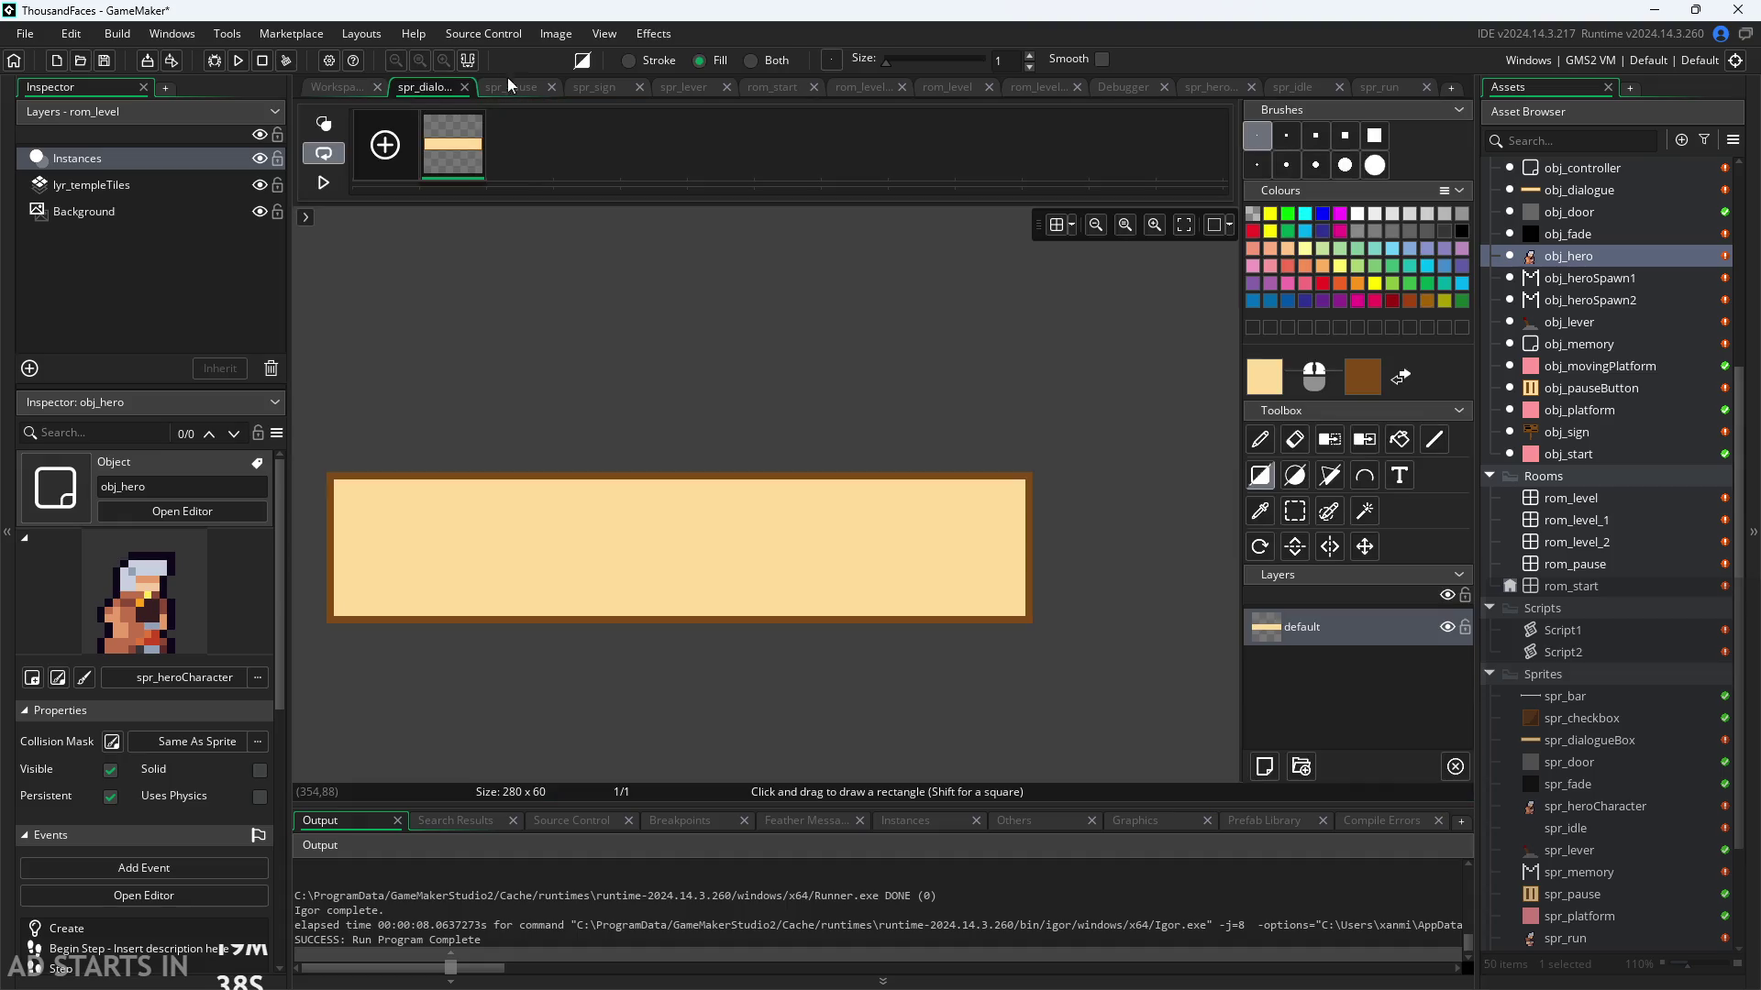
pyautogui.click(336, 84)
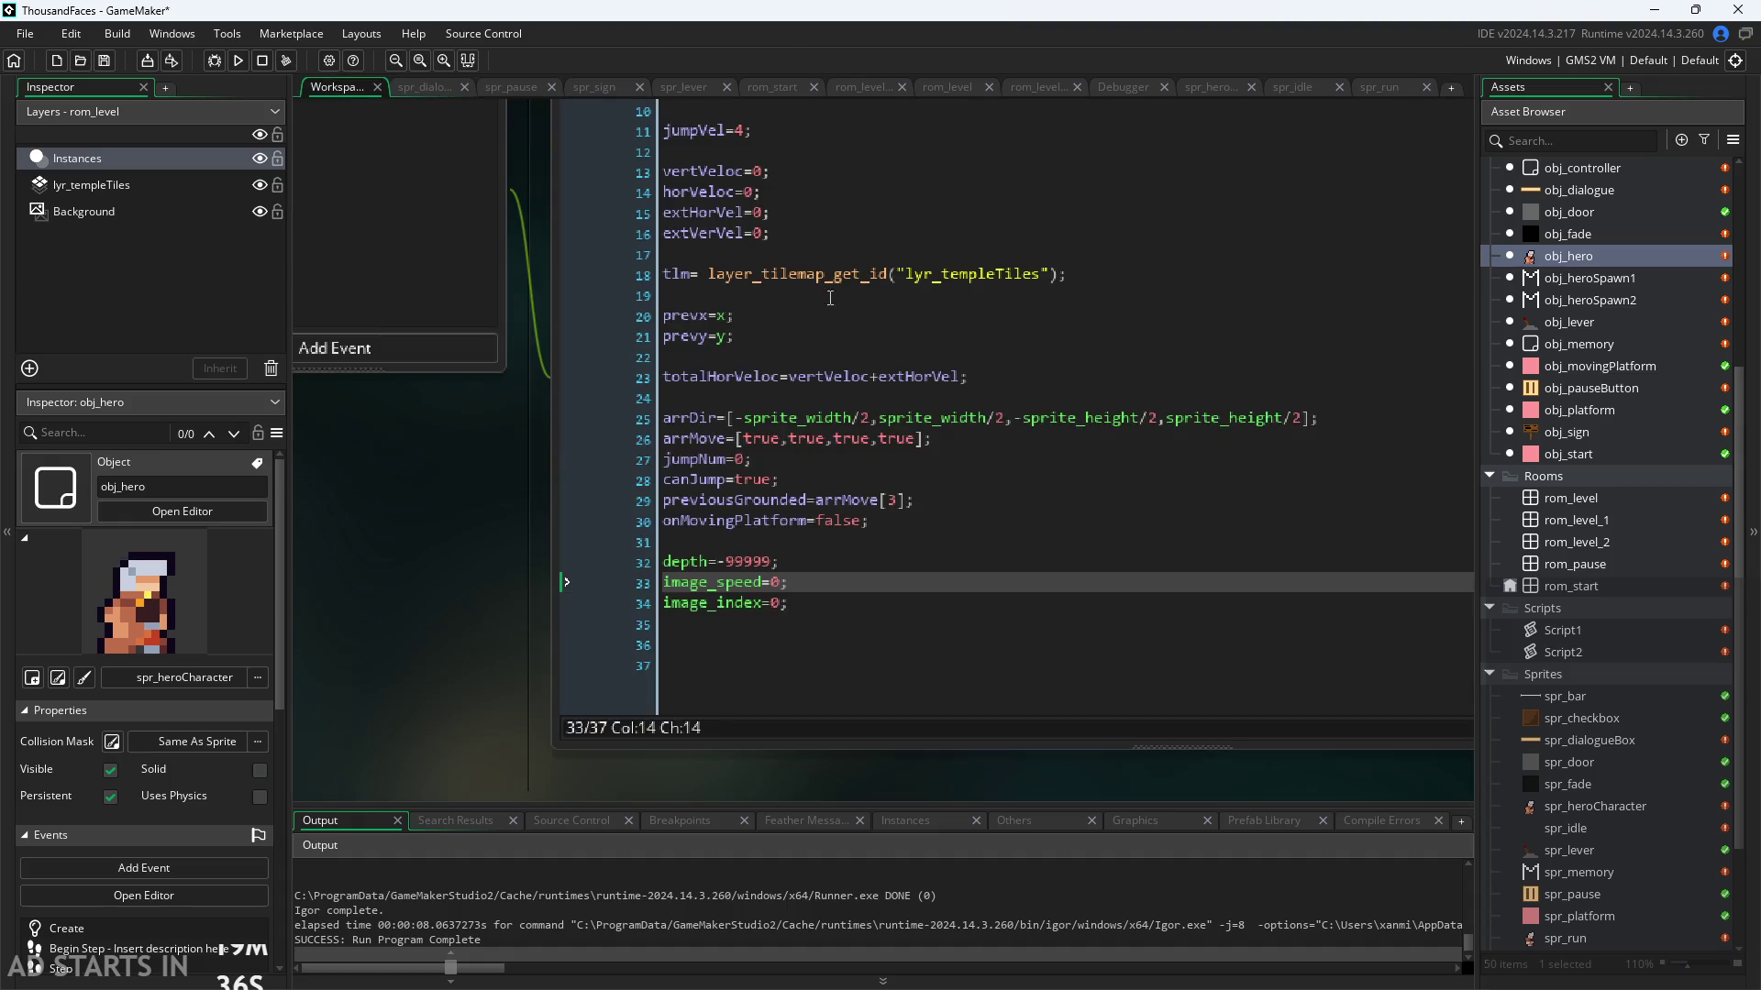
pyautogui.click(876, 166)
# Step: Paste else{image_index++} after both the idle and run reset blocks, then run the game
pyautogui.scroll(-1, 982, 488)
pyautogui.scroll(1, 380, 704)
pyautogui.click(789, 461)
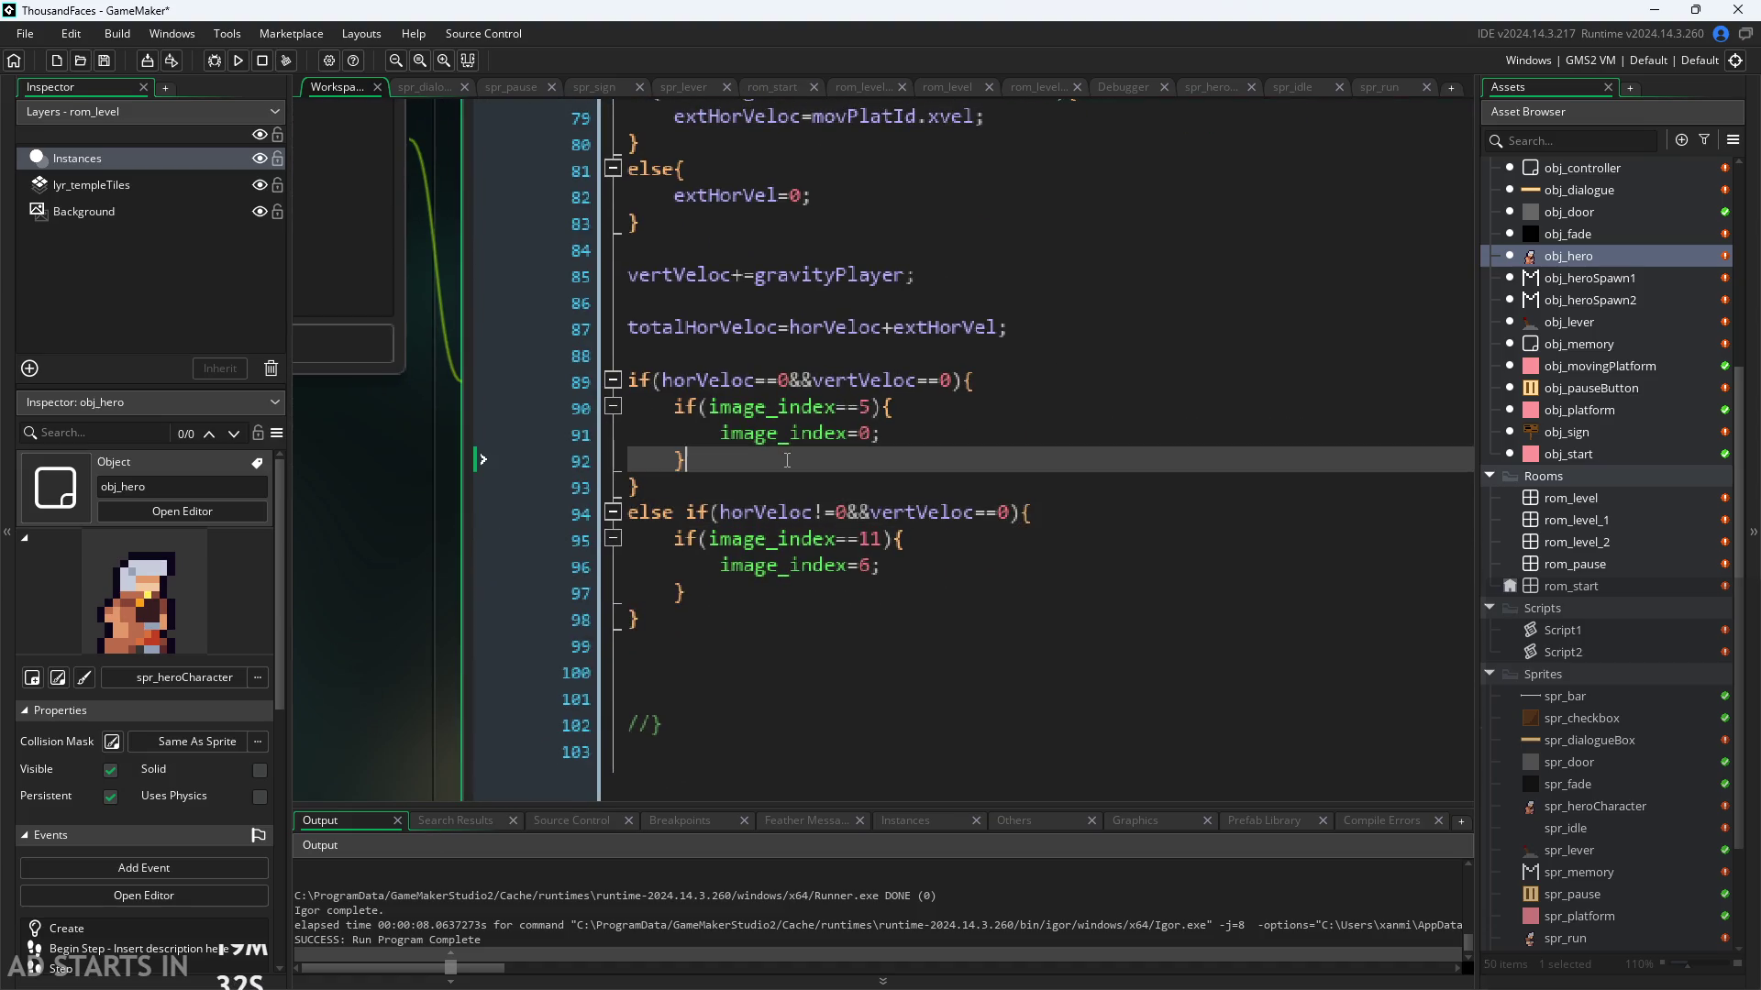
pyautogui.press('Return')
pyautogui.write('else{image_index++}')
pyautogui.click(683, 619)
pyautogui.press('Return')
pyautogui.write('else{image_index++}')
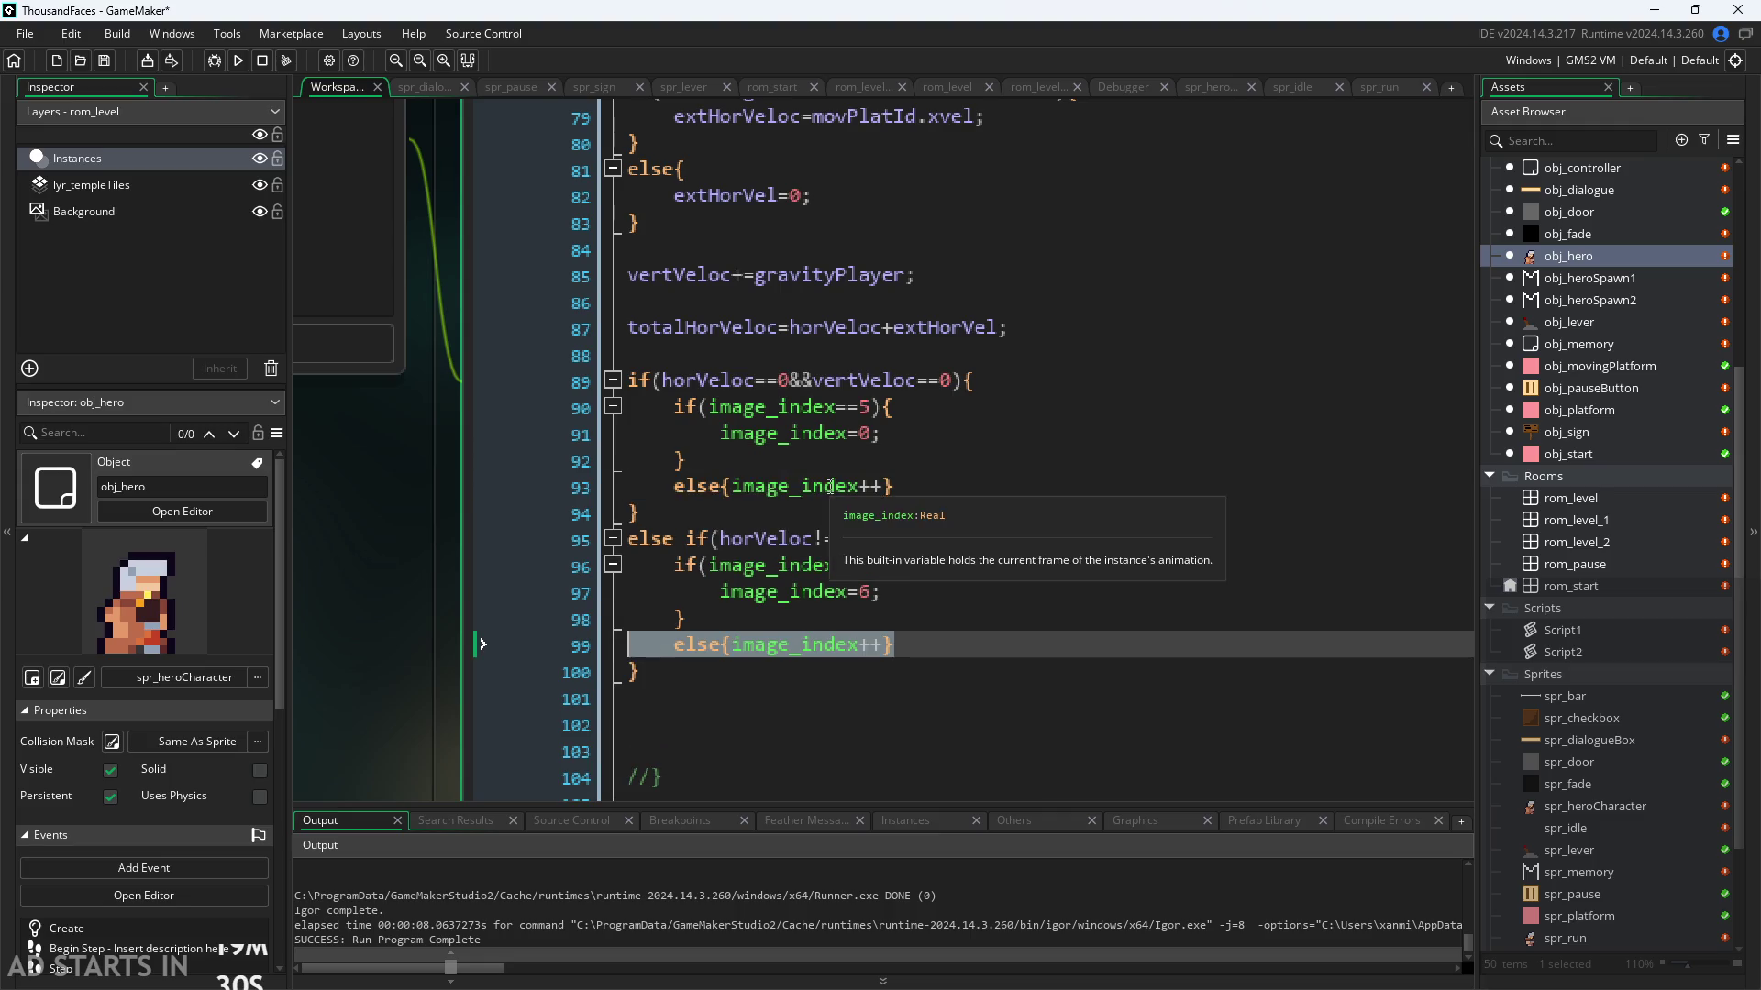
pyautogui.click(235, 61)
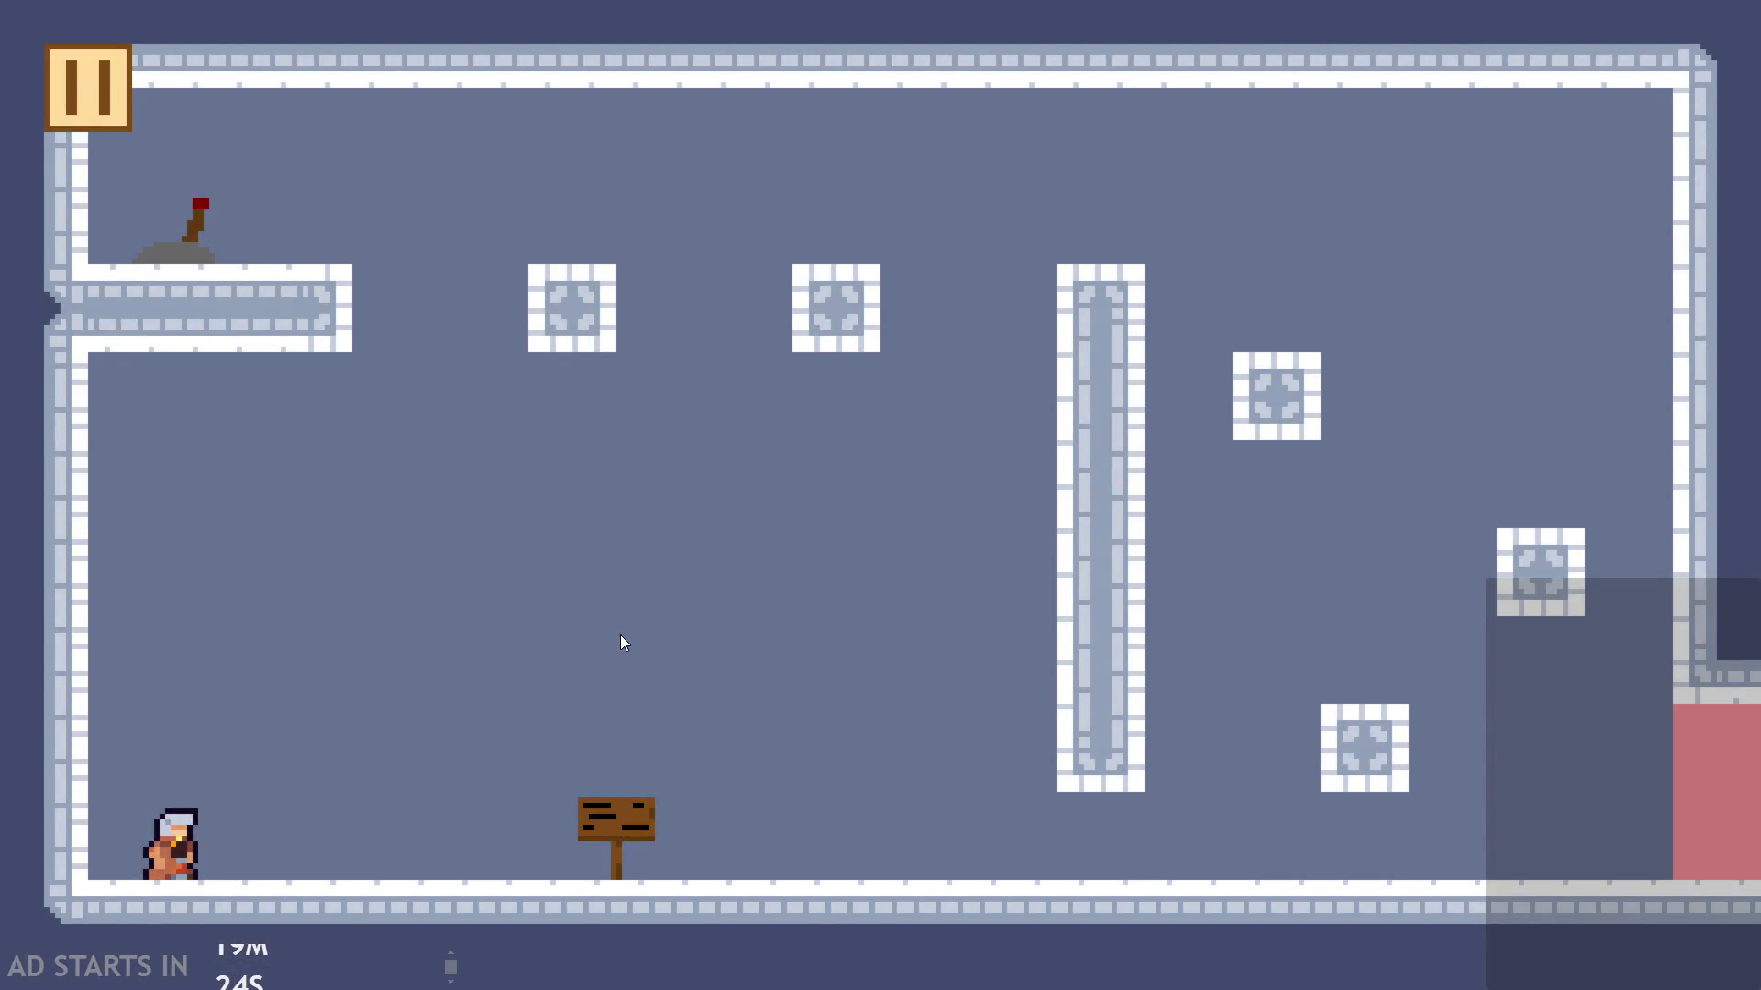
pyautogui.press('Right')
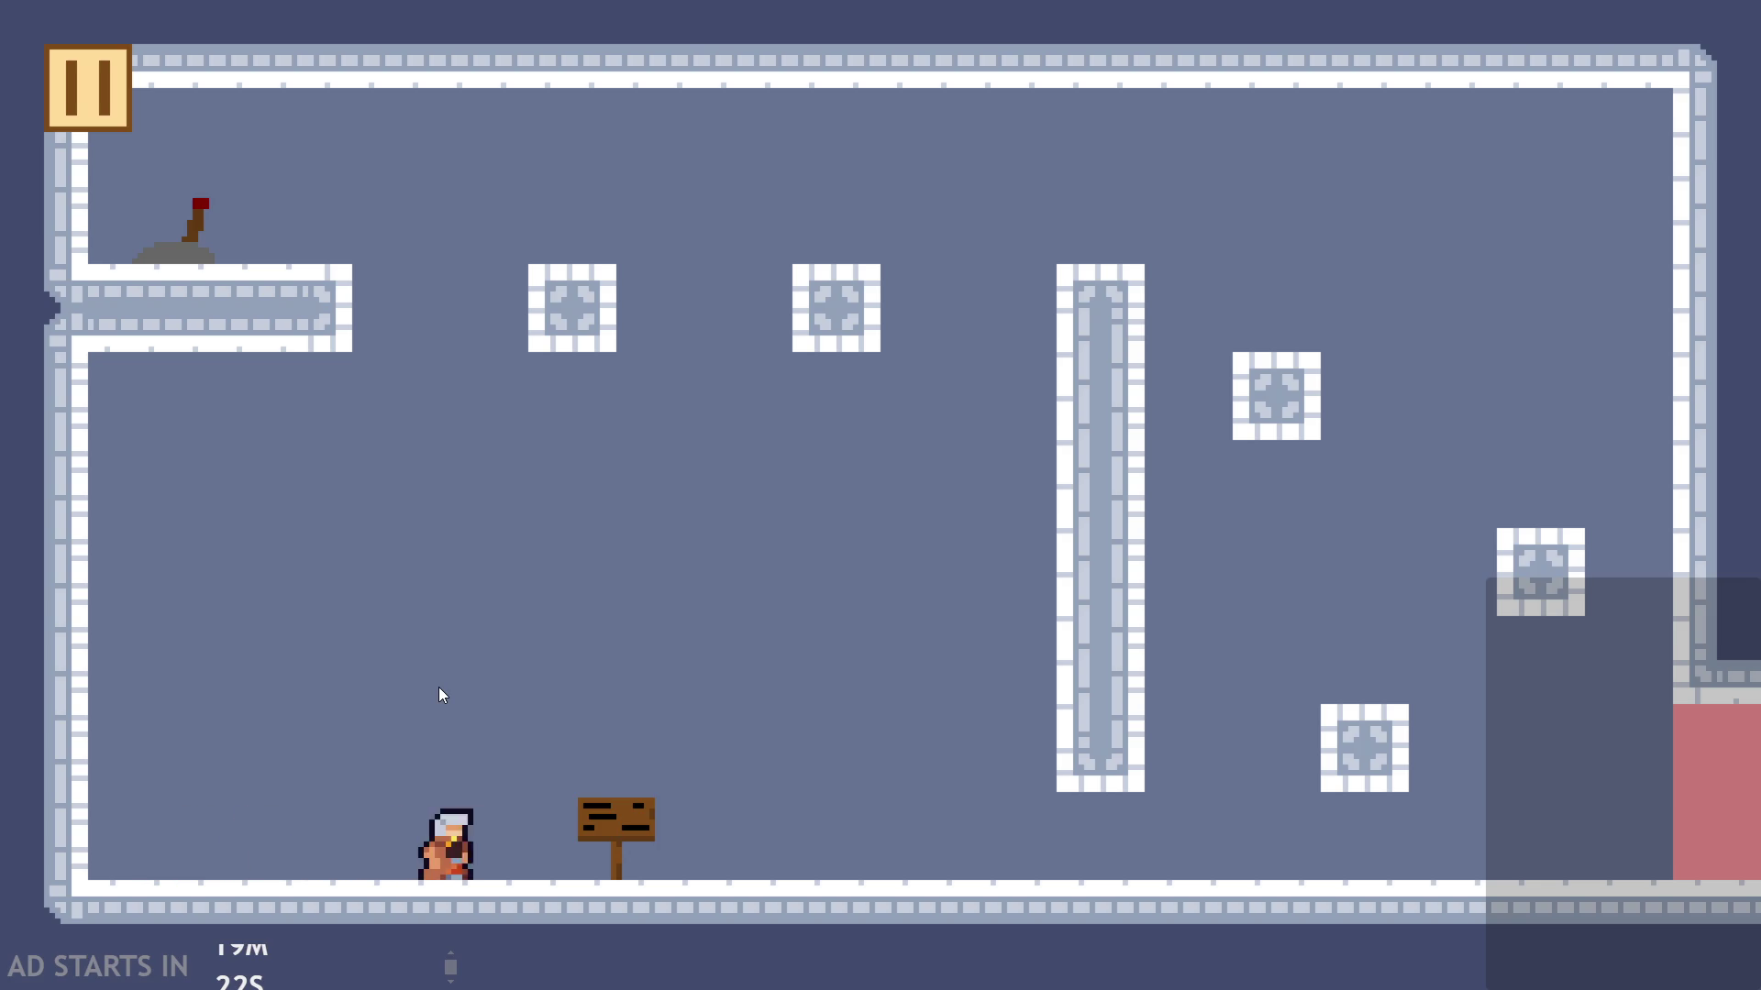
pyautogui.press('Left')
pyautogui.press('Up')
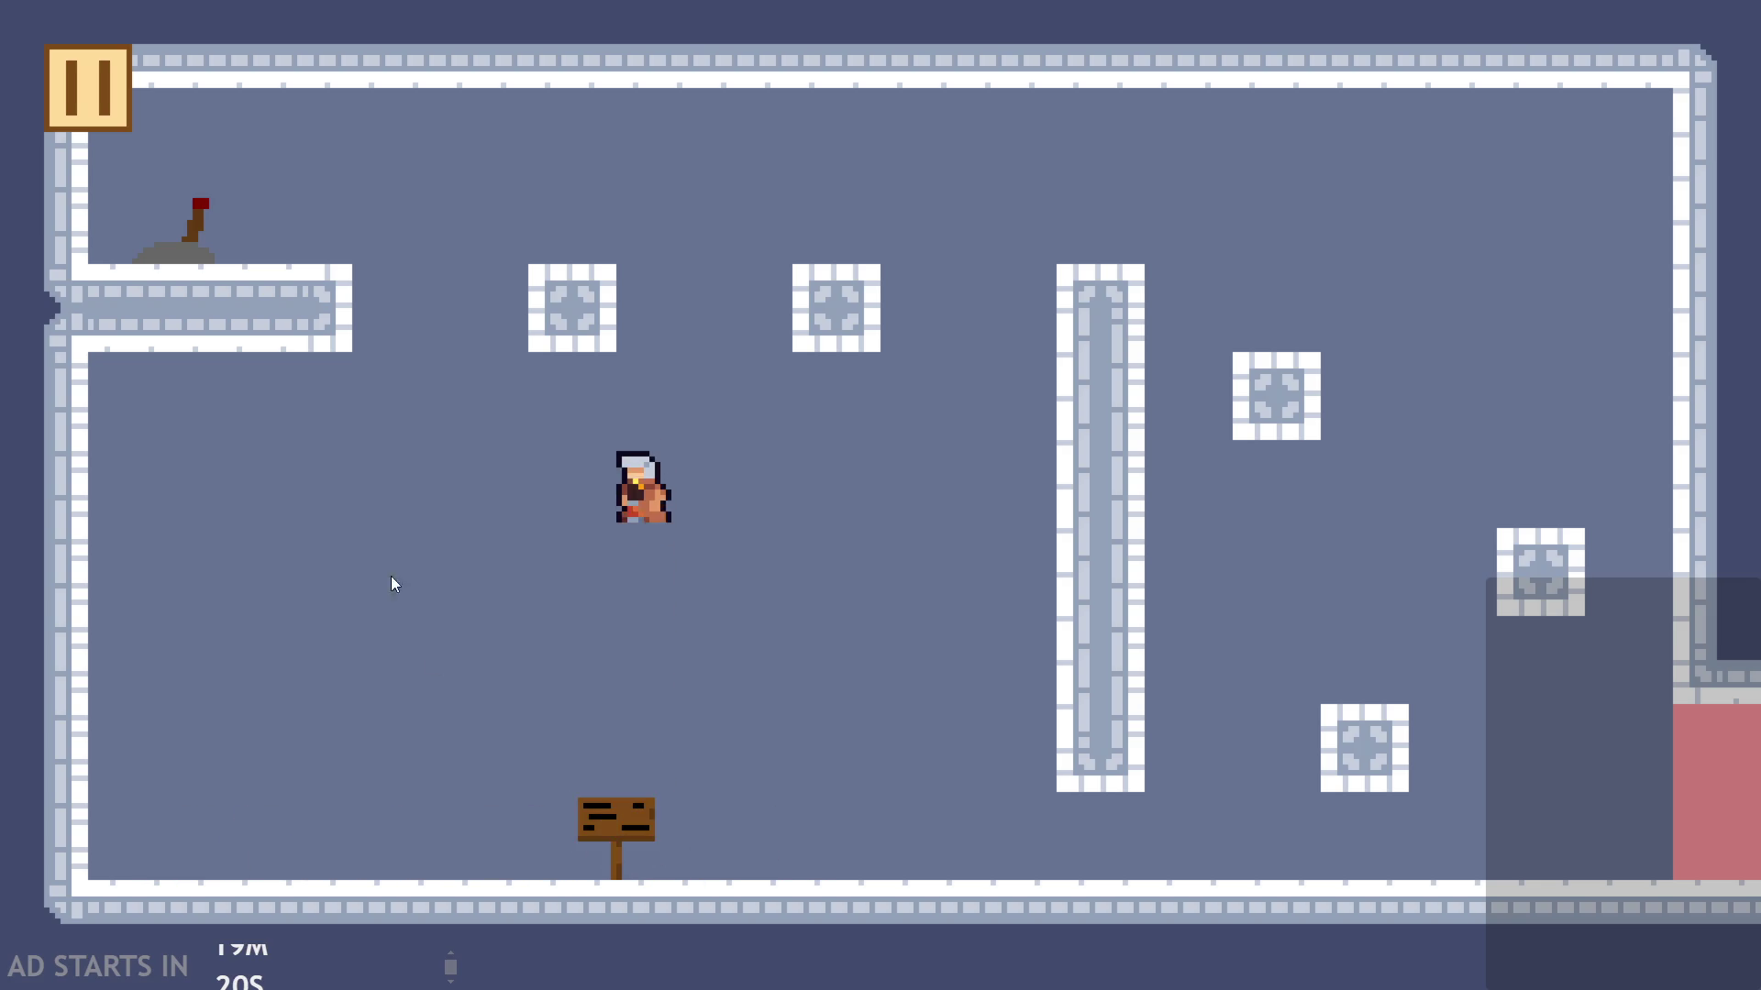
pyautogui.click(71, 112)
pyautogui.hotkey('alt', 'F4')
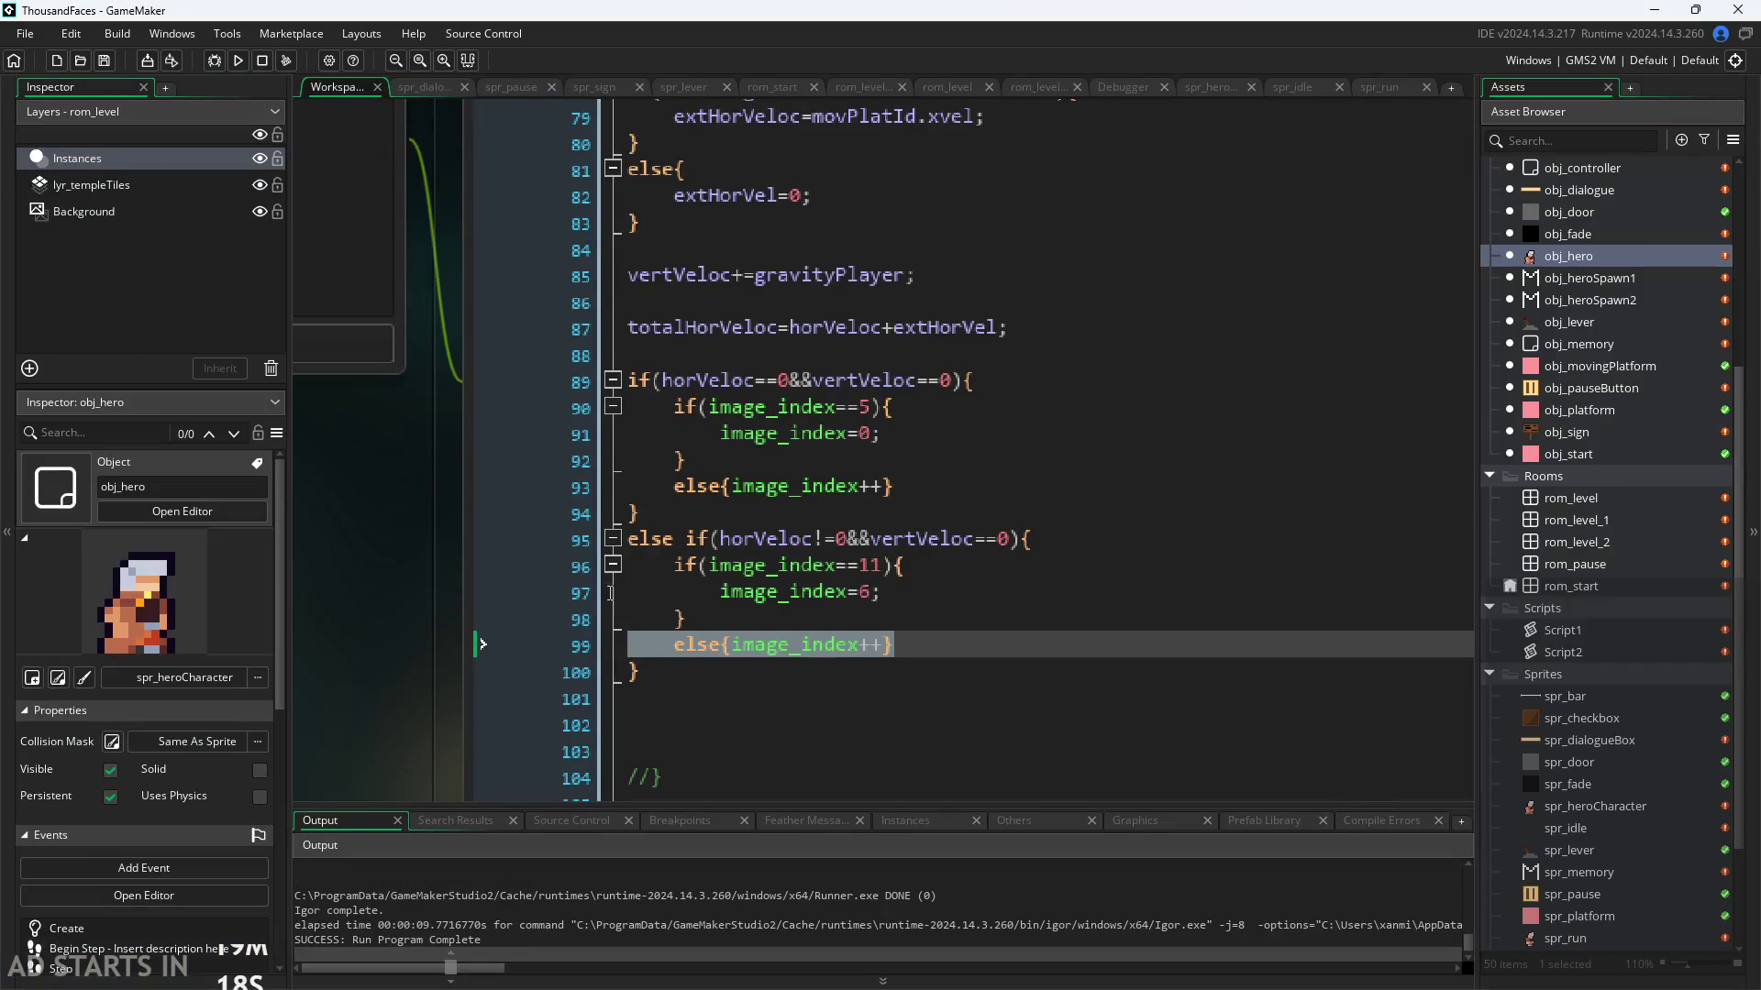
# Step: End the idle and run image_index++ increments on lines 93 and 99 with semicolons
pyautogui.click(512, 602)
pyautogui.scroll(-2, 432, 597)
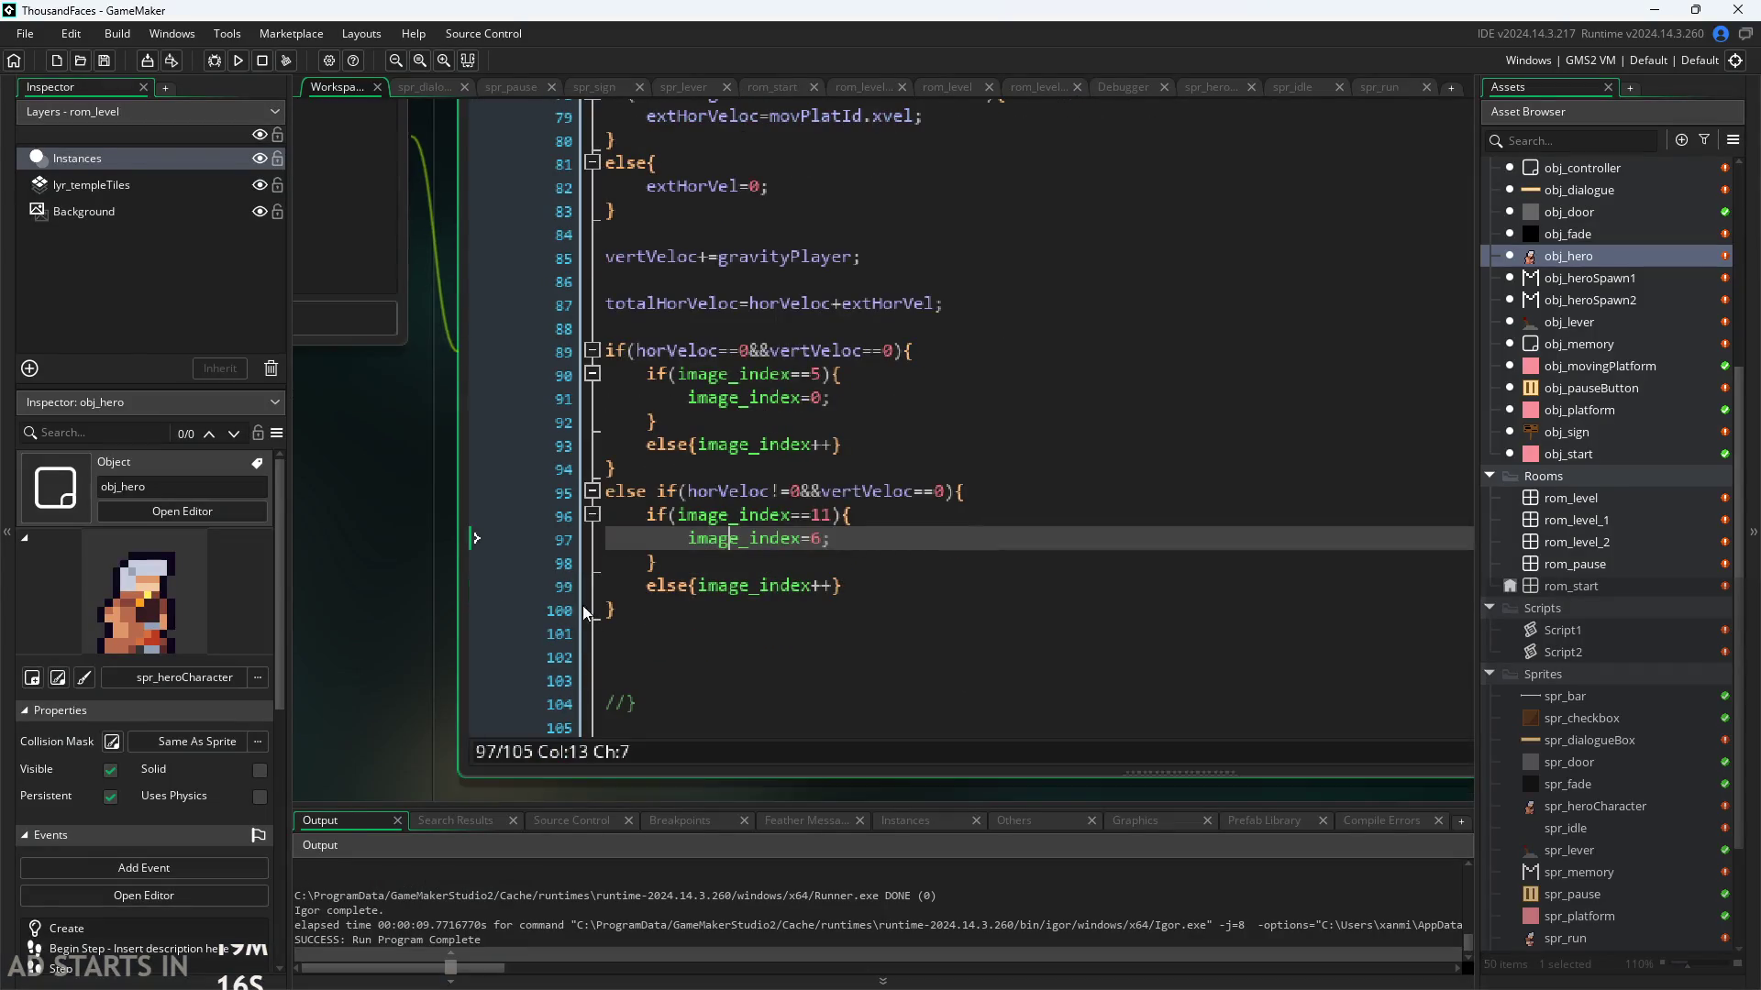
pyautogui.click(835, 445)
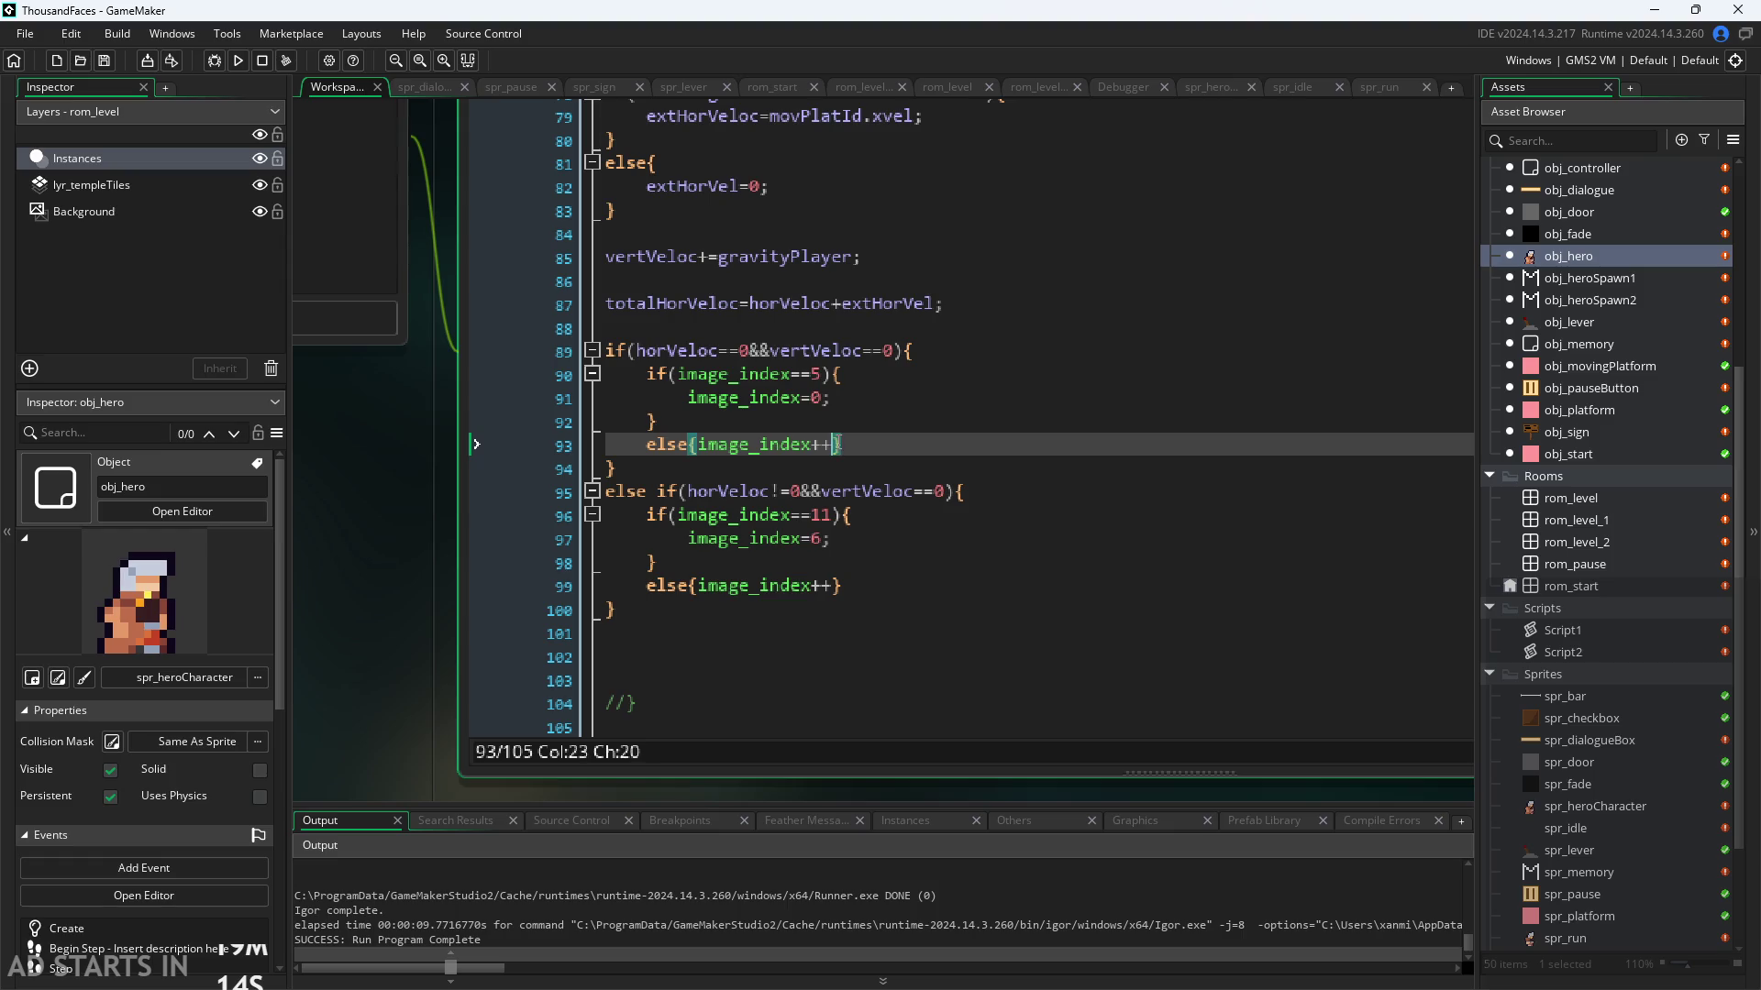
pyautogui.write(';')
pyautogui.click(838, 588)
pyautogui.write(';')
# Step: Run the game, move the hero right and jump near the signpost, then quit the game
pyautogui.press('F5')
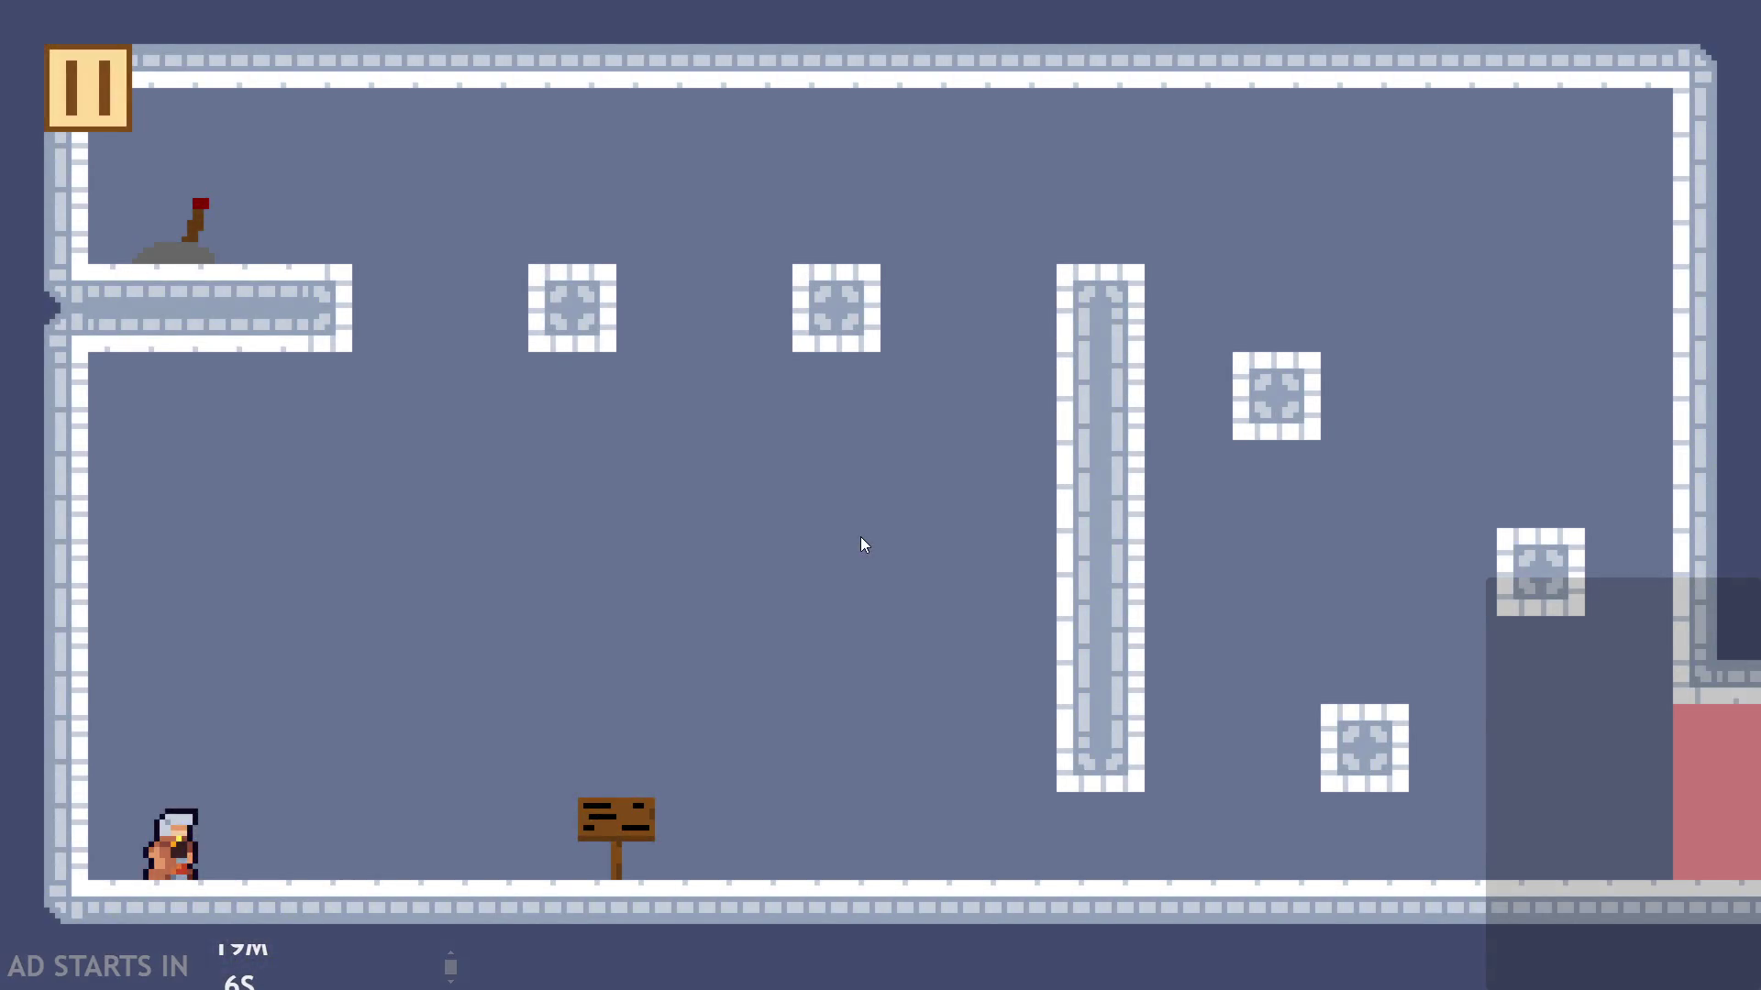
pyautogui.press('Right')
pyautogui.press('space')
pyautogui.click(97, 91)
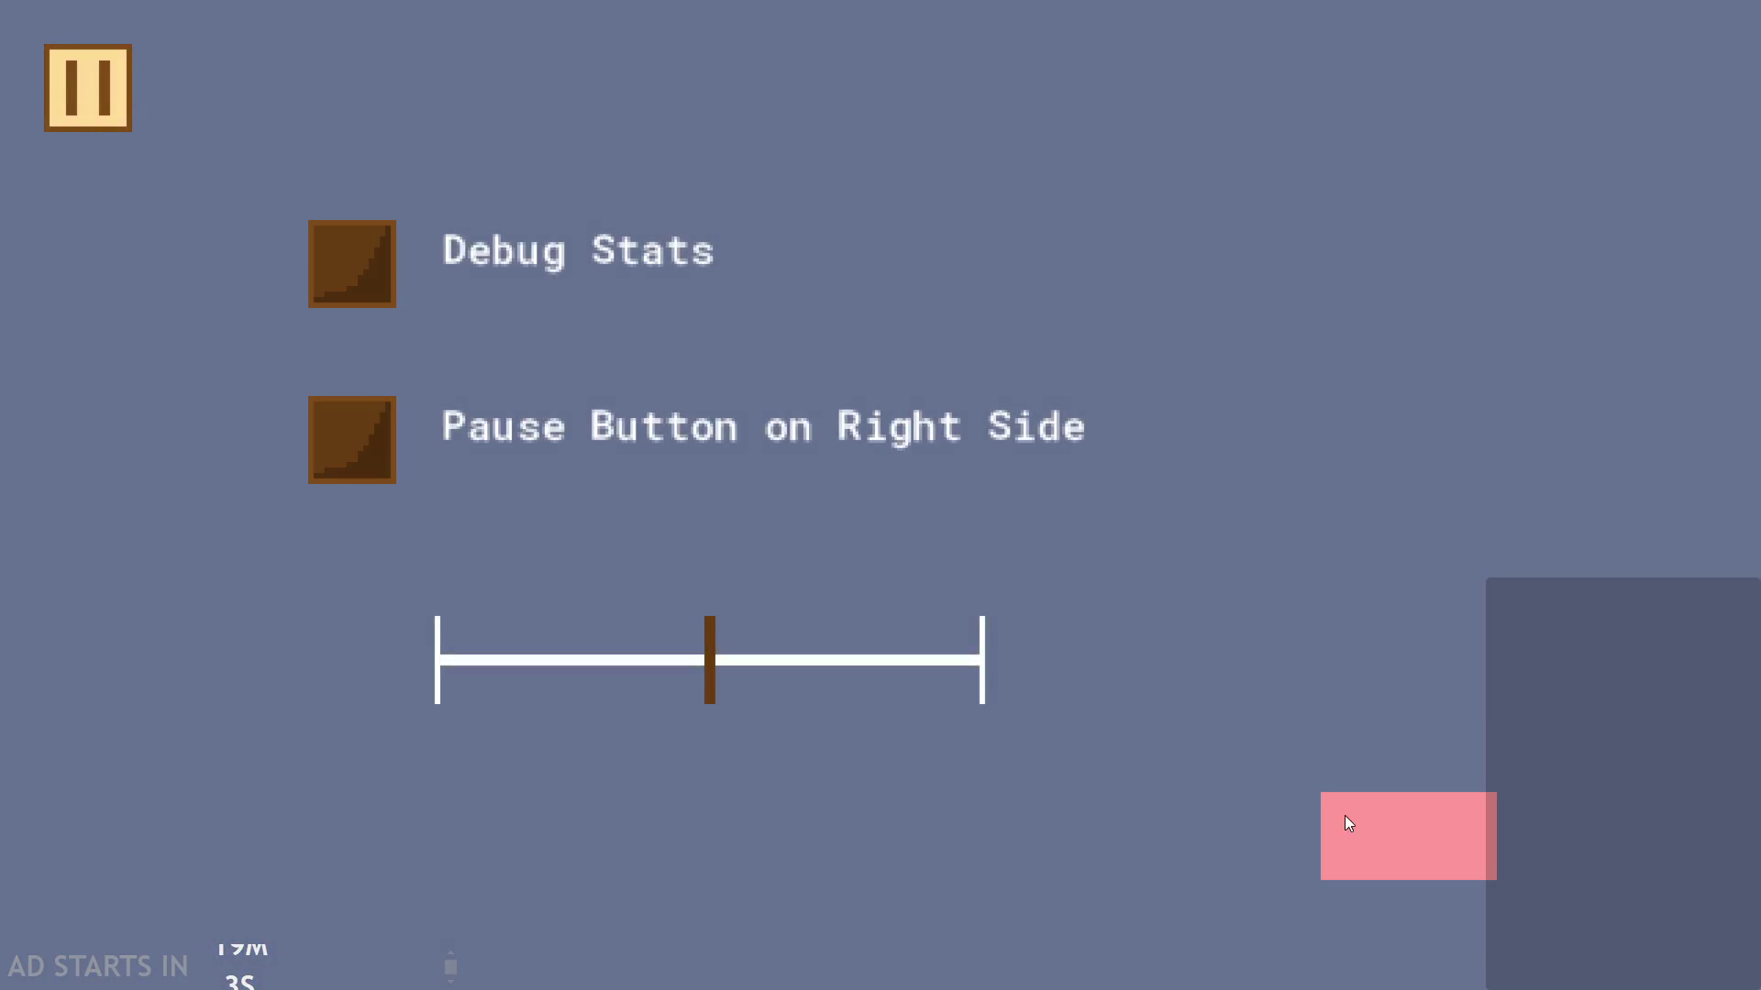
pyautogui.click(1345, 814)
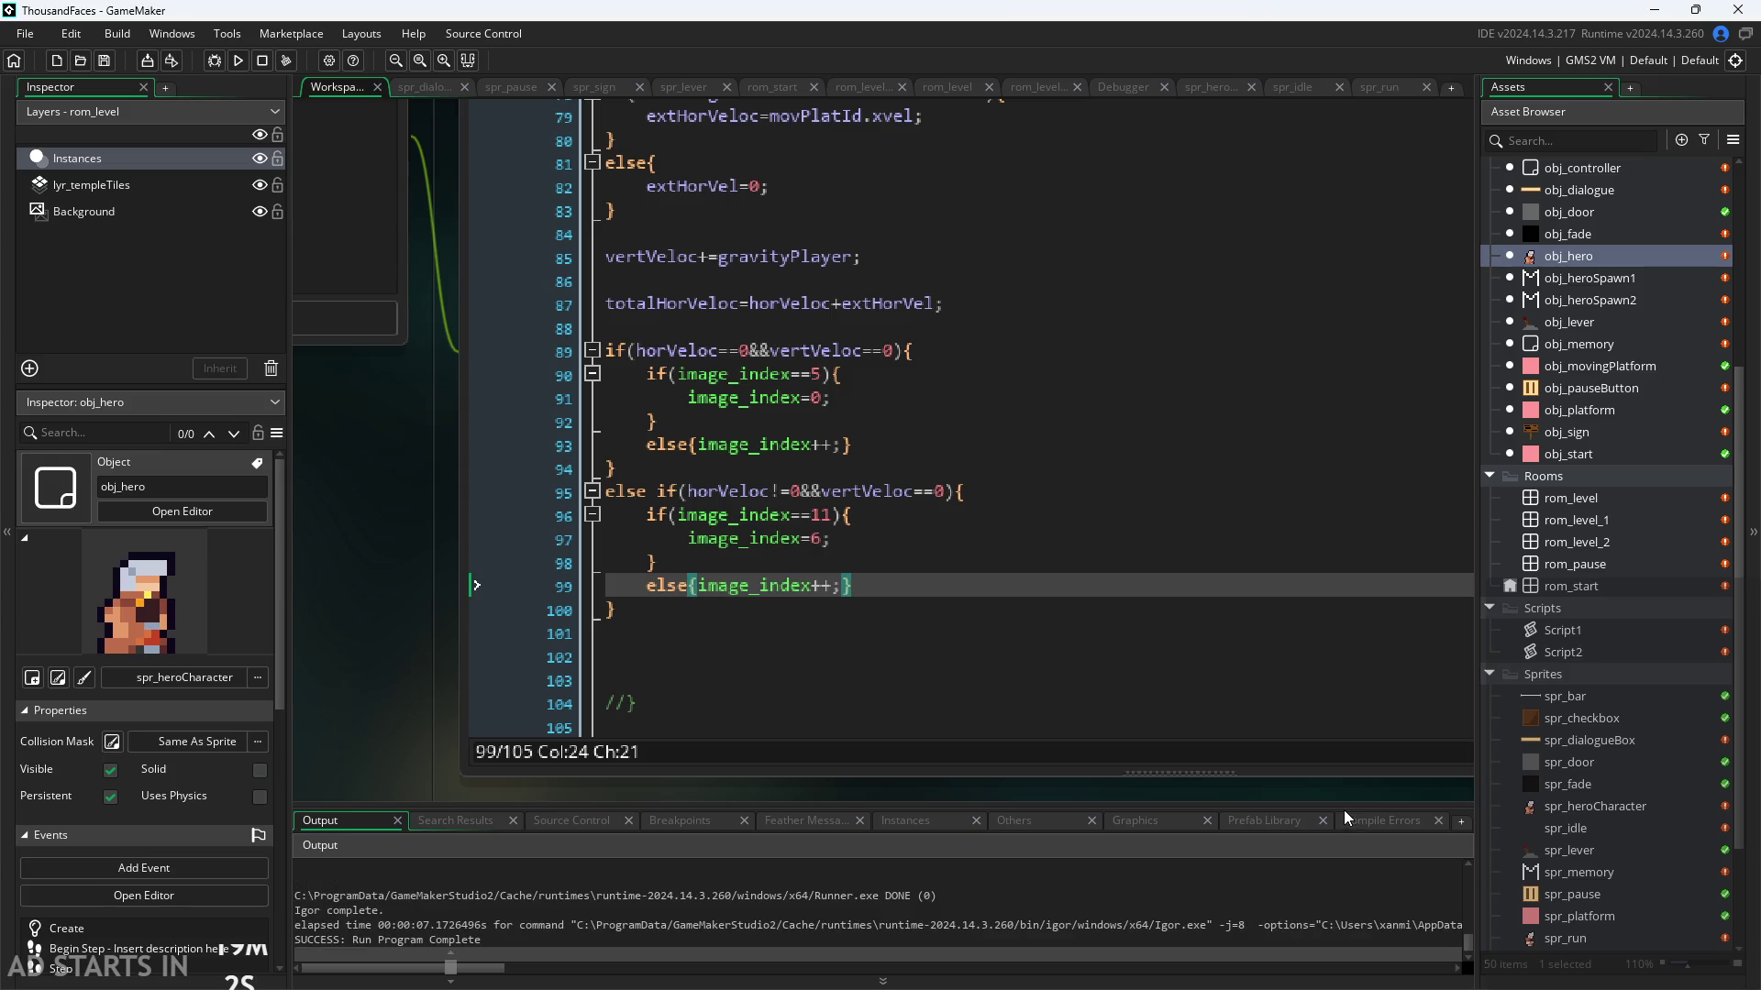
pyautogui.moveTo(389, 563)
pyautogui.mouseDown()
pyautogui.moveTo(972, 756)
pyautogui.moveTo(1071, 778)
pyautogui.moveTo(1196, 762)
pyautogui.moveTo(547, 497)
pyautogui.moveTo(540, 510)
pyautogui.mouseUp()
pyautogui.scroll(1, 394, 614)
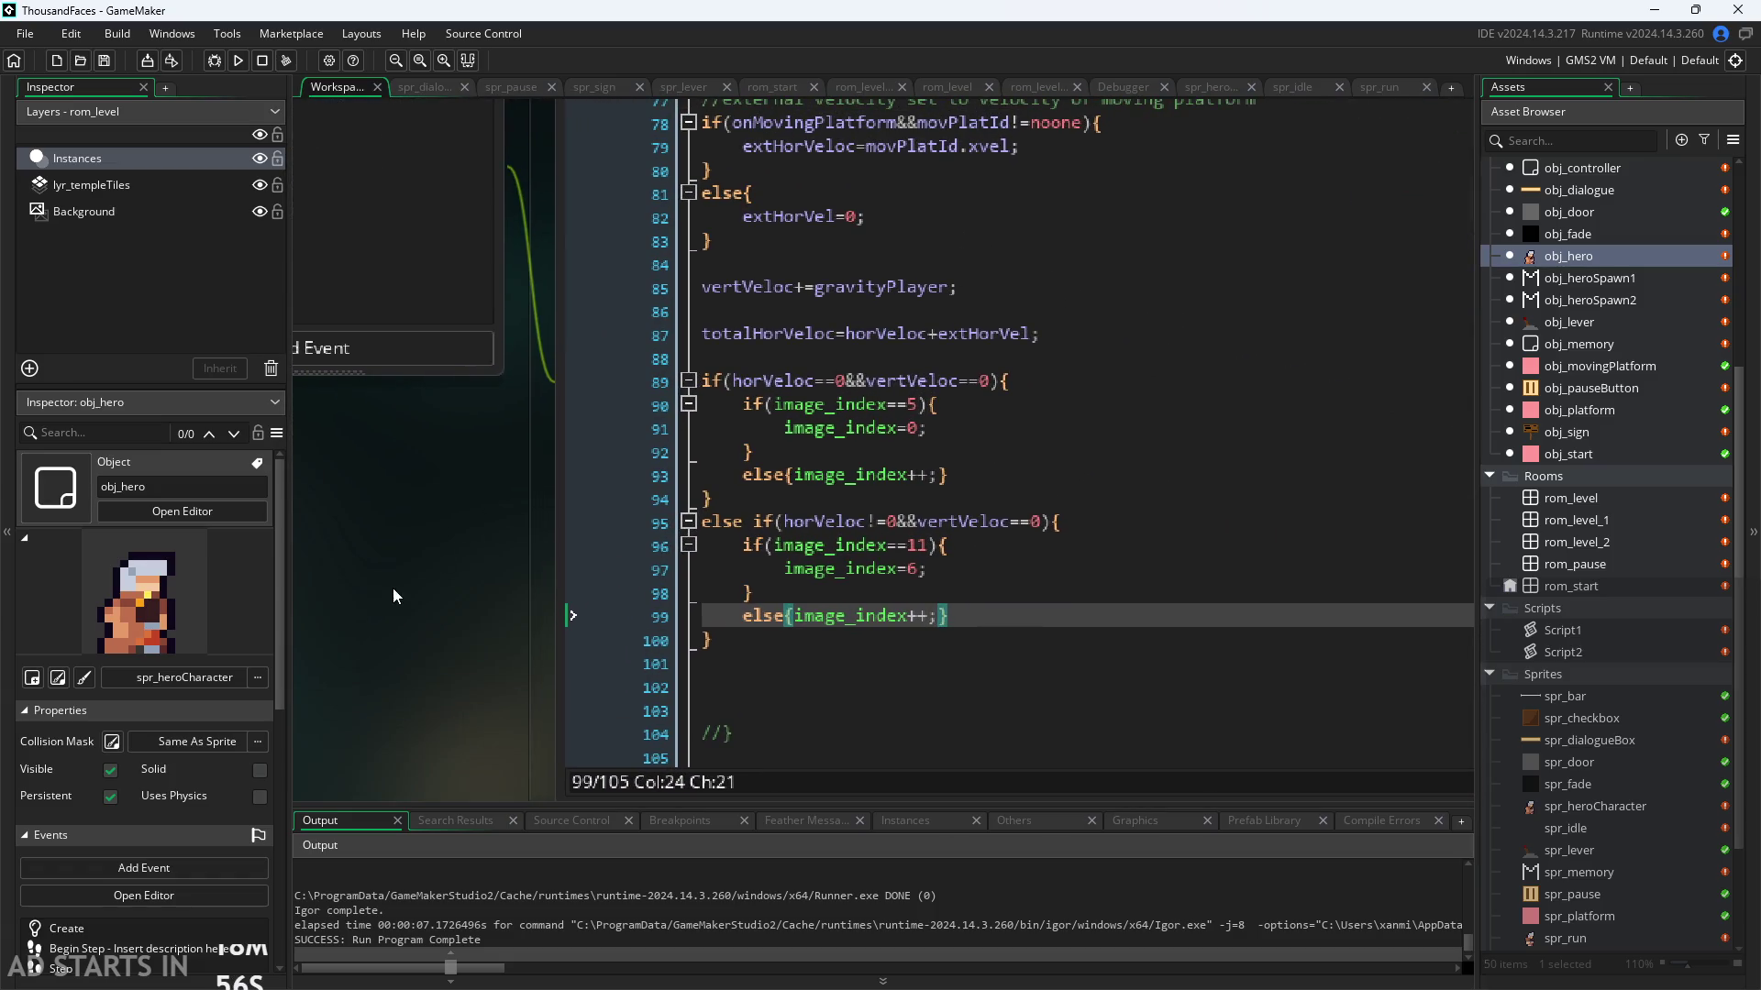
pyautogui.scroll(2, 431, 623)
pyautogui.click(649, 150)
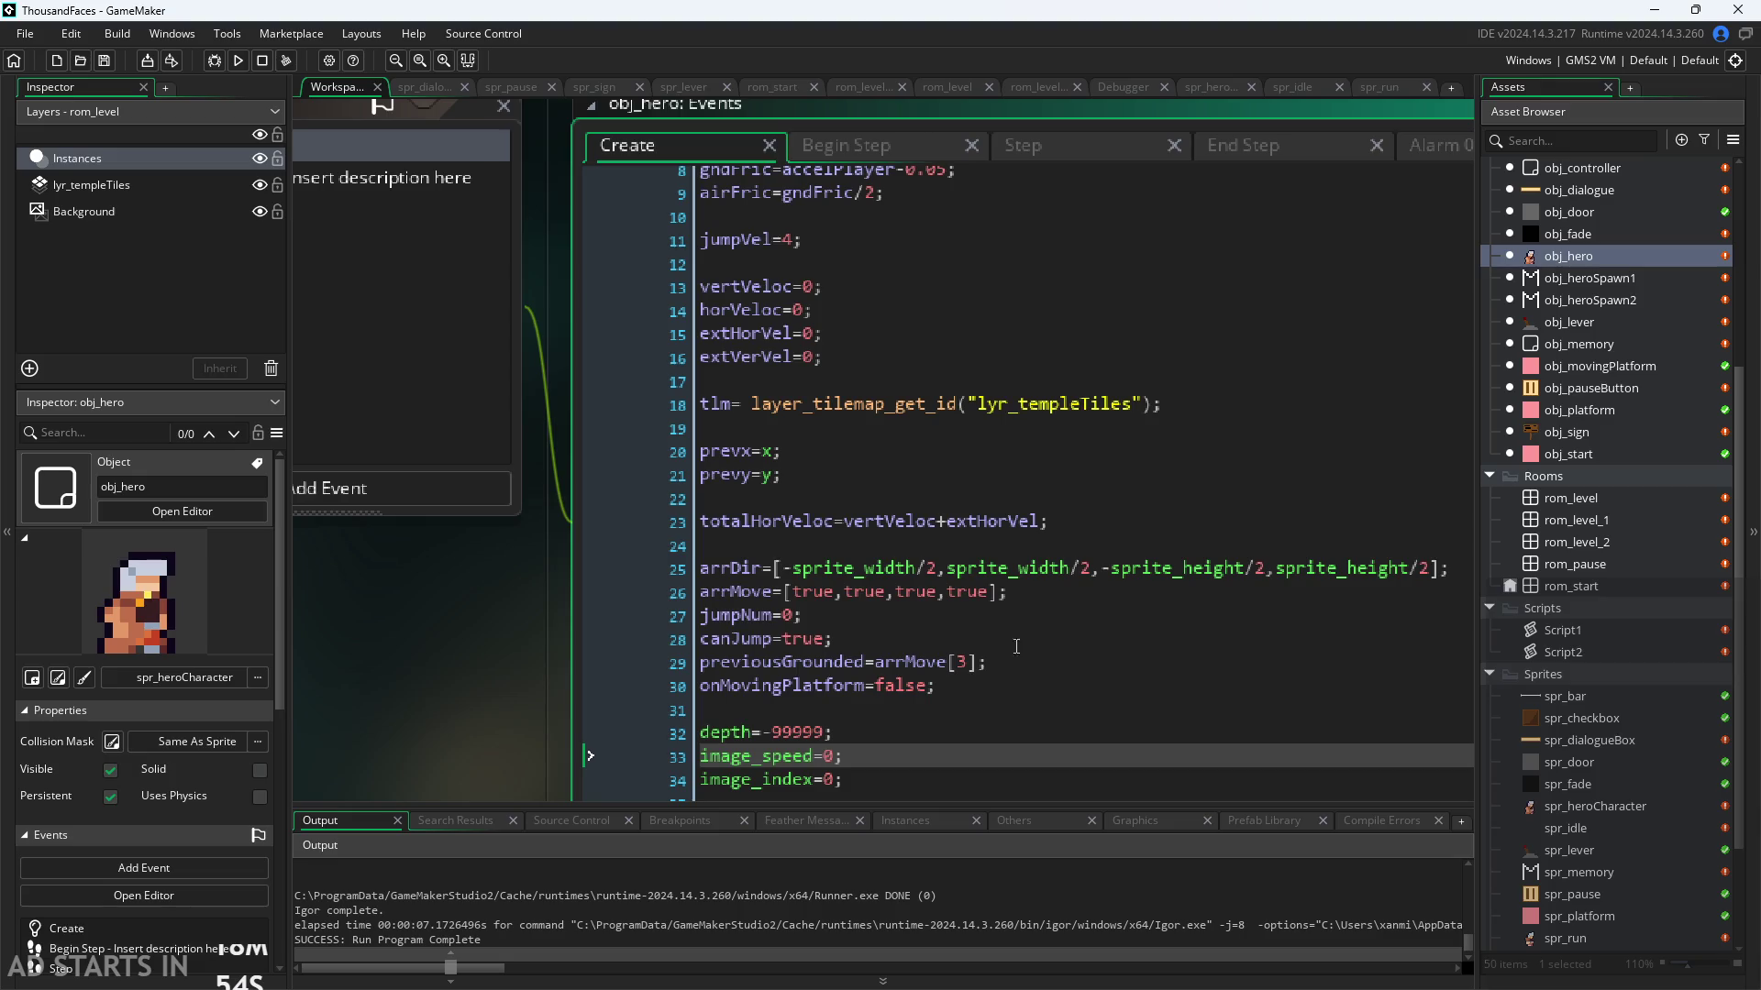
pyautogui.moveTo(442, 730); pyautogui.dragTo(428, 570)
pyautogui.click(863, 650)
pyautogui.click(823, 614)
pyautogui.scroll(2, 460, 668)
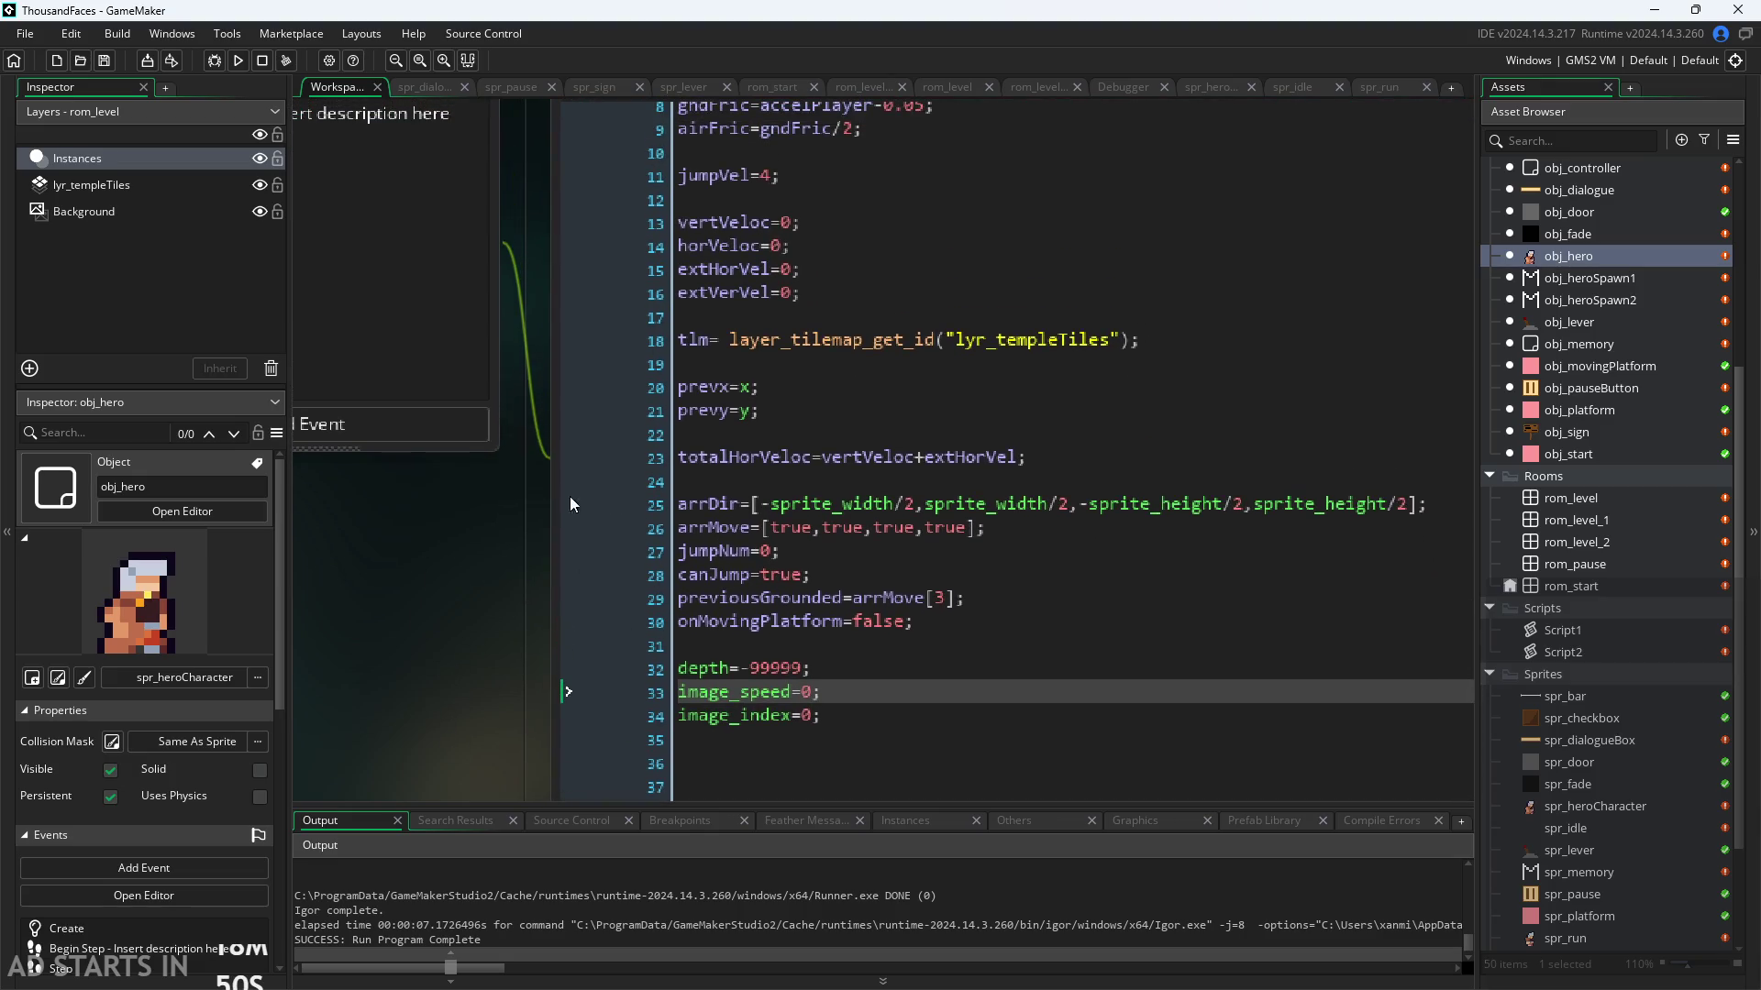
pyautogui.keyDown('ctrl'); pyautogui.scroll(-2, 395, 580); pyautogui.keyUp('ctrl')
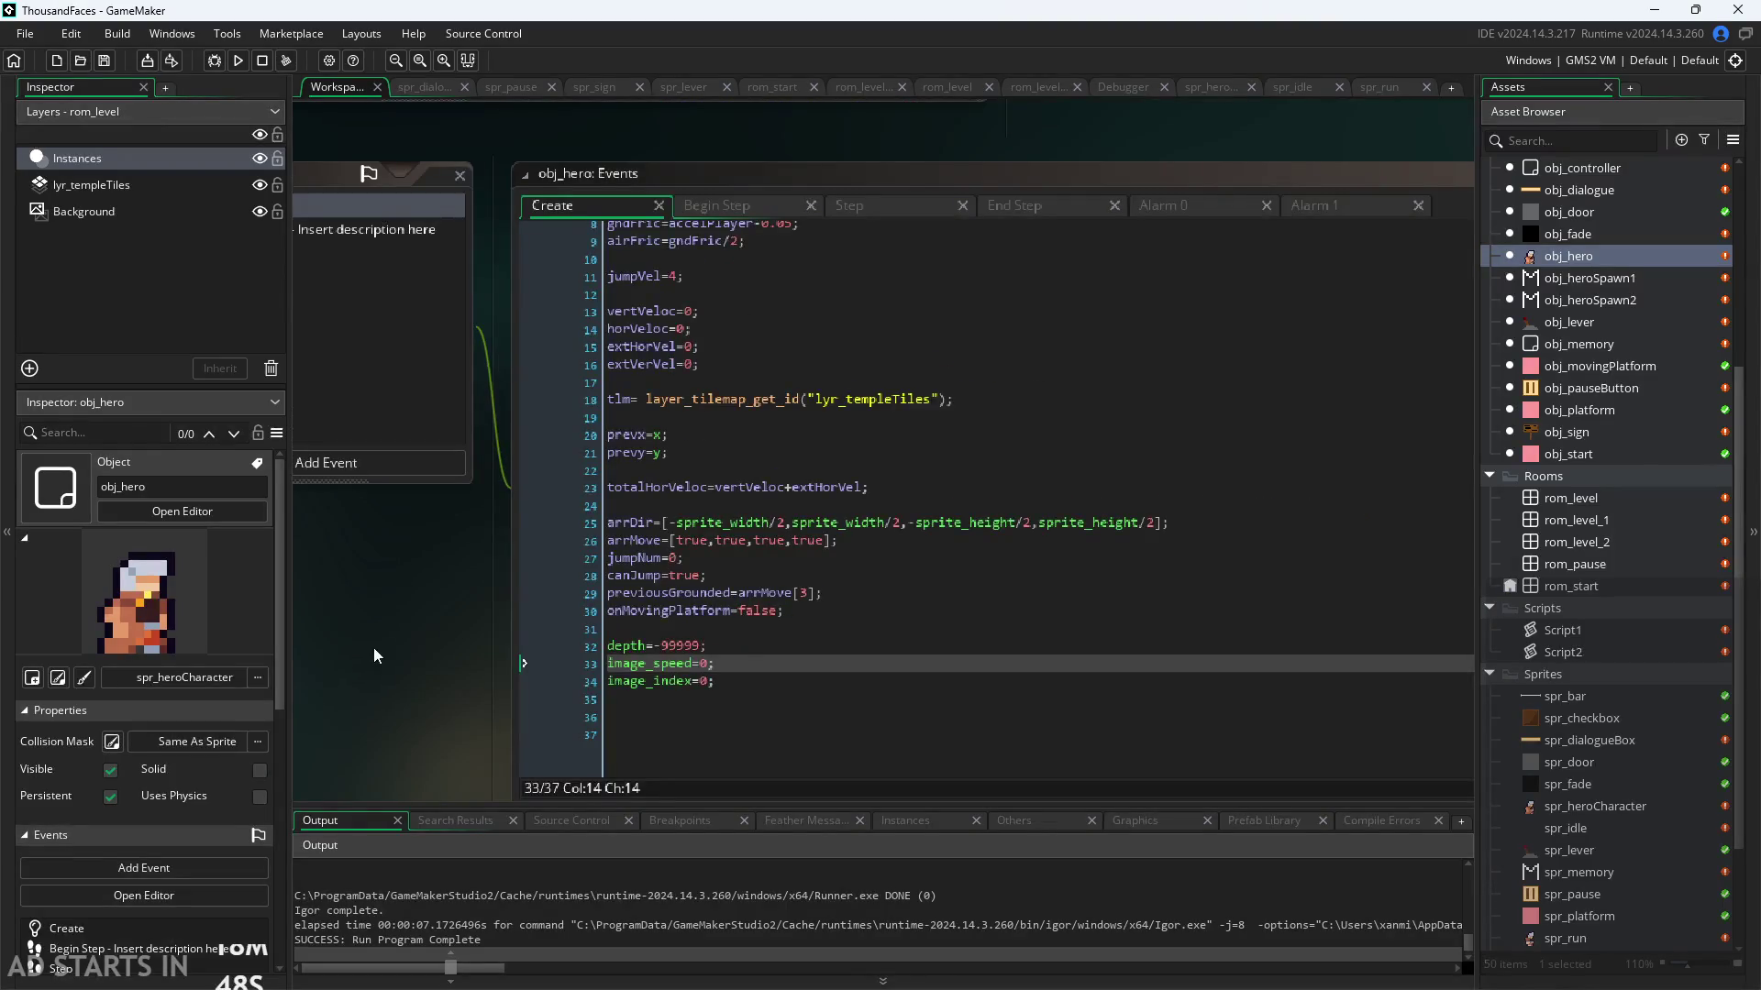
pyautogui.click(851, 213)
pyautogui.scroll(-1, 753, 607)
pyautogui.keyDown('ctrl'); pyautogui.scroll(1, 753, 611); pyautogui.keyUp('ctrl')
pyautogui.keyDown('ctrl'); pyautogui.scroll(1, 754, 610); pyautogui.keyUp('ctrl')
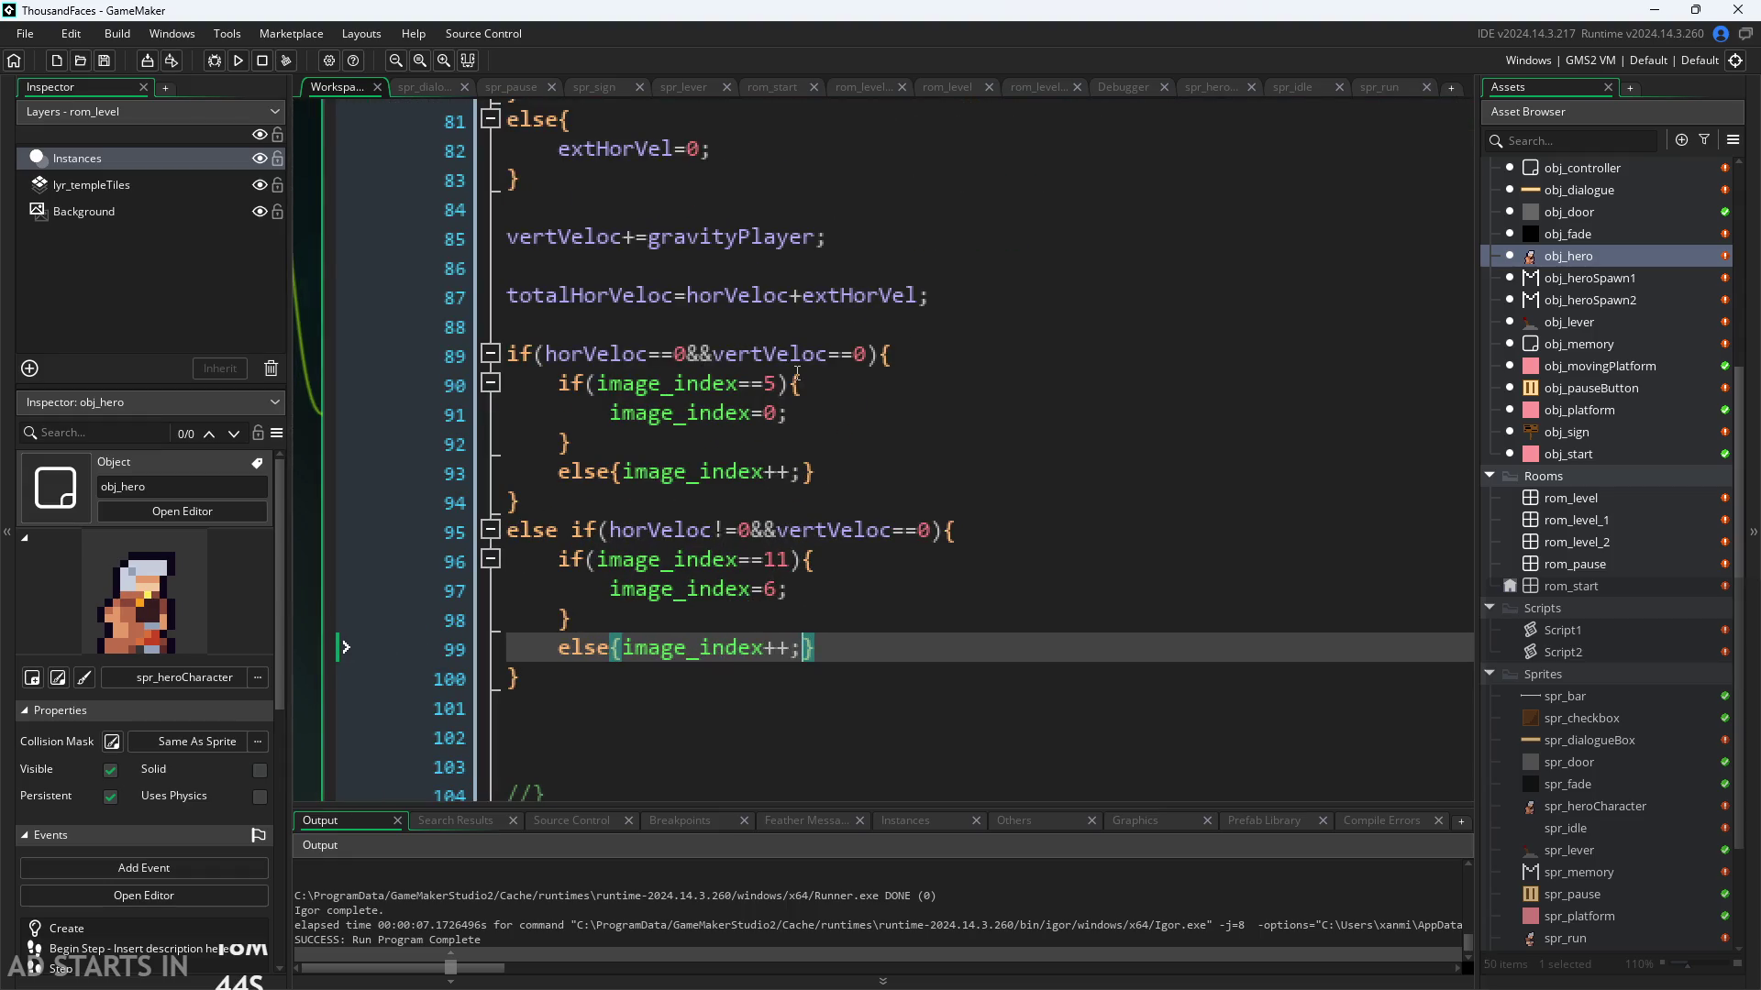
pyautogui.keyDown('ctrl'); pyautogui.scroll(-2, 797, 373); pyautogui.keyUp('ctrl')
pyautogui.keyDown('ctrl'); pyautogui.scroll(1, 896, 471); pyautogui.keyUp('ctrl')
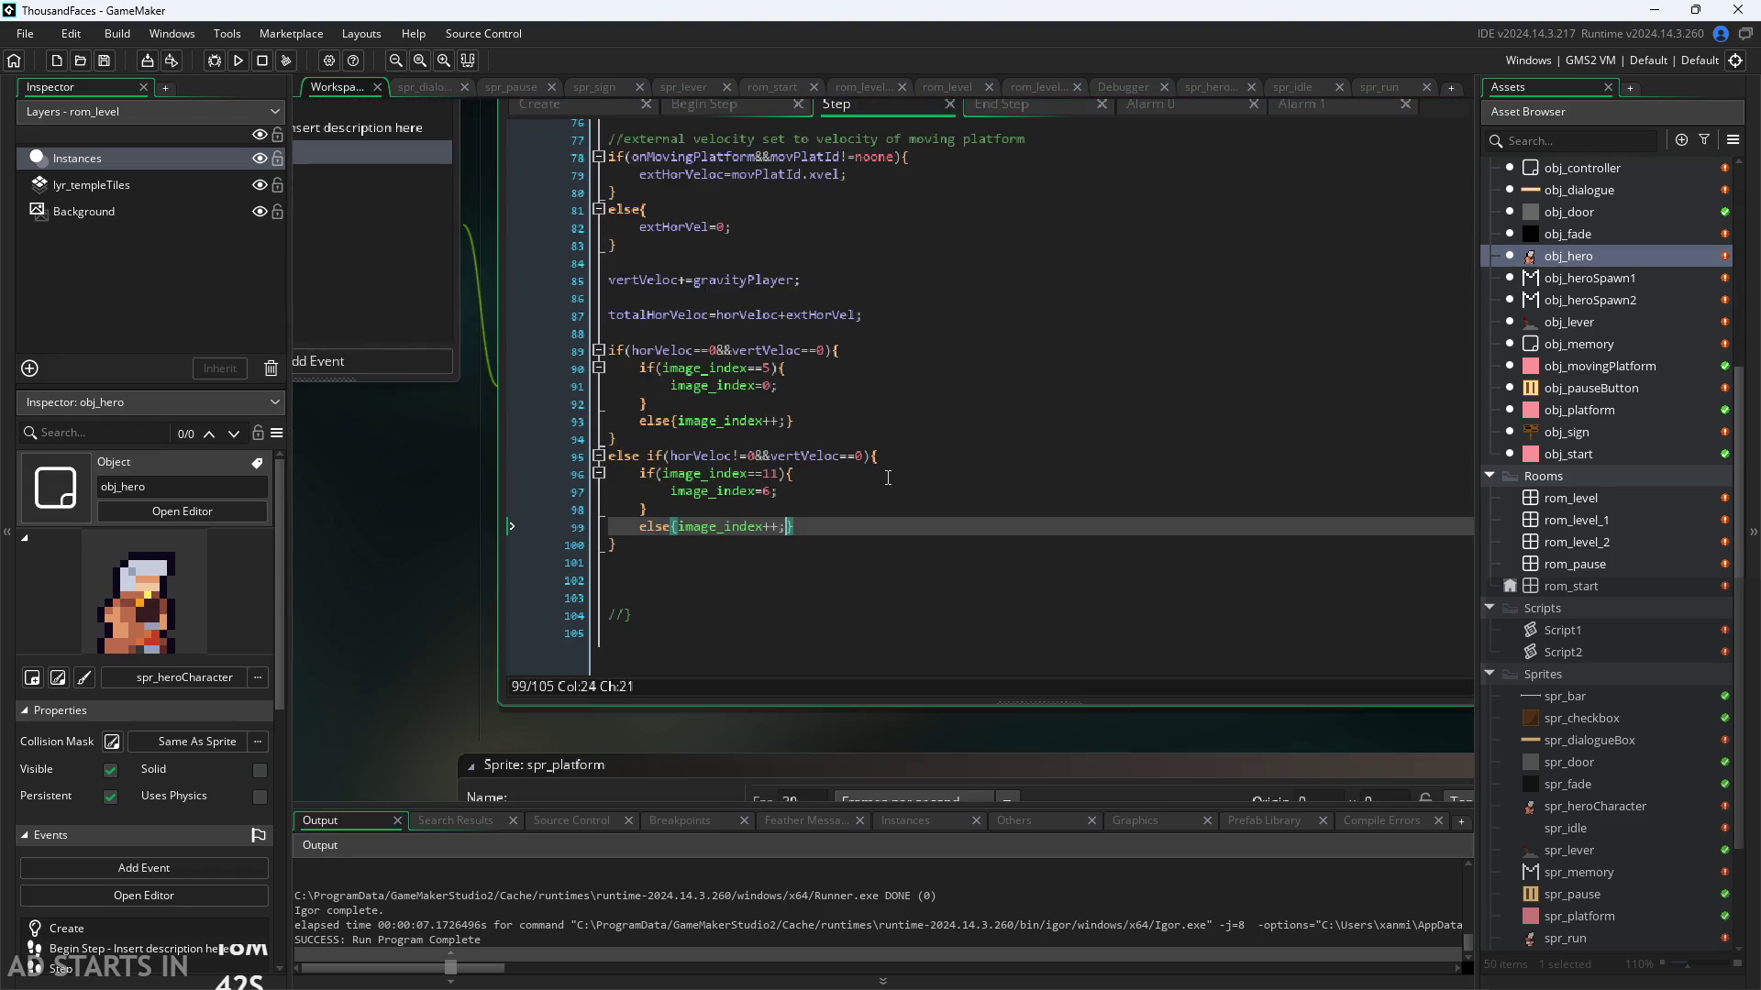
pyautogui.scroll(1, 464, 578)
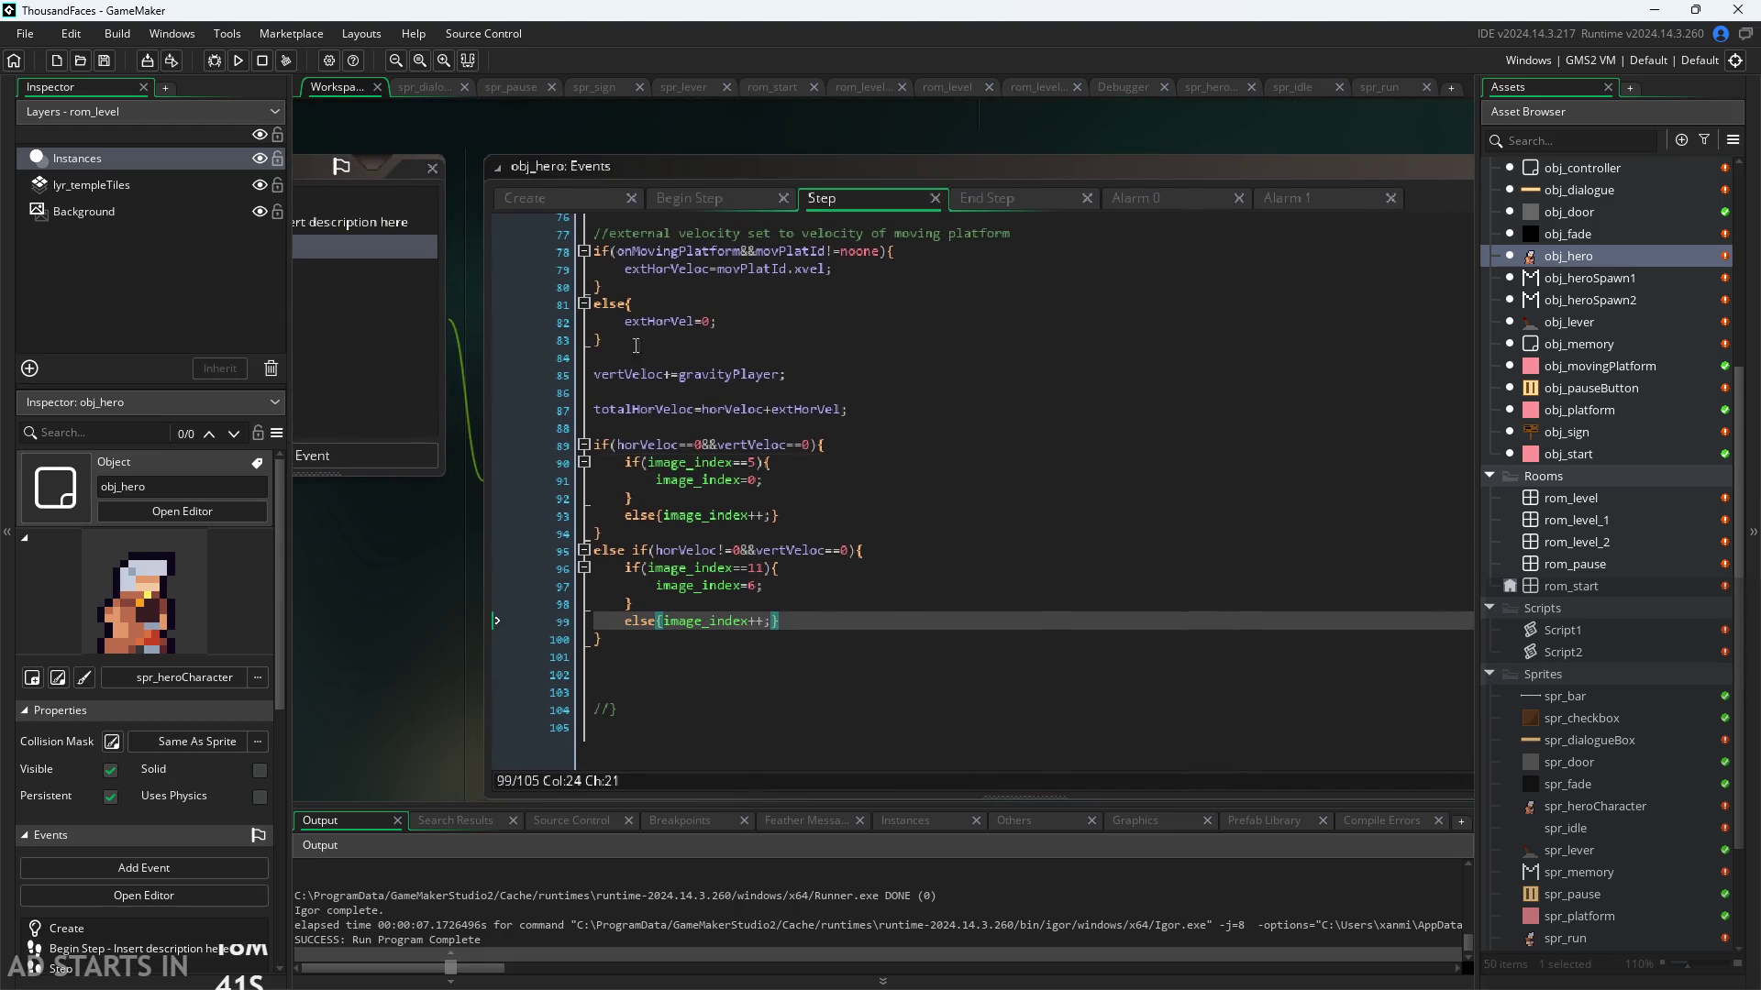
pyautogui.click(703, 188)
pyautogui.click(713, 344)
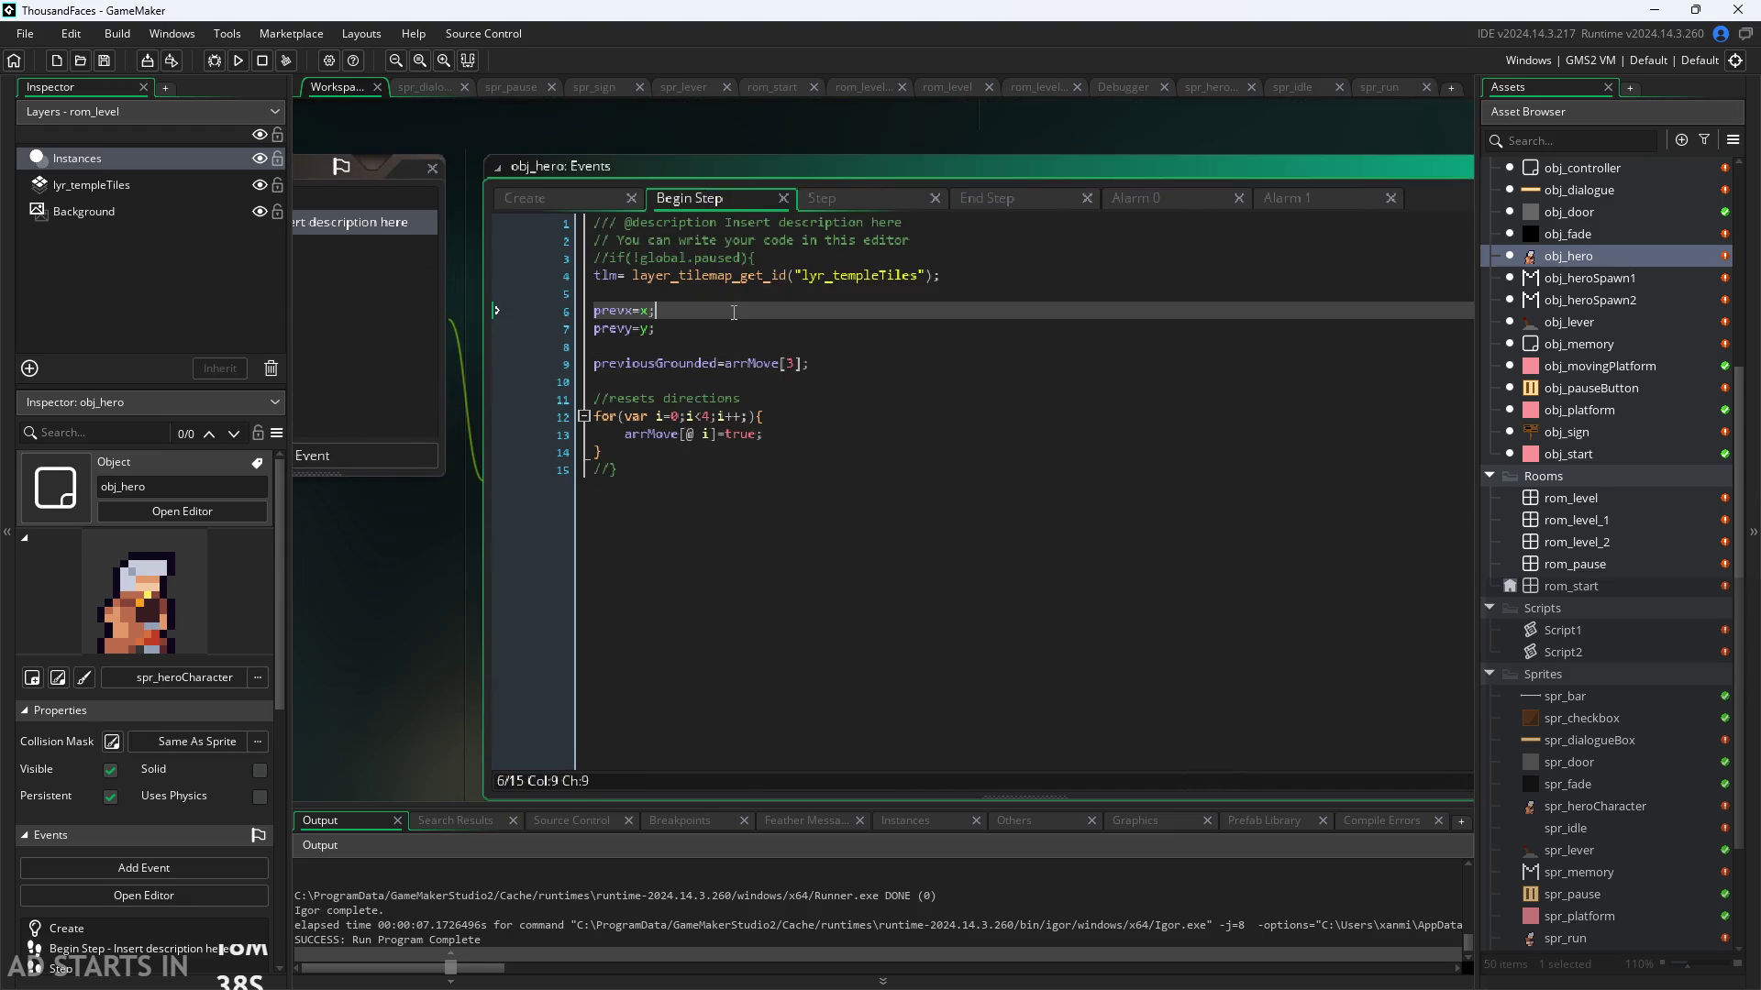
pyautogui.click(884, 287)
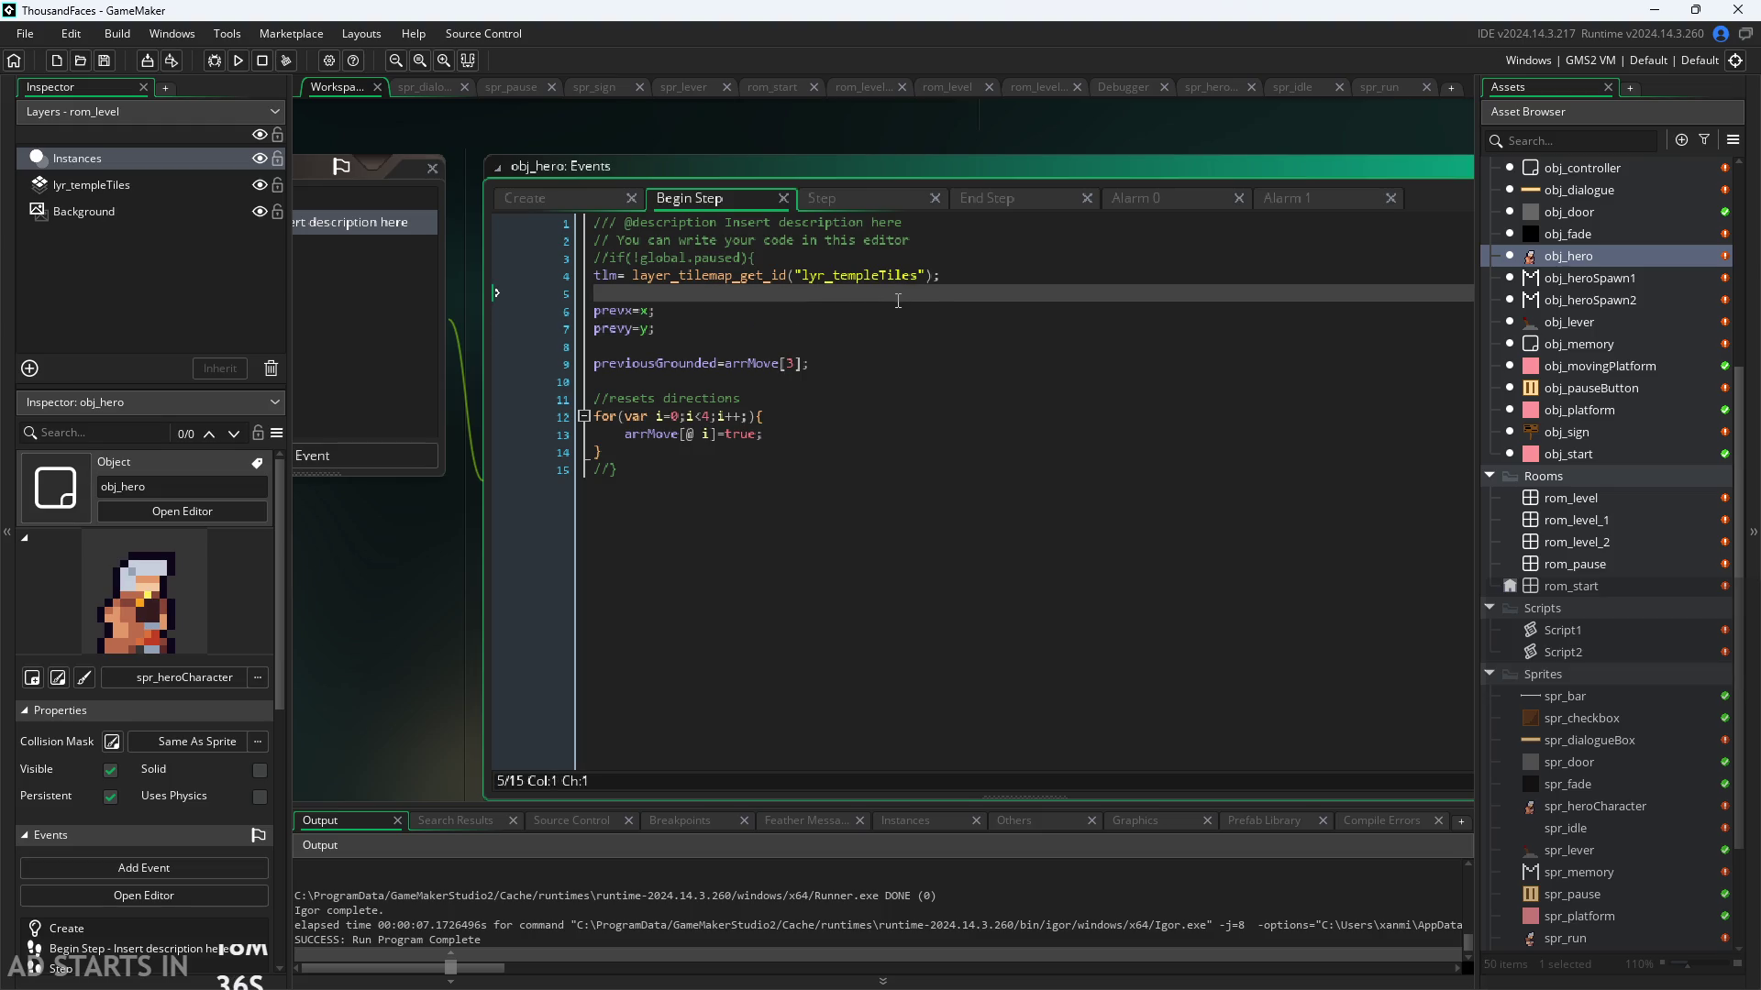
pyautogui.click(995, 202)
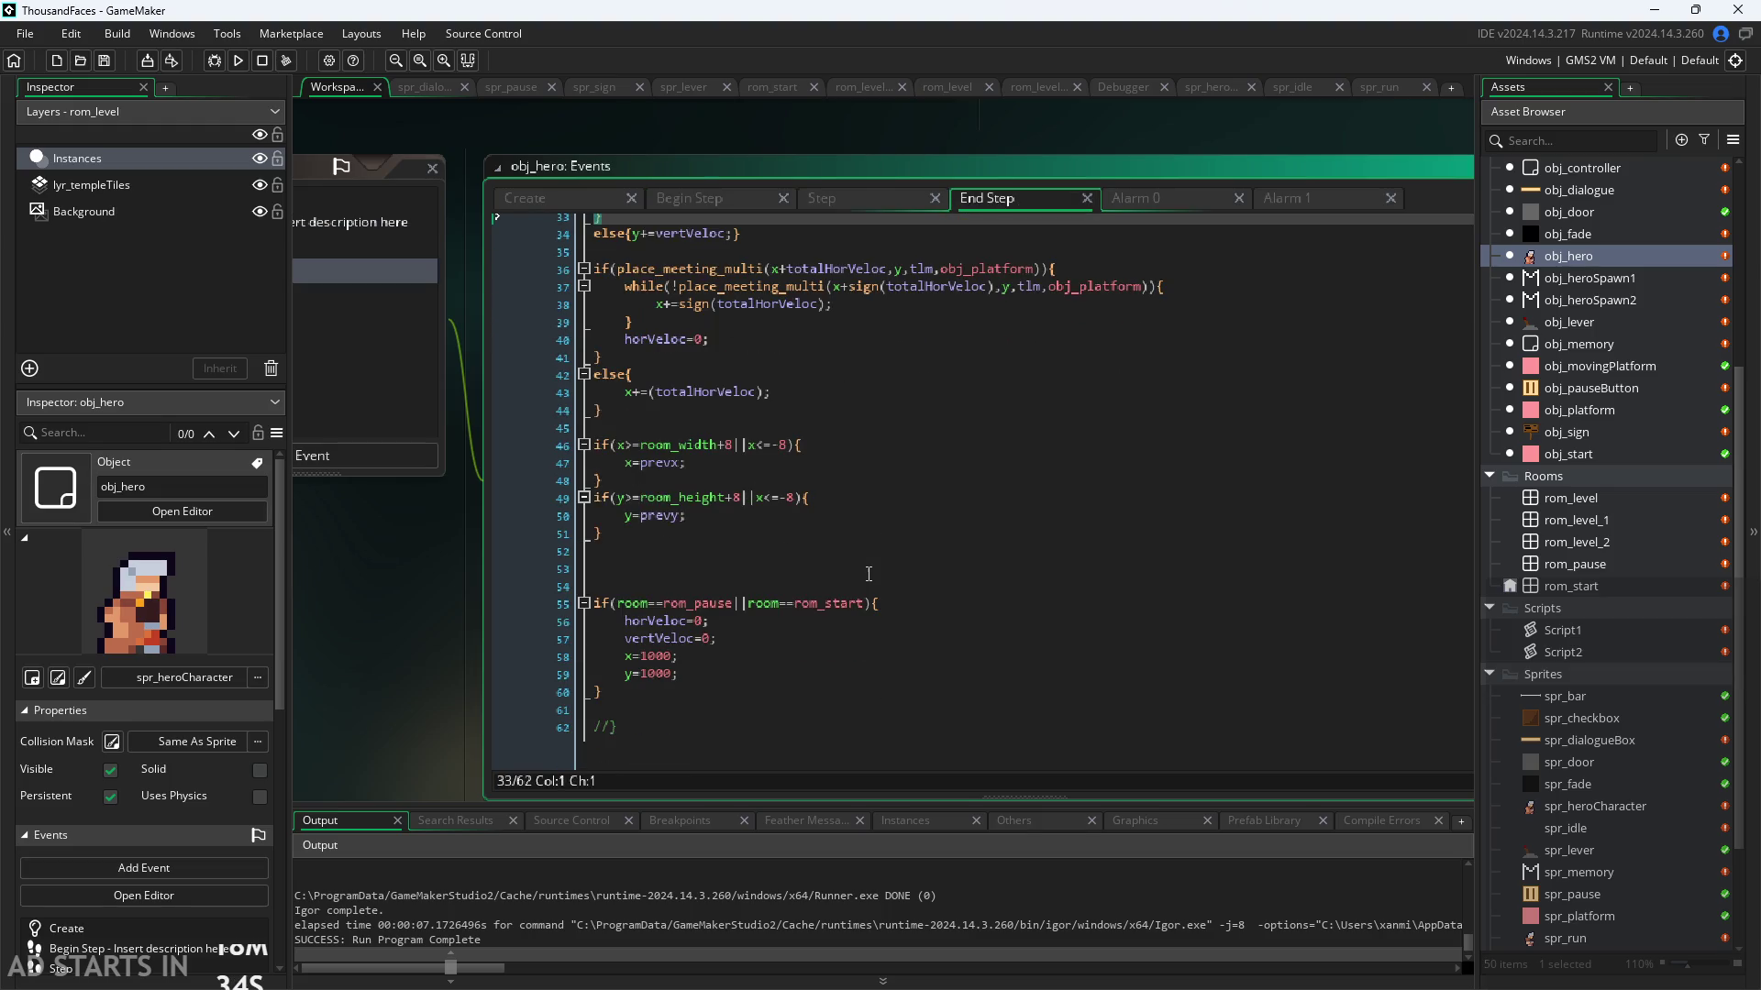
pyautogui.click(720, 657)
pyautogui.scroll(10, 722, 646)
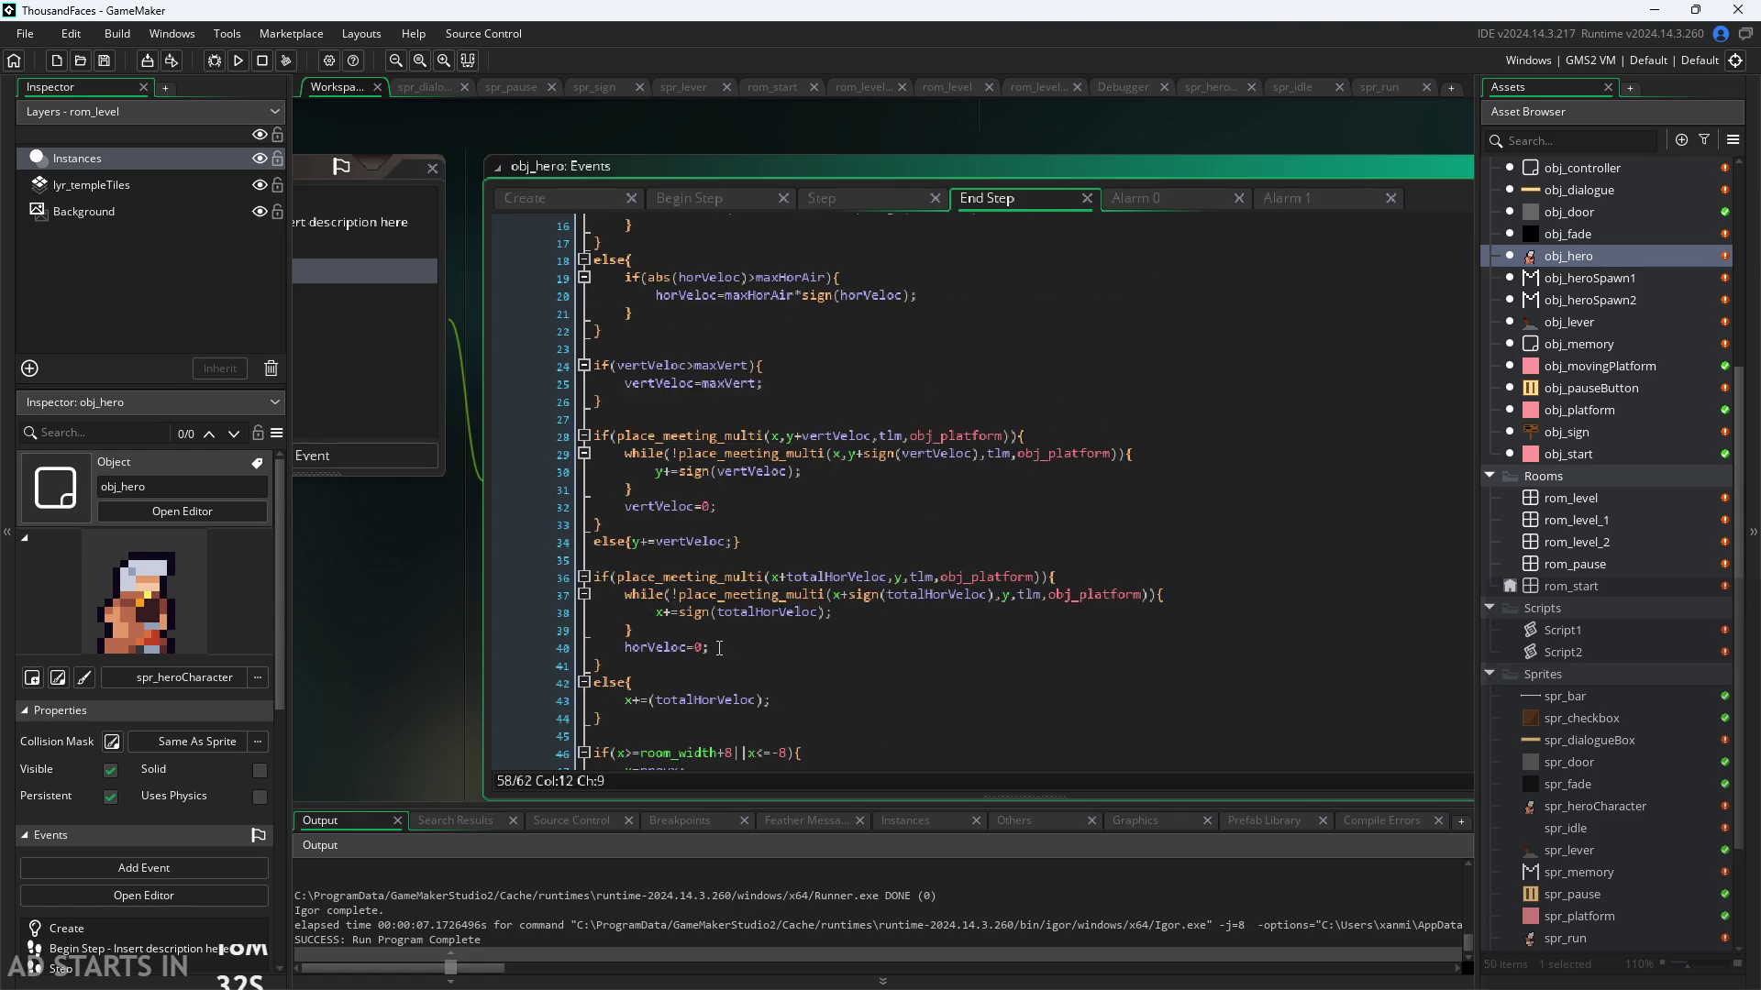
pyautogui.click(780, 647)
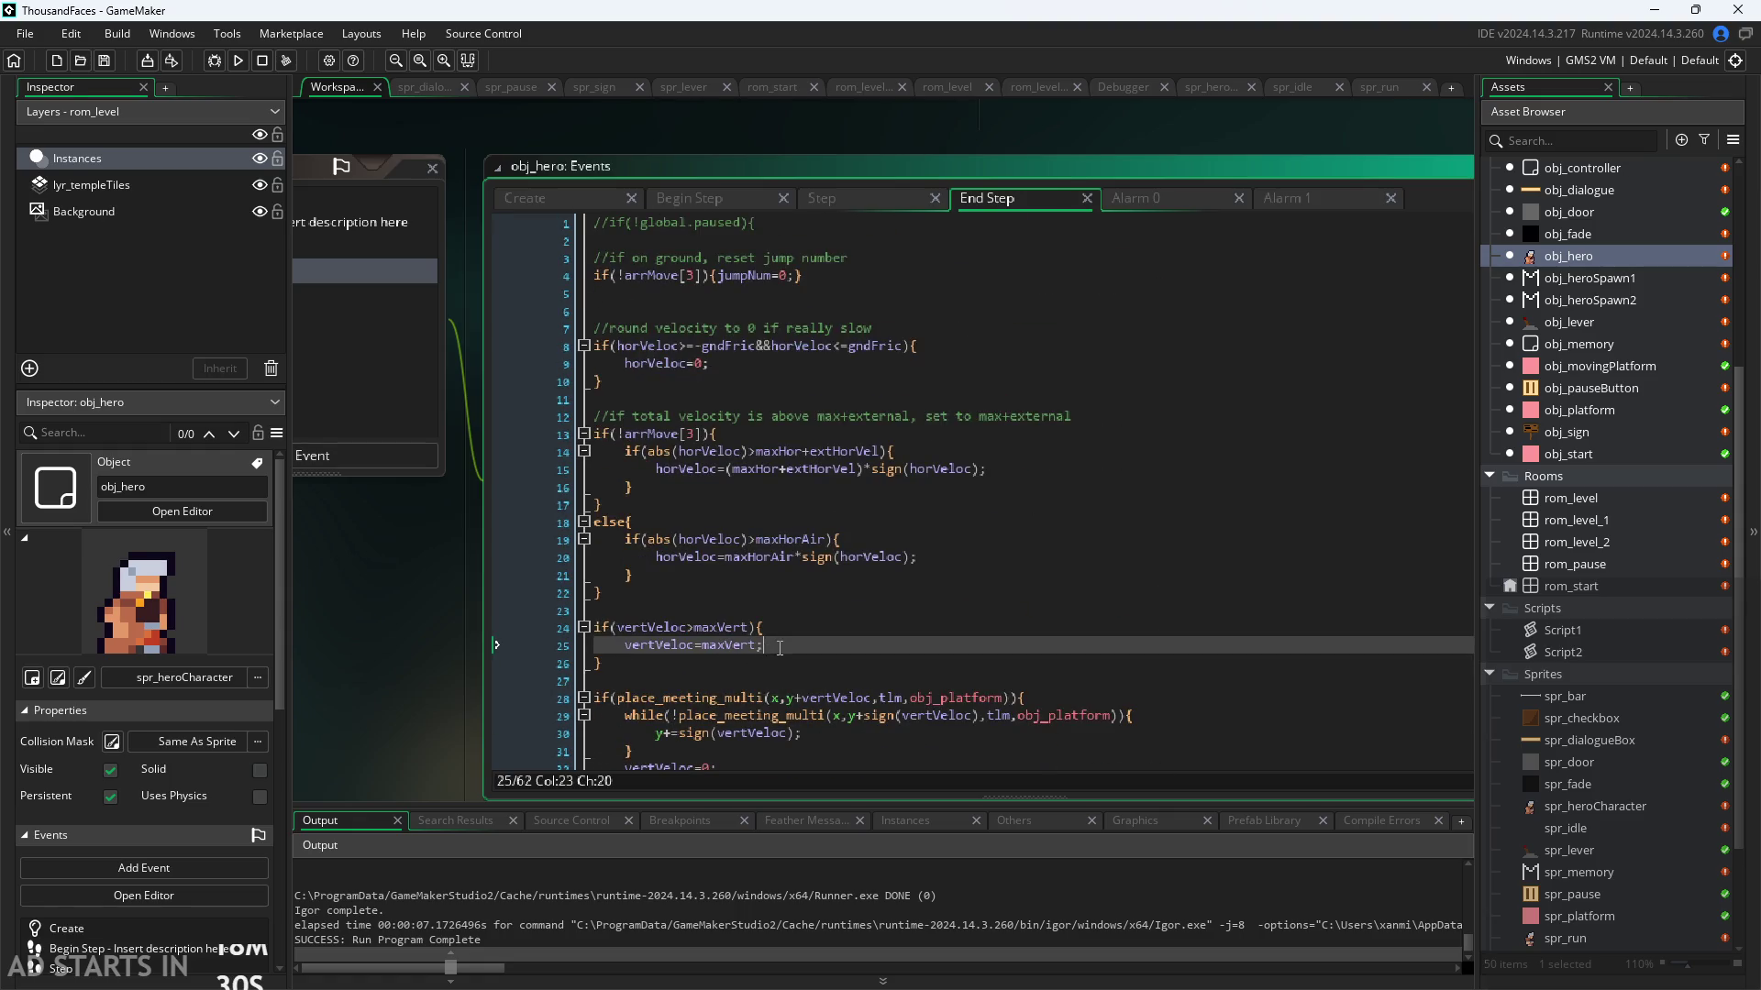
pyautogui.click(888, 198)
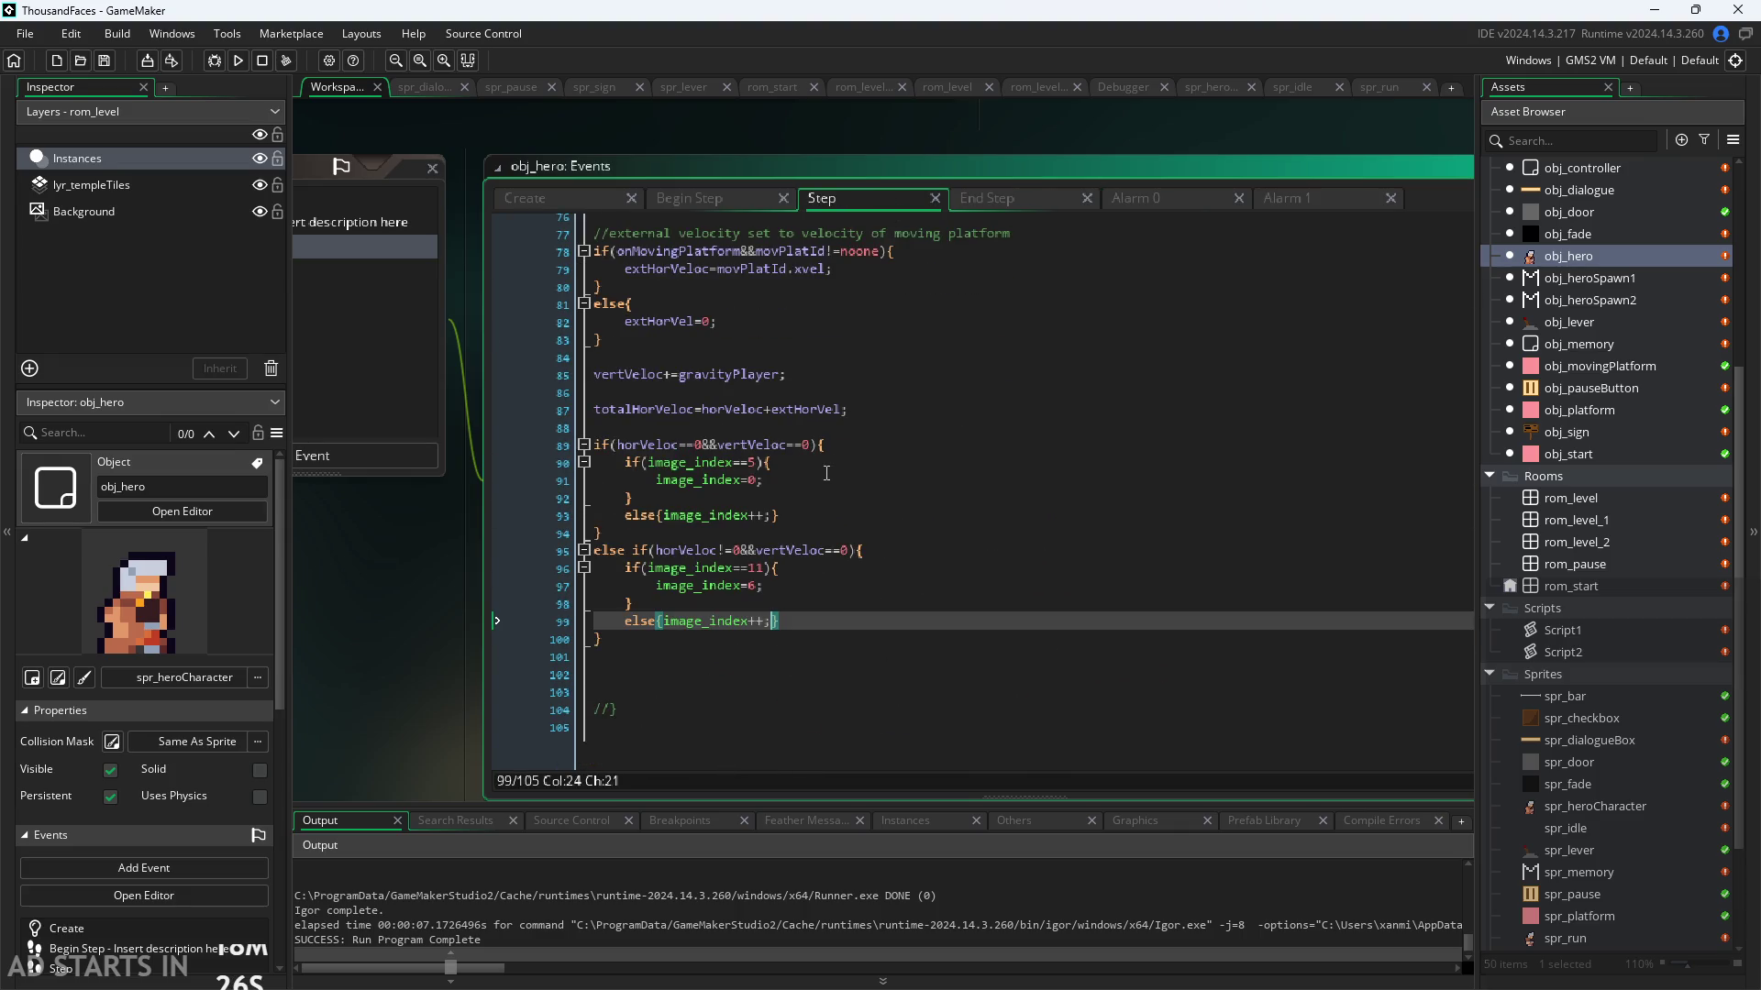
pyautogui.scroll(2, 807, 523)
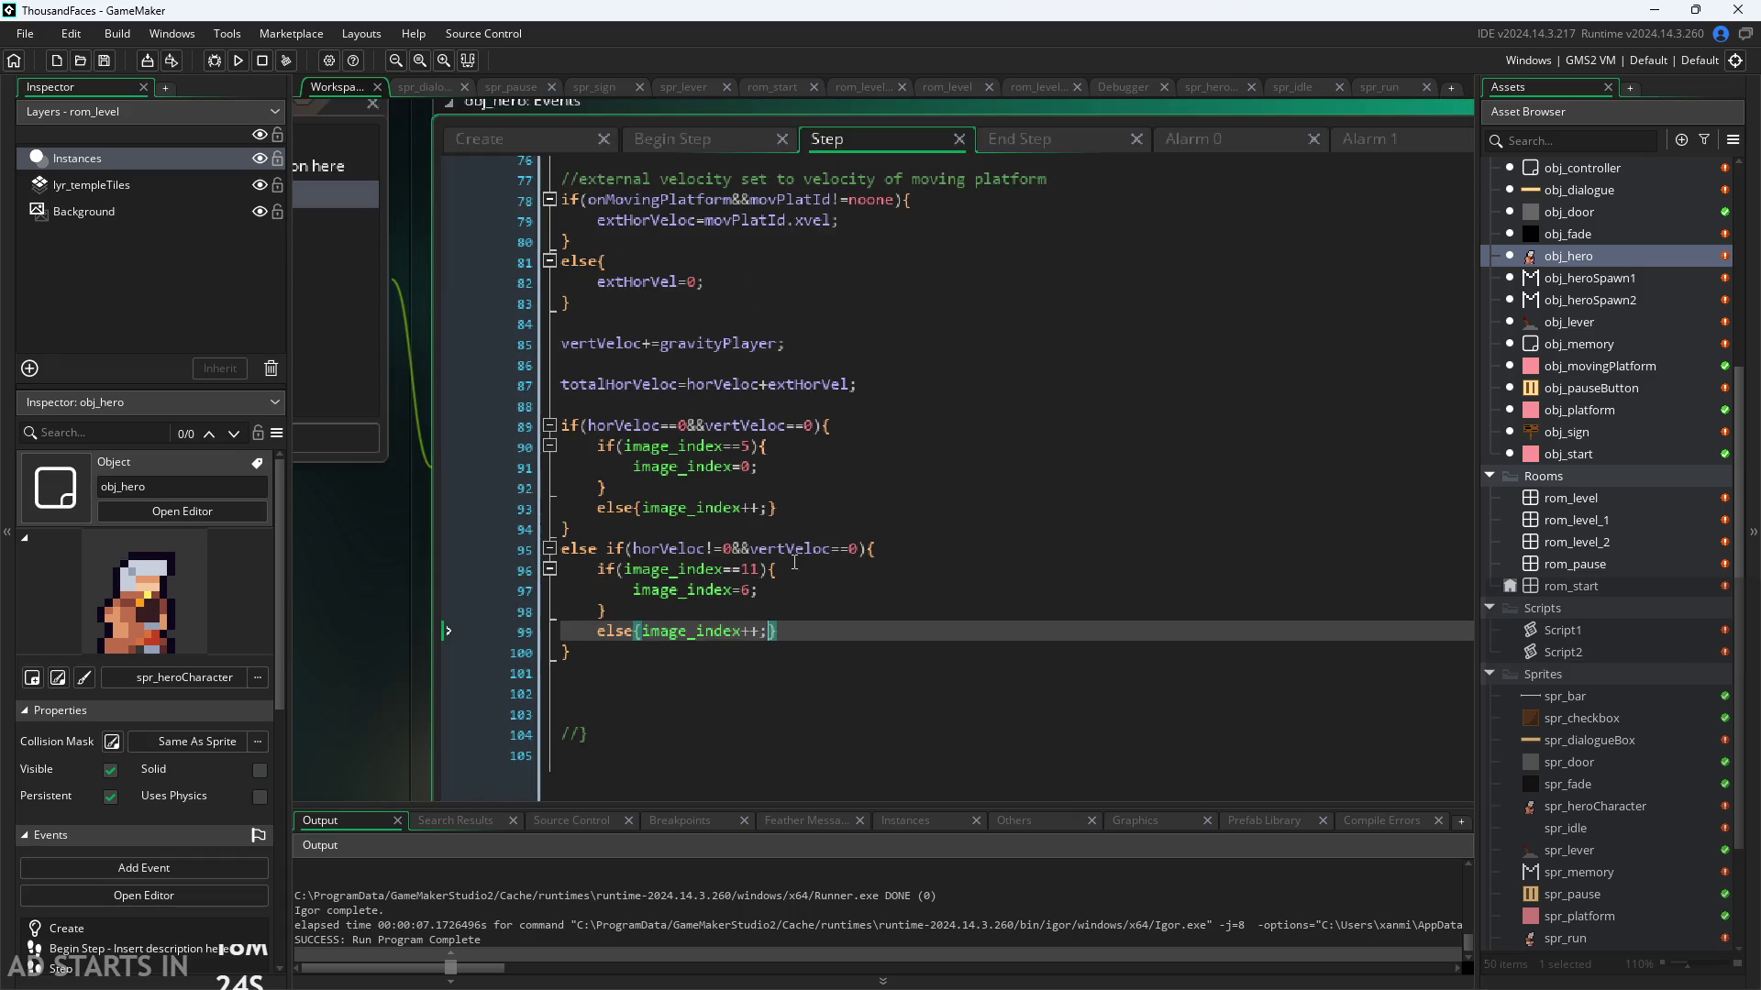
pyautogui.click(1037, 147)
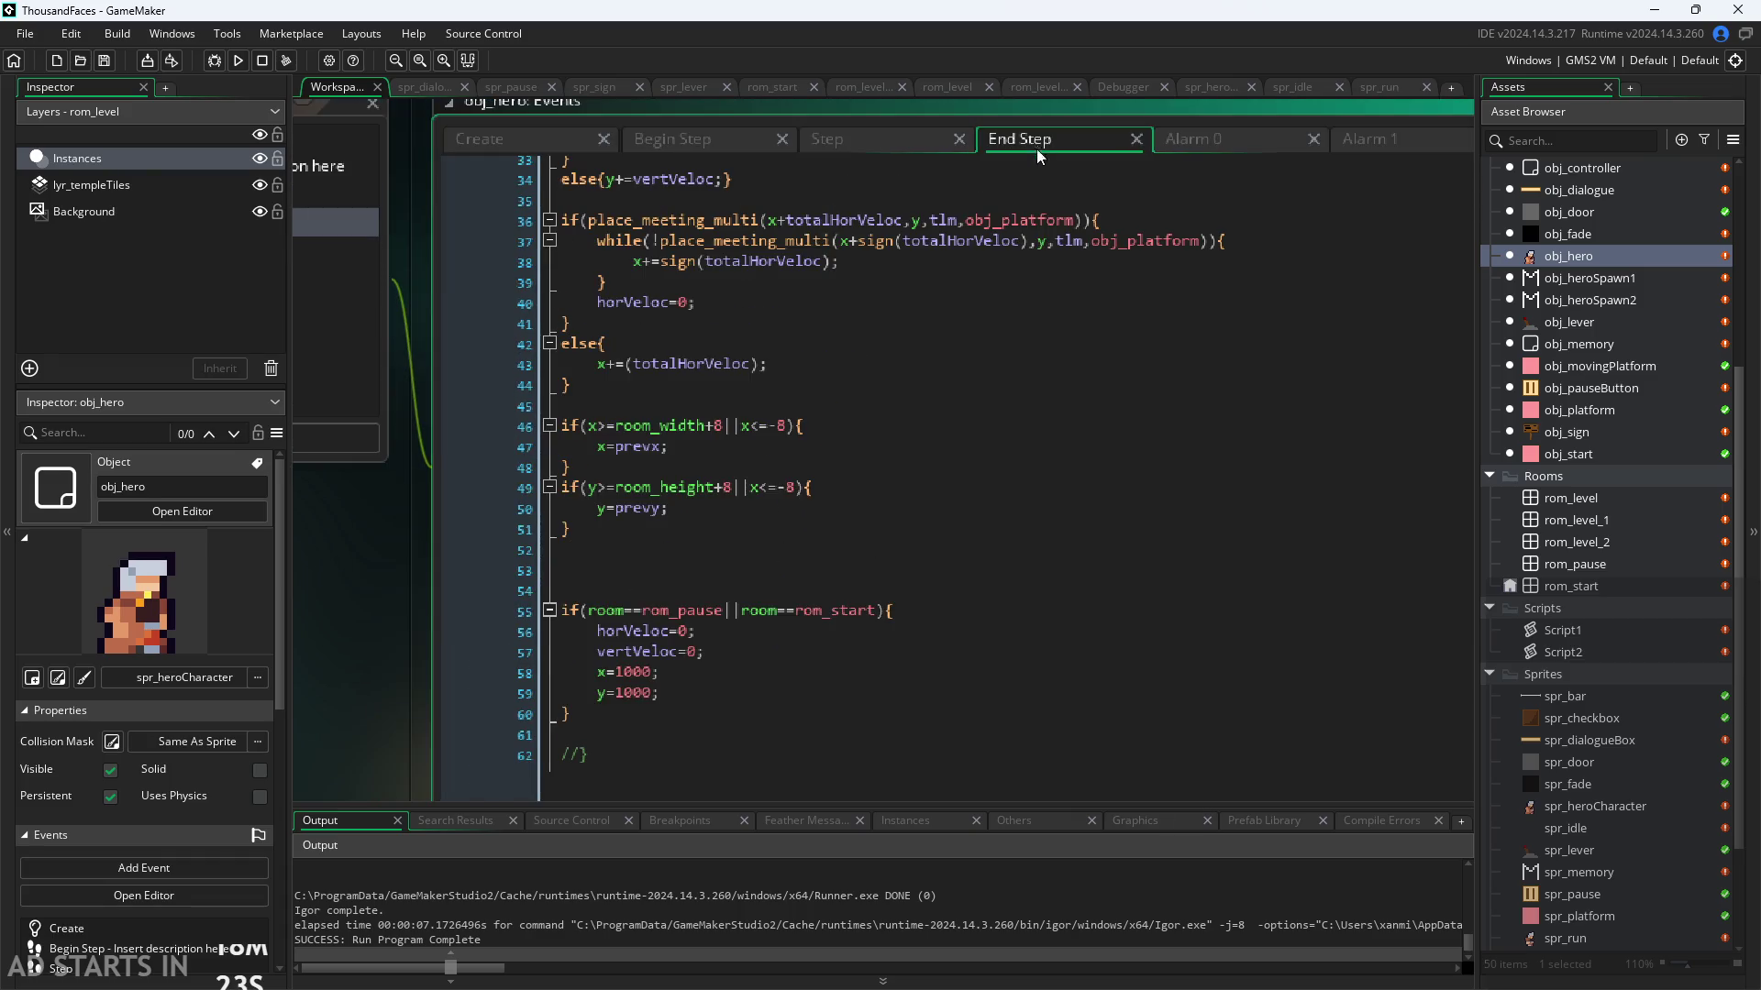
pyautogui.click(758, 708)
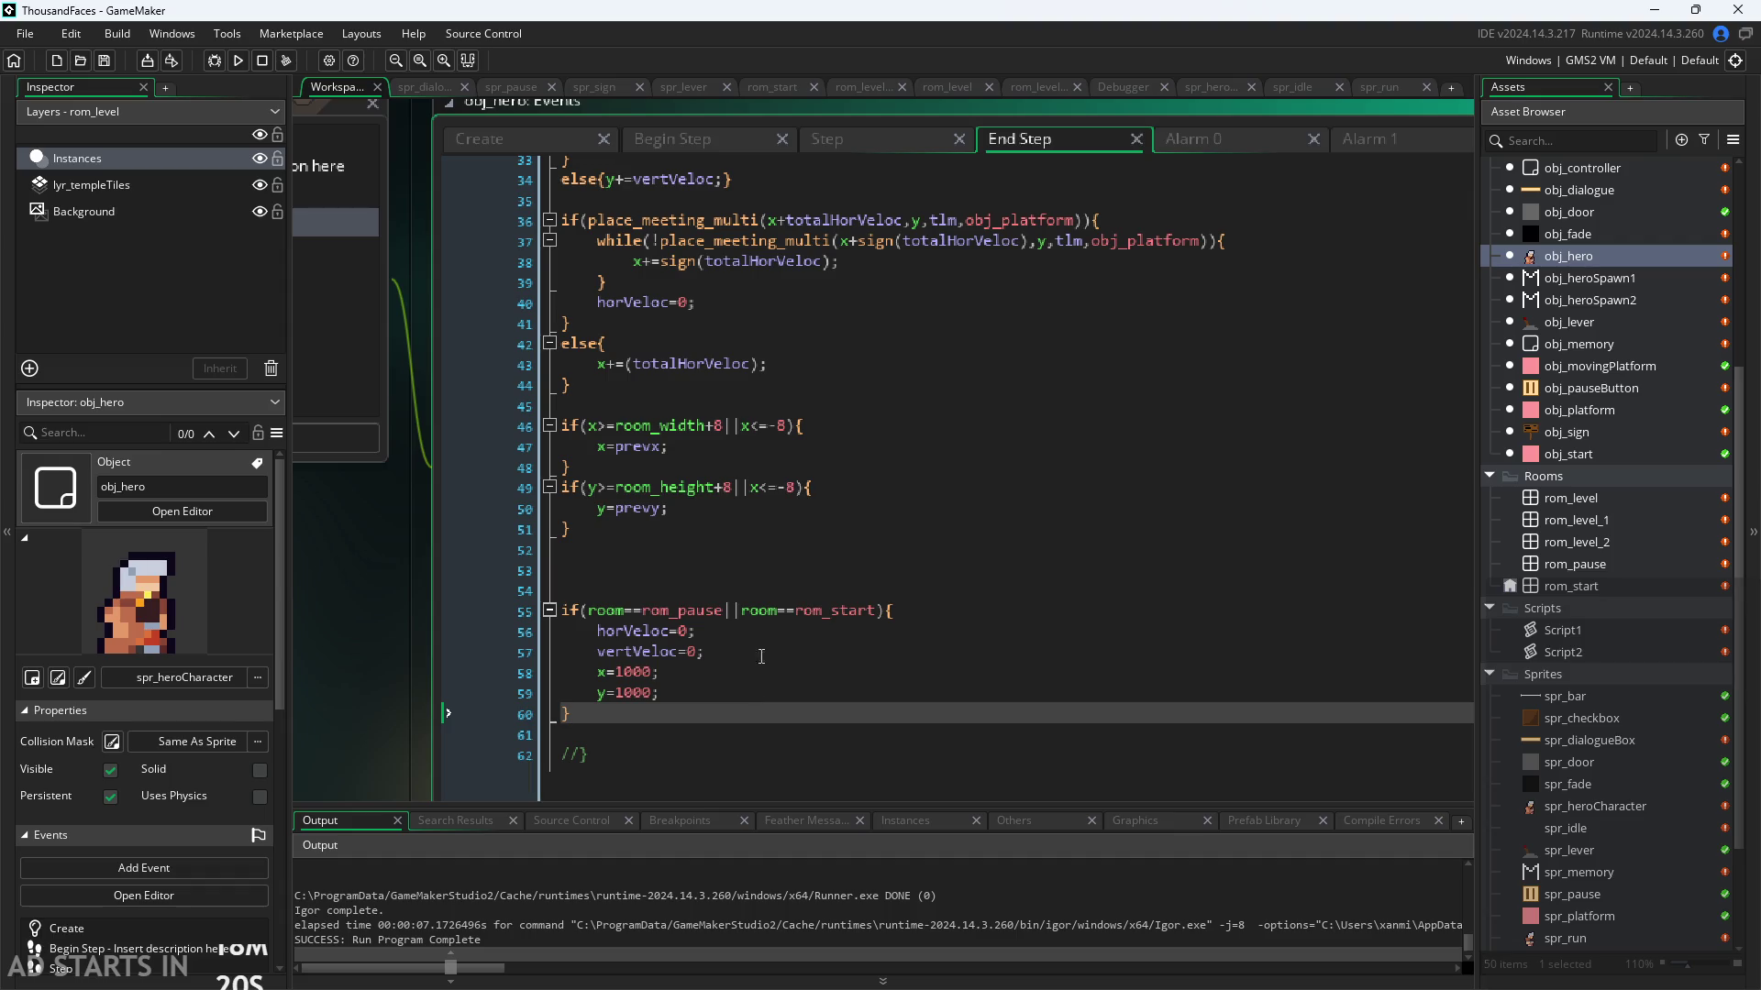
pyautogui.click(872, 128)
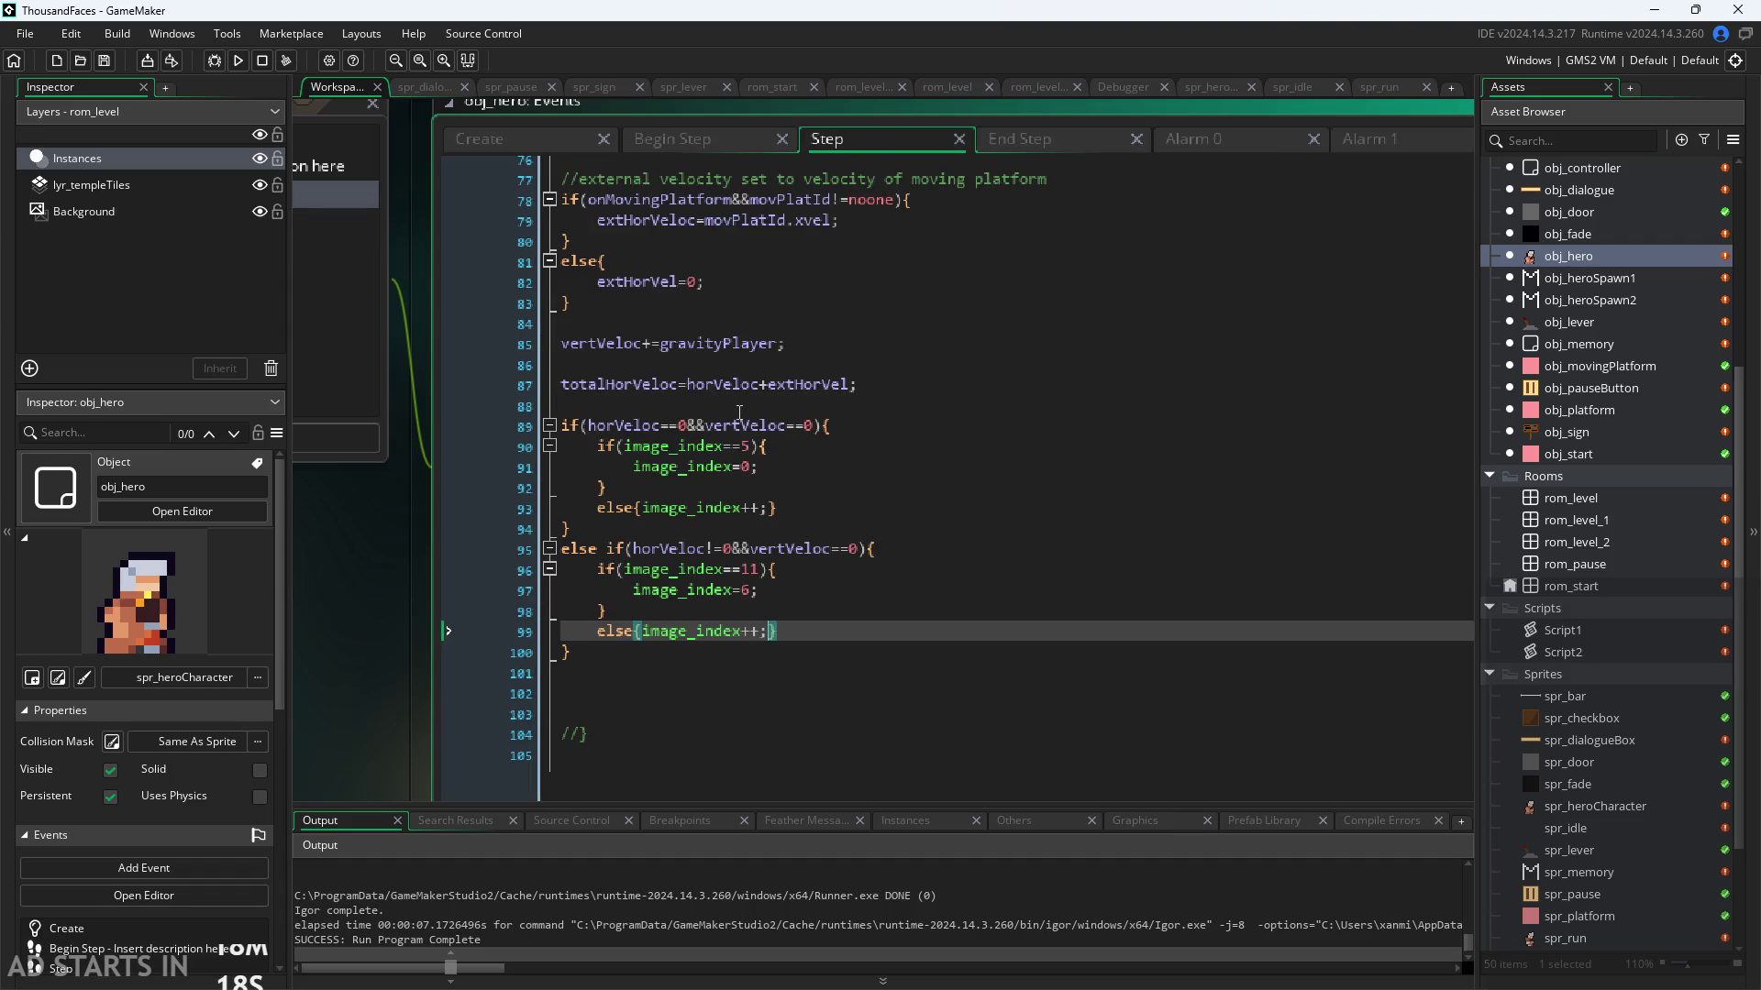
pyautogui.press('Up')
pyautogui.press('Up')
pyautogui.press('Up')
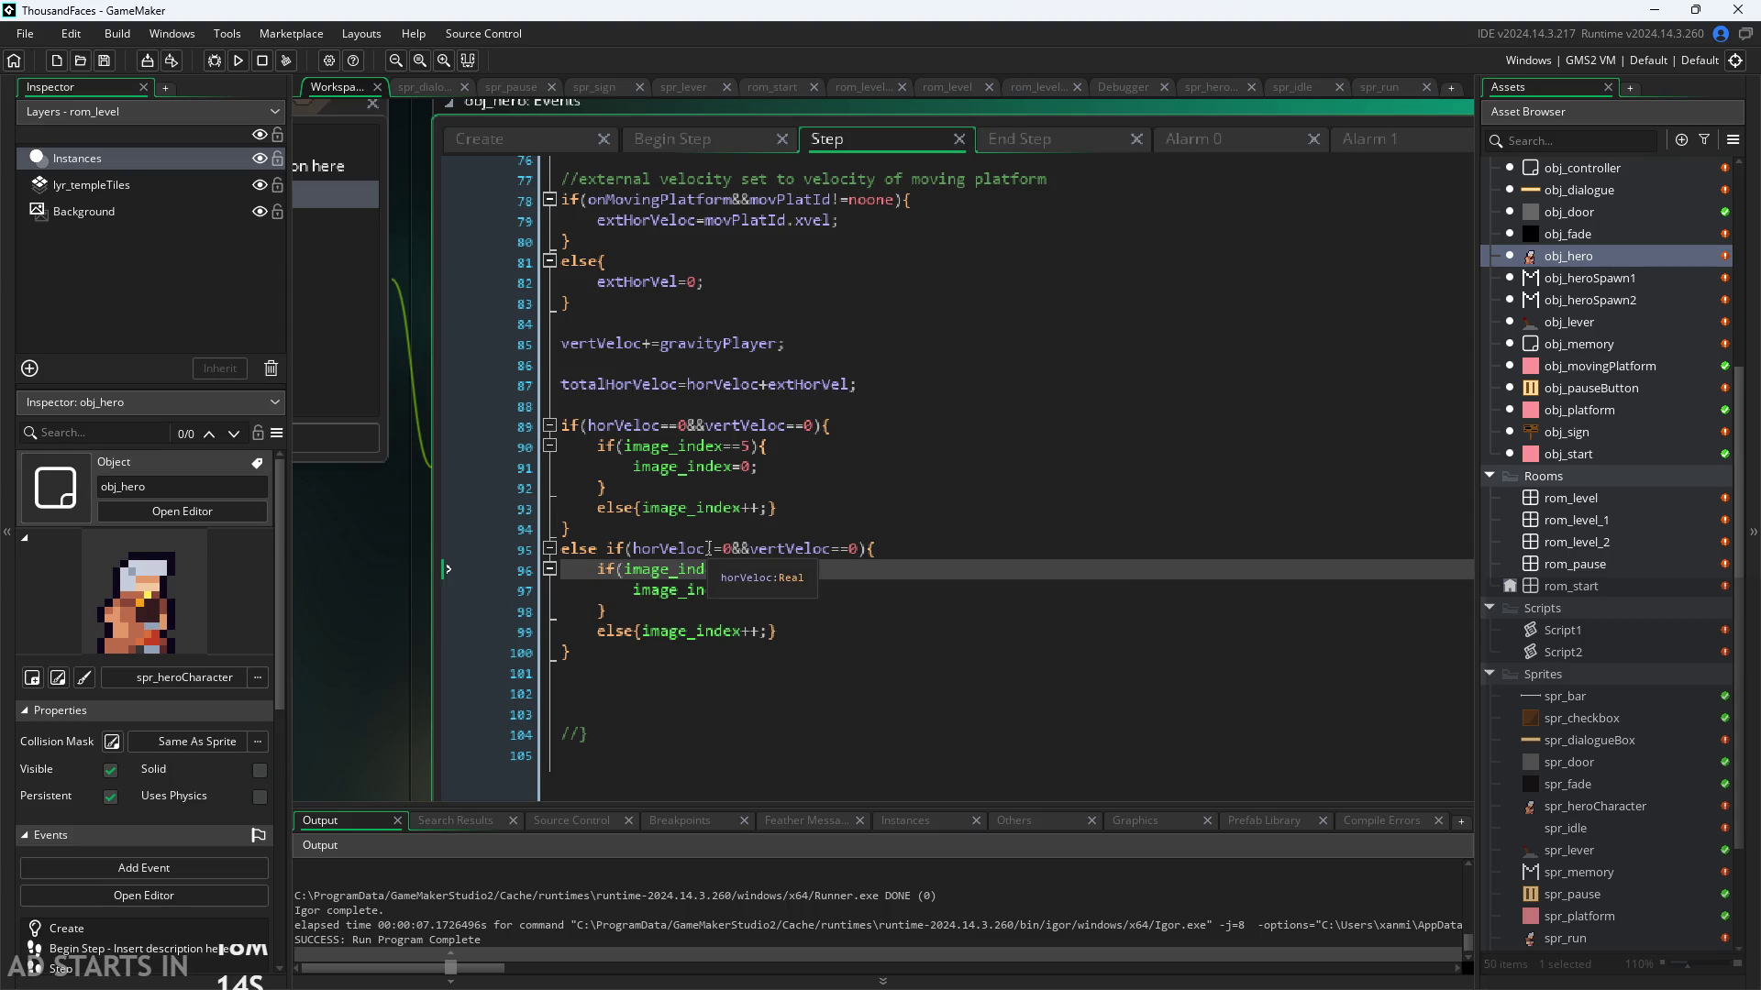
pyautogui.moveTo(393, 619); pyautogui.dragTo(396, 636)
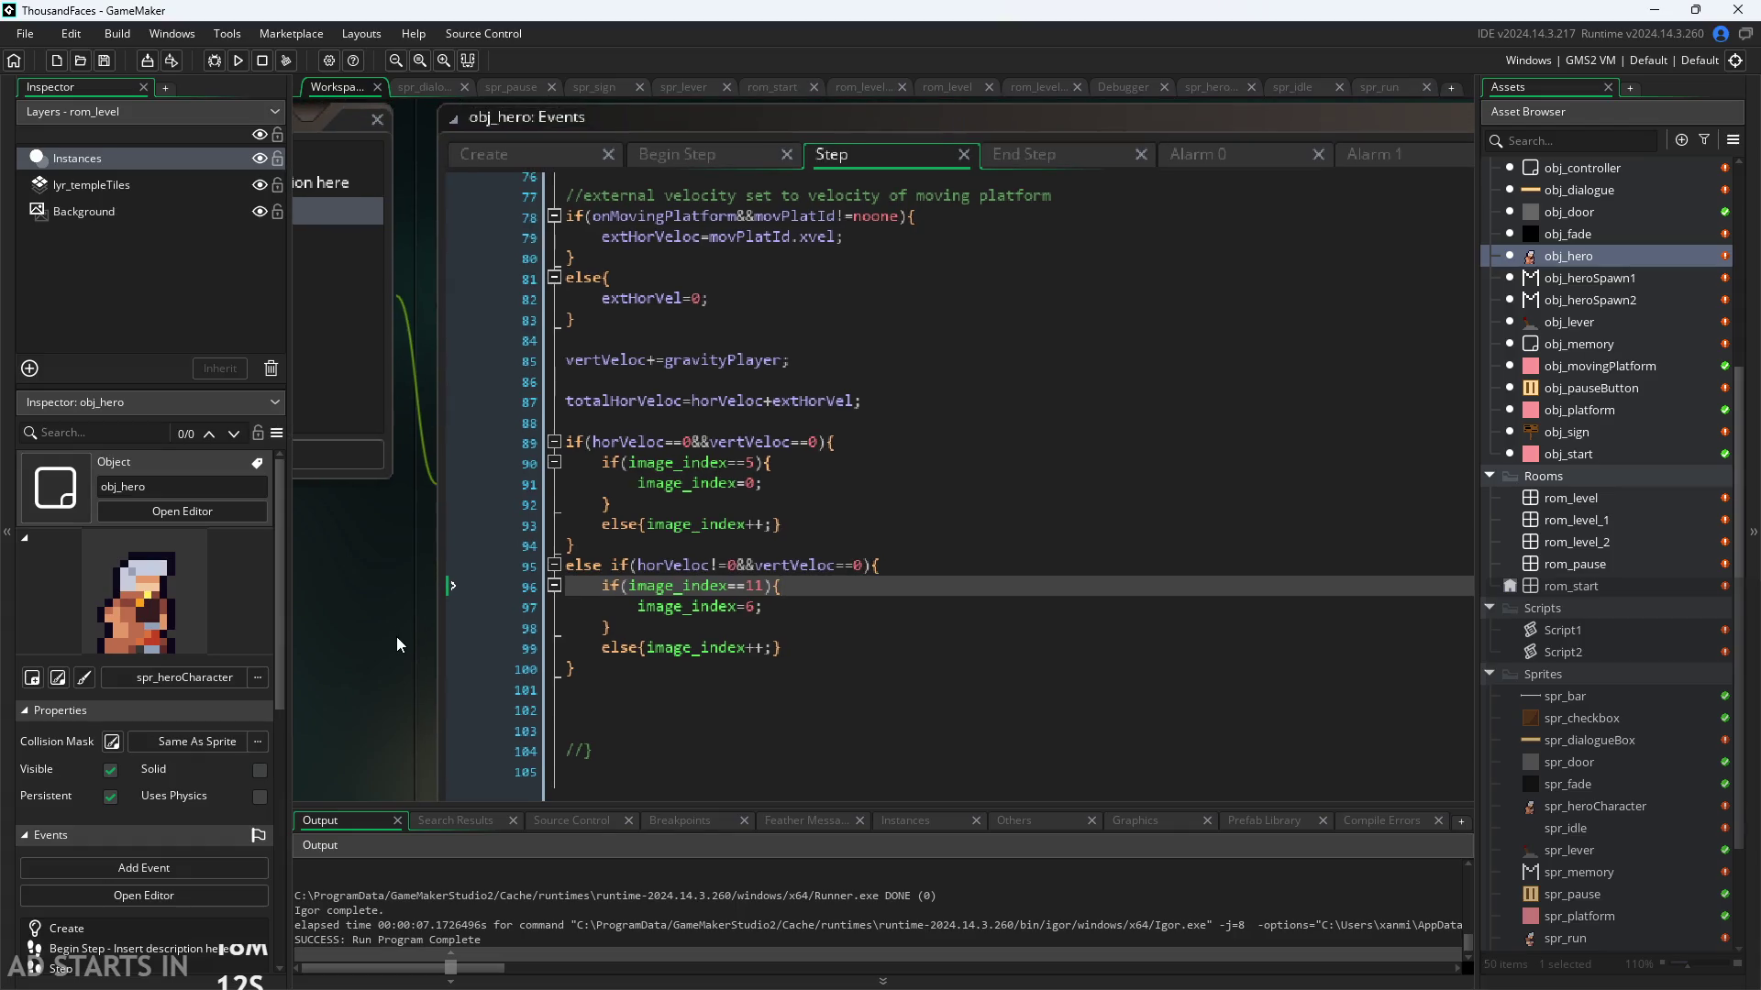
pyautogui.click(820, 601)
pyautogui.click(821, 593)
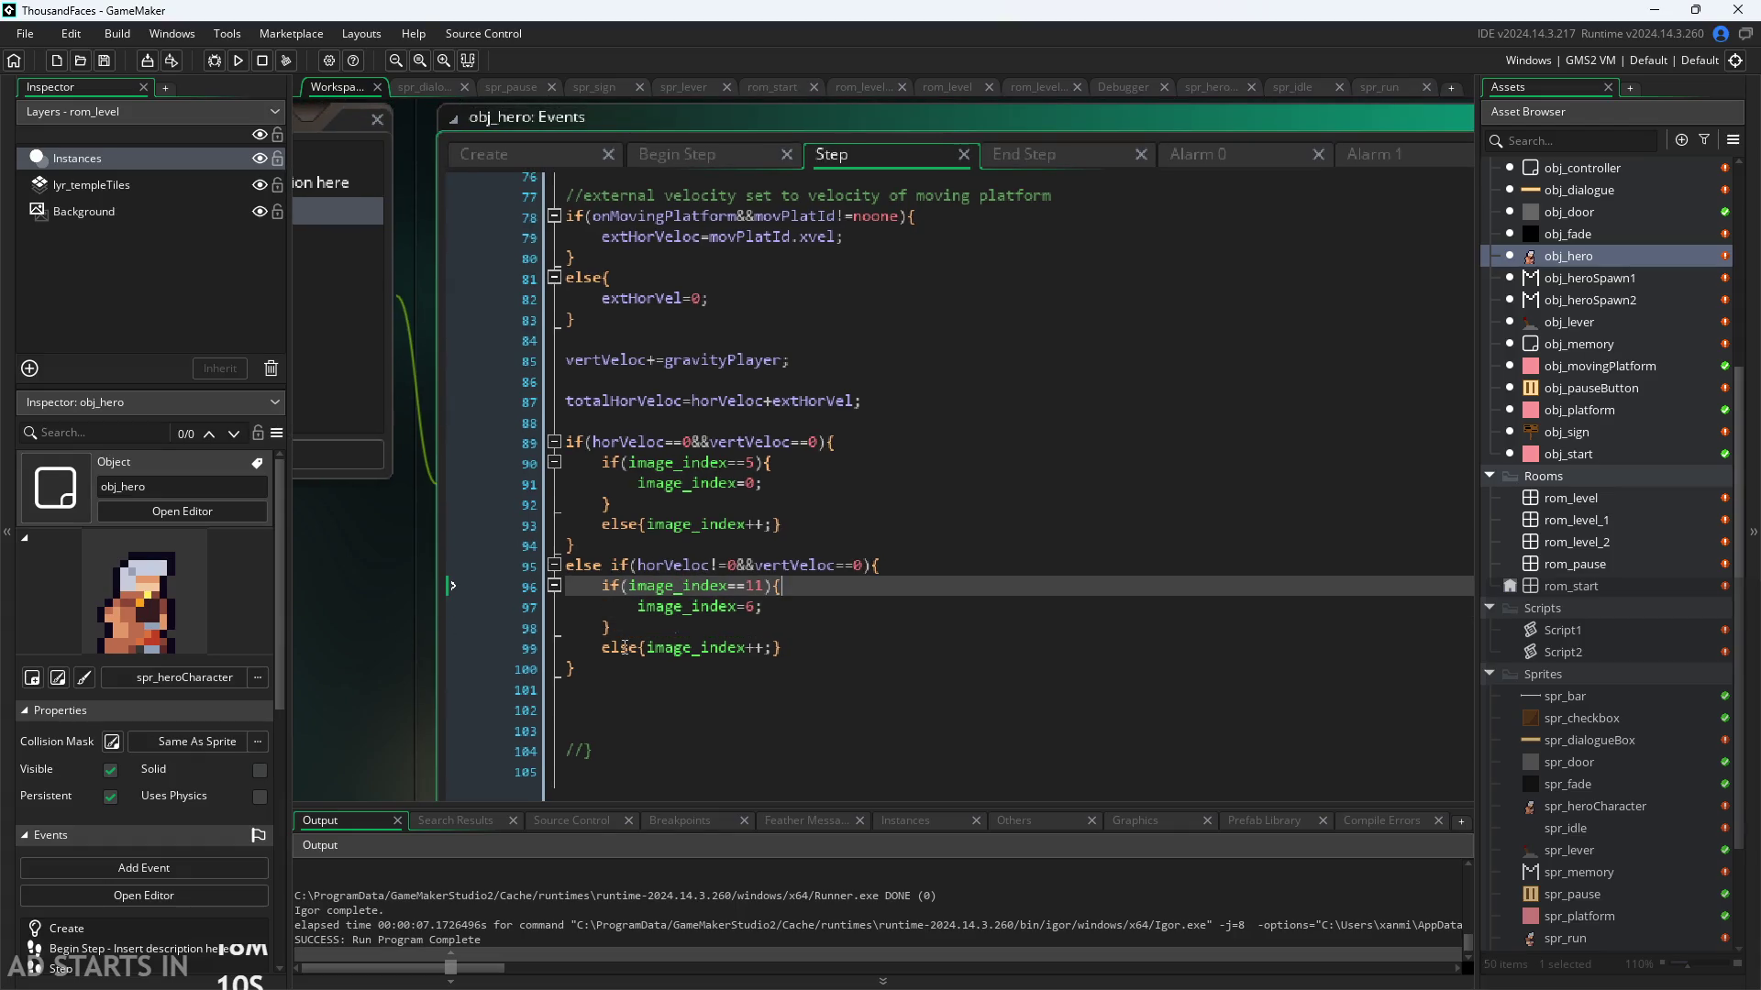
pyautogui.keyDown('ctrl'); pyautogui.scroll(3, 411, 654); pyautogui.keyUp('ctrl')
pyautogui.moveTo(411, 658); pyautogui.dragTo(301, 686)
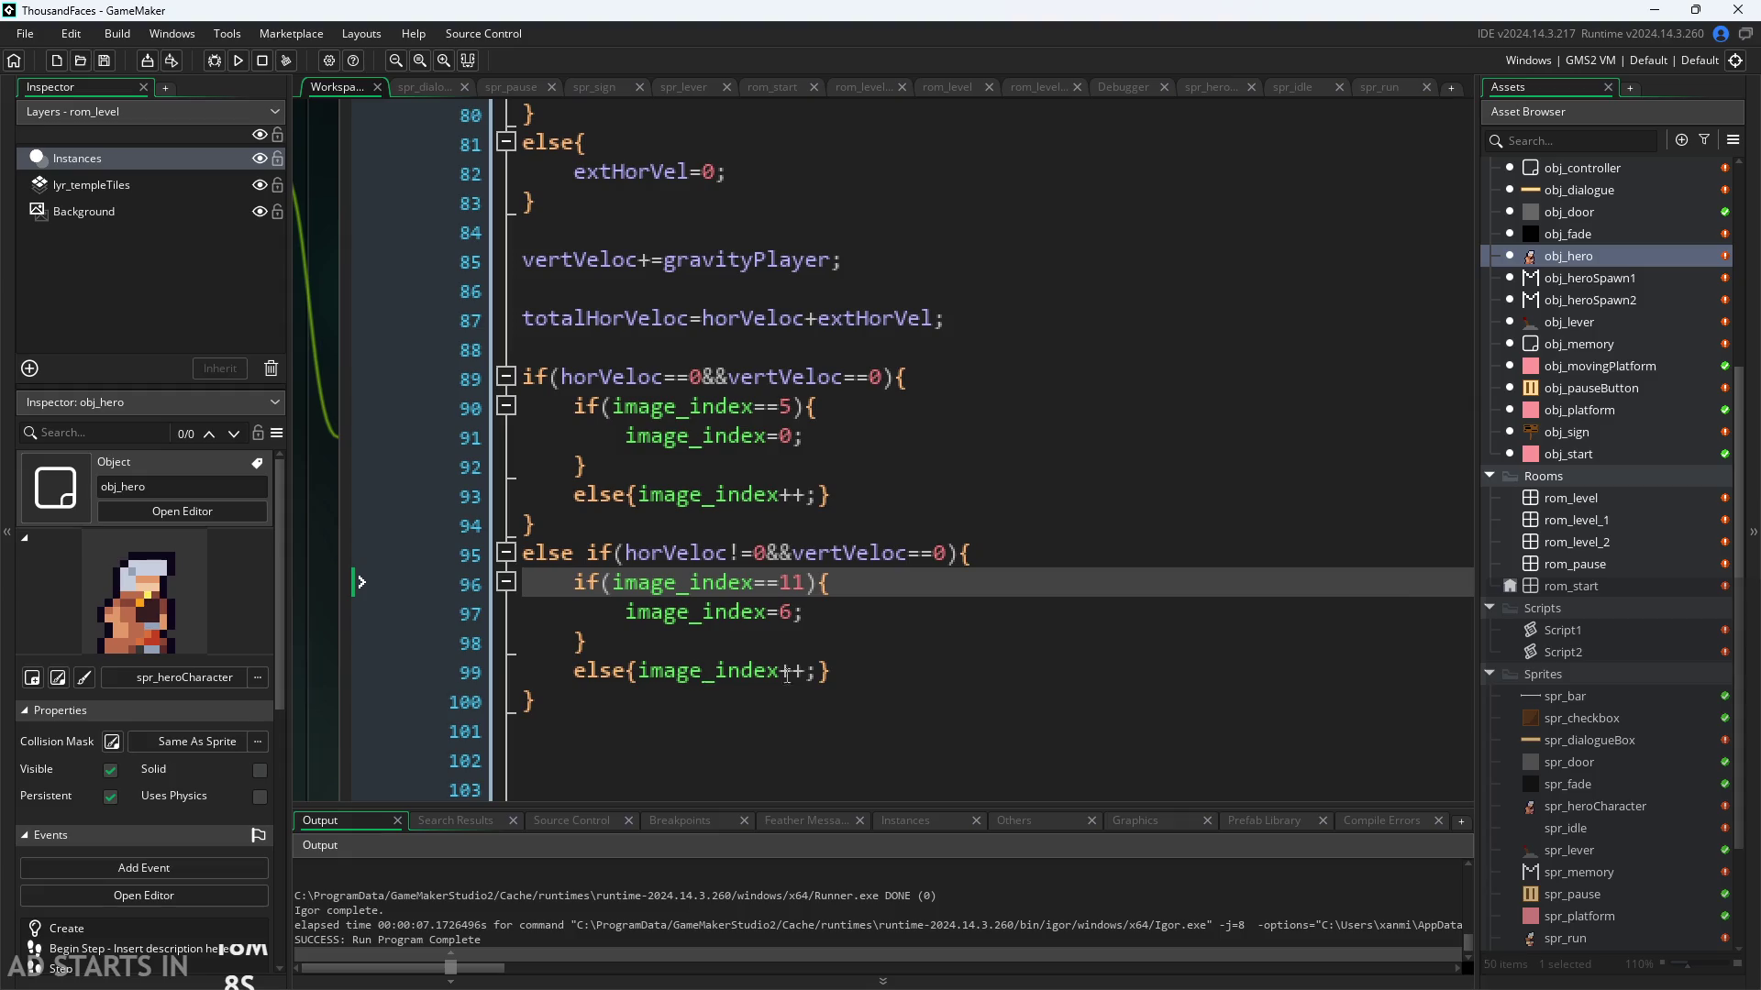
pyautogui.click(787, 672)
pyautogui.click(806, 672)
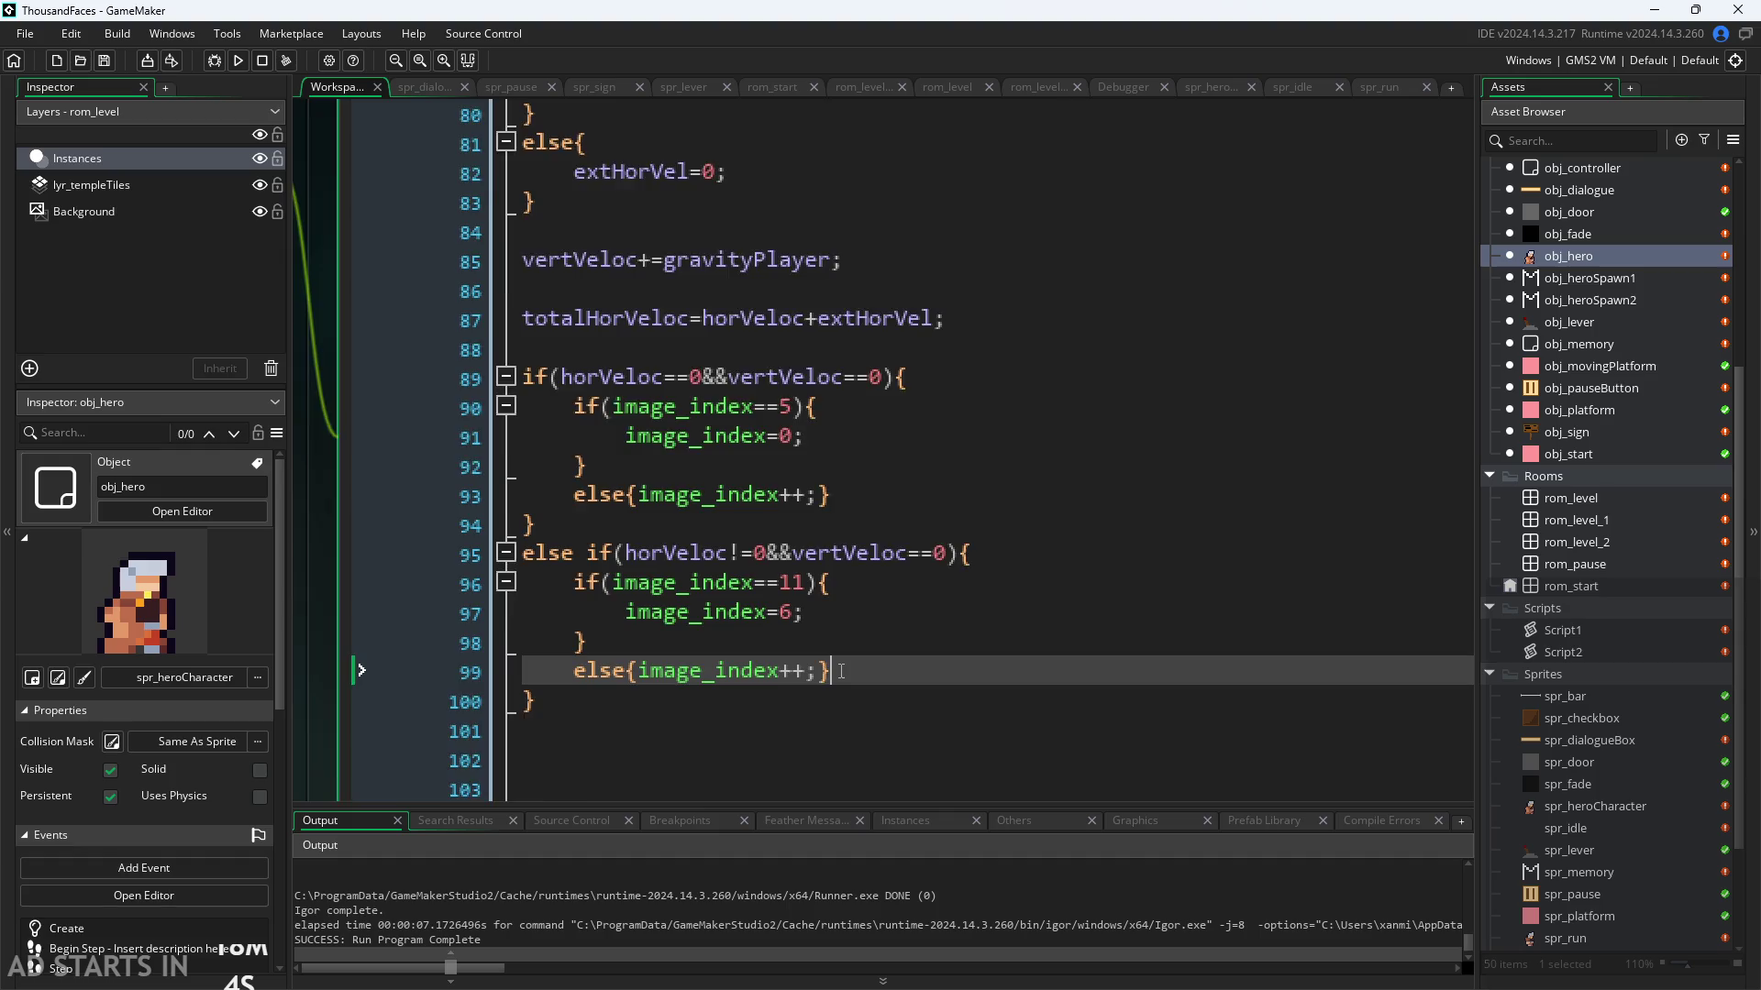
pyautogui.keyDown('ctrl'); pyautogui.scroll(-2, 834, 679); pyautogui.keyUp('ctrl')
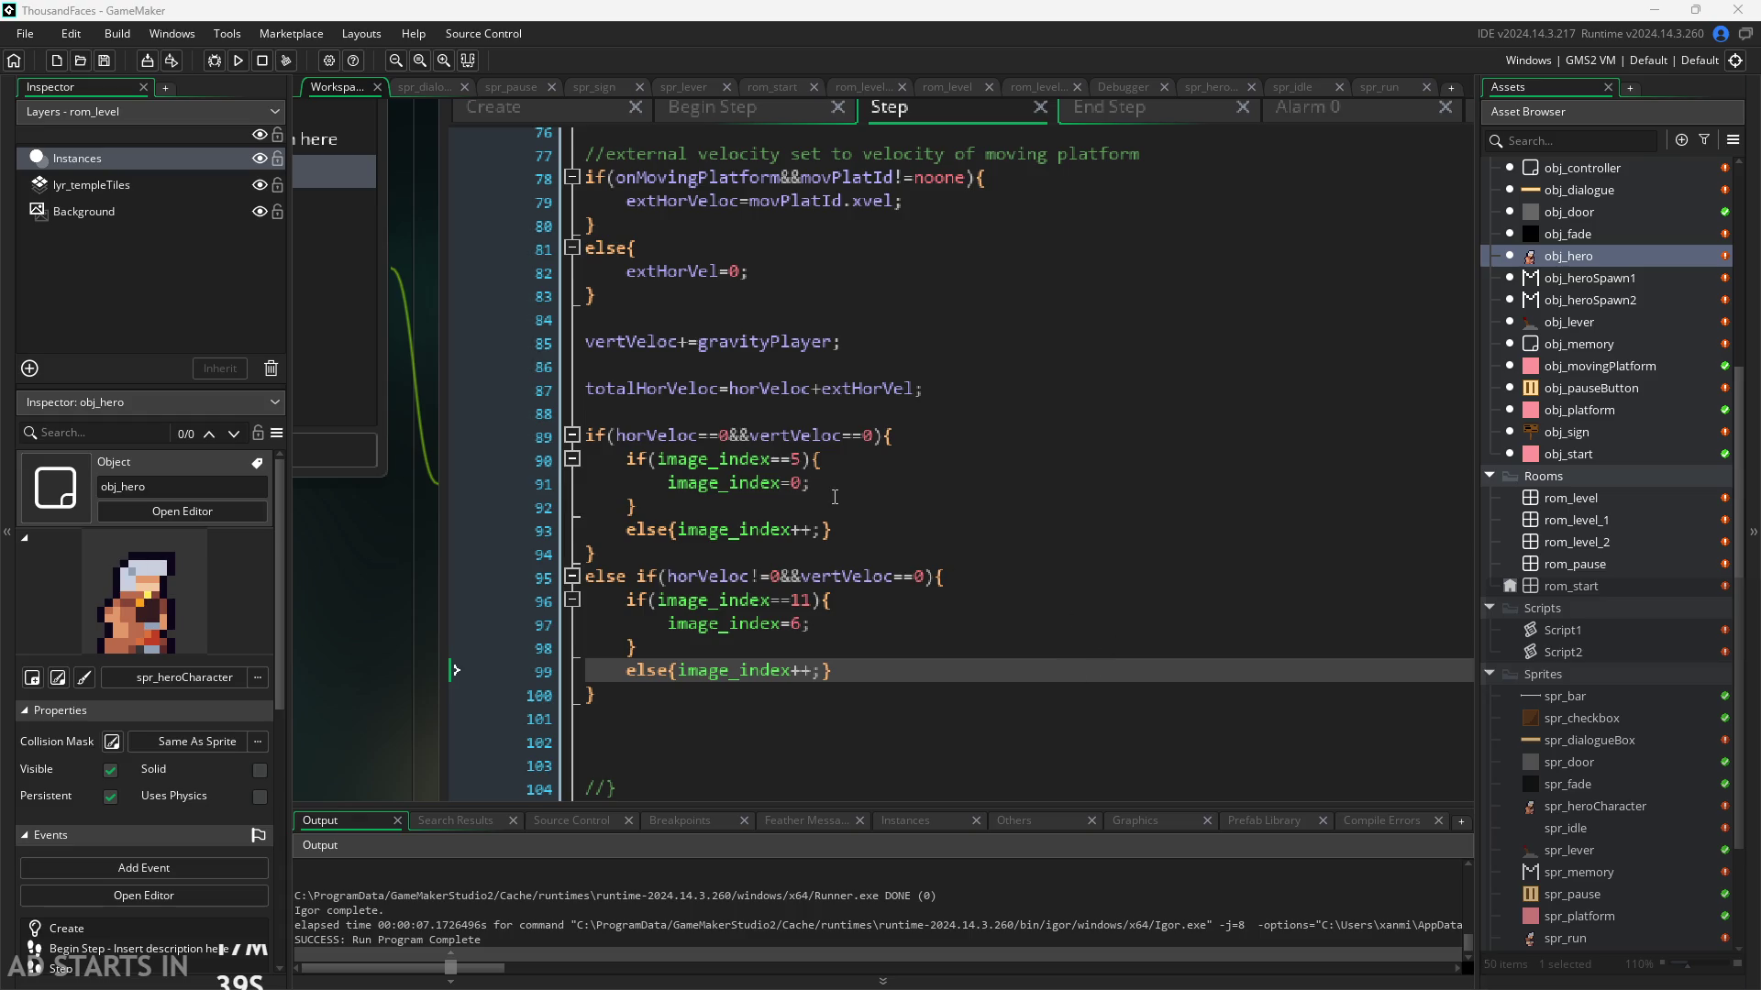
pyautogui.click(805, 483)
pyautogui.write(';')
pyautogui.click(787, 529)
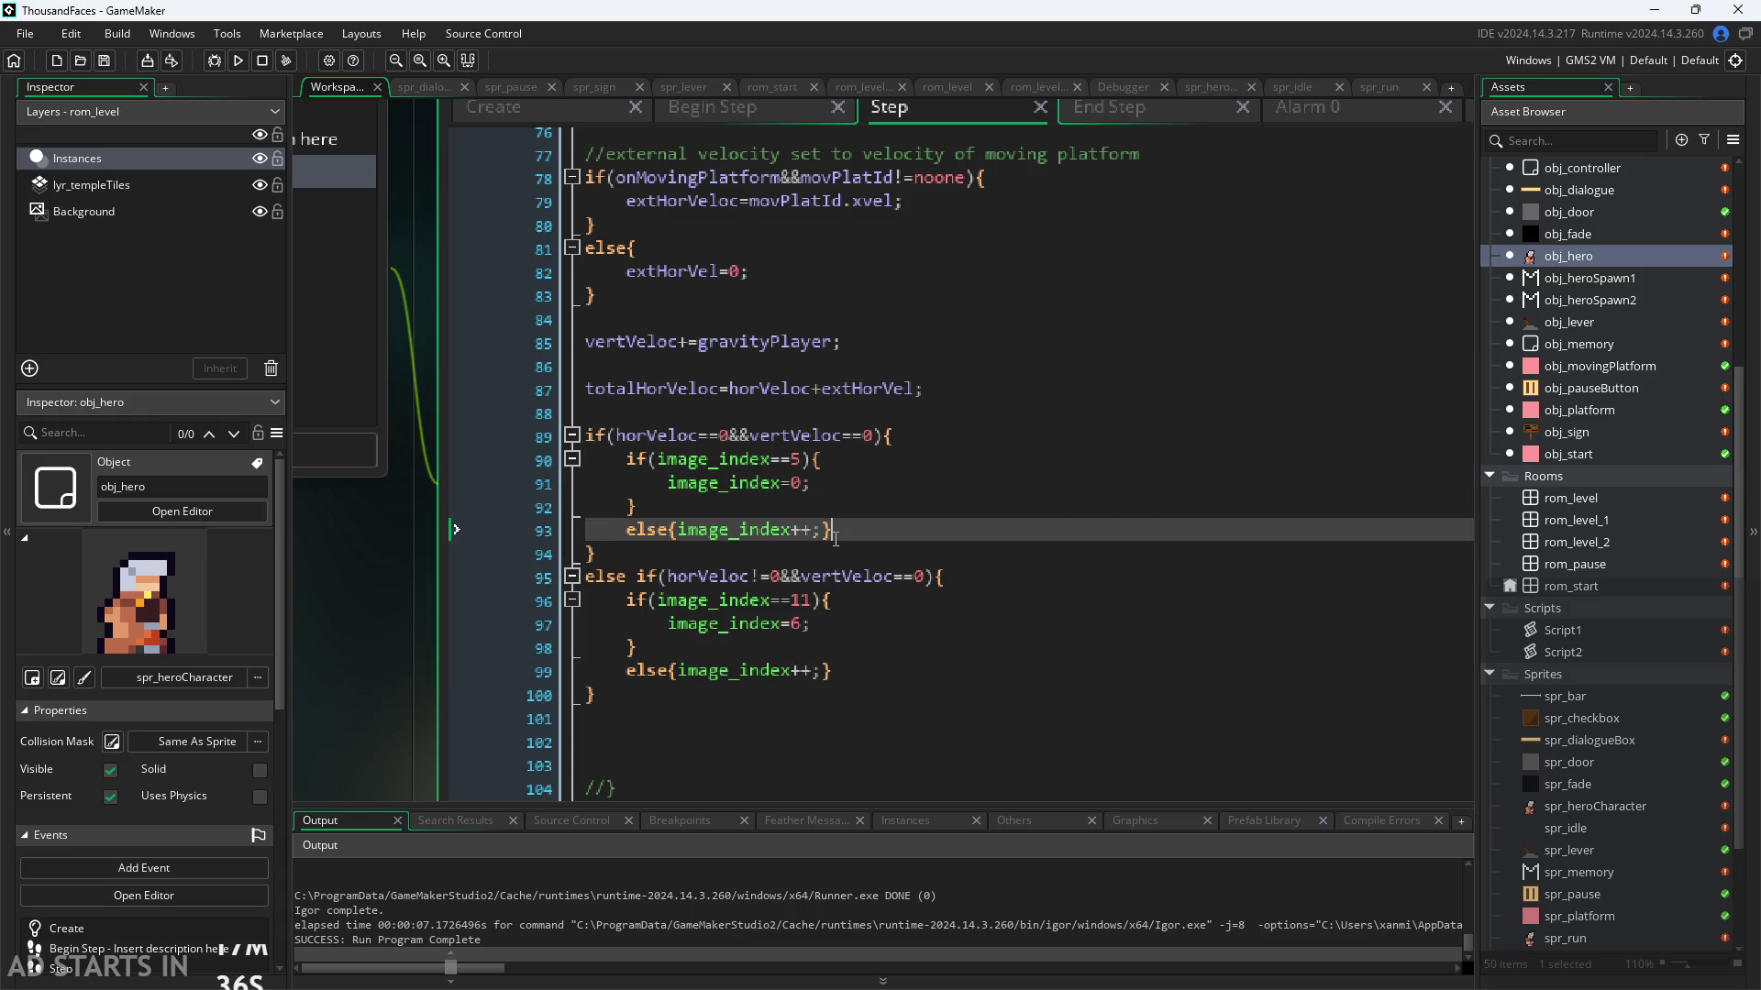
pyautogui.click(789, 516)
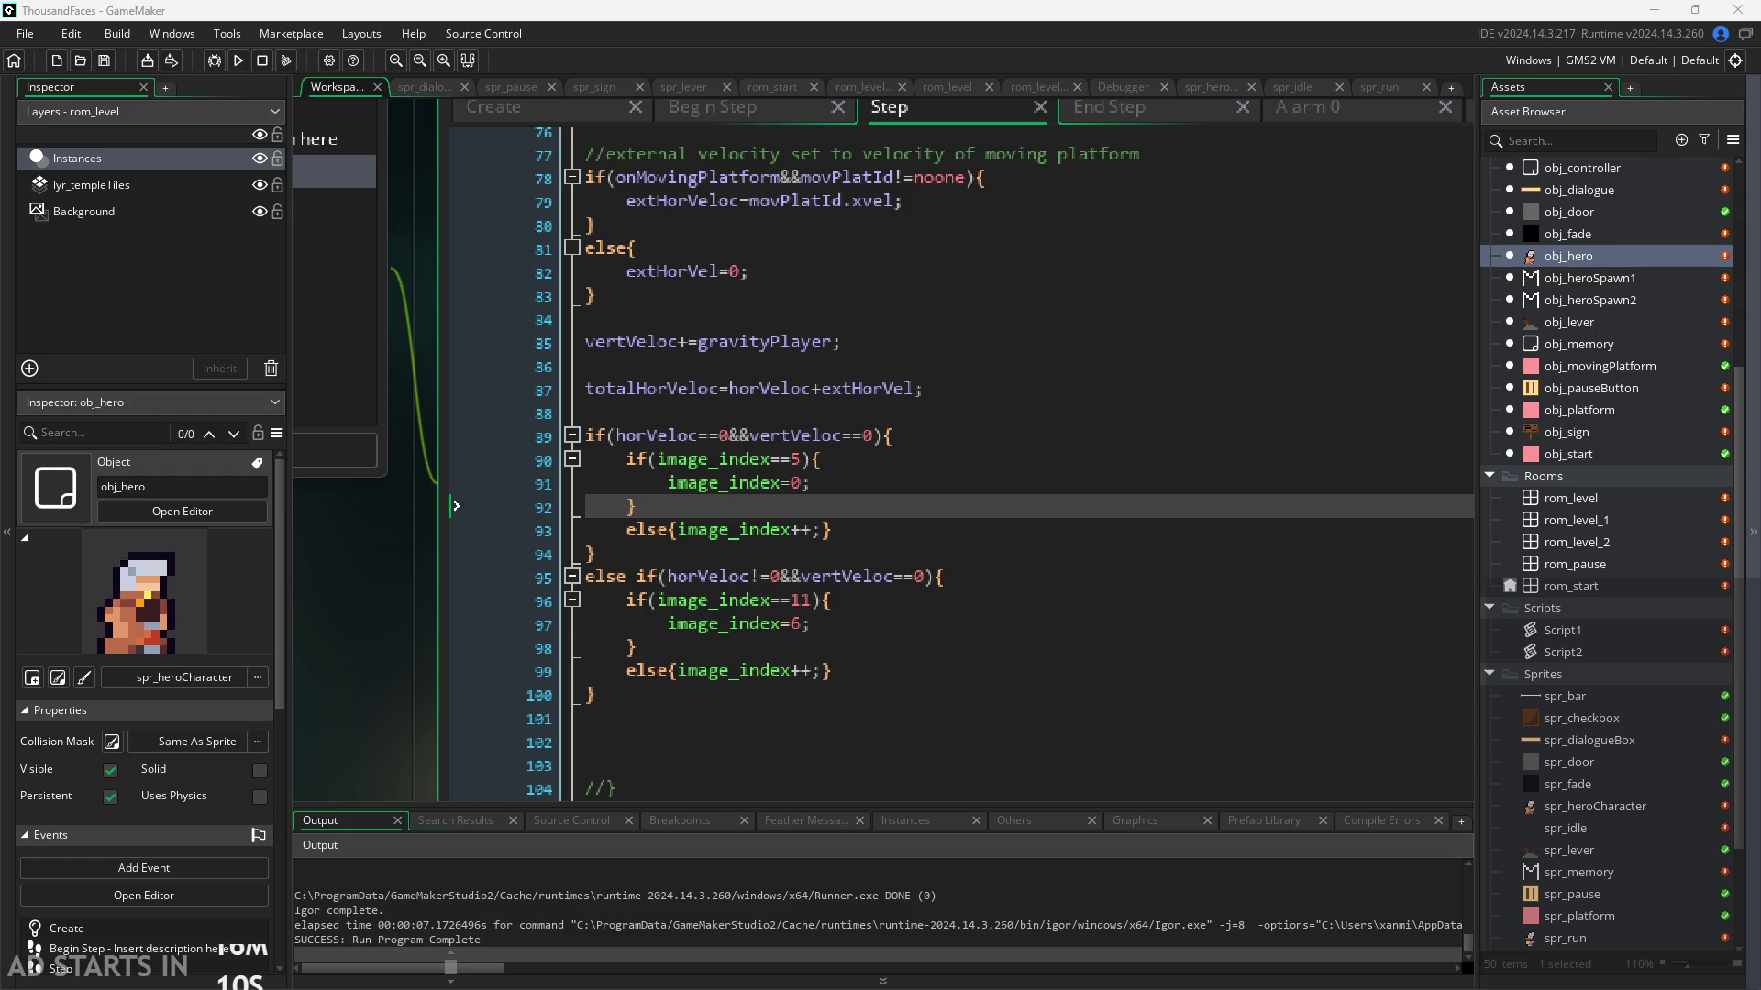
pyautogui.scroll(-3, 348, 562)
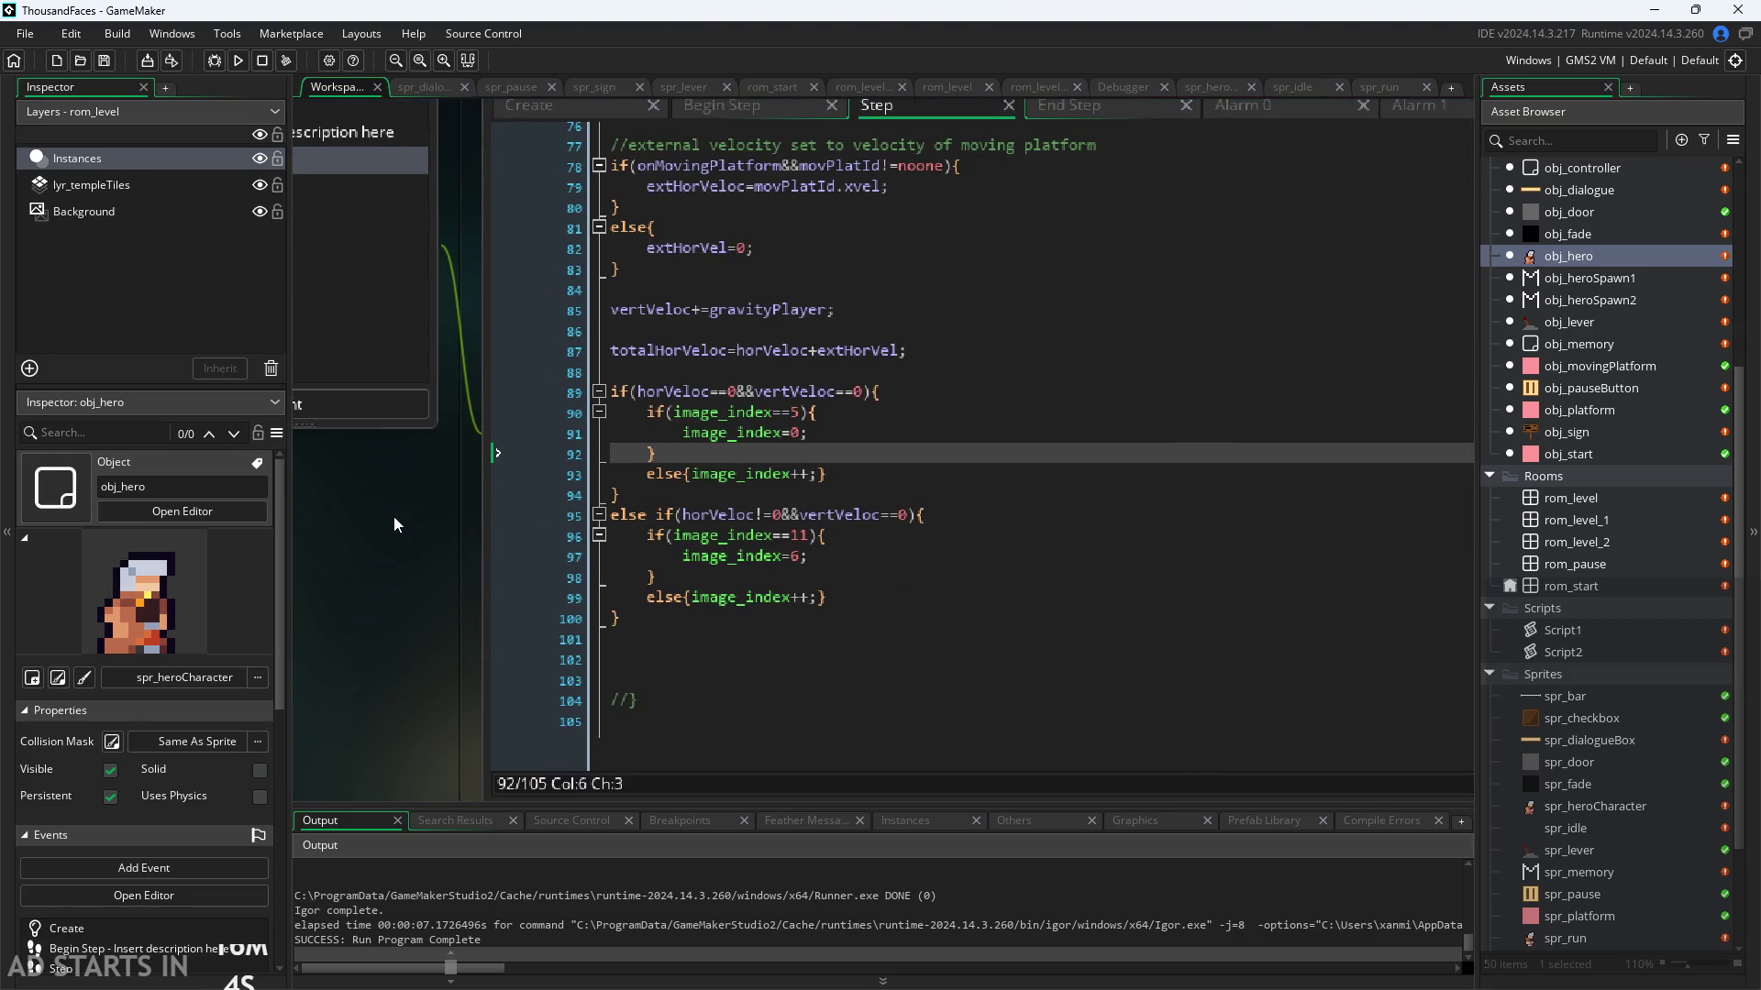
pyautogui.scroll(-1, 373, 499)
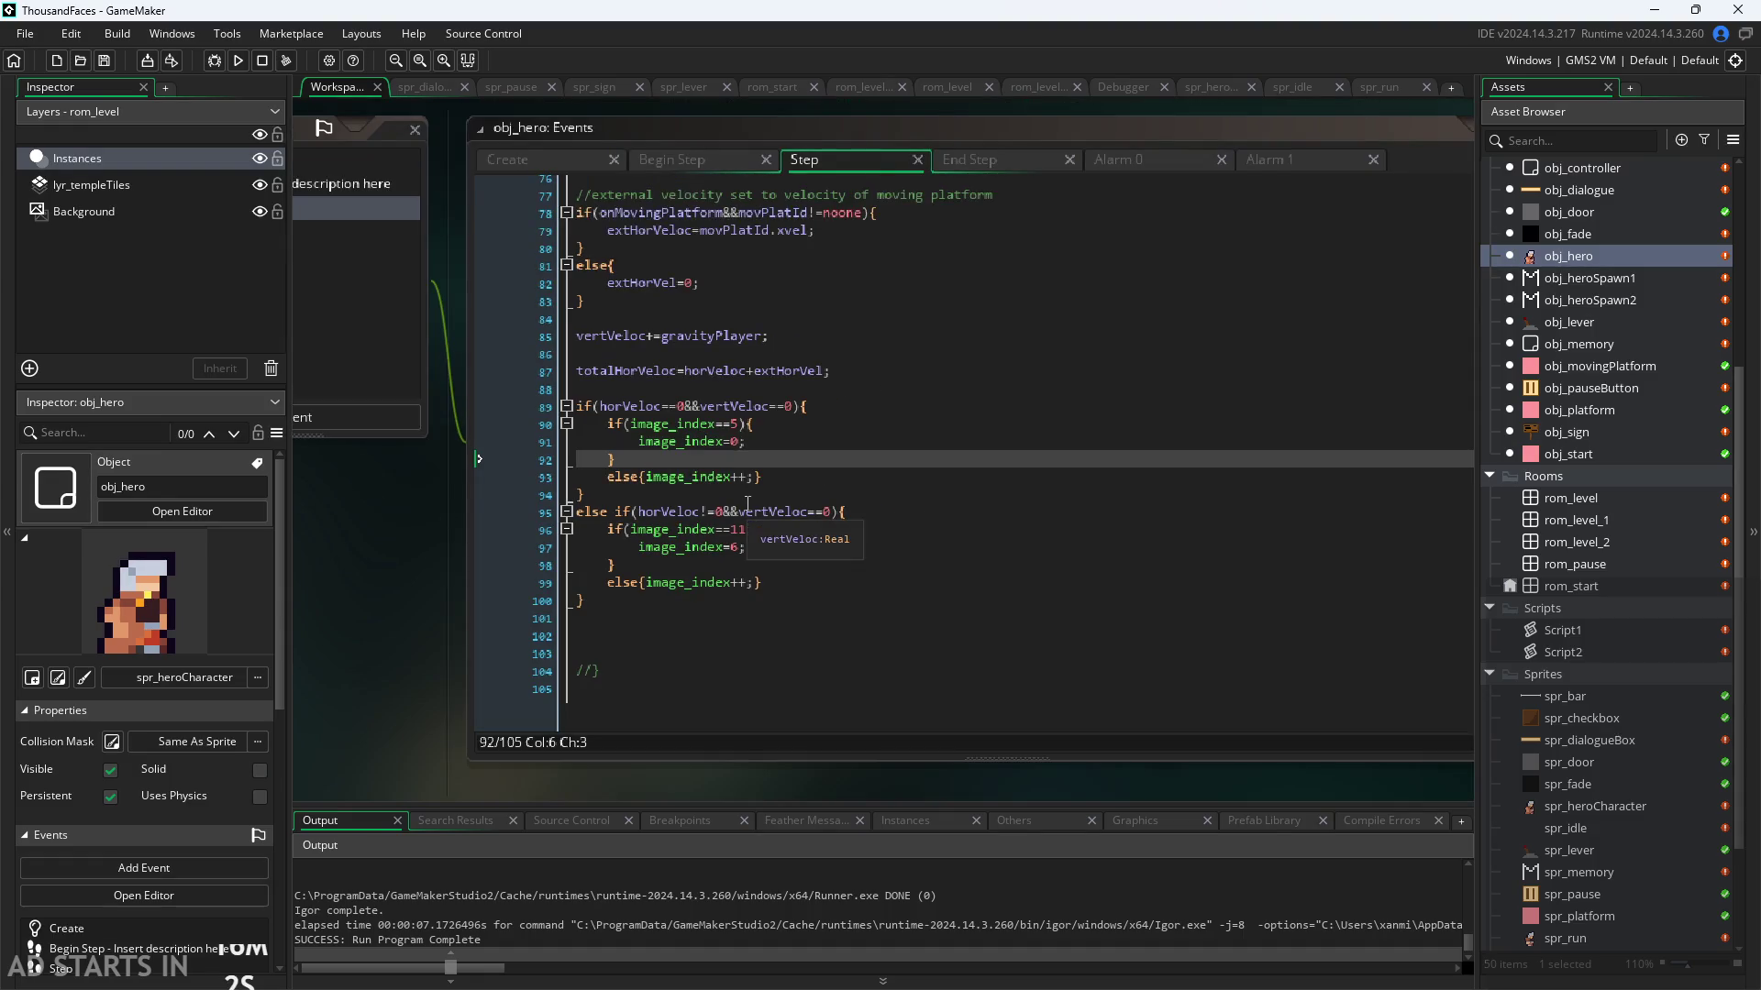
pyautogui.click(605, 495)
pyautogui.scroll(1, 700, 456)
pyautogui.click(654, 409)
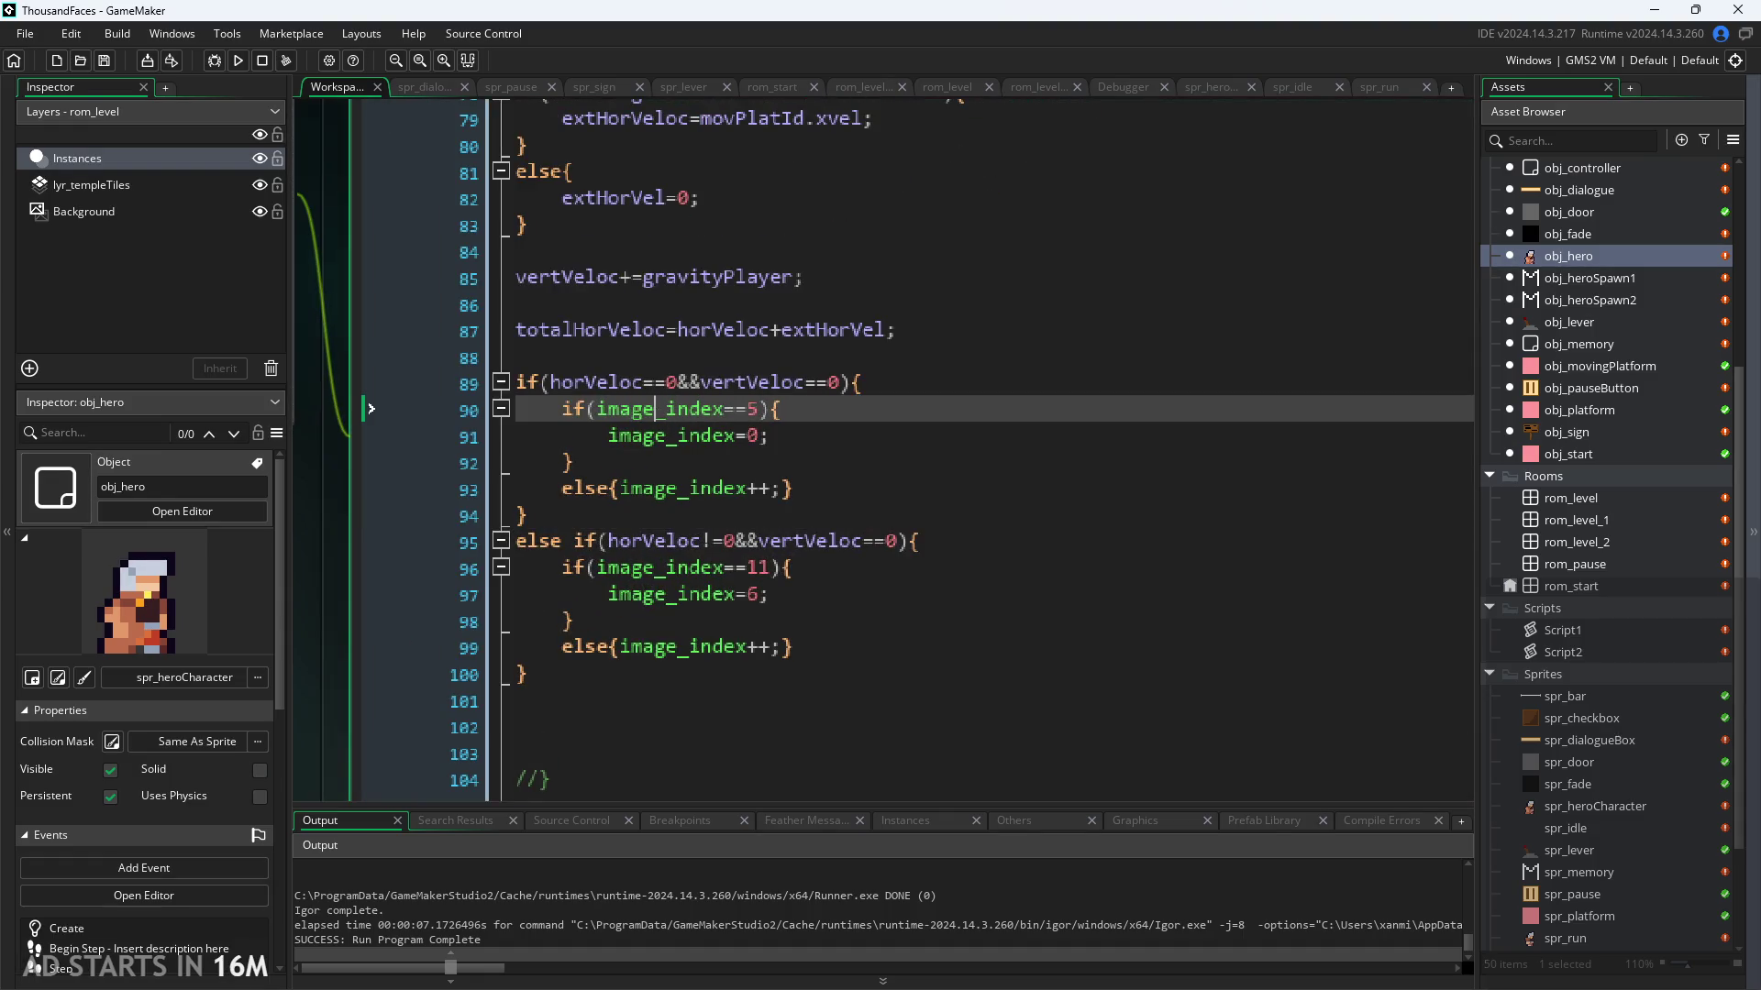
pyautogui.scroll(-1, 702, 697)
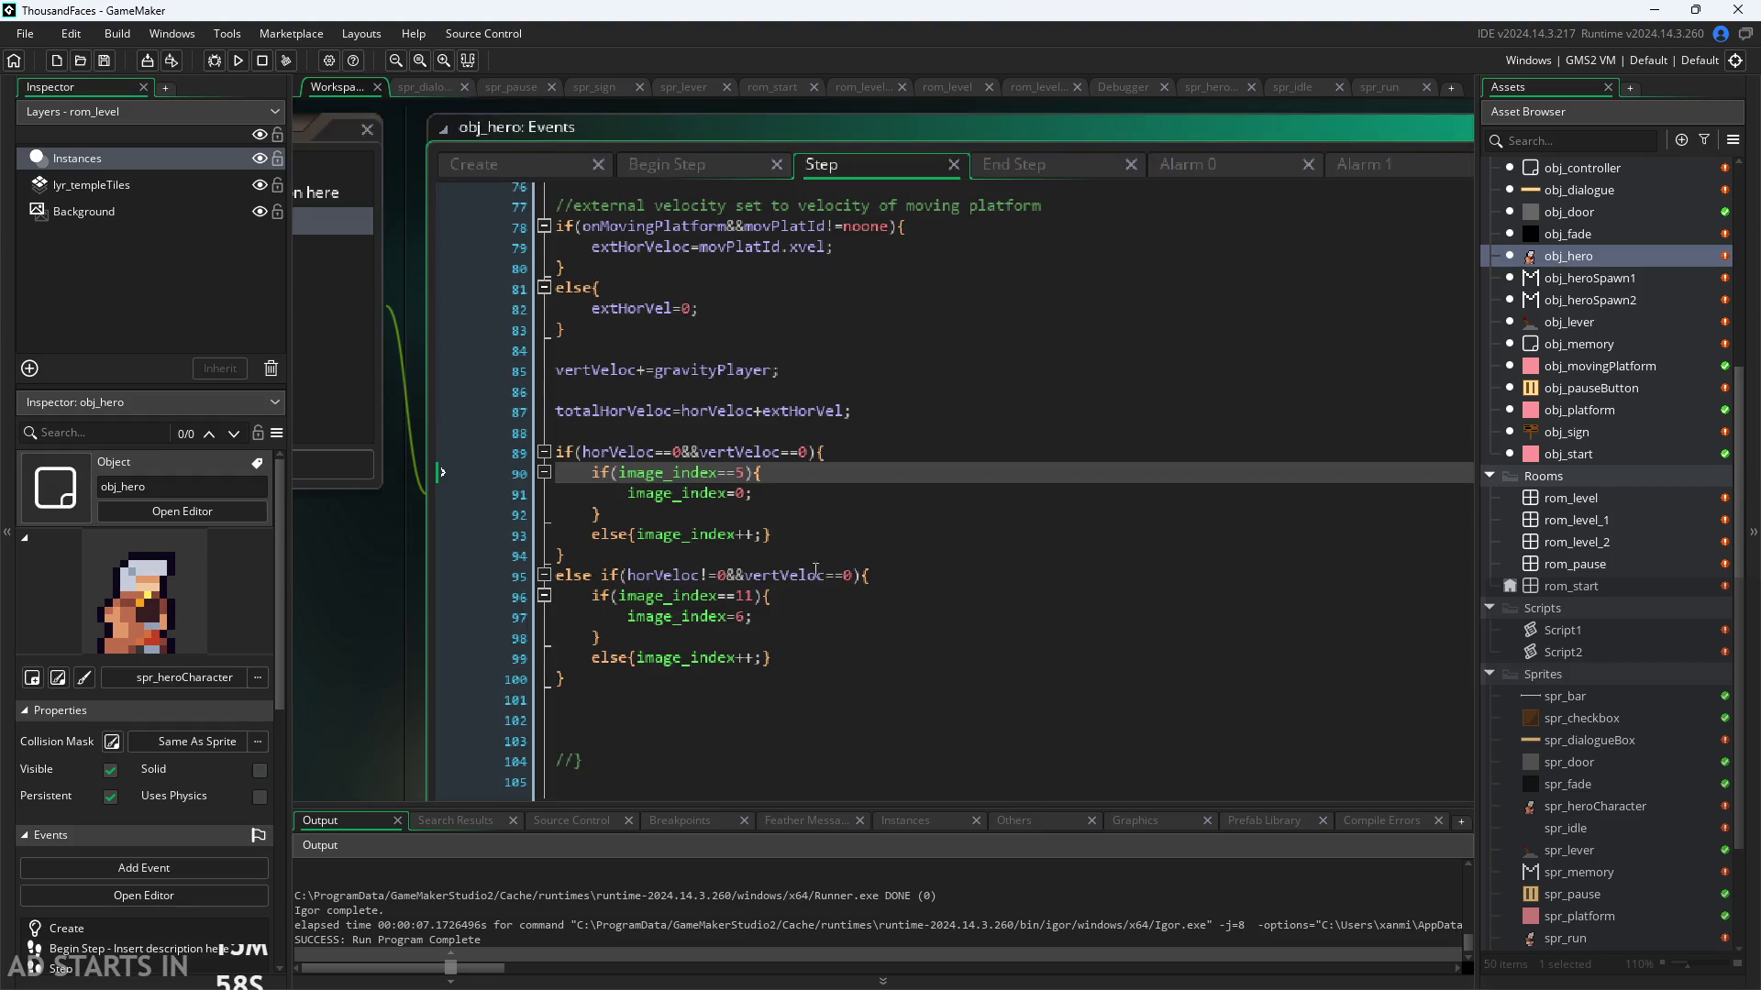
pyautogui.click(853, 681)
pyautogui.scroll(-2, 1604, 783)
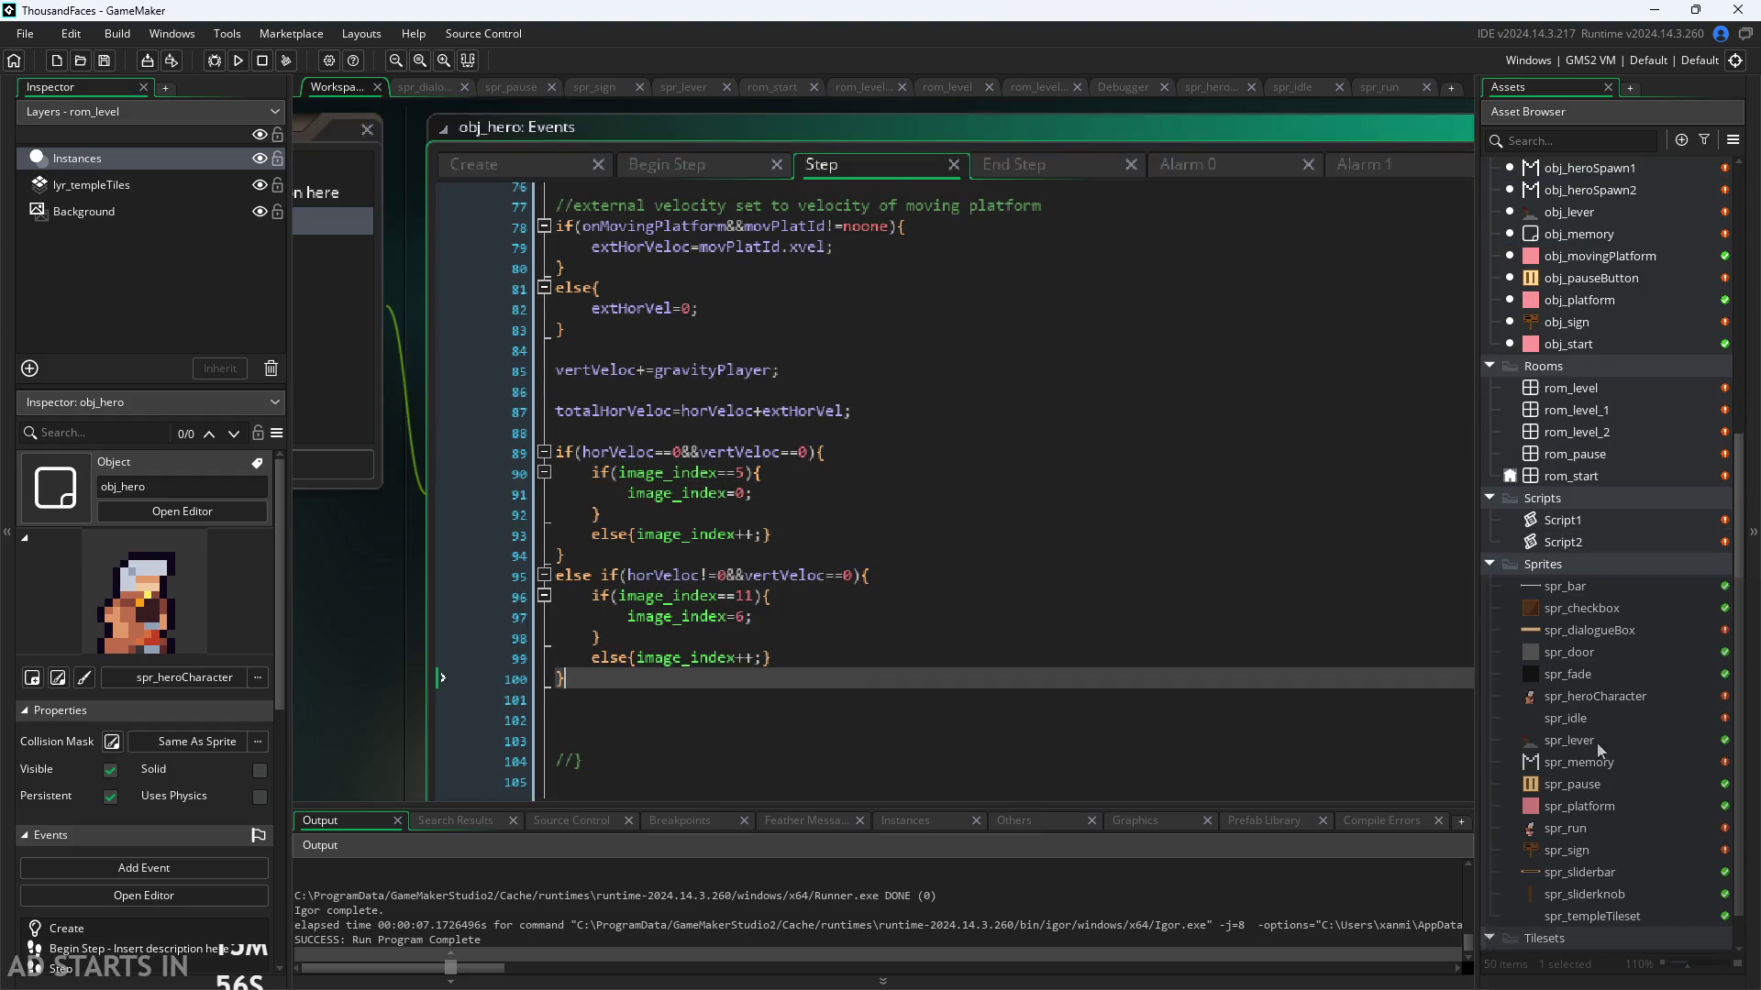
pyautogui.scroll(1, 828, 691)
pyautogui.click(606, 411)
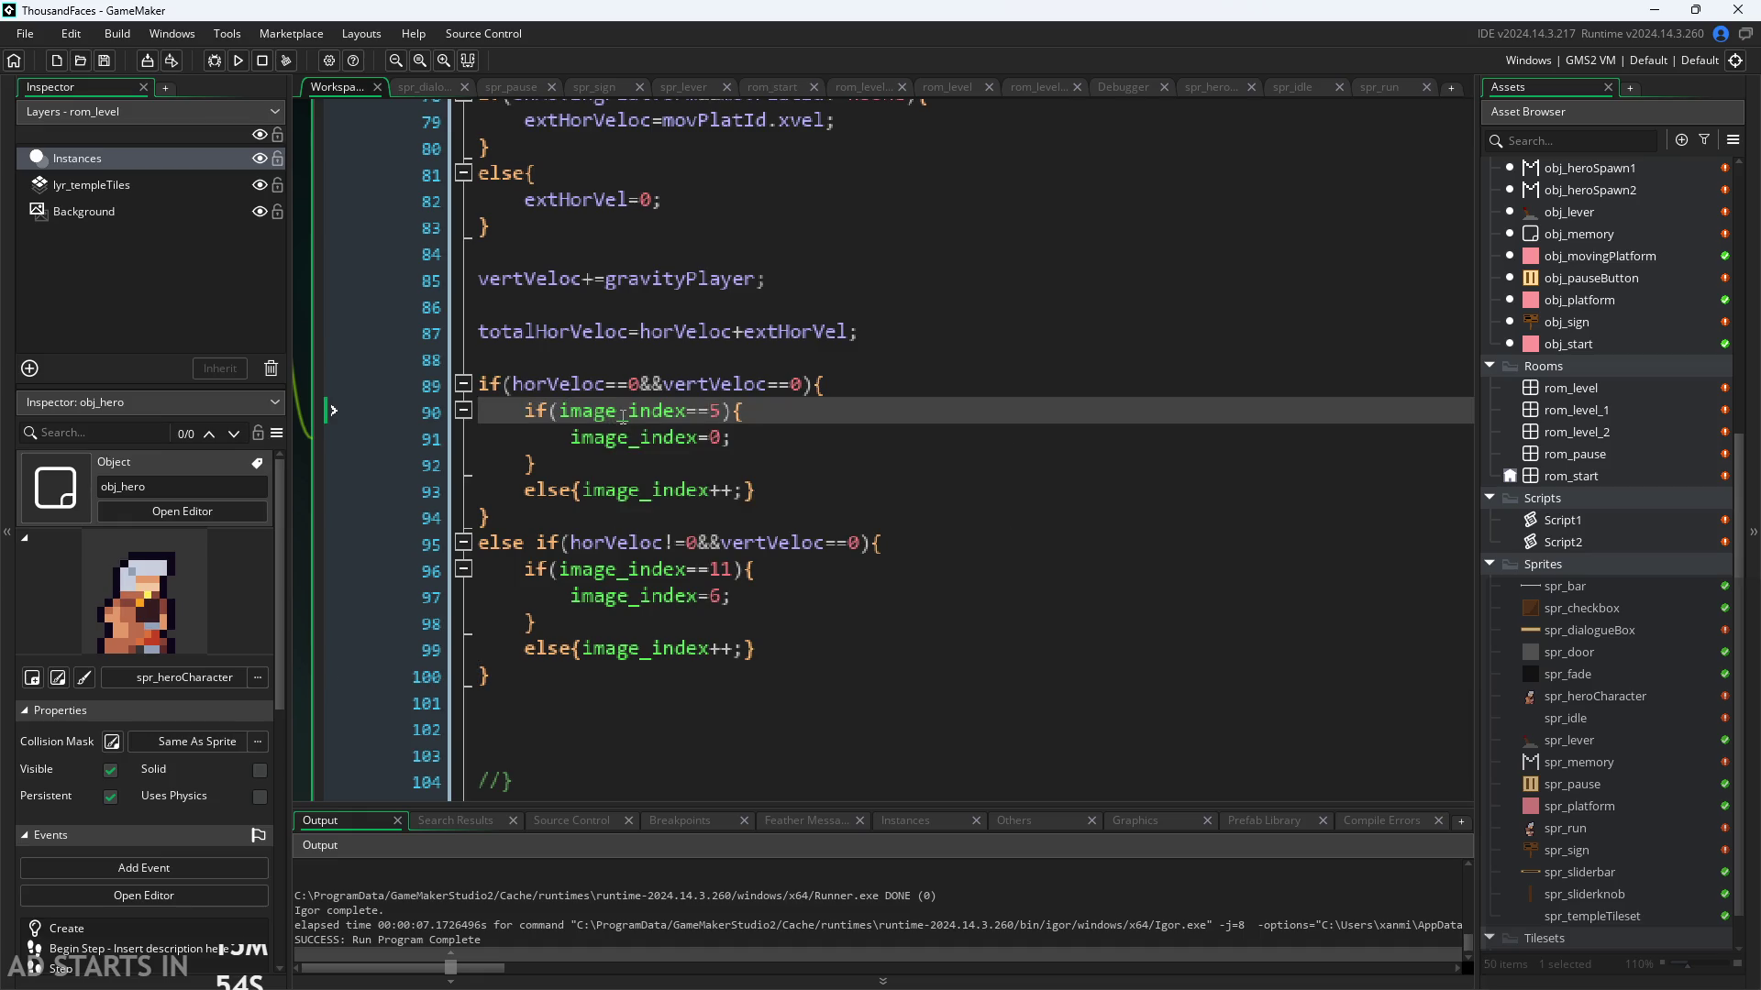
pyautogui.press('Down')
pyautogui.press('Down')
pyautogui.press('Down')
pyautogui.press('End')
pyautogui.click(721, 438)
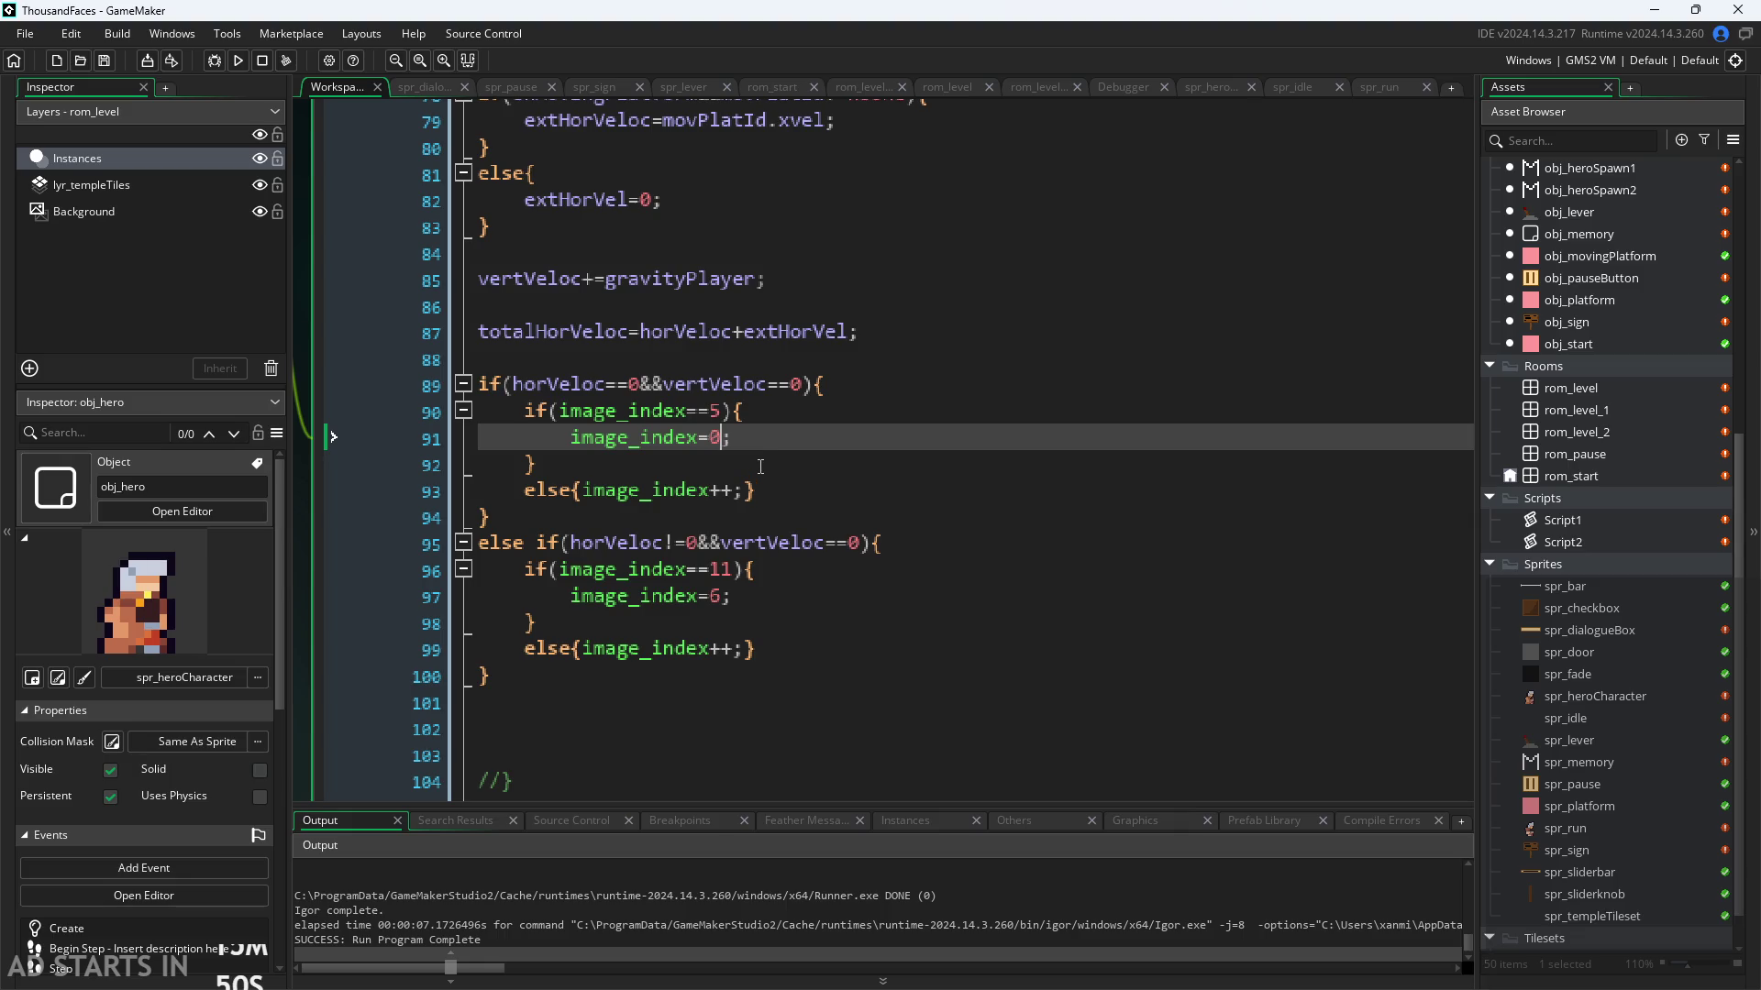
pyautogui.click(760, 460)
pyautogui.click(760, 439)
pyautogui.click(761, 491)
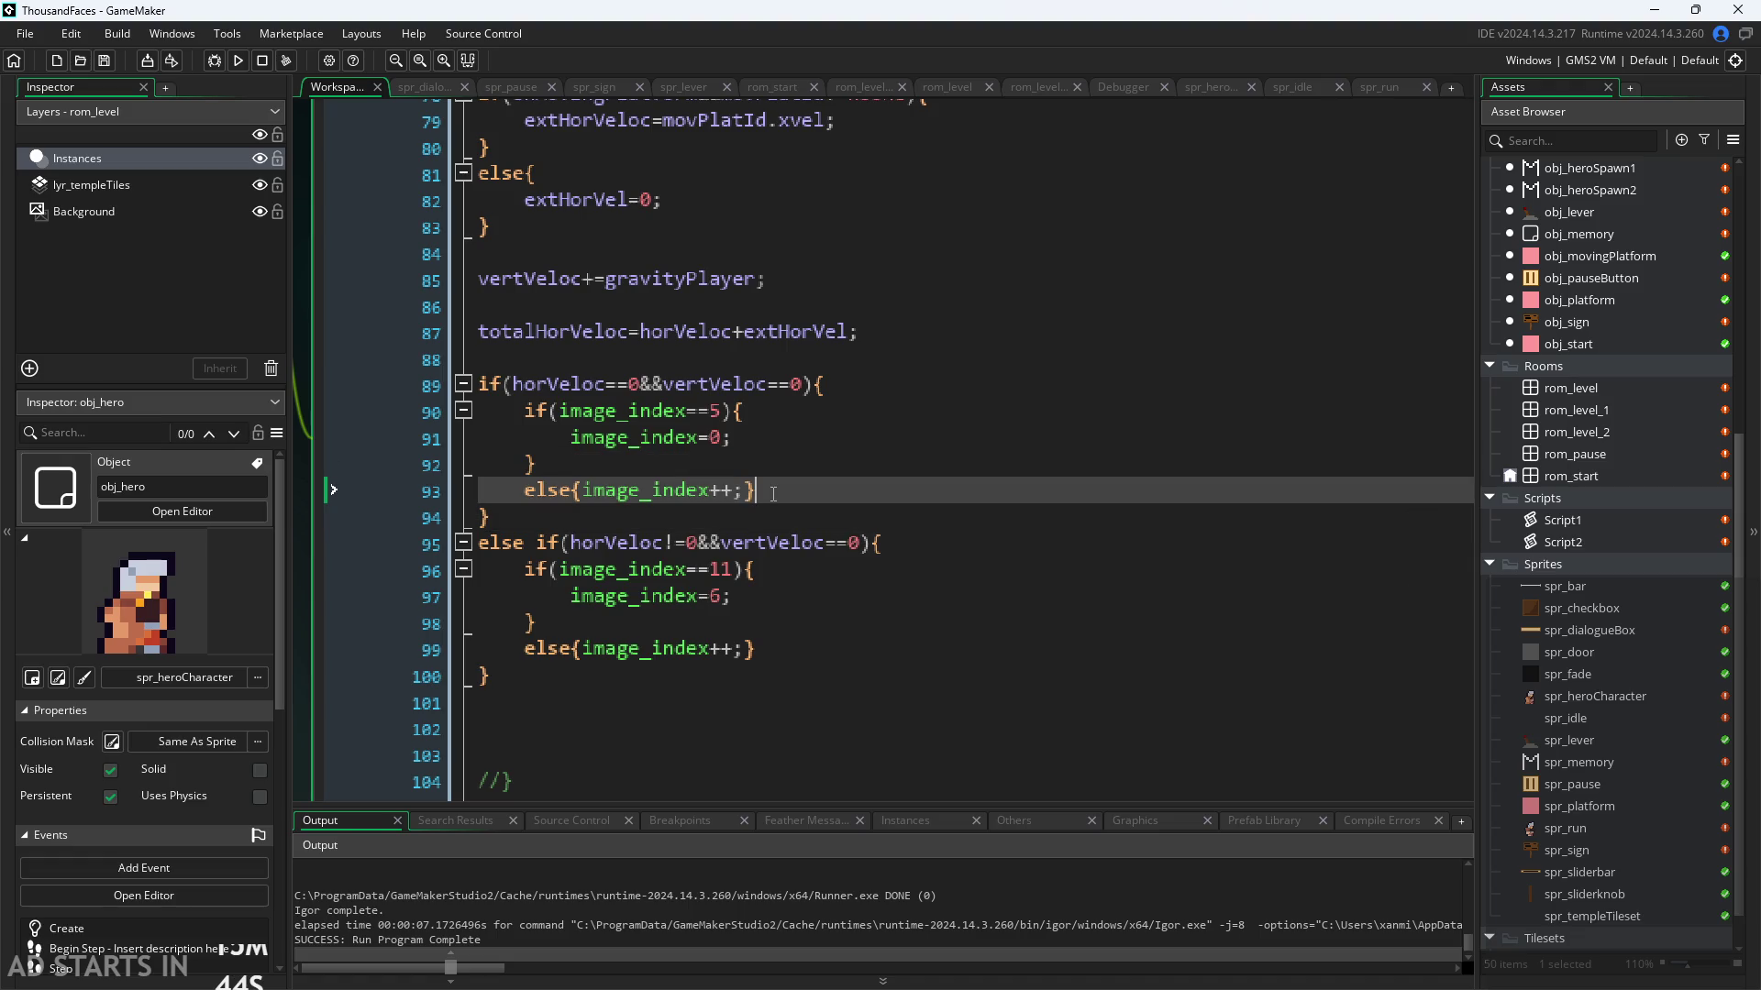
# Step: Change the frame checks to image_index>=5 (idle) and image_index>=11 (run), then run the game
pyautogui.scroll(-1, 759, 484)
pyautogui.scroll(2, 760, 483)
pyautogui.click(713, 410)
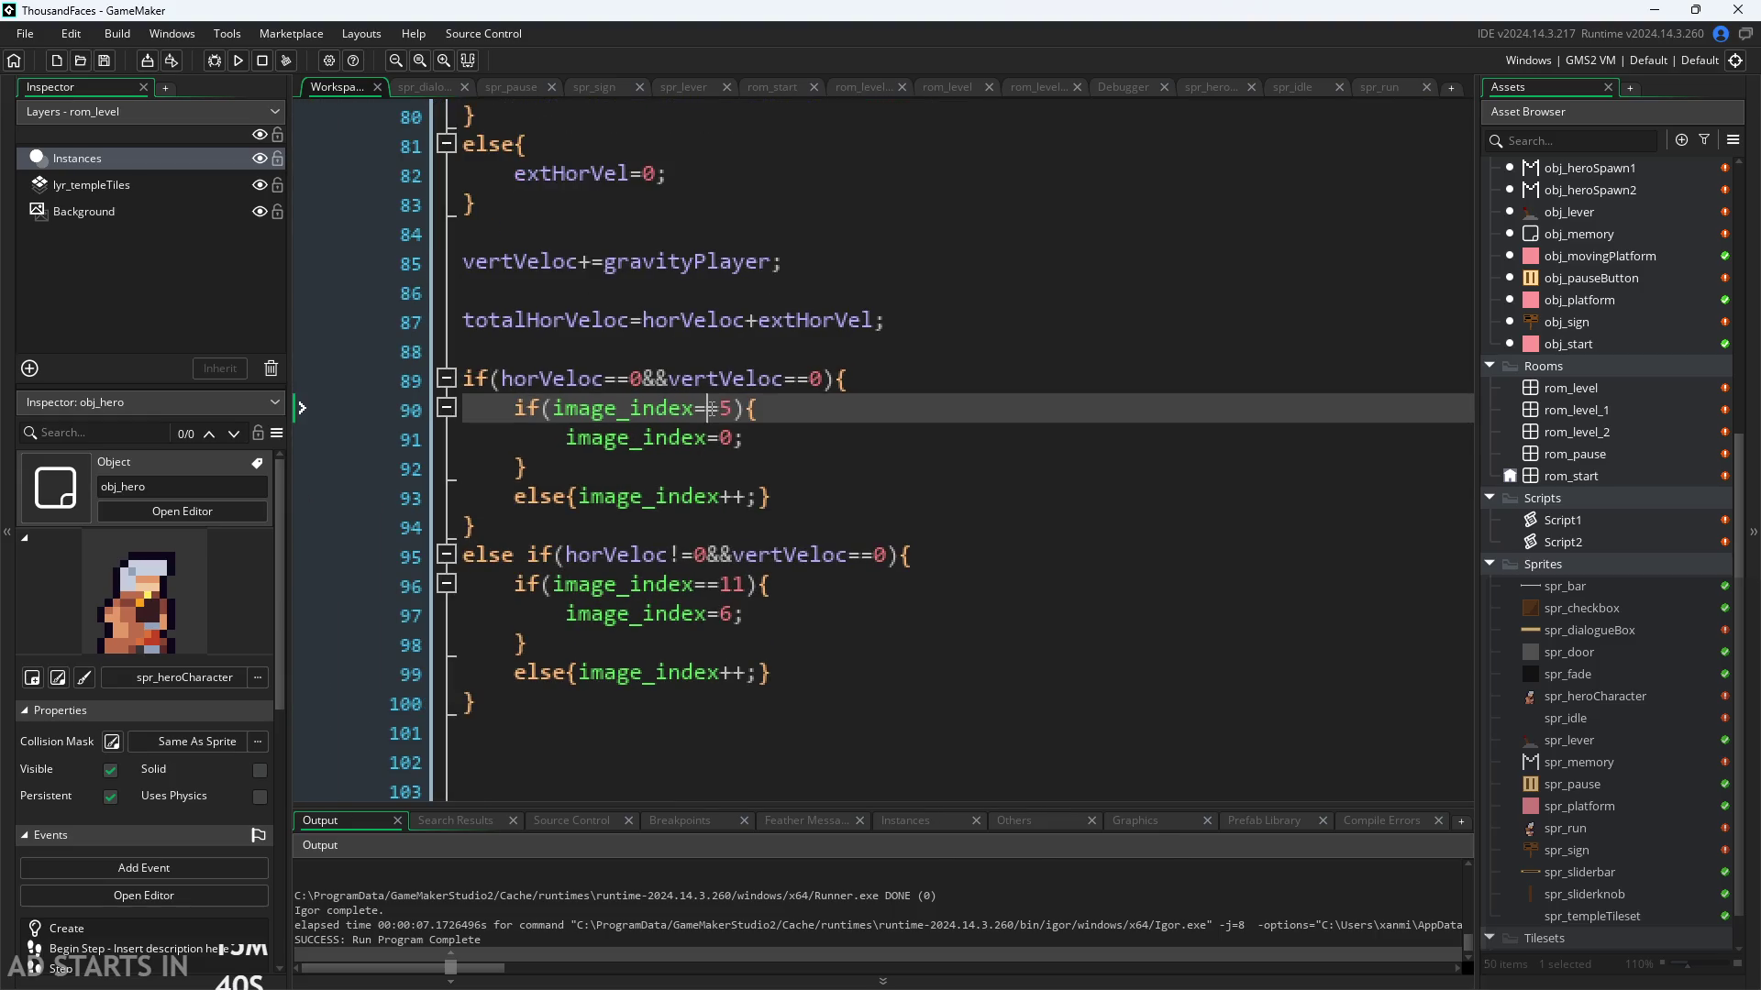
pyautogui.press('BackSpace')
pyautogui.write('>')
pyautogui.click(706, 587)
pyautogui.press('BackSpace')
pyautogui.write('>')
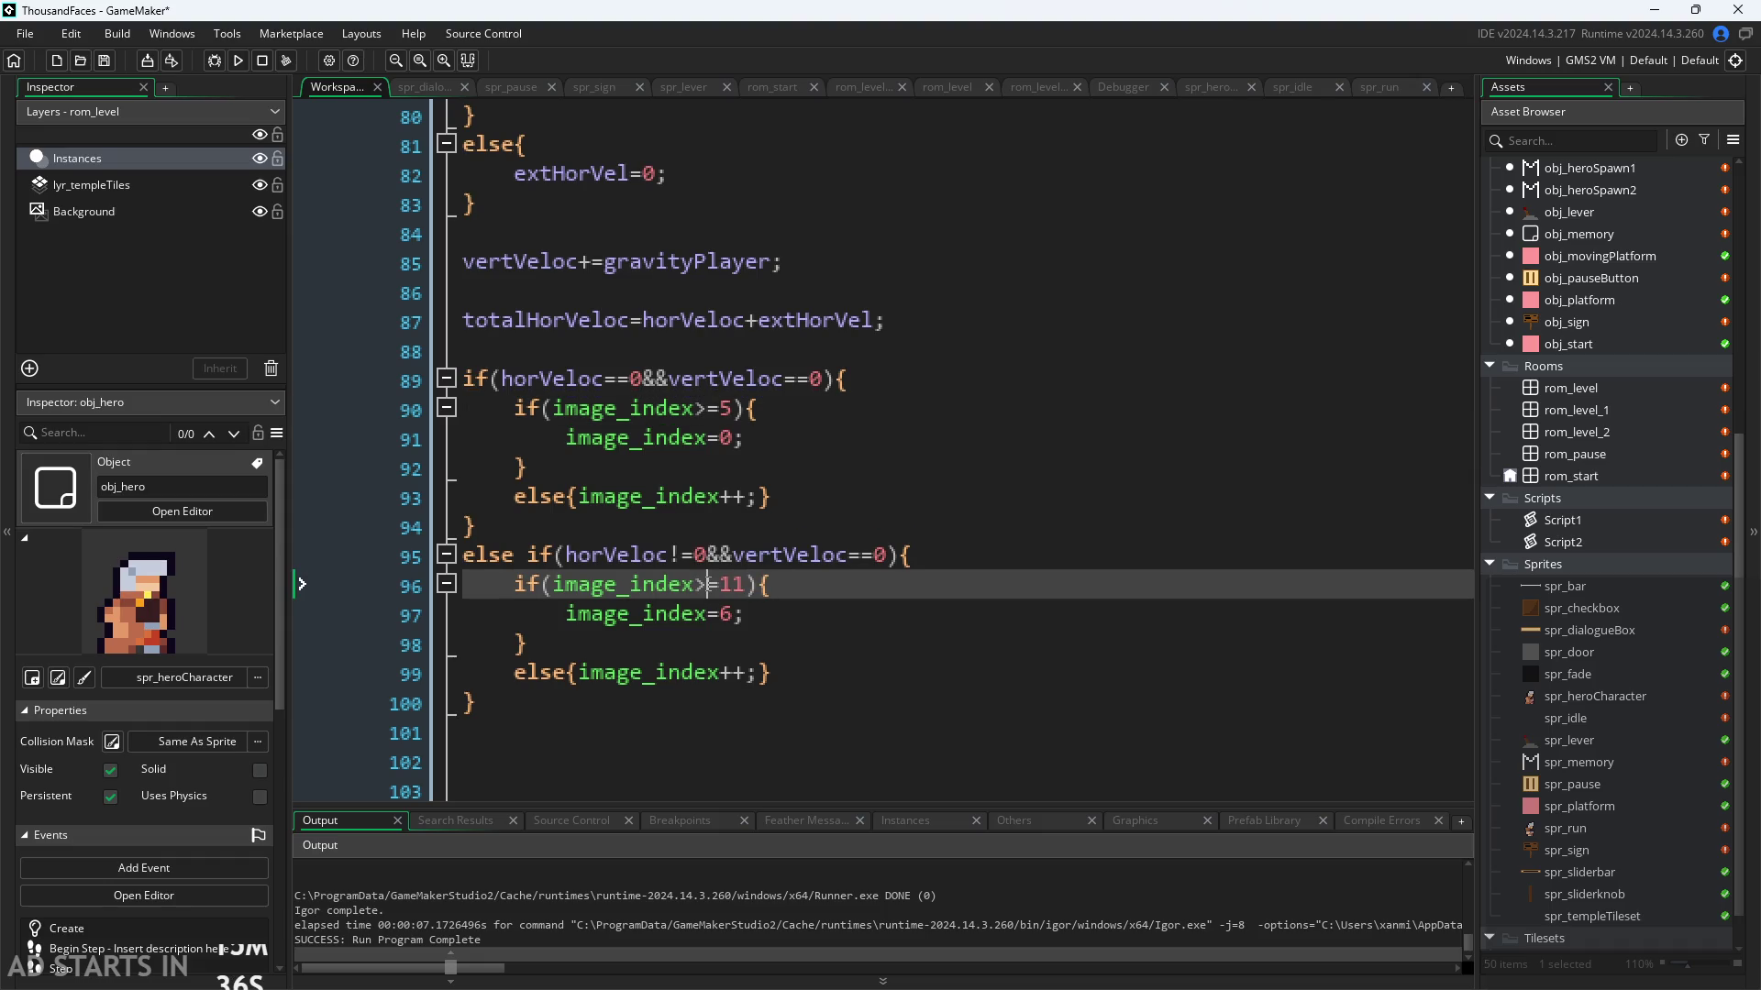
pyautogui.click(779, 648)
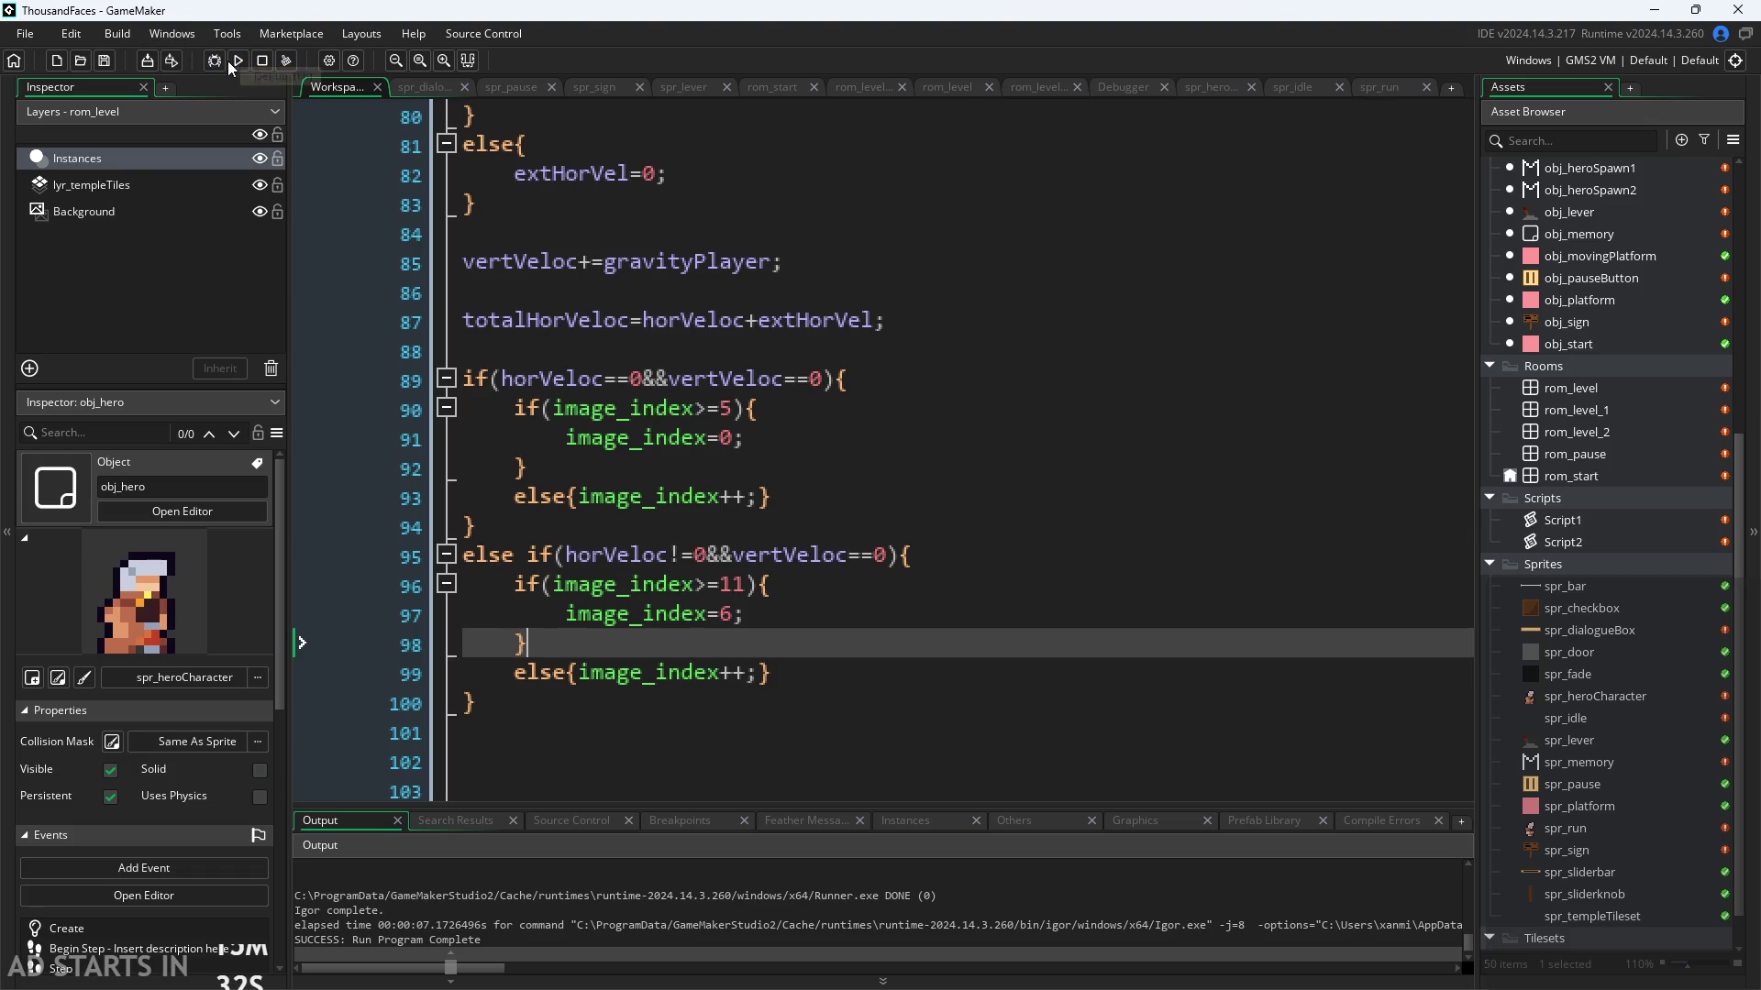
pyautogui.click(228, 61)
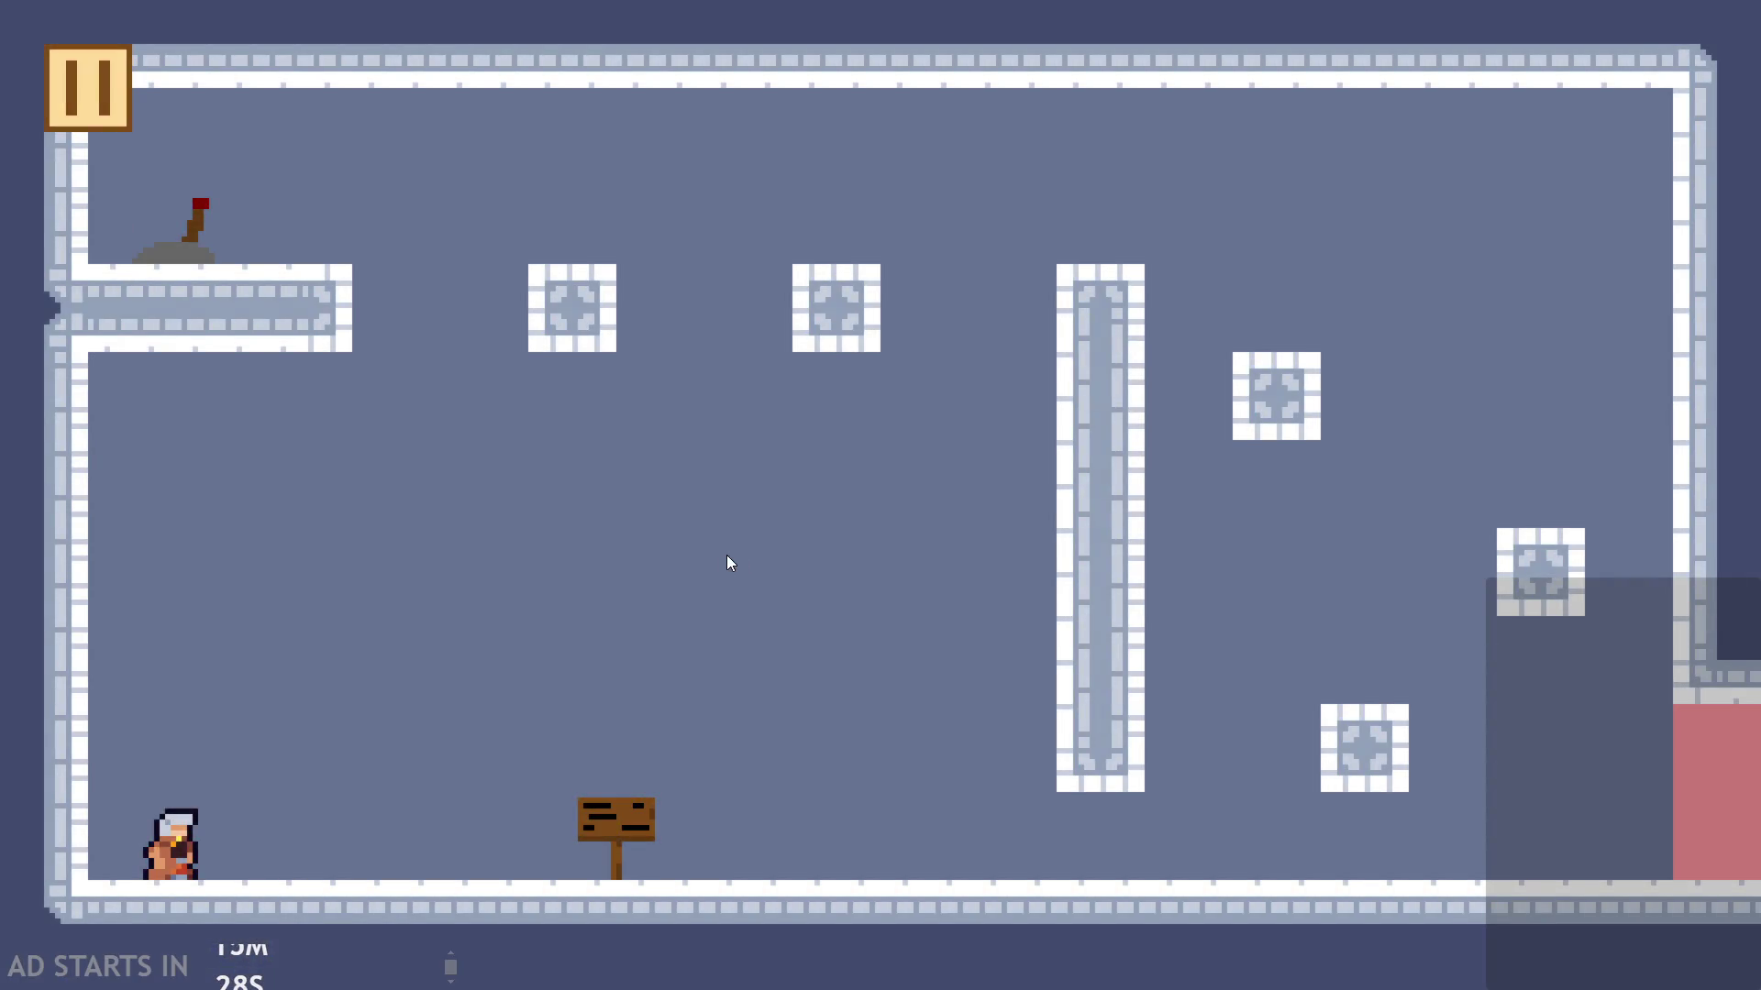
# Step: Run the hero right and left, read the signpost's dialogue to the end, then quit via the pause menu
pyautogui.press('Right')
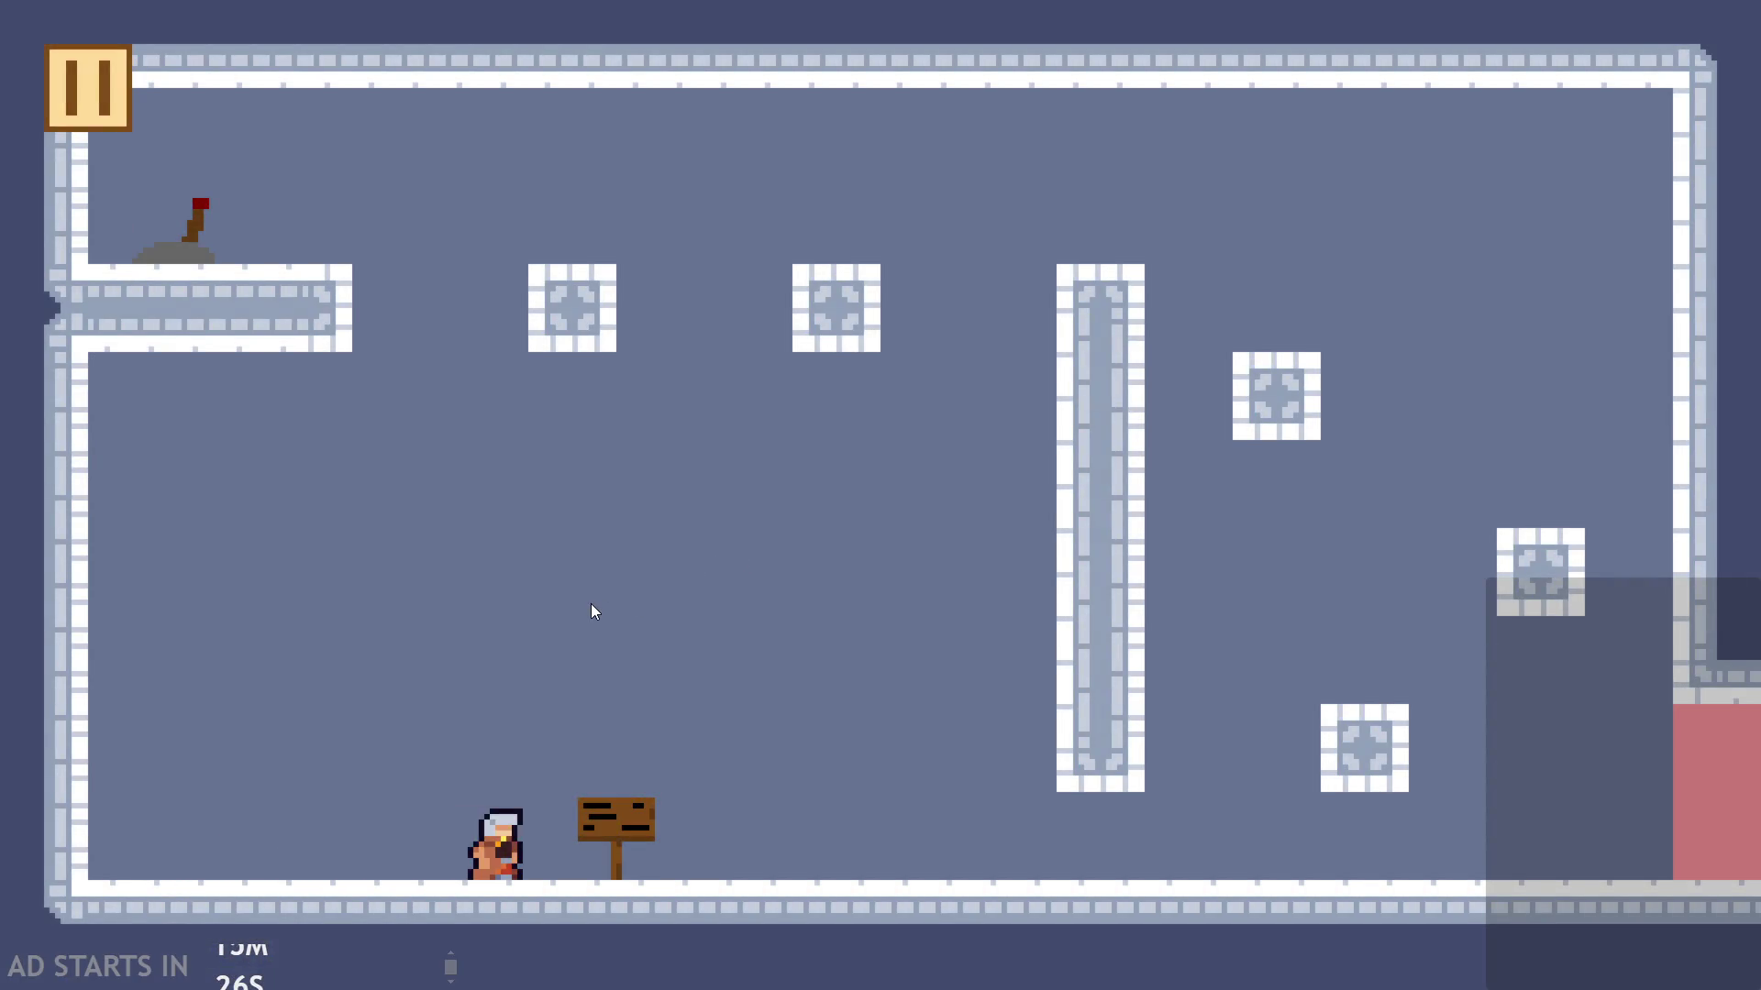
pyautogui.press('Left')
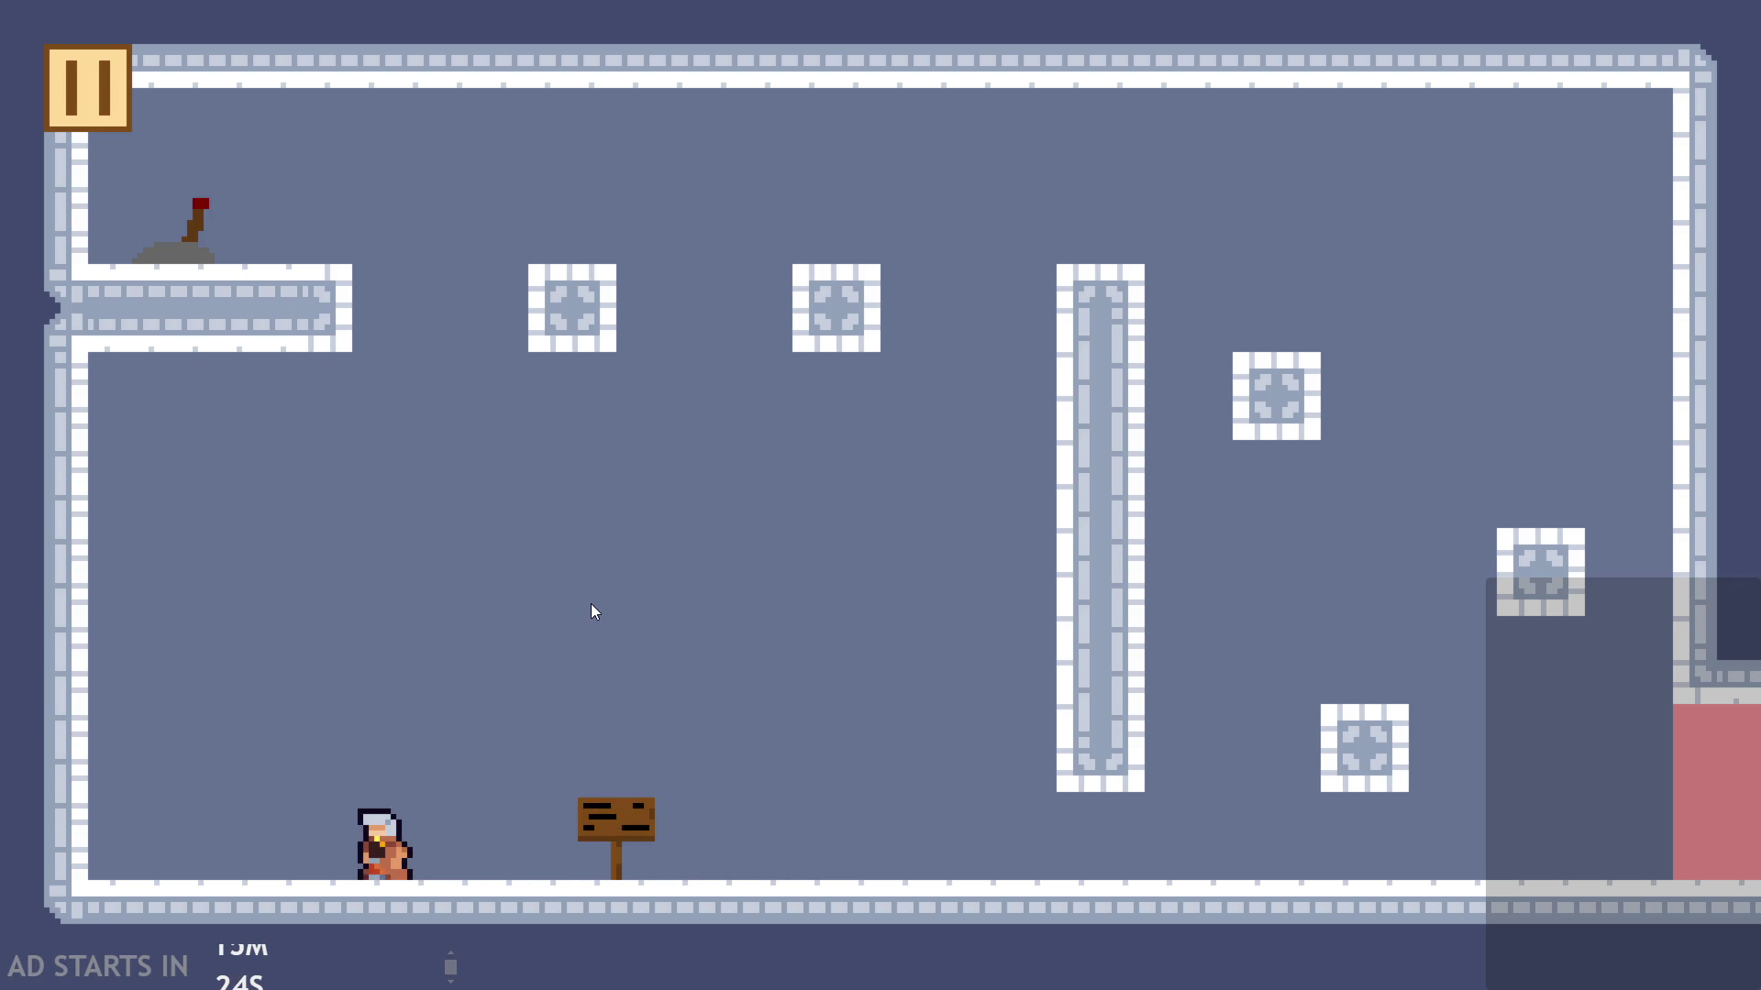
pyautogui.press('Right')
pyautogui.press('Up')
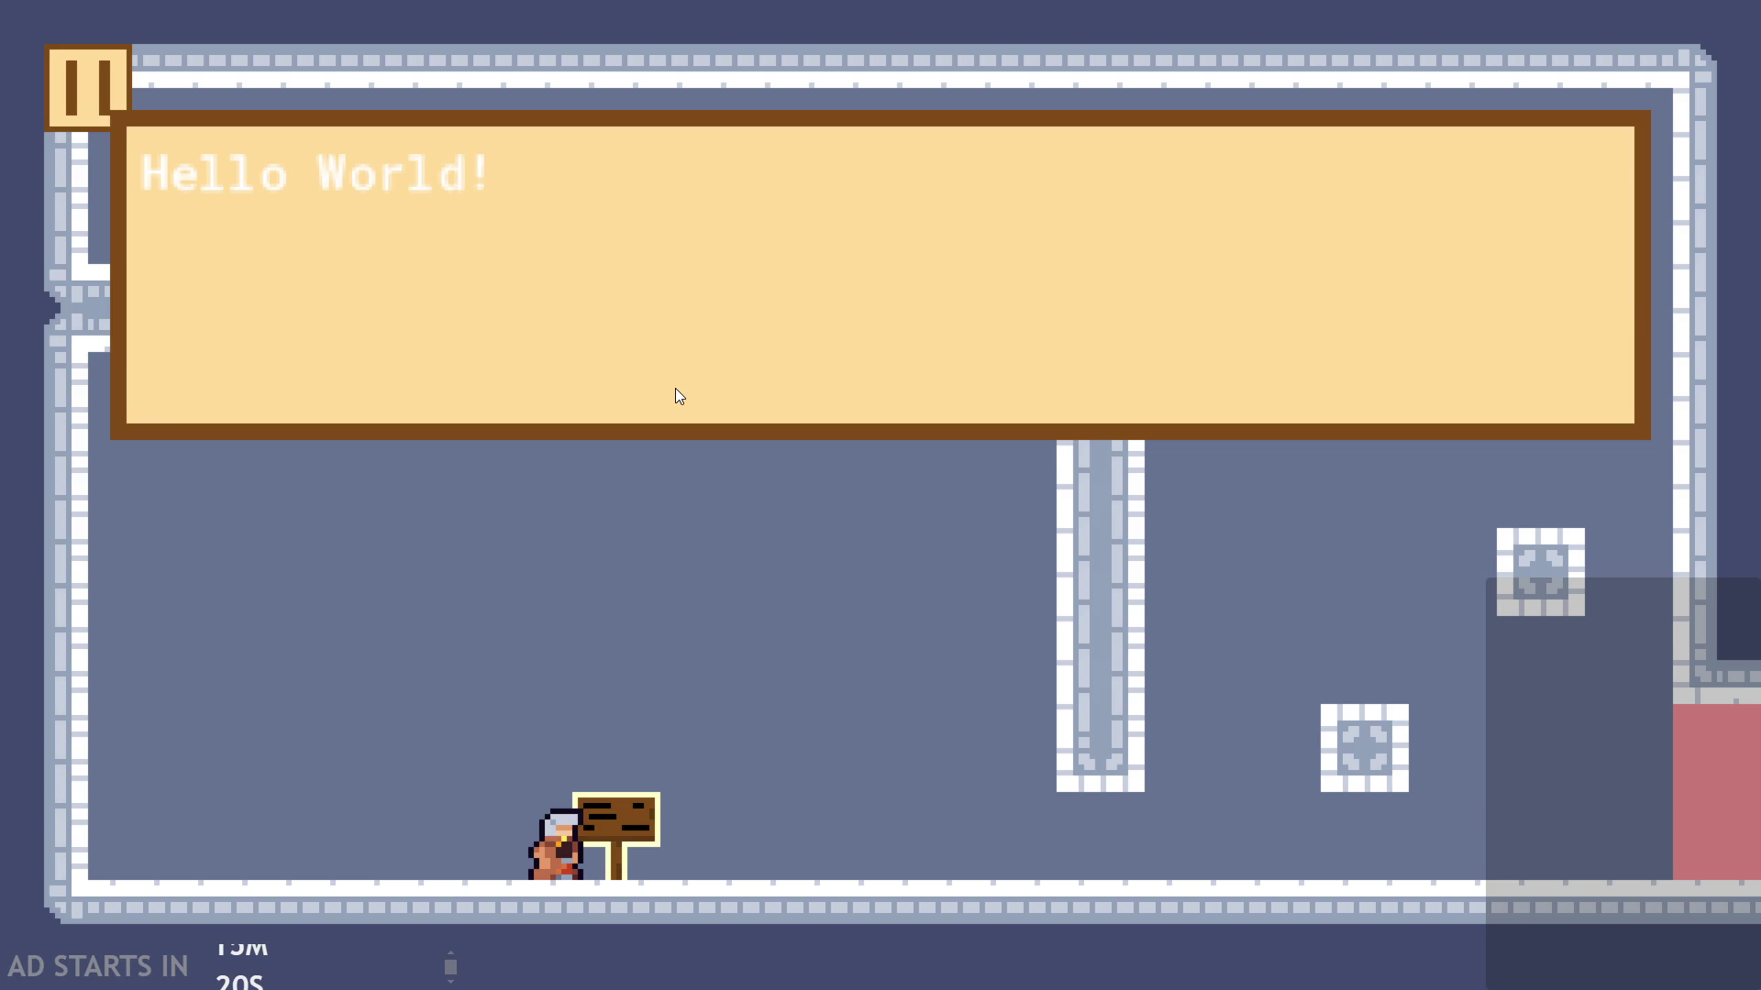
pyautogui.press('Up')
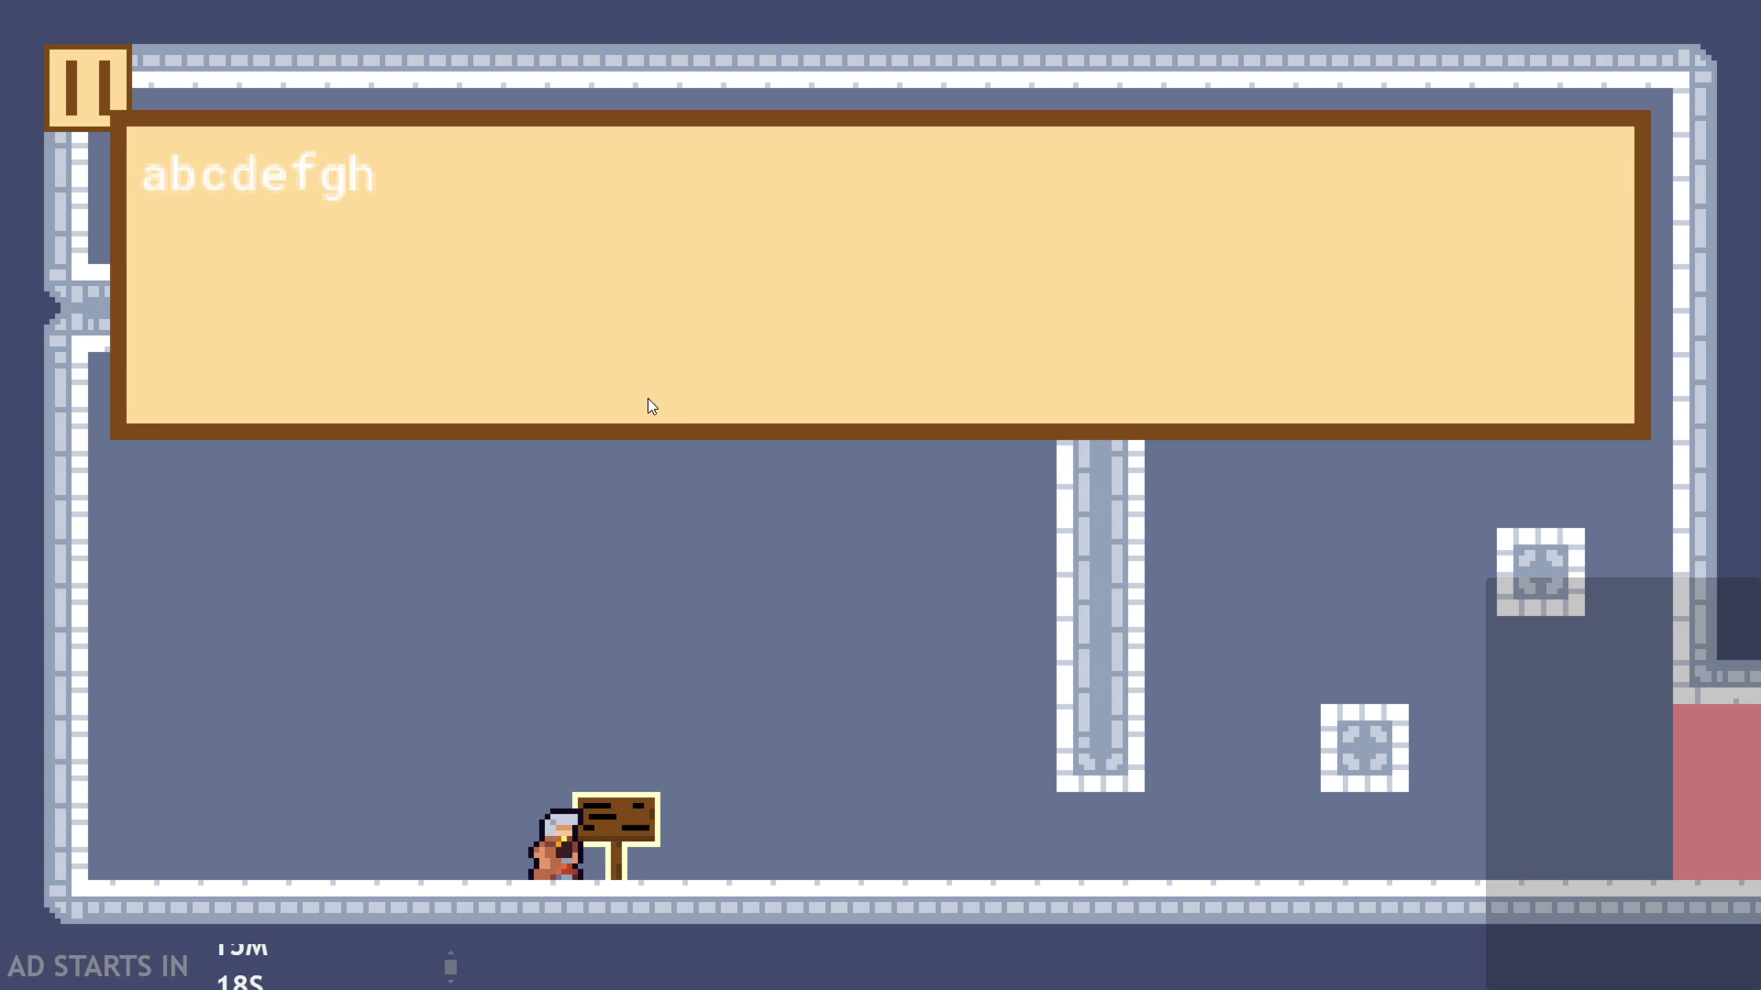
pyautogui.press('Up')
pyautogui.press('Escape')
pyautogui.click(1366, 813)
# Step: Close the test game and review the idle block's frame check and reset
pyautogui.click(691, 634)
pyautogui.keyDown('ctrl'); pyautogui.scroll(-3, 376, 618); pyautogui.keyUp('ctrl')
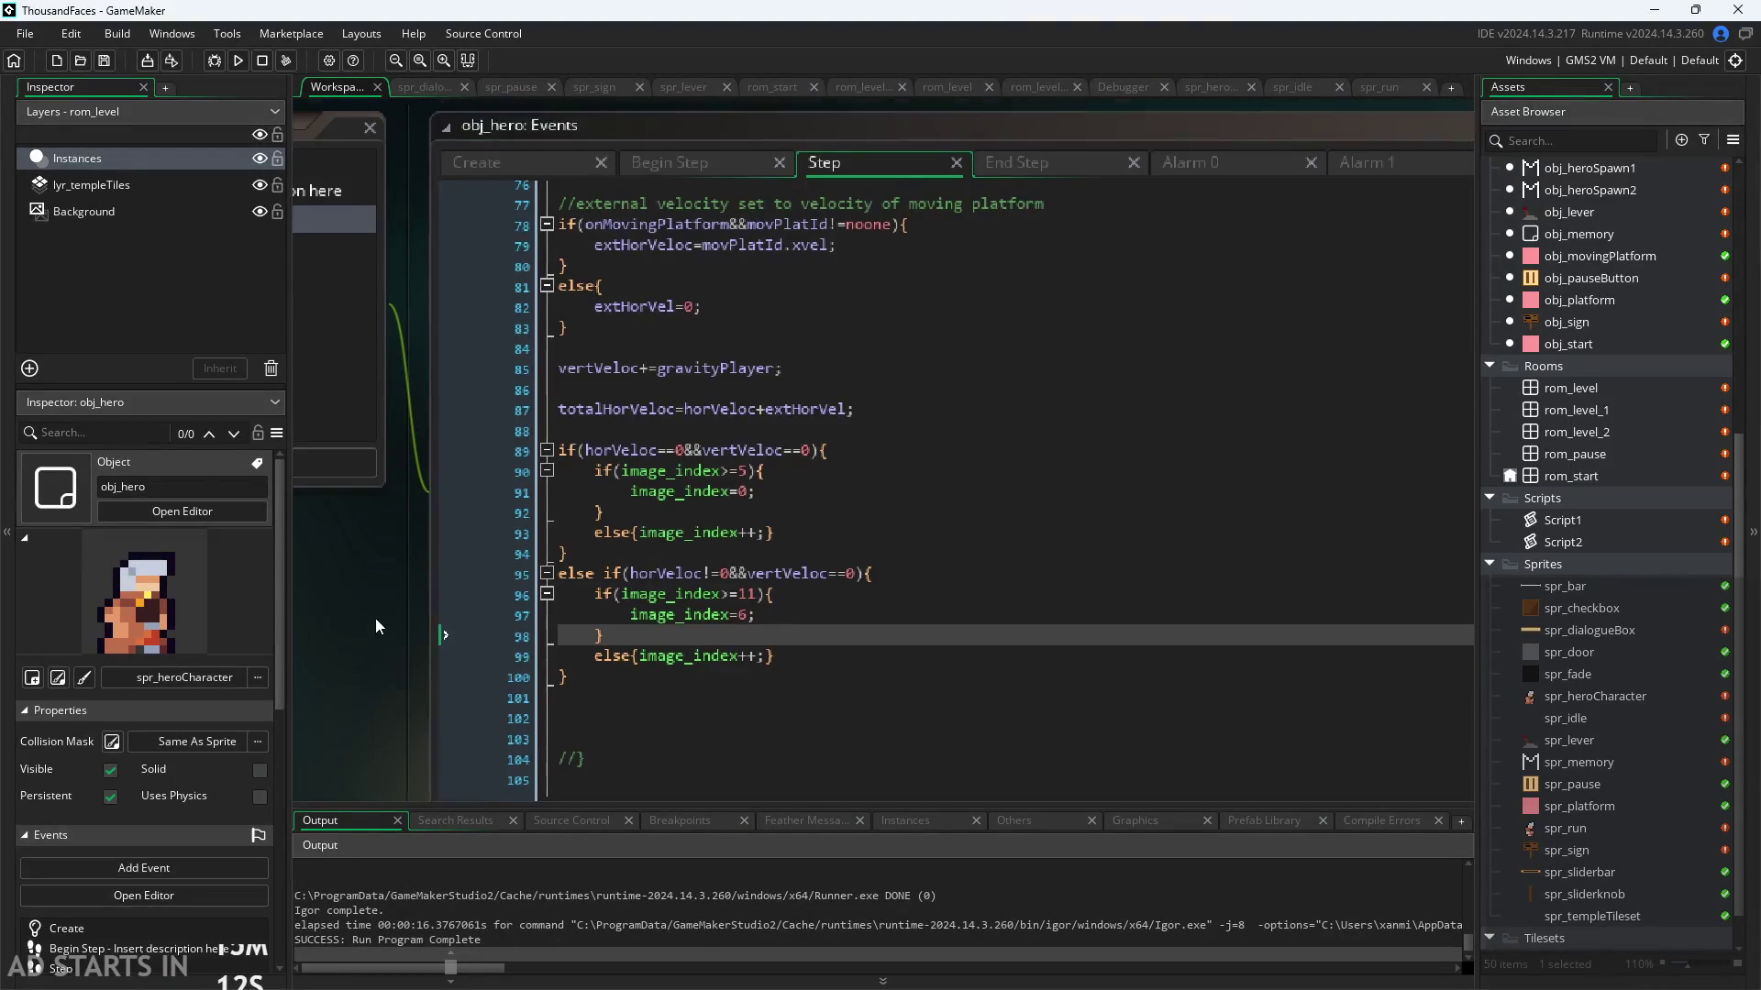
pyautogui.keyDown('ctrl'); pyautogui.scroll(3, 327, 576); pyautogui.keyUp('ctrl')
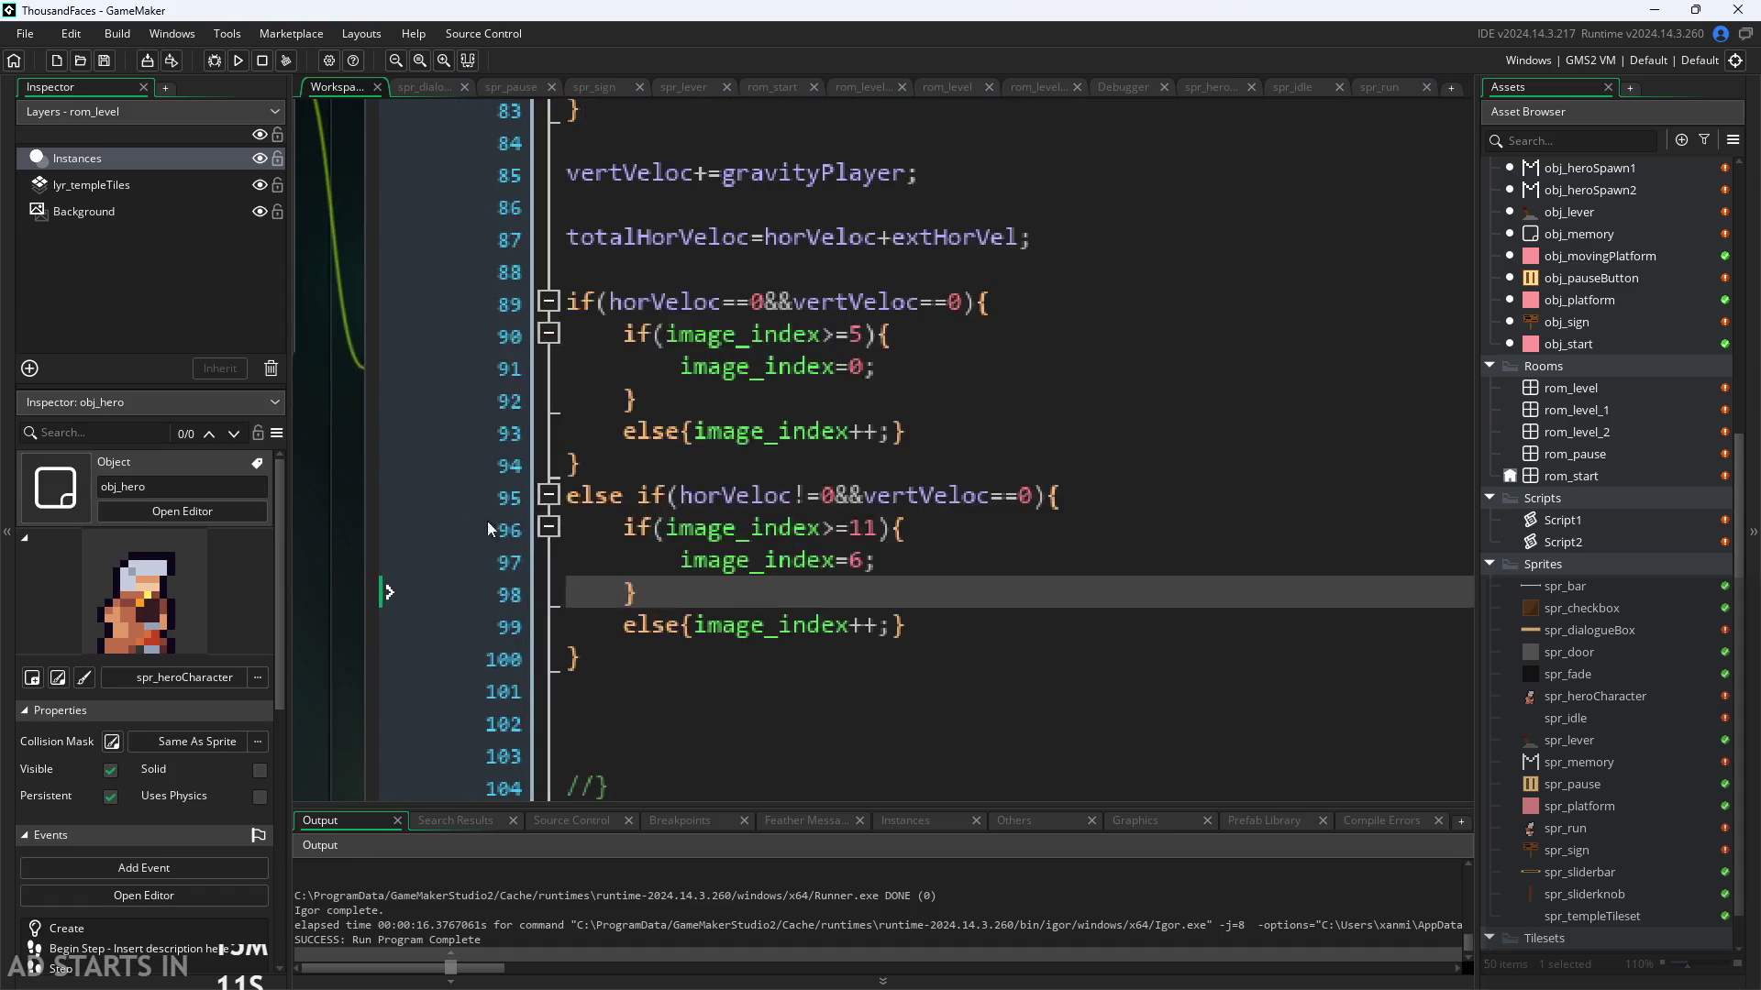
pyautogui.moveTo(836, 431); pyautogui.dragTo(855, 387)
pyautogui.press('Up')
pyautogui.press('Up')
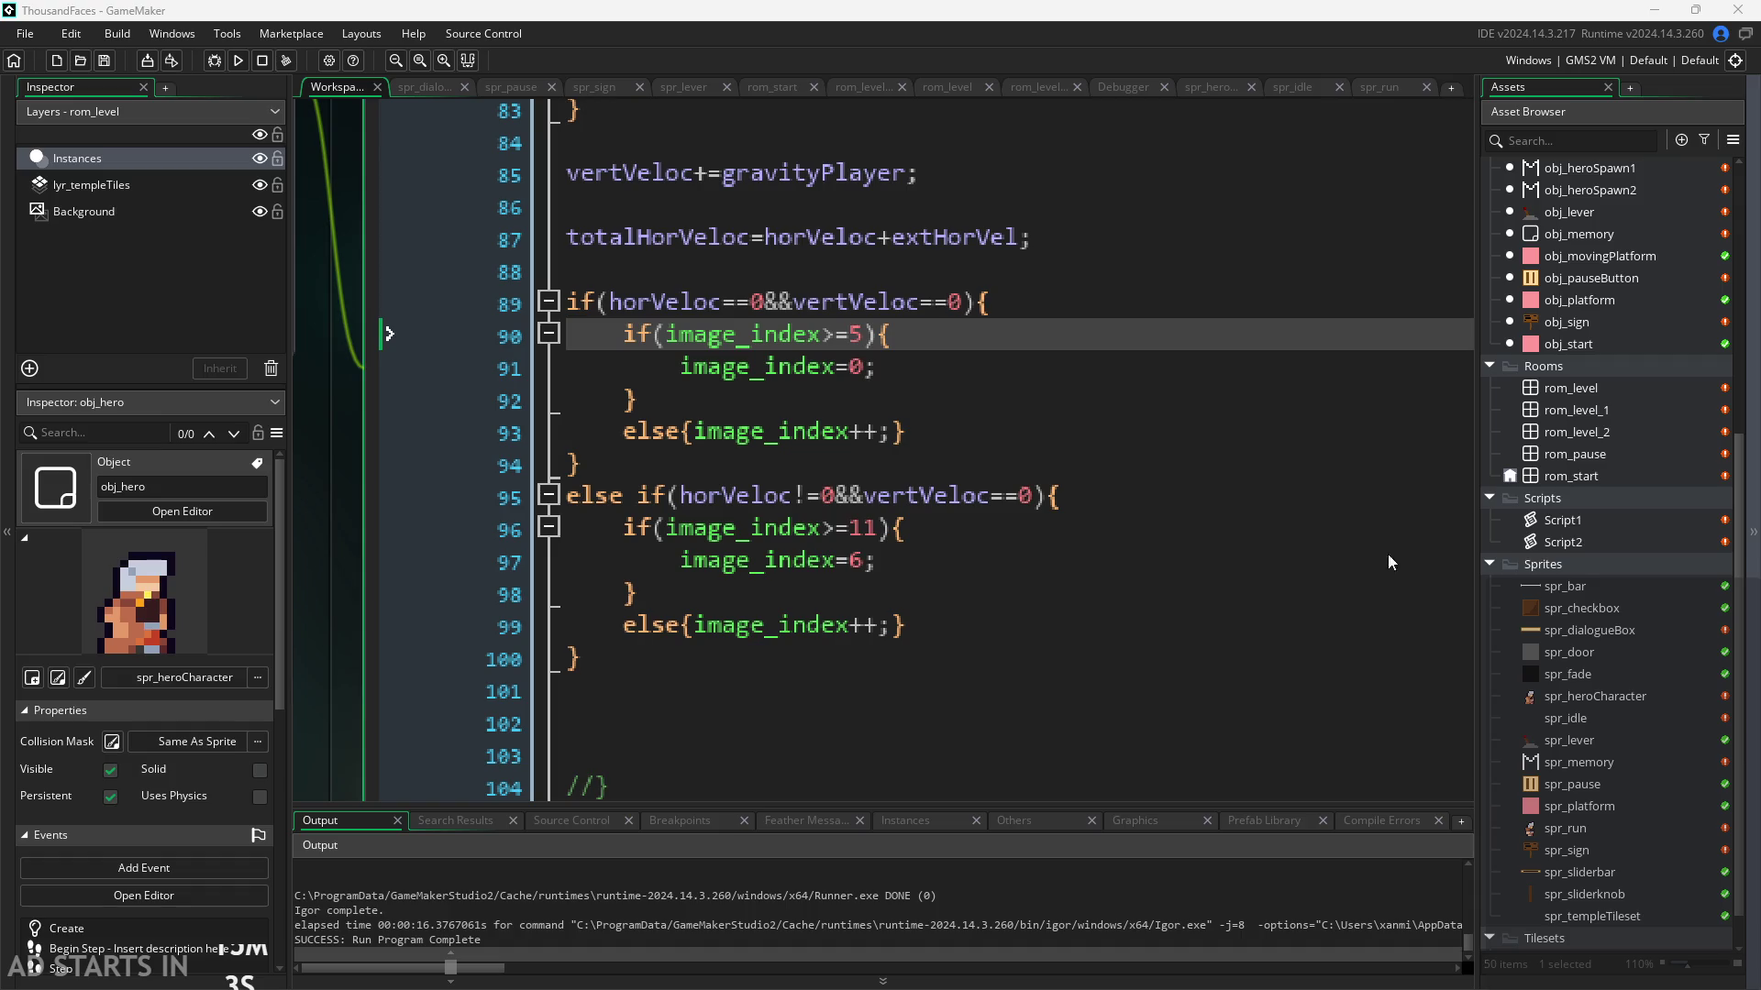
# Step: Review the run block's increment line and its closing braces in the Step code
pyautogui.click(1003, 589)
pyautogui.click(1007, 622)
pyautogui.moveTo(857, 636)
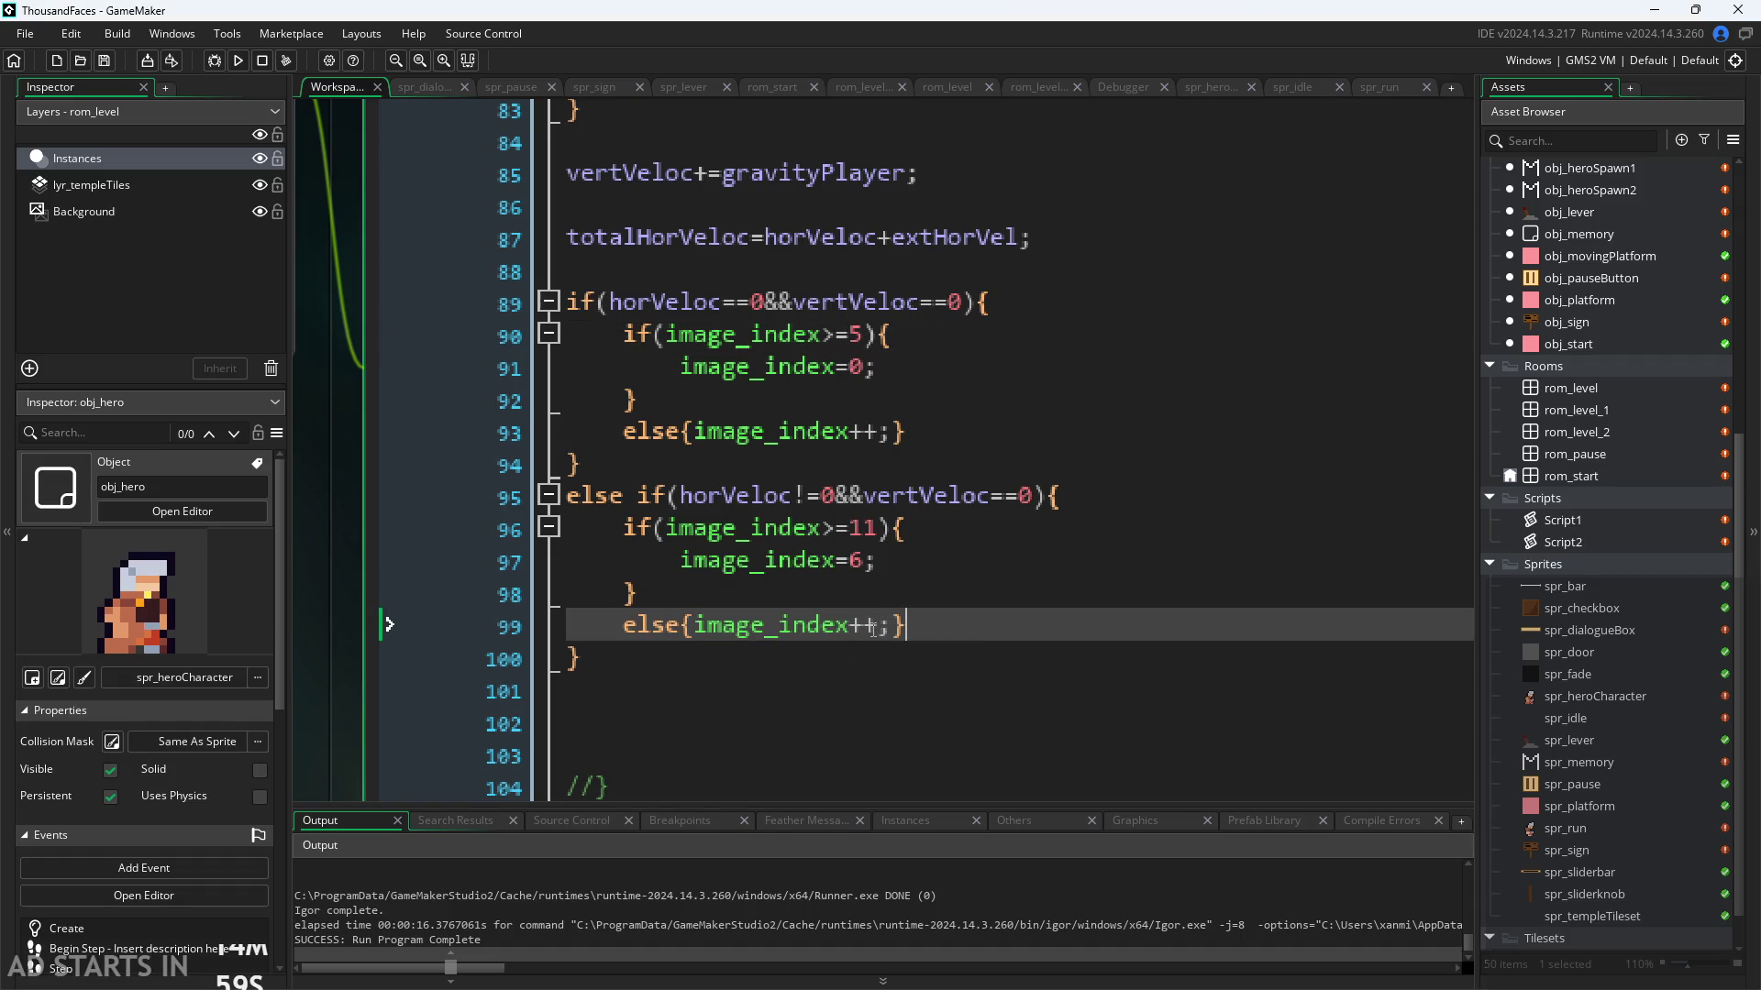
pyautogui.press('Left')
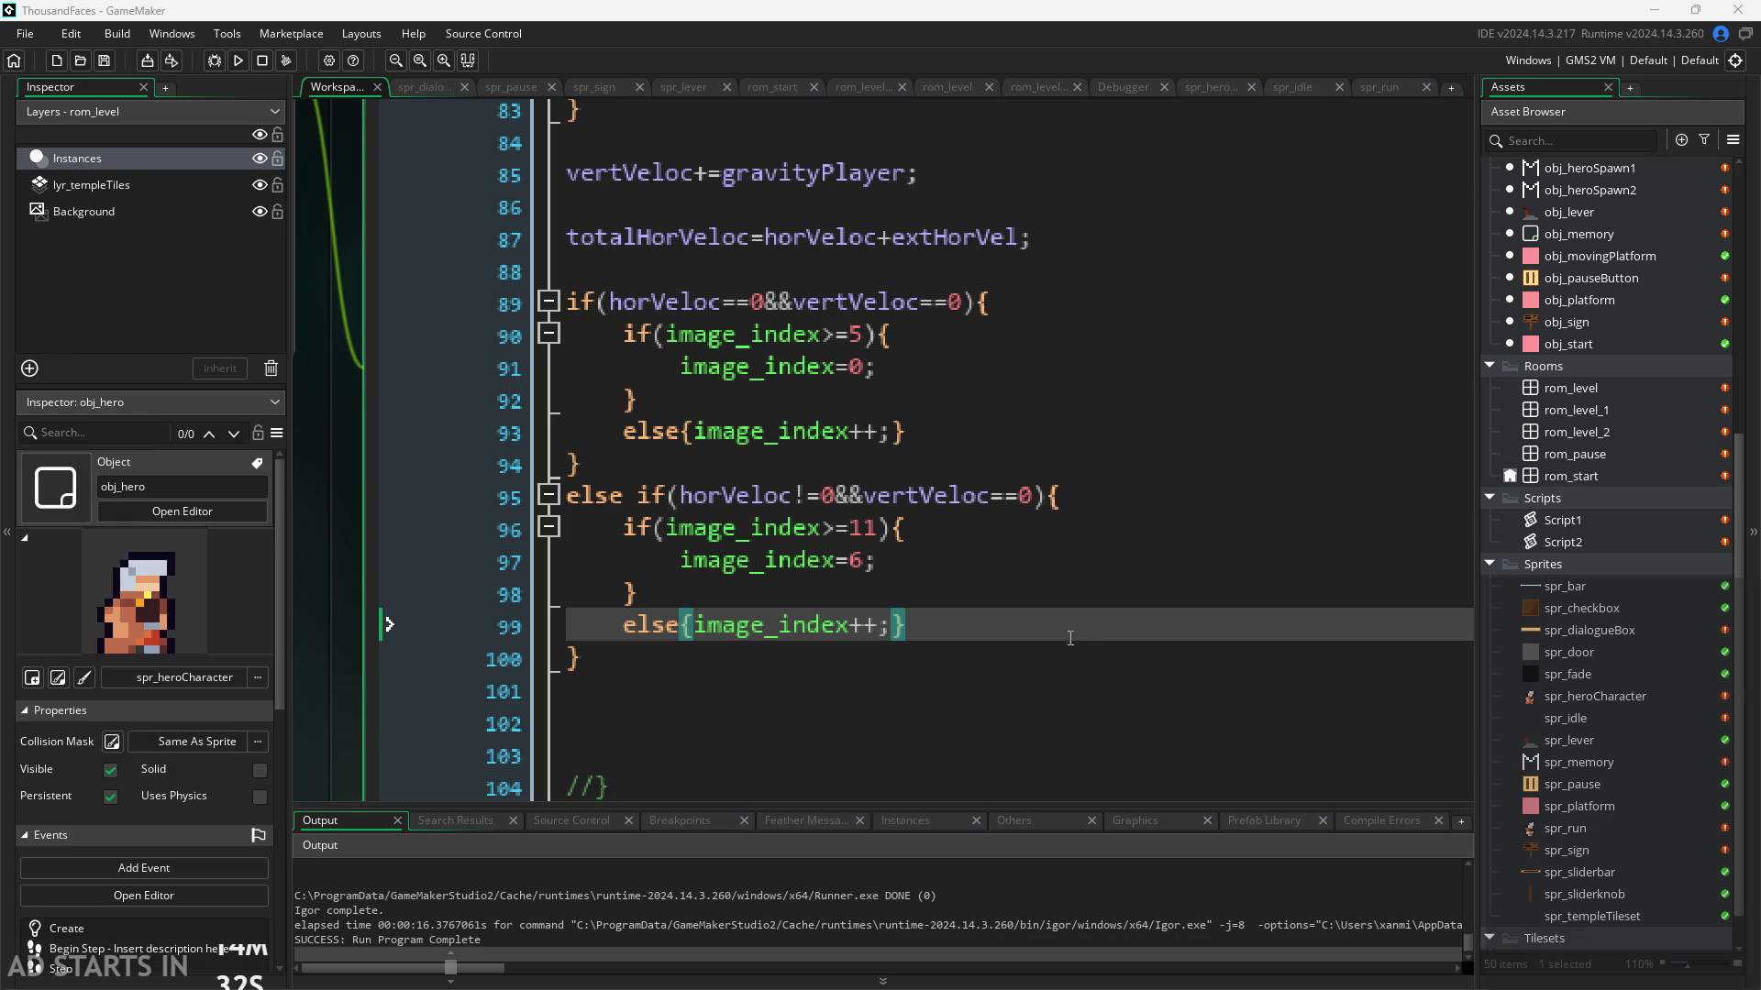
pyautogui.click(1024, 651)
pyautogui.click(1026, 631)
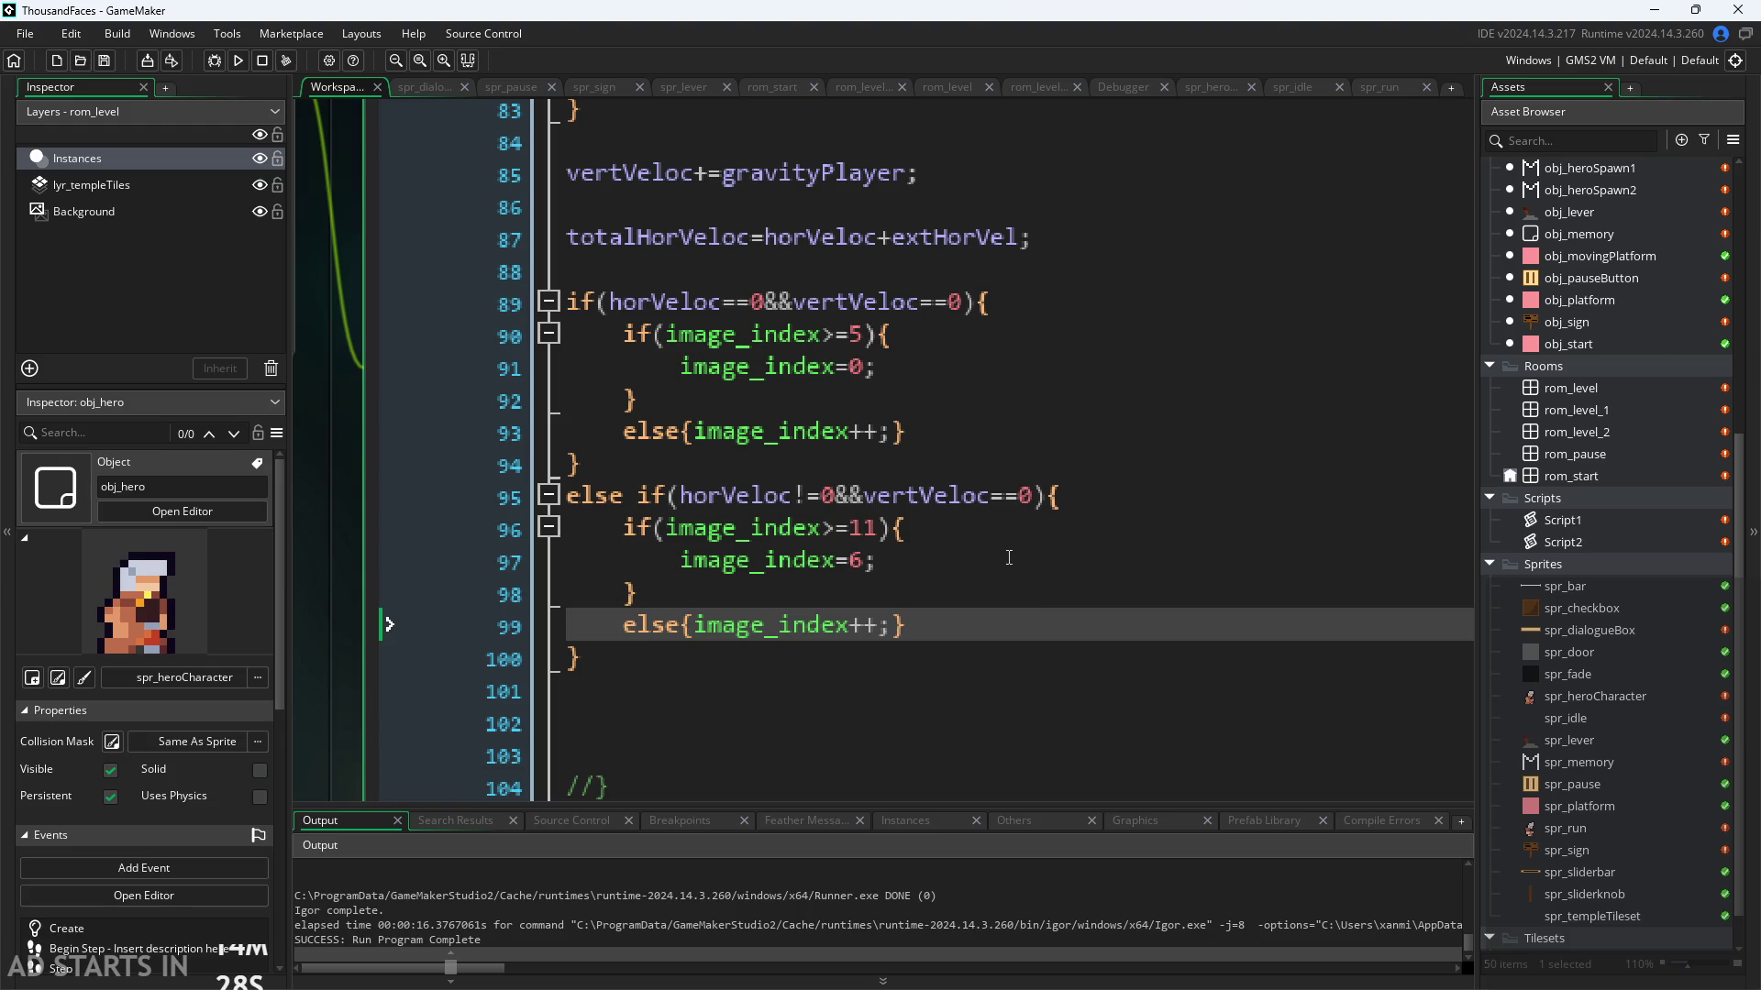
pyautogui.click(955, 583)
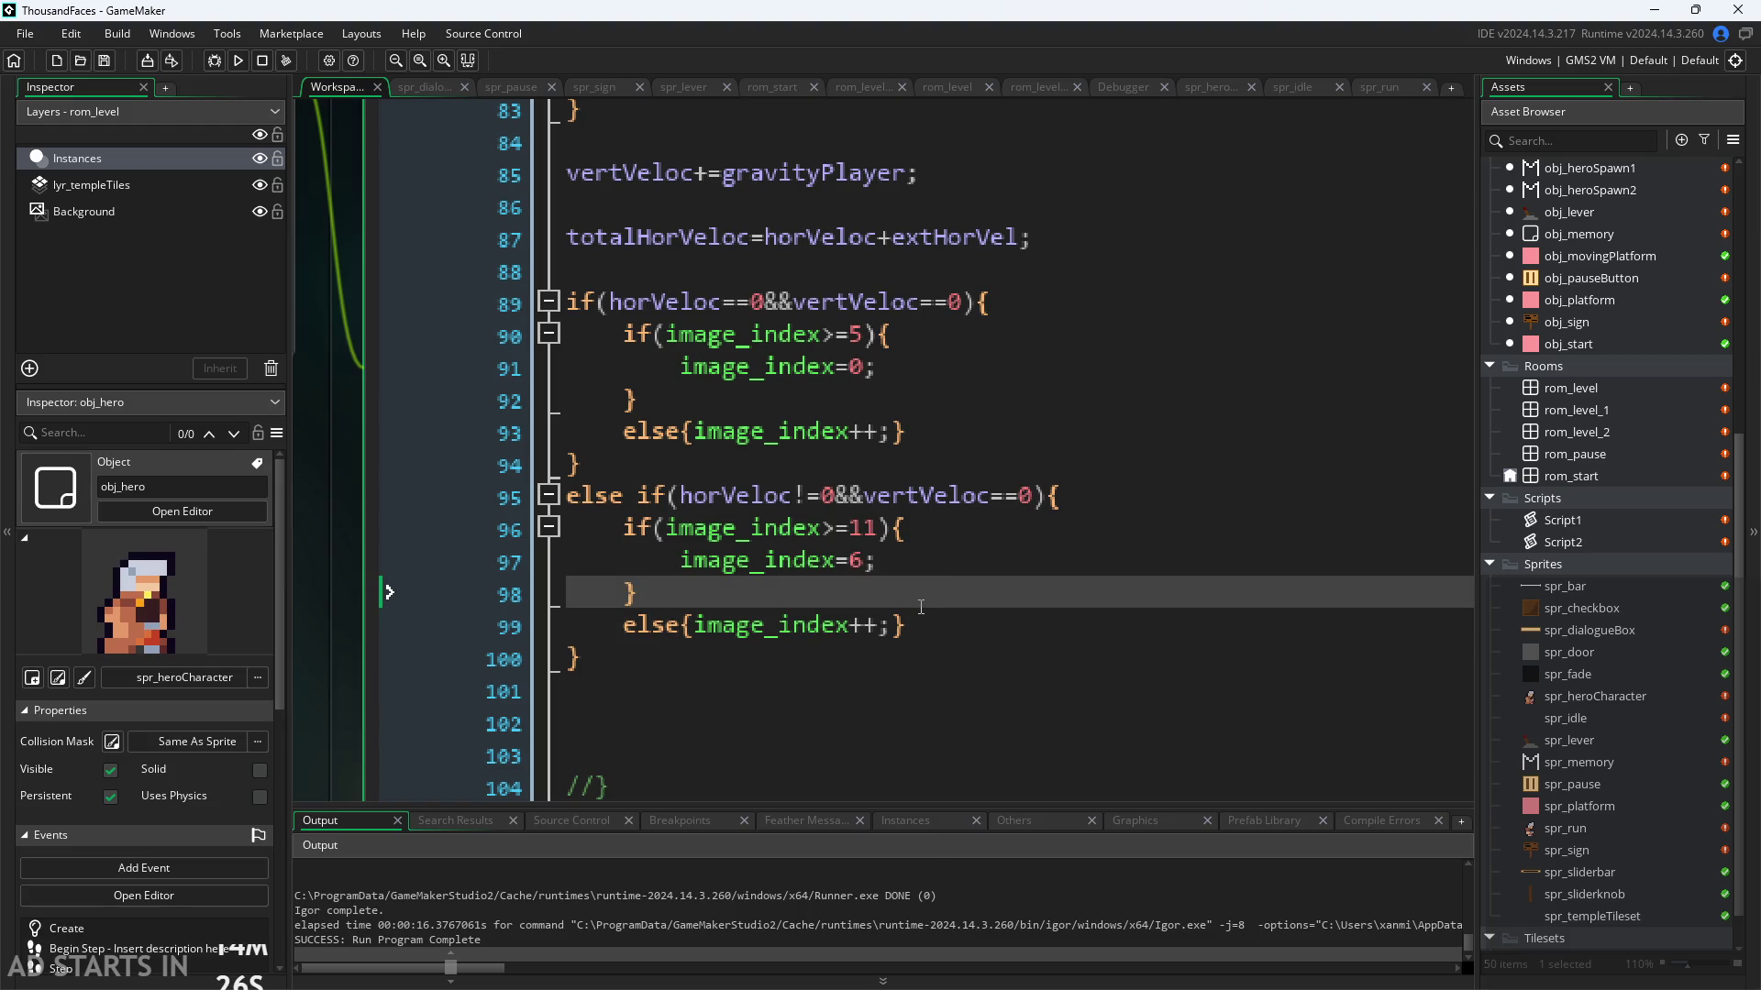
pyautogui.keyDown('ctrl'); pyautogui.scroll(-1, 917, 644); pyautogui.keyUp('ctrl')
pyautogui.keyDown('ctrl'); pyautogui.scroll(-1, 365, 560); pyautogui.keyUp('ctrl')
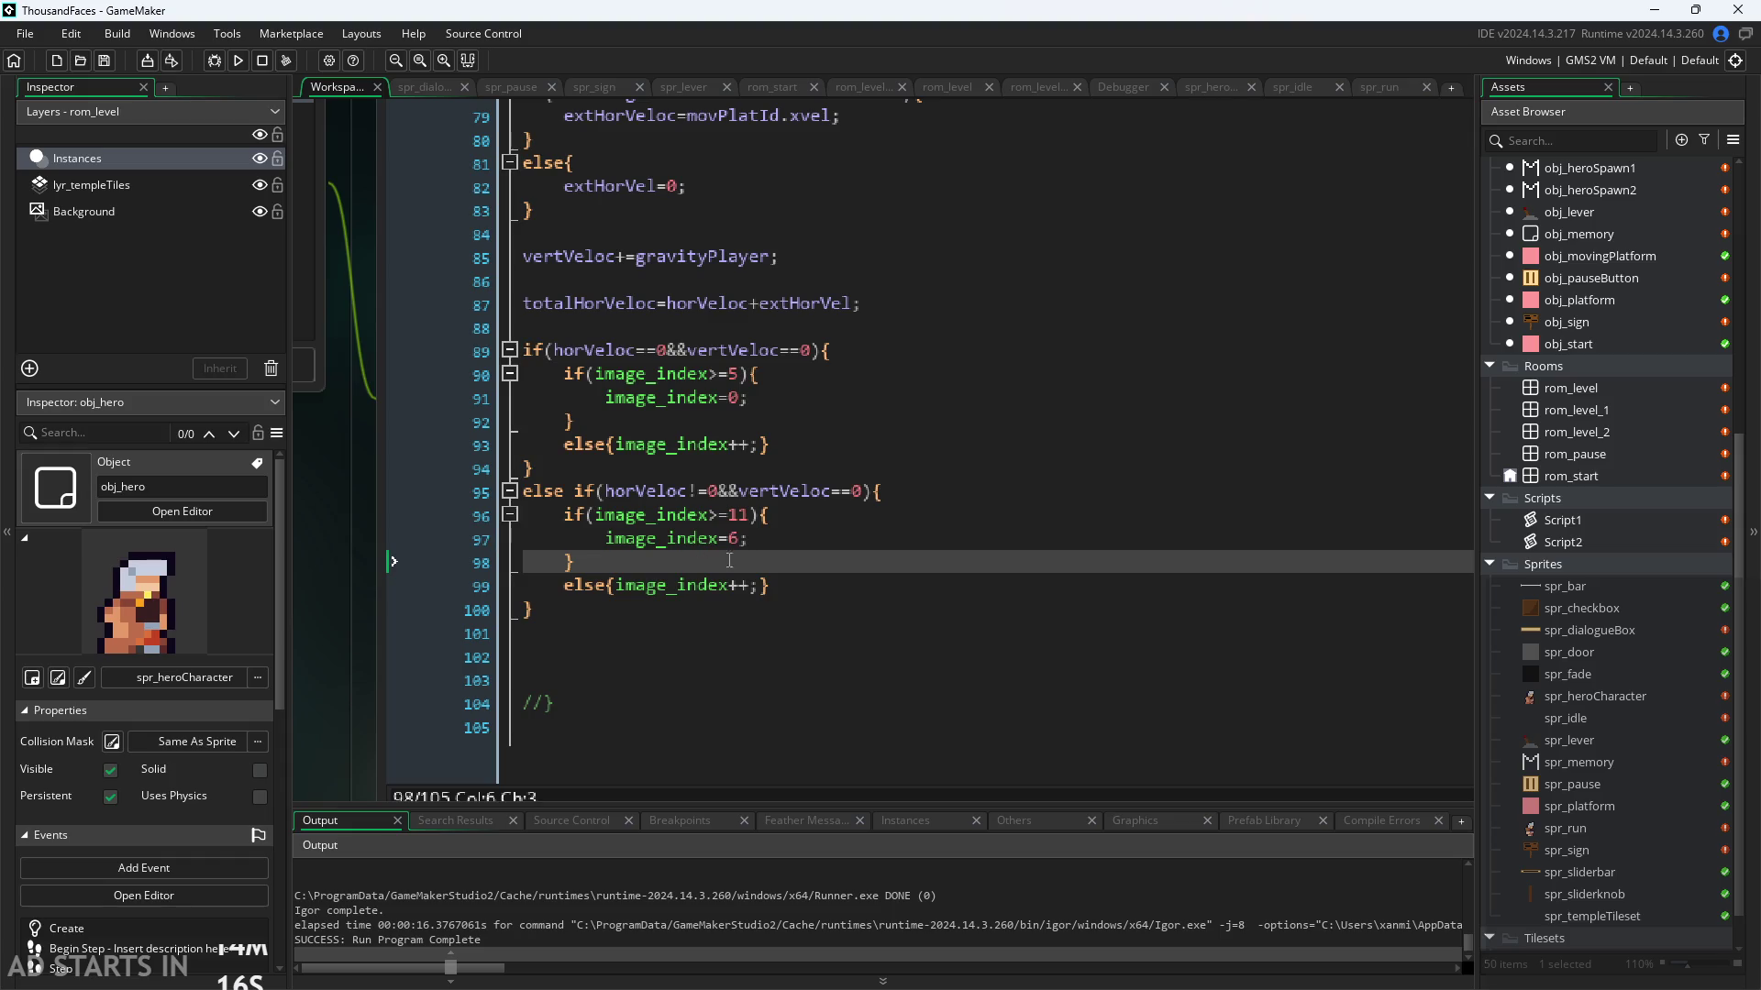
# Step: Delete the else{image_index++;} lines from both the idle and run blocks
pyautogui.press('Down')
pyautogui.press('End')
pyautogui.keyDown('ctrl'); pyautogui.scroll(1, 800, 547); pyautogui.keyUp('ctrl')
pyautogui.scroll(2, 801, 547)
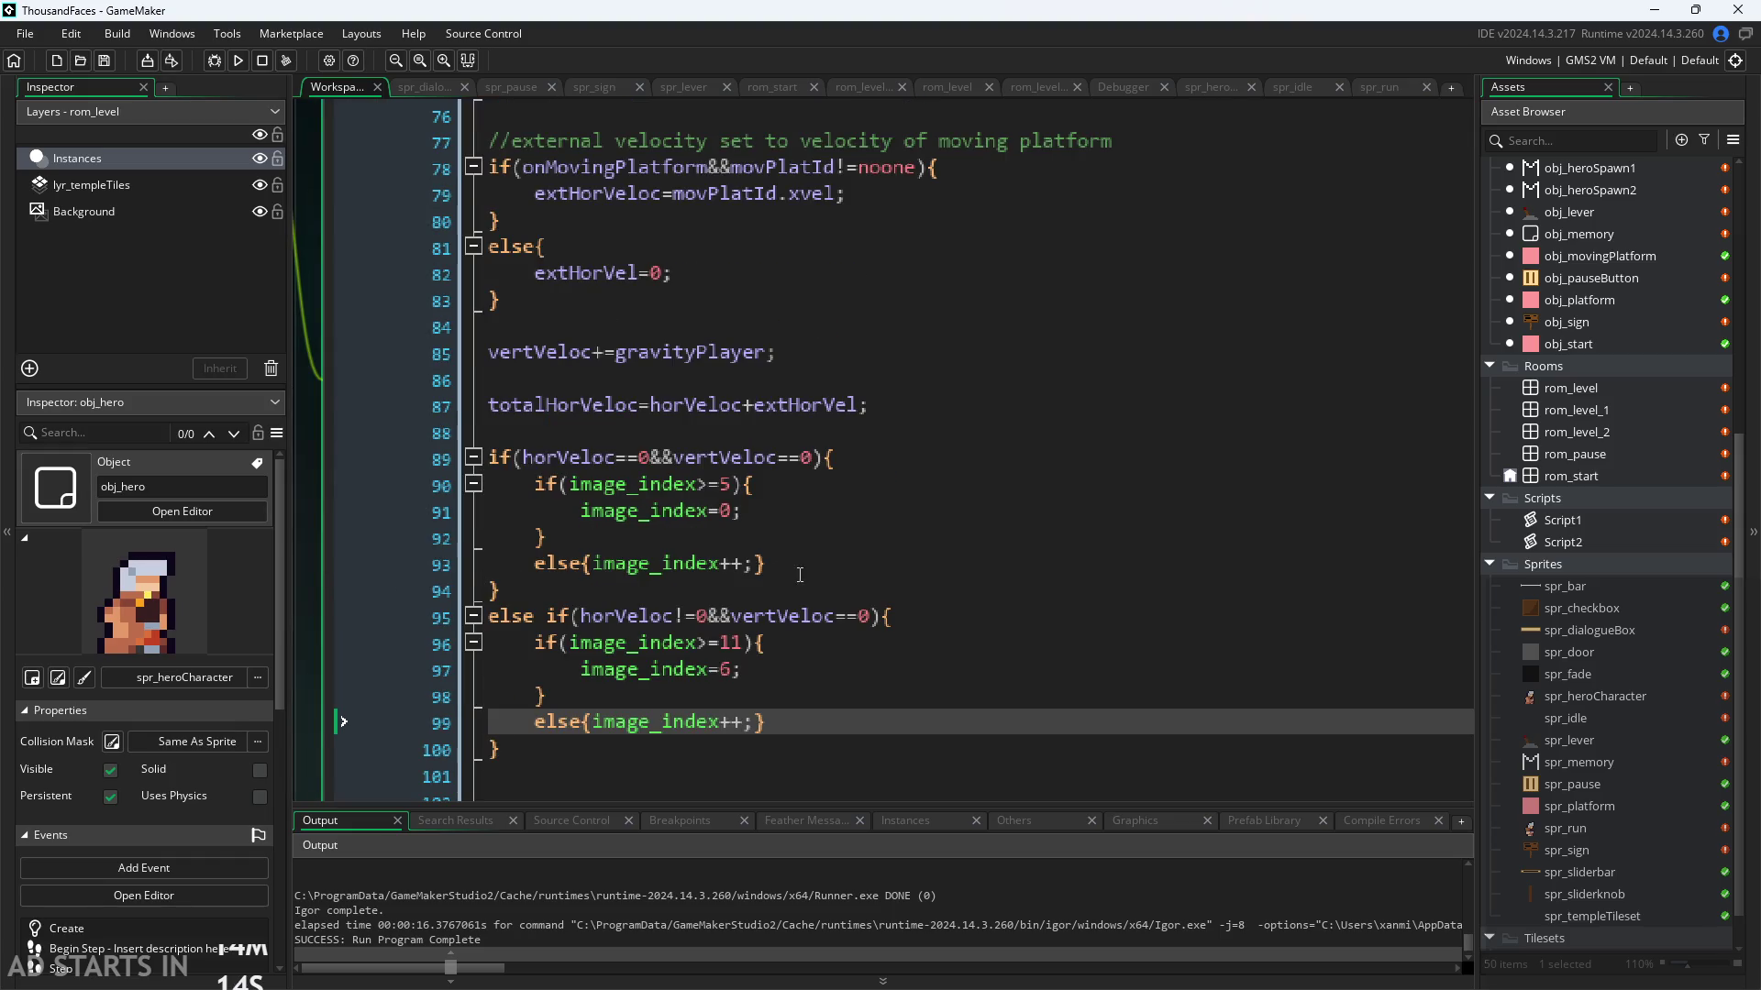
pyautogui.scroll(-1, 807, 564)
pyautogui.press('Up')
pyautogui.press('Up')
pyautogui.press('Up')
pyautogui.scroll(-1, 809, 568)
pyautogui.click(809, 569)
pyautogui.click(841, 466)
pyautogui.press('Down')
pyautogui.press('Down')
pyautogui.press('Up')
pyautogui.press('End')
pyautogui.press('Up')
pyautogui.press('Up')
pyautogui.press('Up')
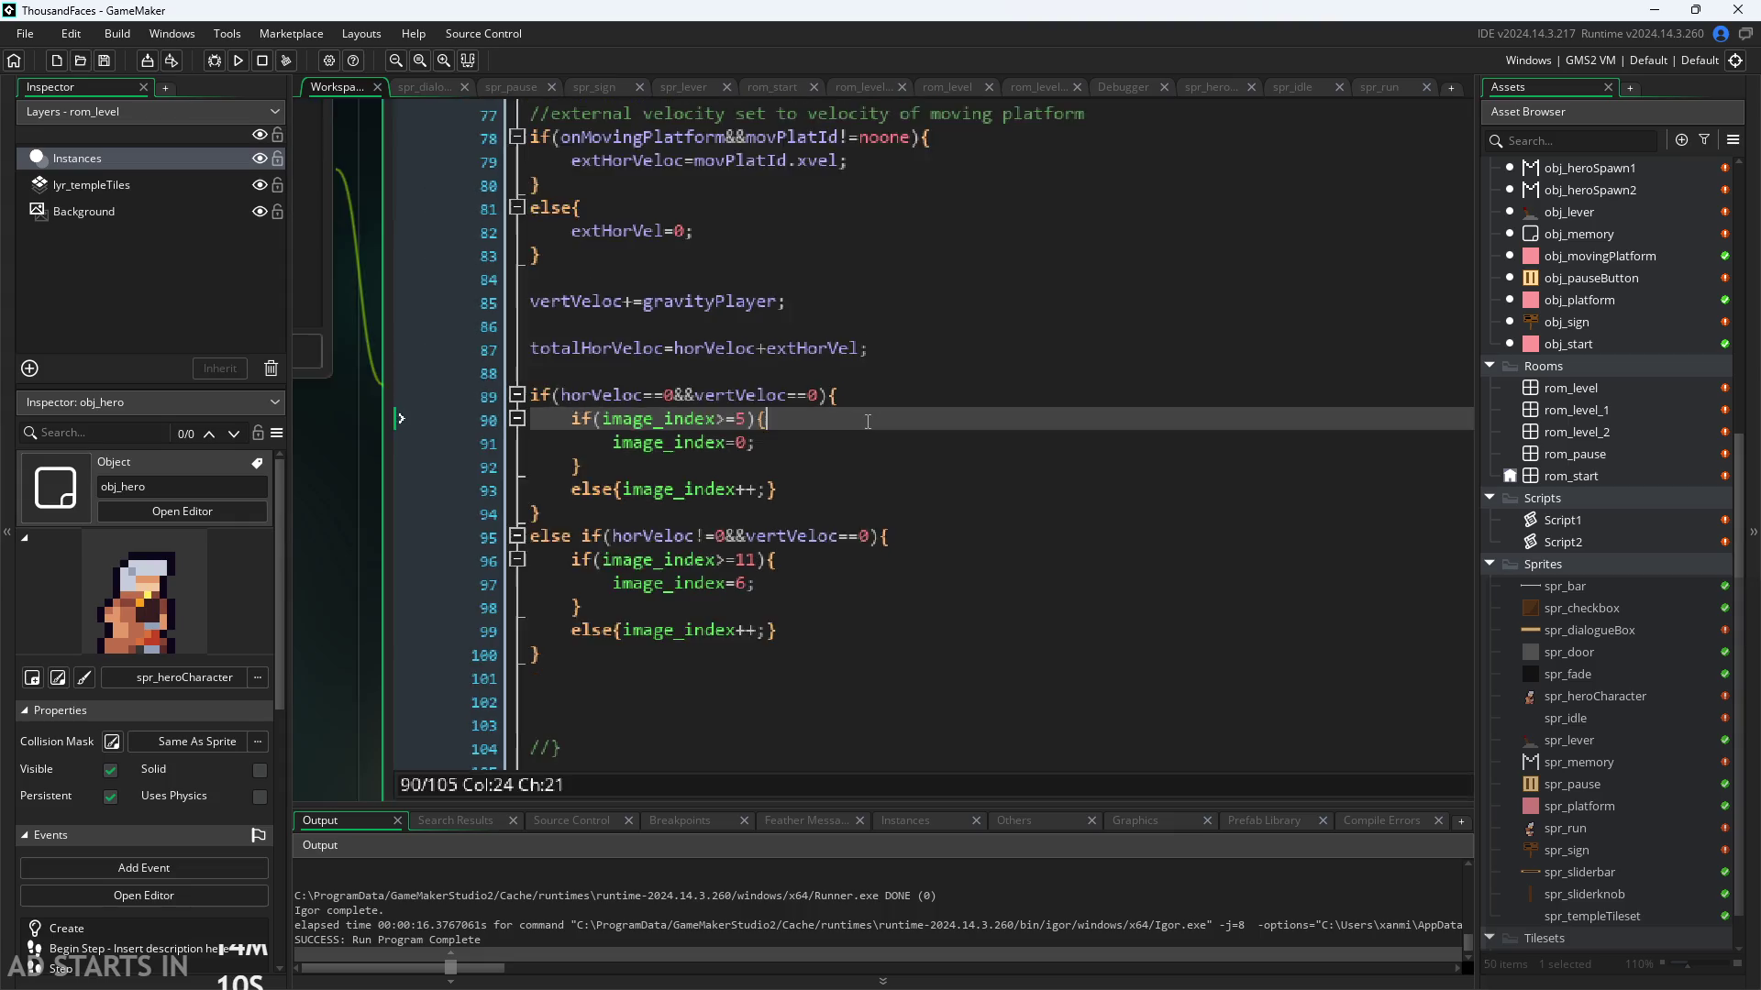
pyautogui.keyDown('ctrl'); pyautogui.scroll(-2, 853, 472); pyautogui.keyUp('ctrl')
pyautogui.keyDown('ctrl'); pyautogui.scroll(2, 867, 487); pyautogui.keyUp('ctrl')
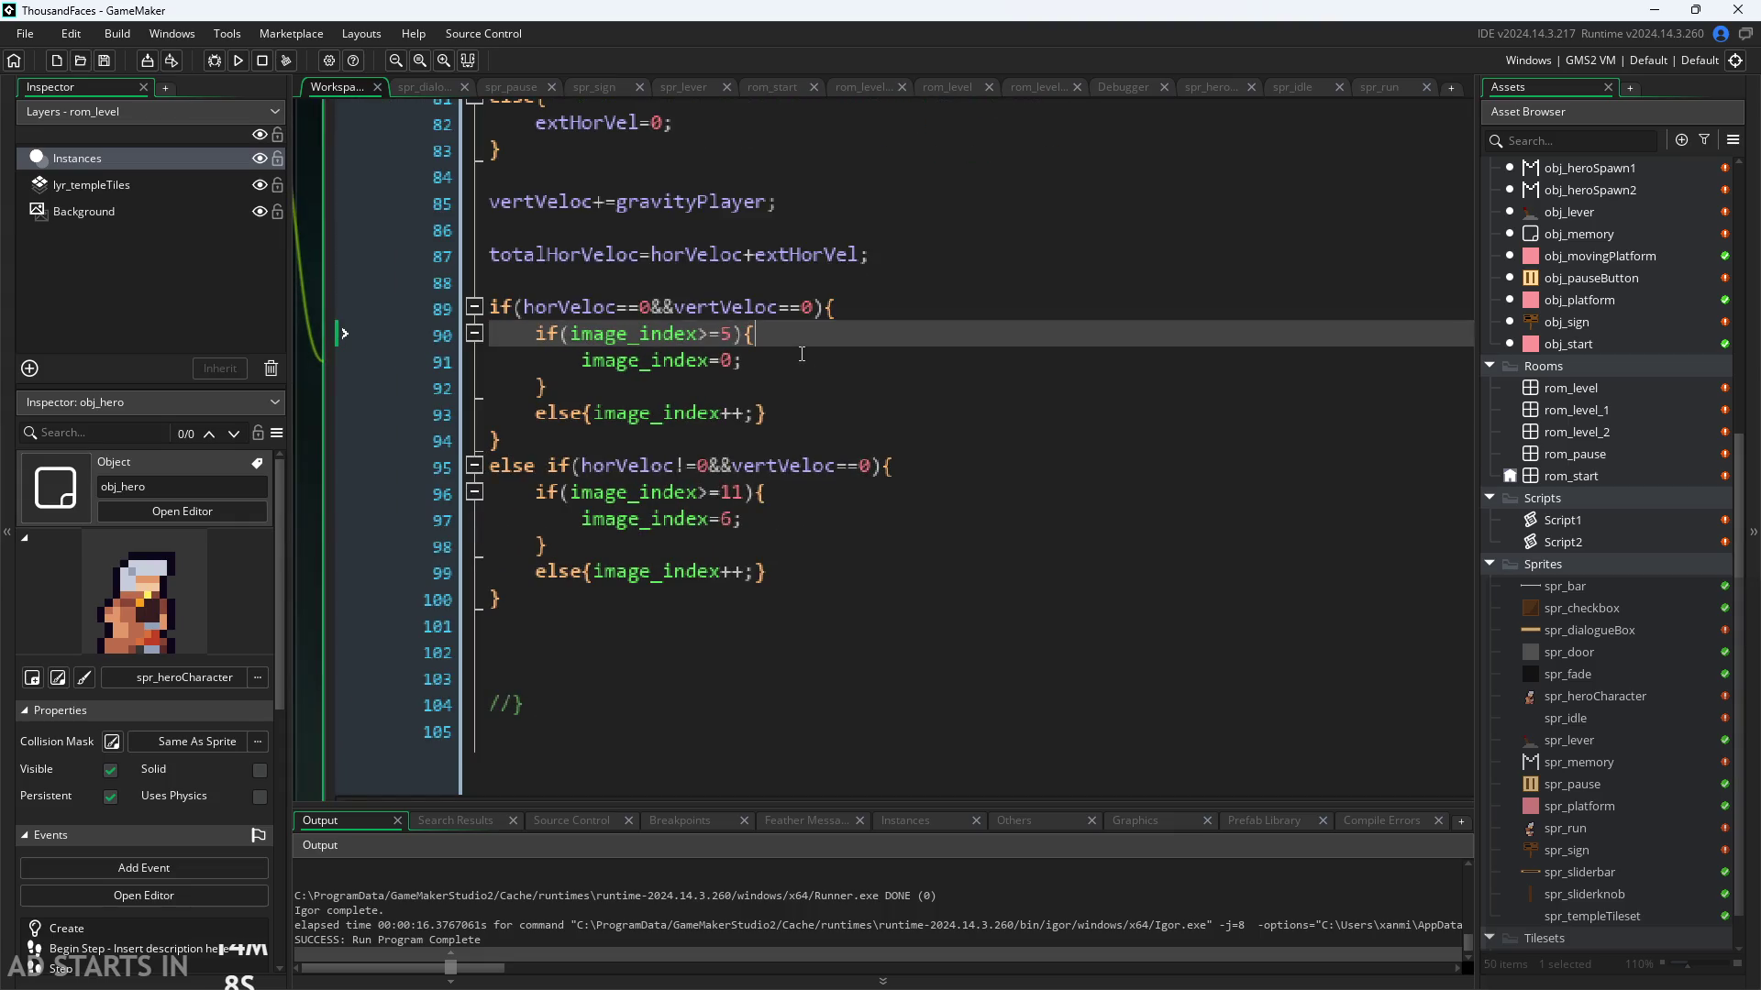
pyautogui.press('Down')
pyautogui.press('Down')
pyautogui.press('Down')
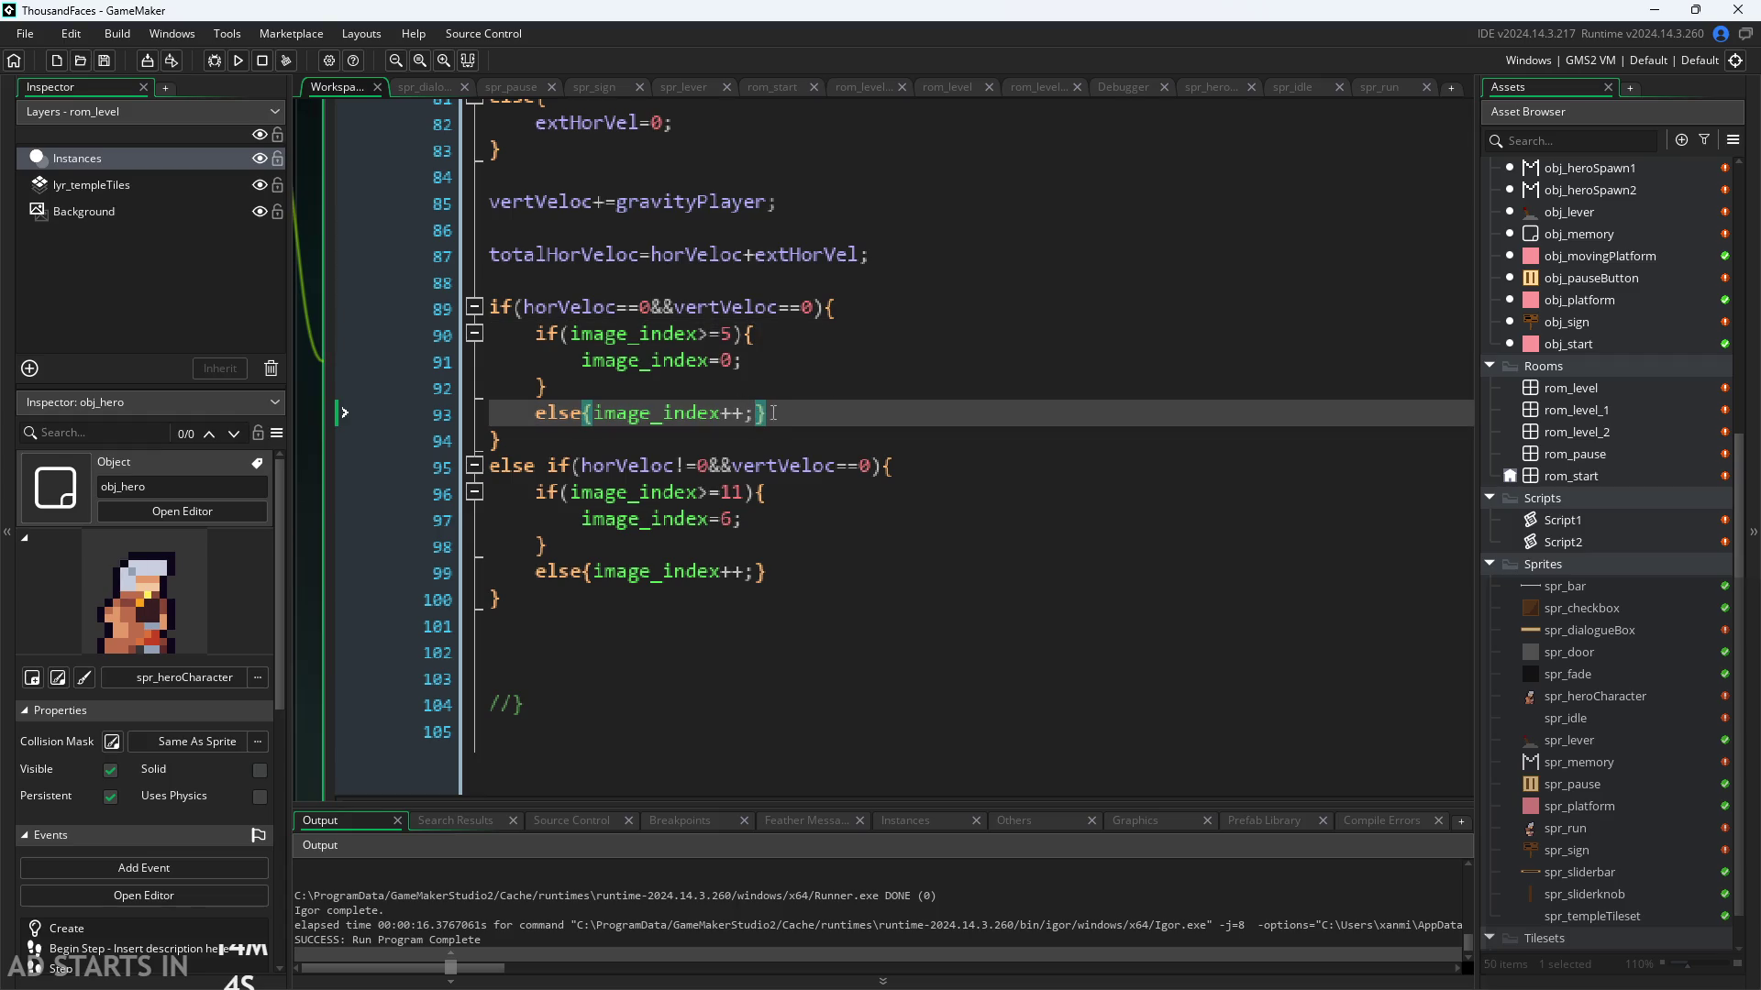
pyautogui.hotkey('shift', 'Home')
pyautogui.press('BackSpace')
pyautogui.press('BackSpace')
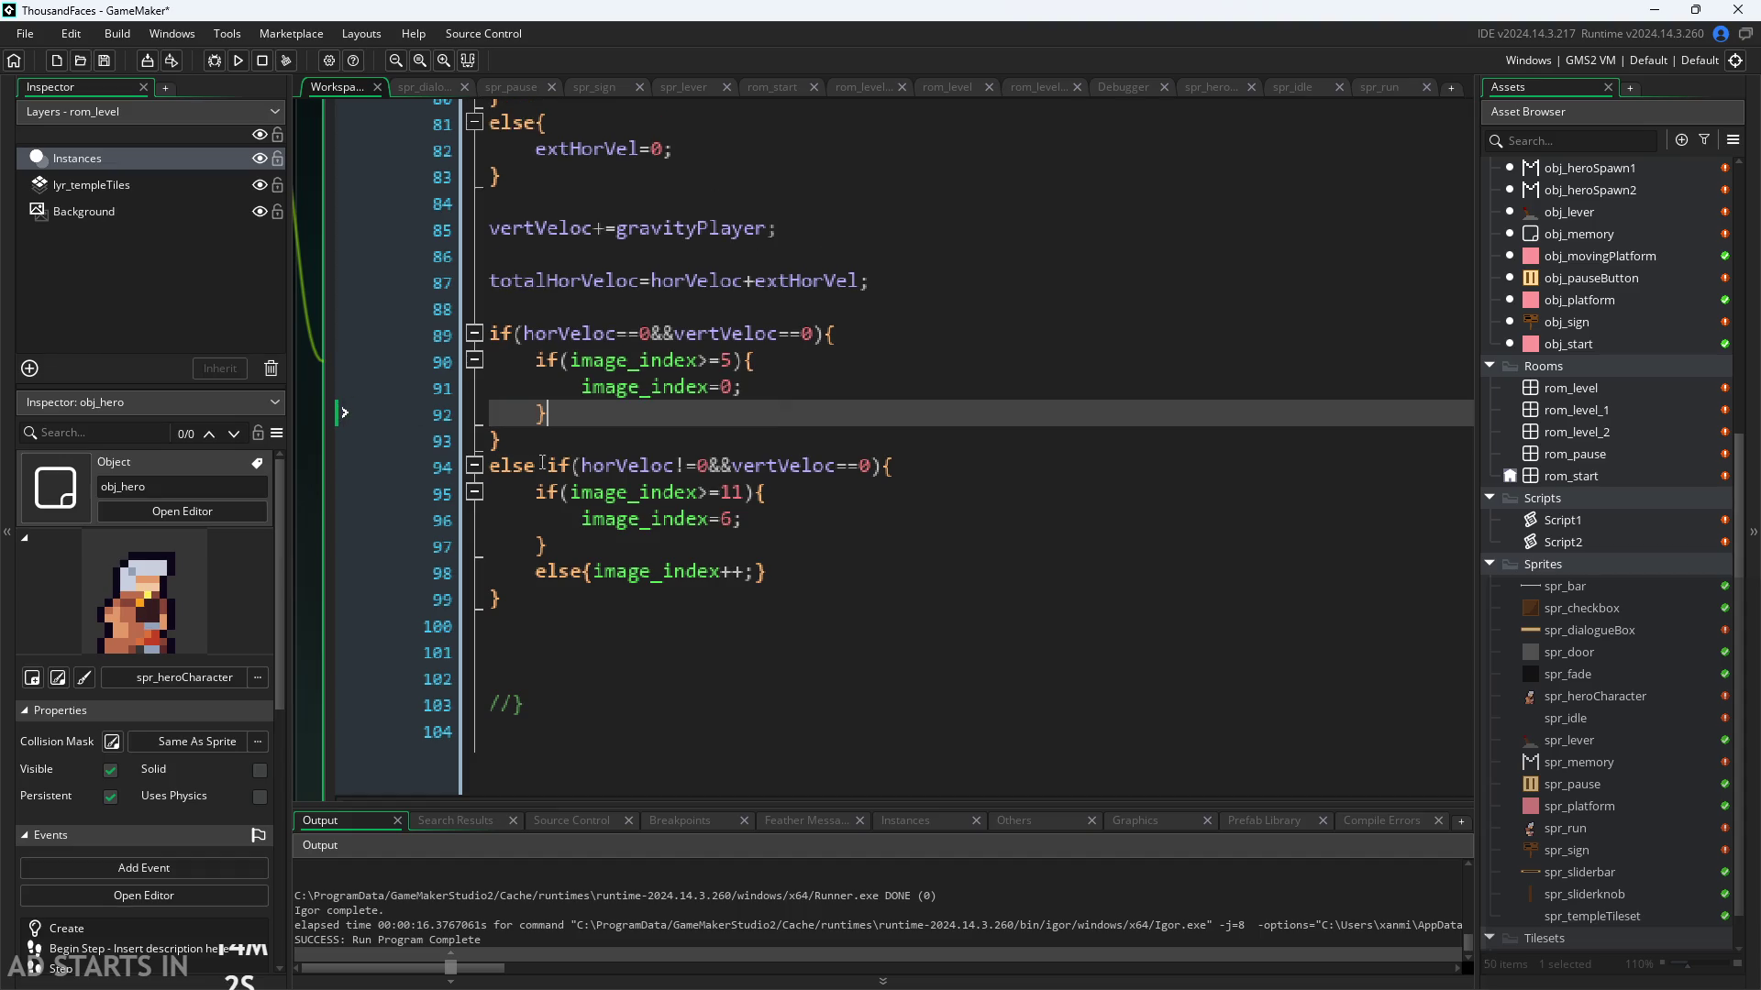
pyautogui.click(768, 571)
pyautogui.hotkey('shift', 'Home')
pyautogui.press('BackSpace')
pyautogui.press('BackSpace')
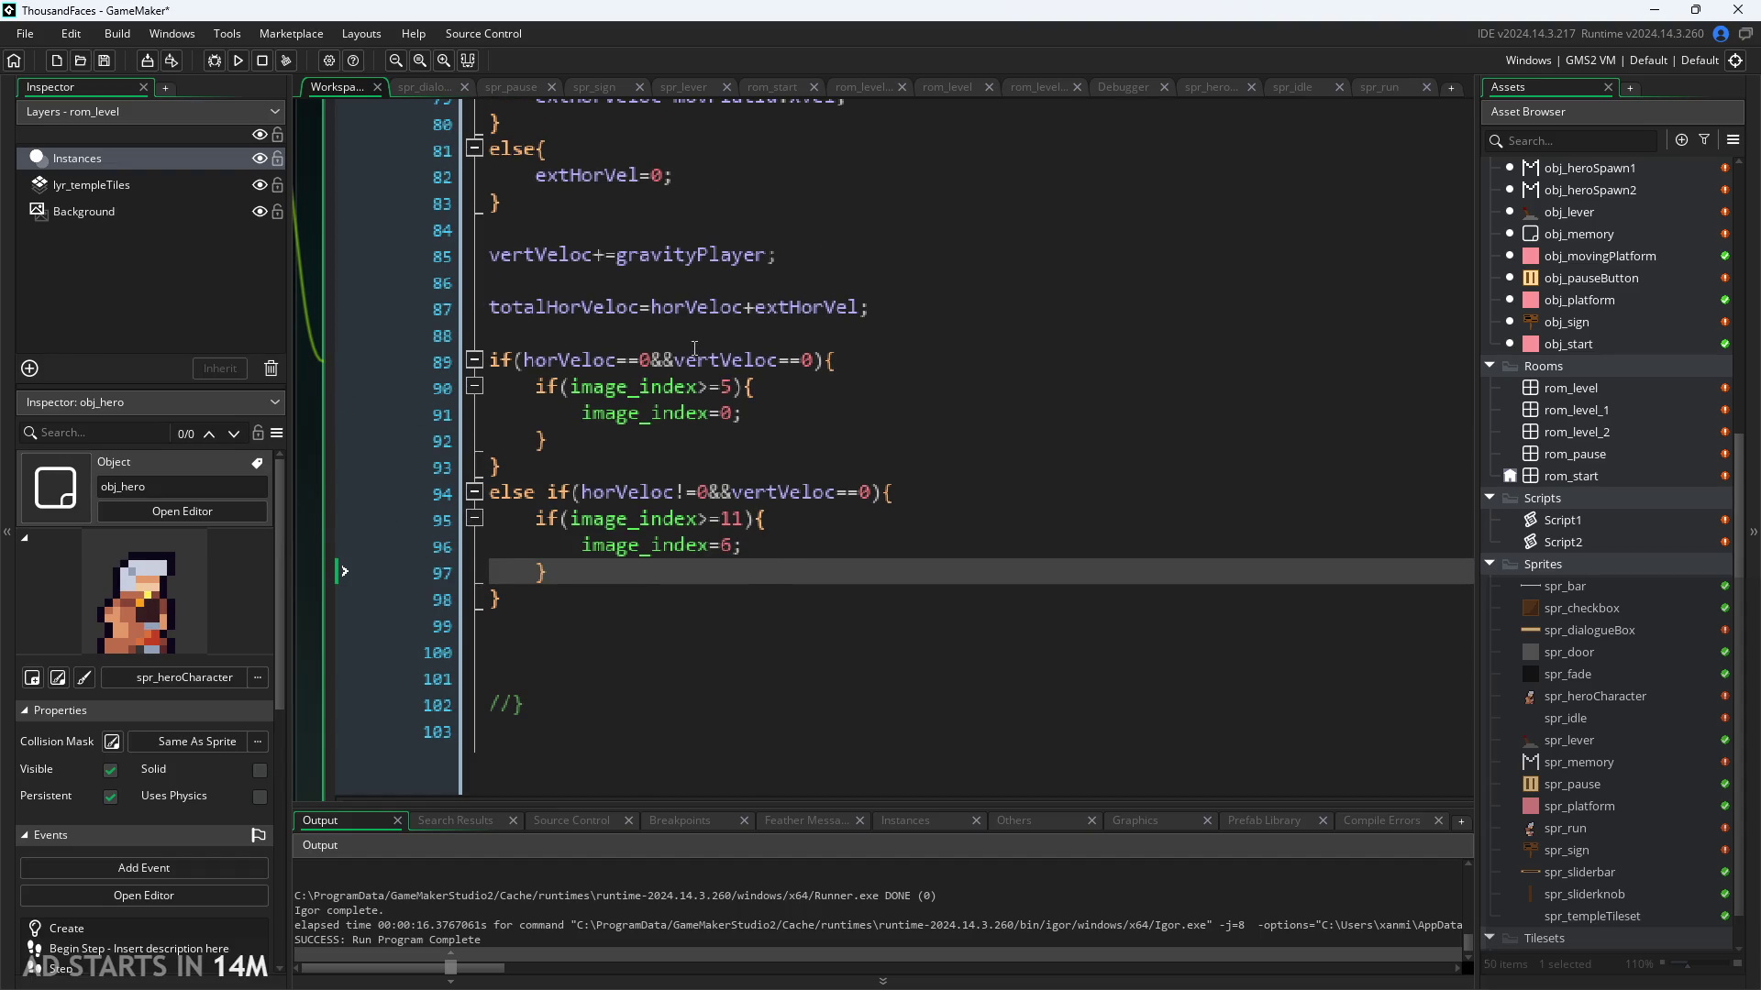
# Step: Add a single image_index++; line after both animation blocks and run the game
pyautogui.click(694, 337)
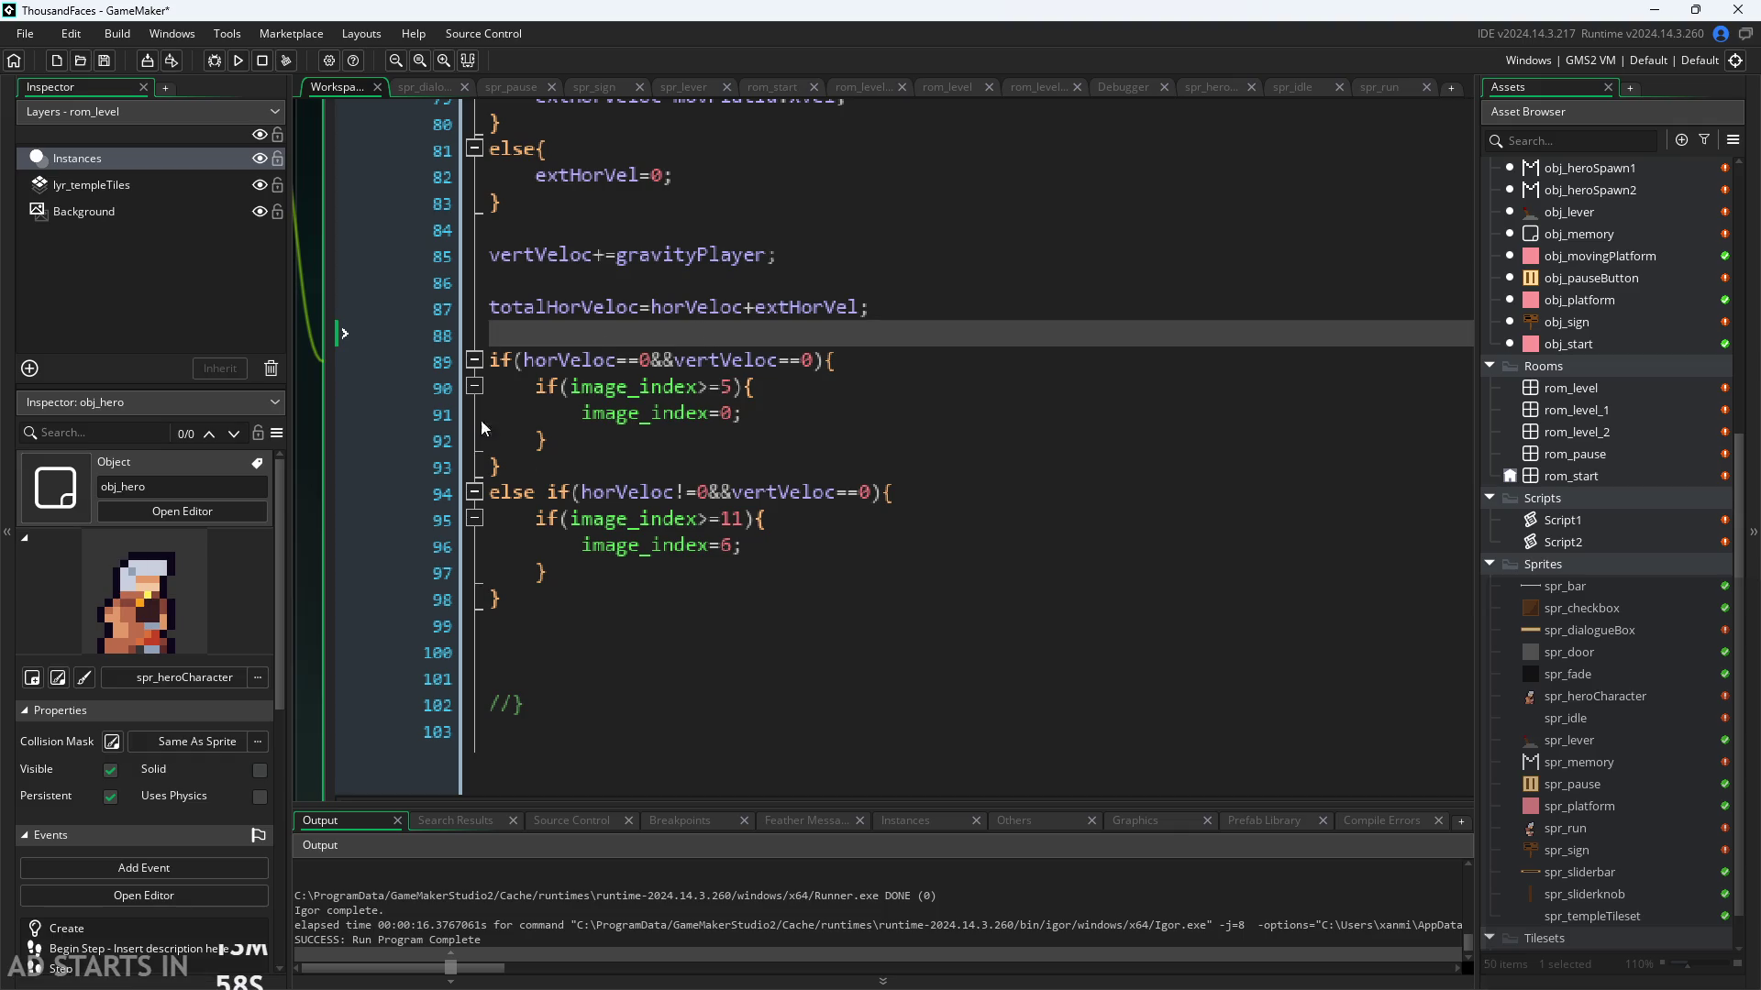
pyautogui.click(610, 595)
pyautogui.press('Return')
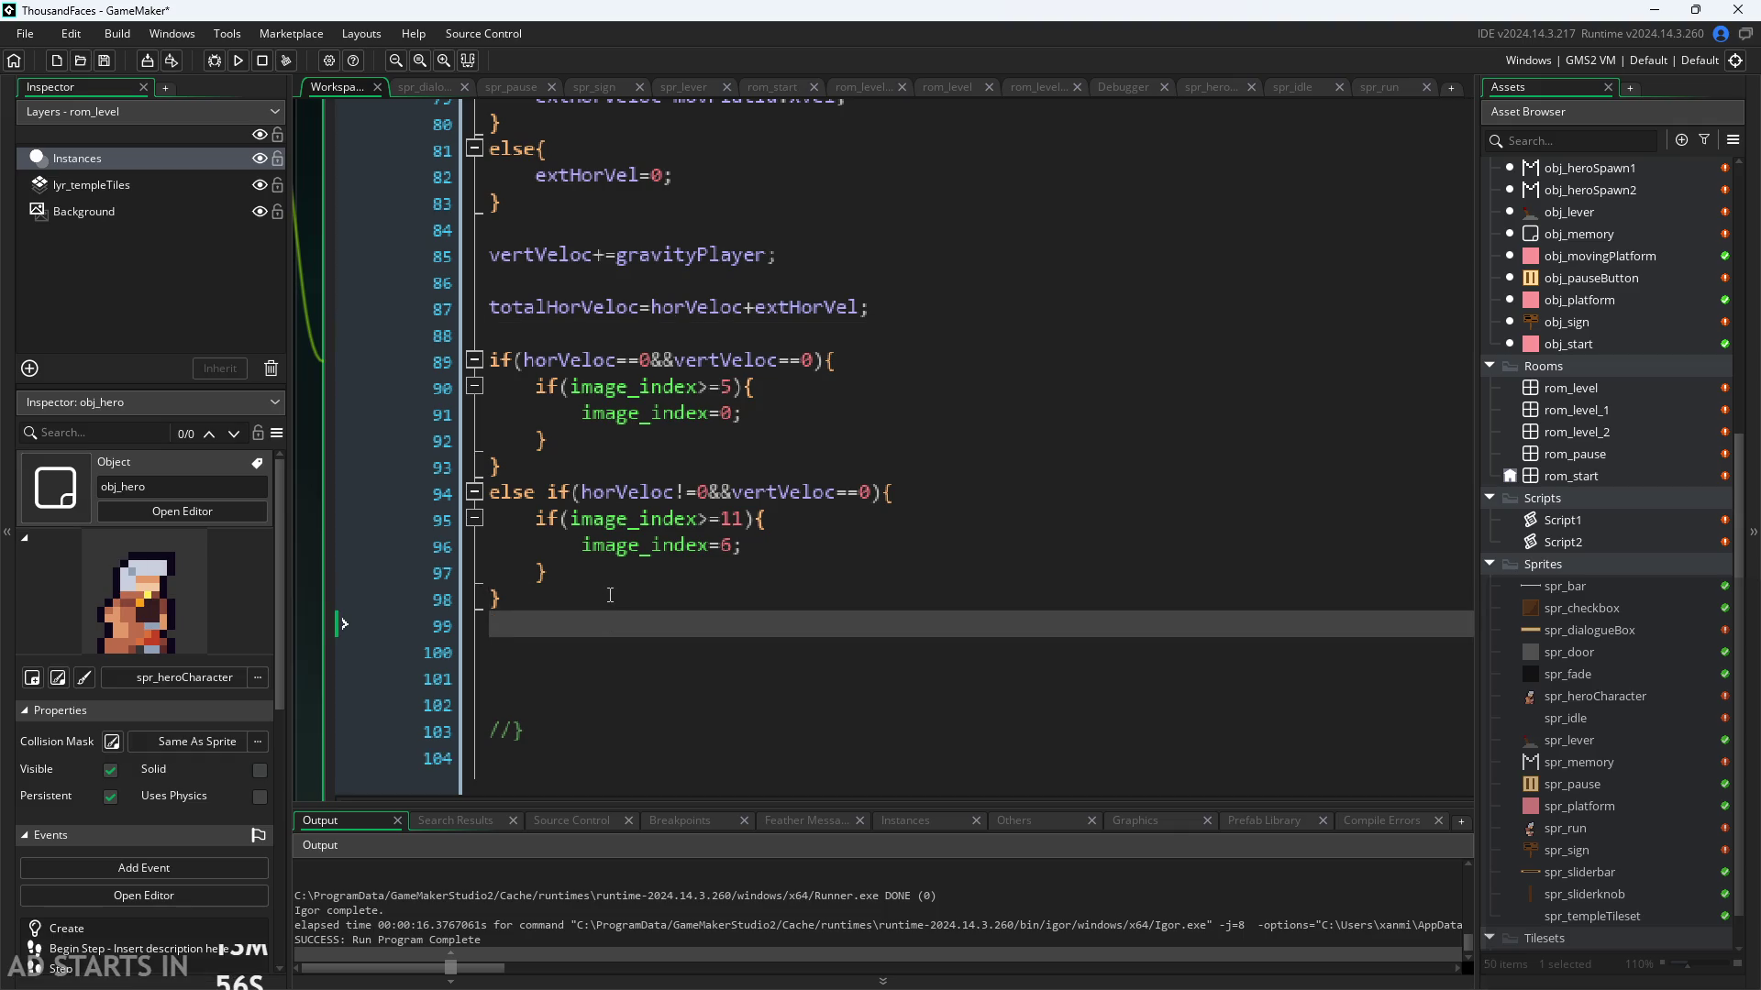
pyautogui.write('image_i')
pyautogui.press('Return')
pyautogui.write('++;')
pyautogui.click(240, 62)
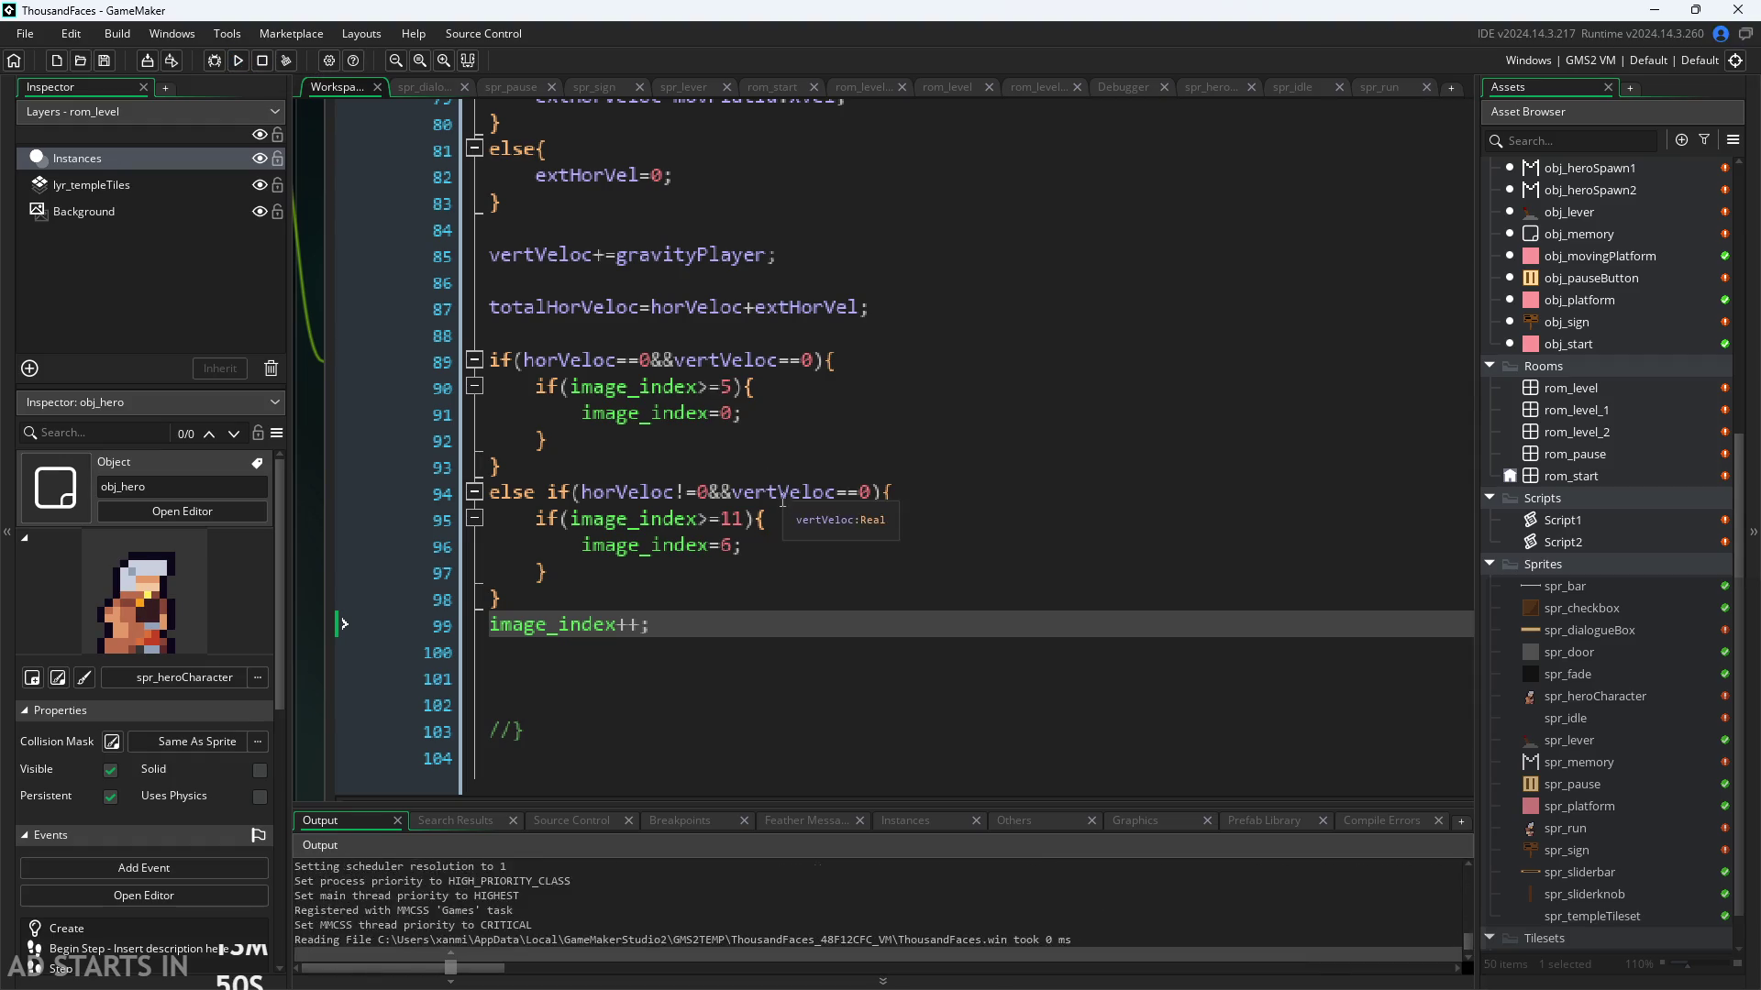
pyautogui.press('Right')
pyautogui.press('Up')
pyautogui.press('Left')
pyautogui.press('Left')
pyautogui.press('Right')
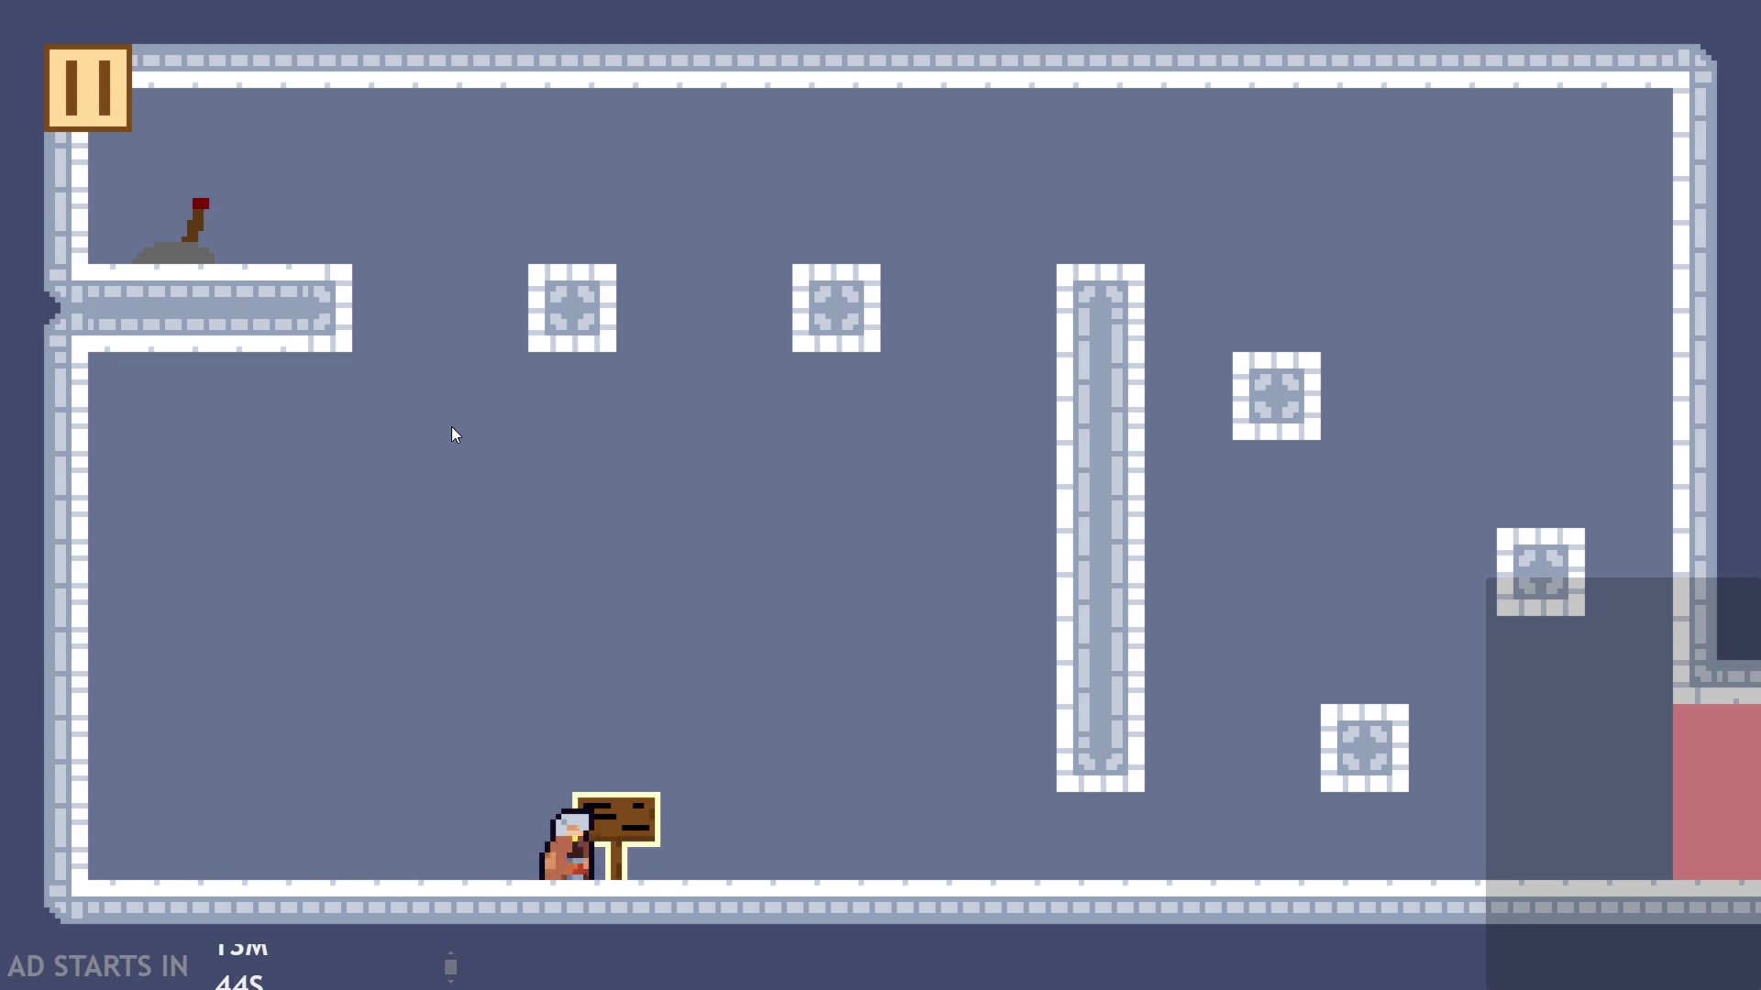
pyautogui.press('Left')
pyautogui.click(55, 101)
pyautogui.press('Escape')
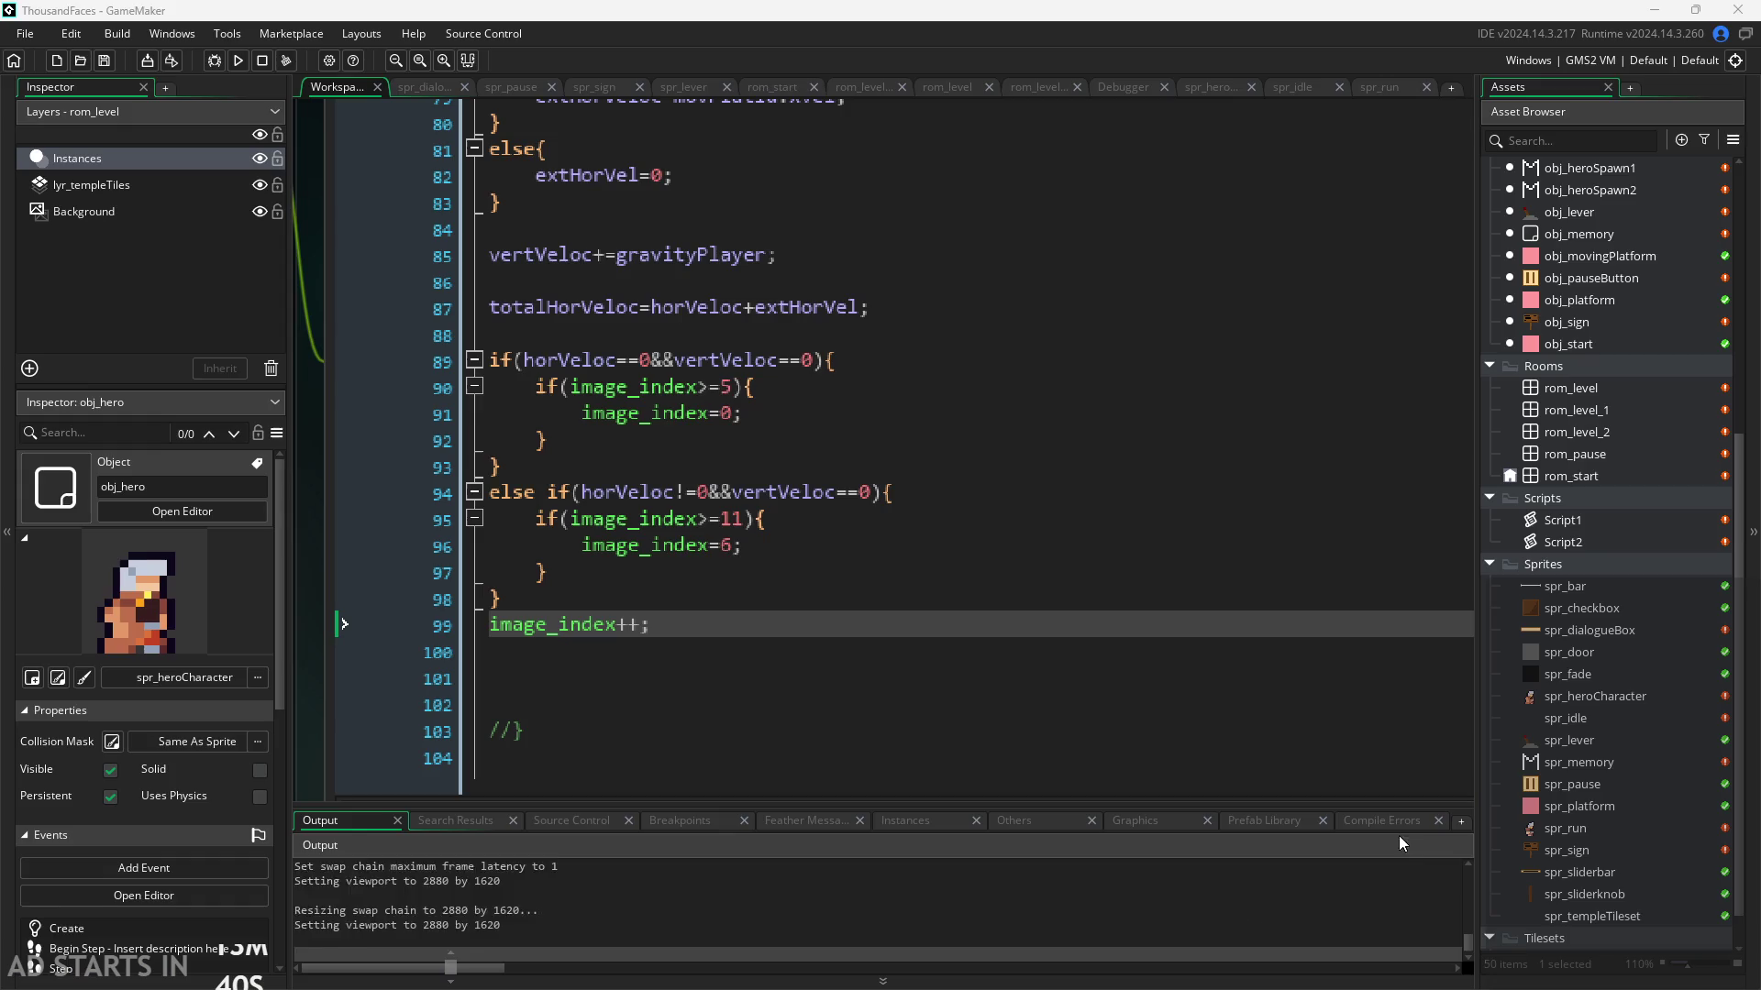
pyautogui.hotkey('shift', 'Home')
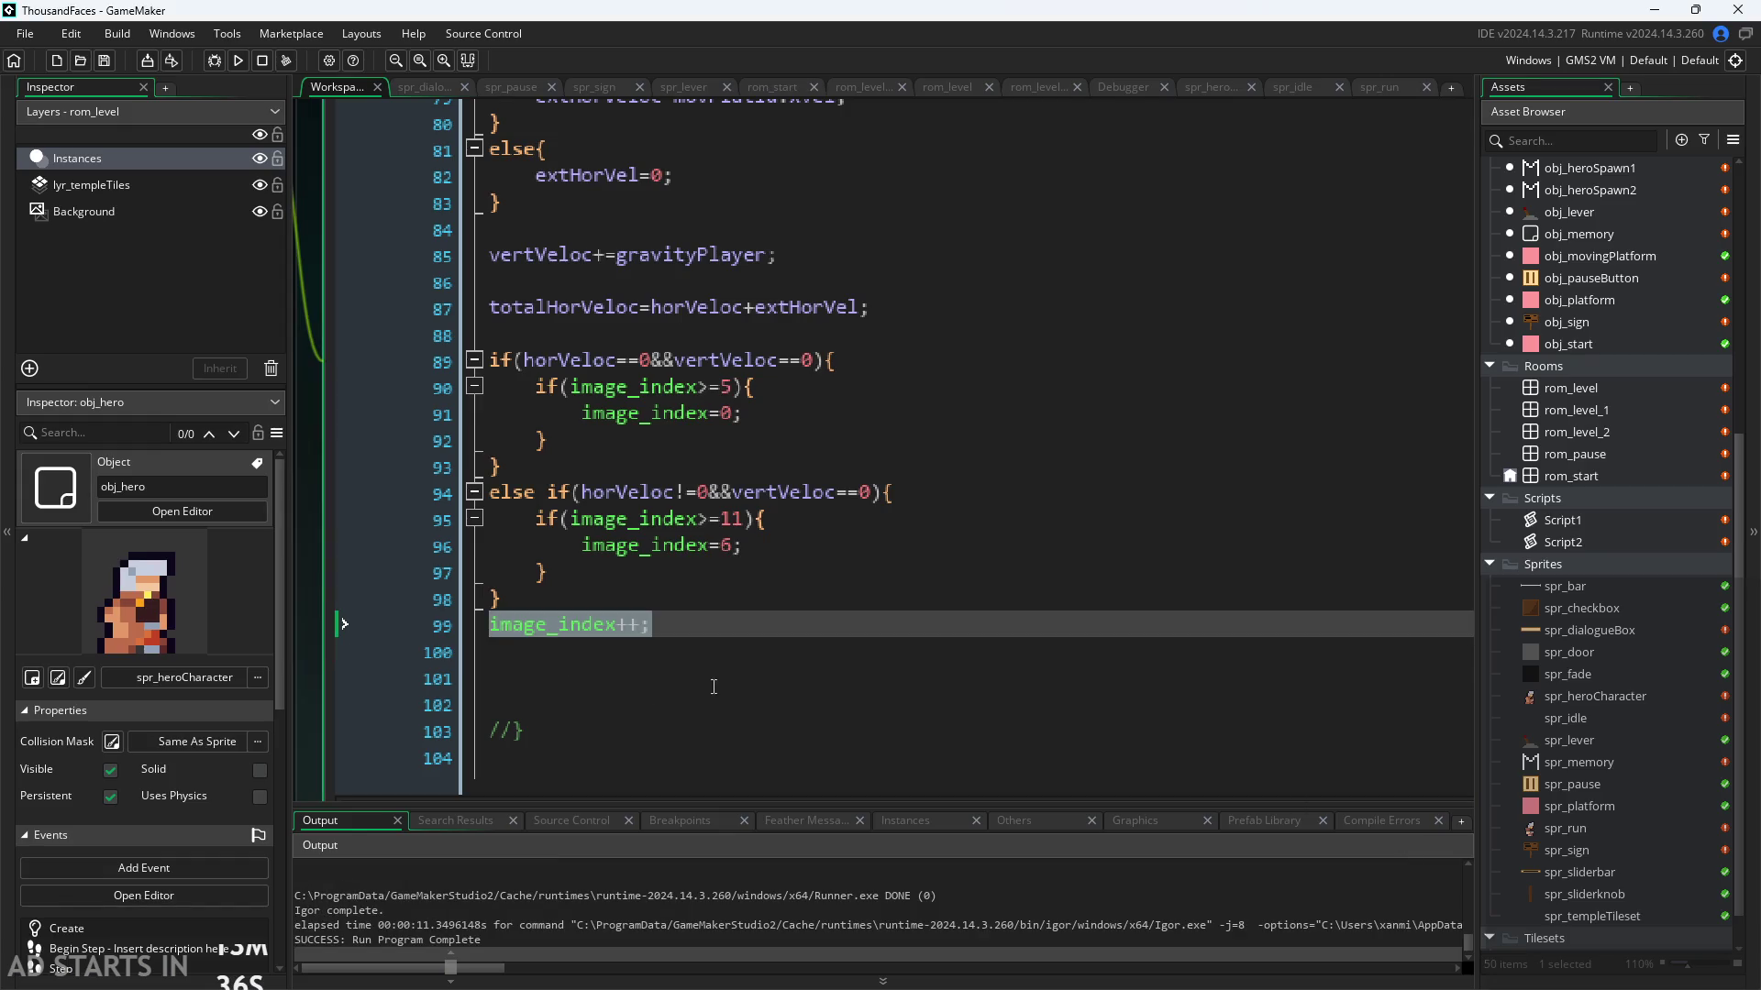
# Step: Review obj_hero's Alarm and Begin Step event code and the Add Event list
pyautogui.press('Left')
pyautogui.keyDown('ctrl'); pyautogui.scroll(-3, 550, 646); pyautogui.keyUp('ctrl')
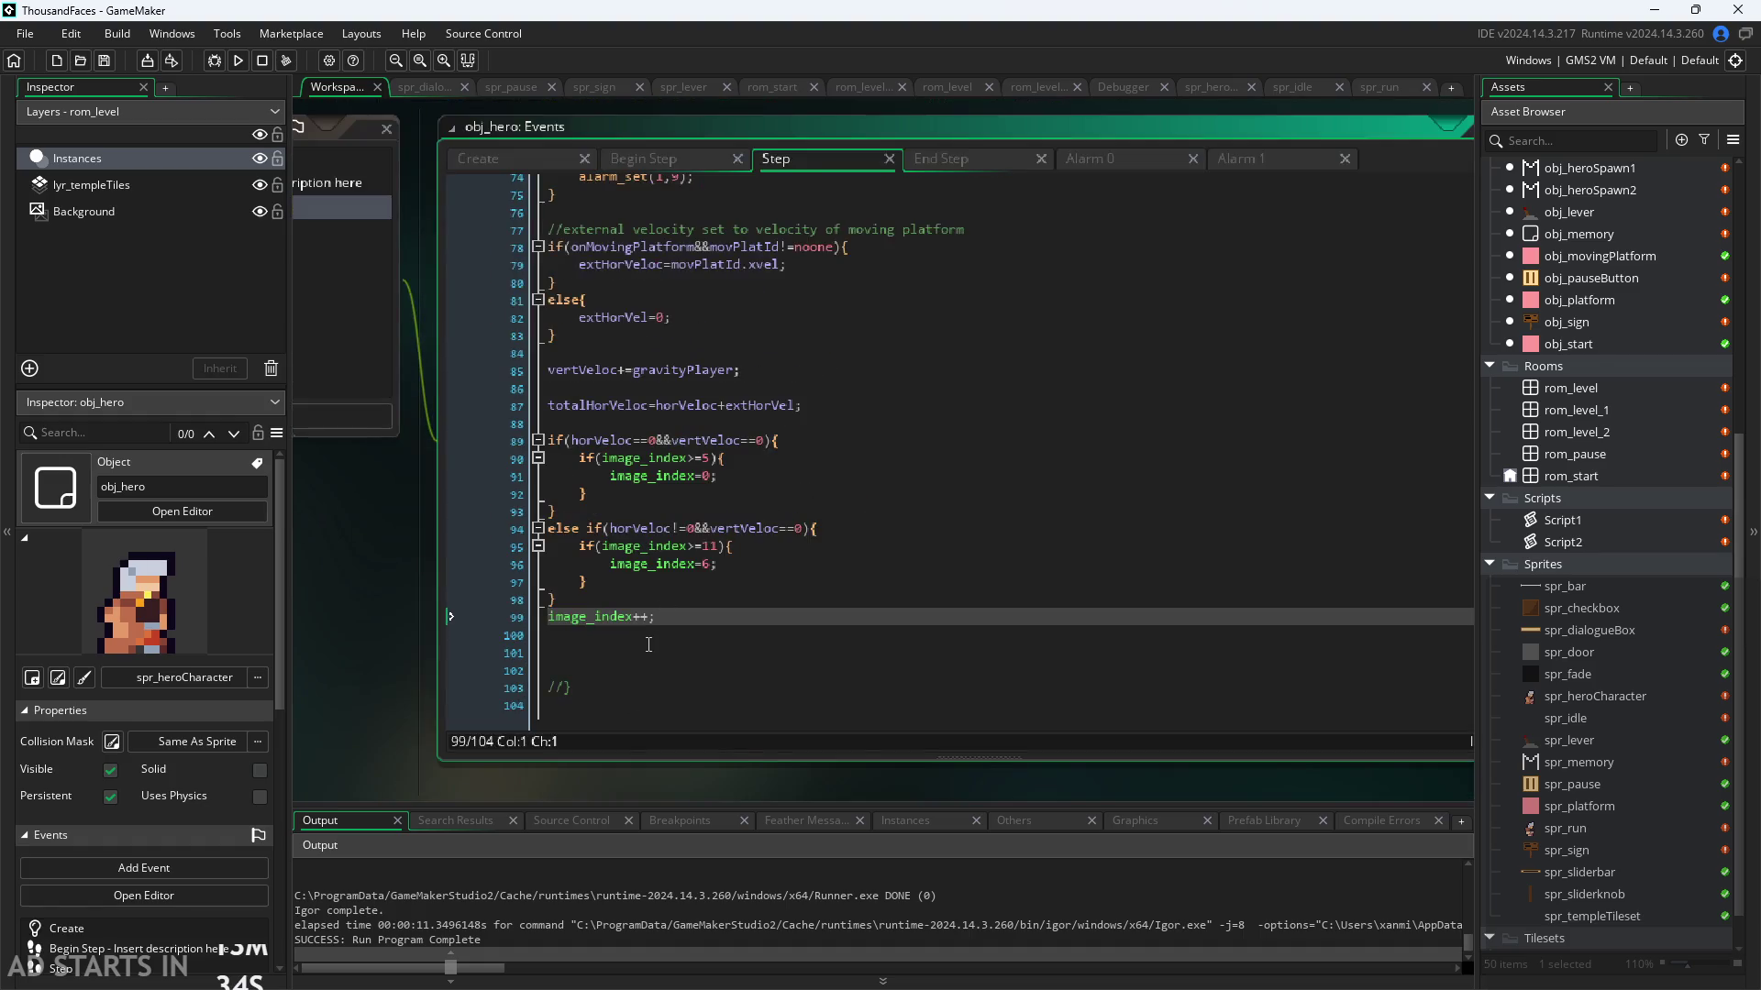
pyautogui.keyDown('ctrl'); pyautogui.scroll(-3, 648, 644); pyautogui.keyUp('ctrl')
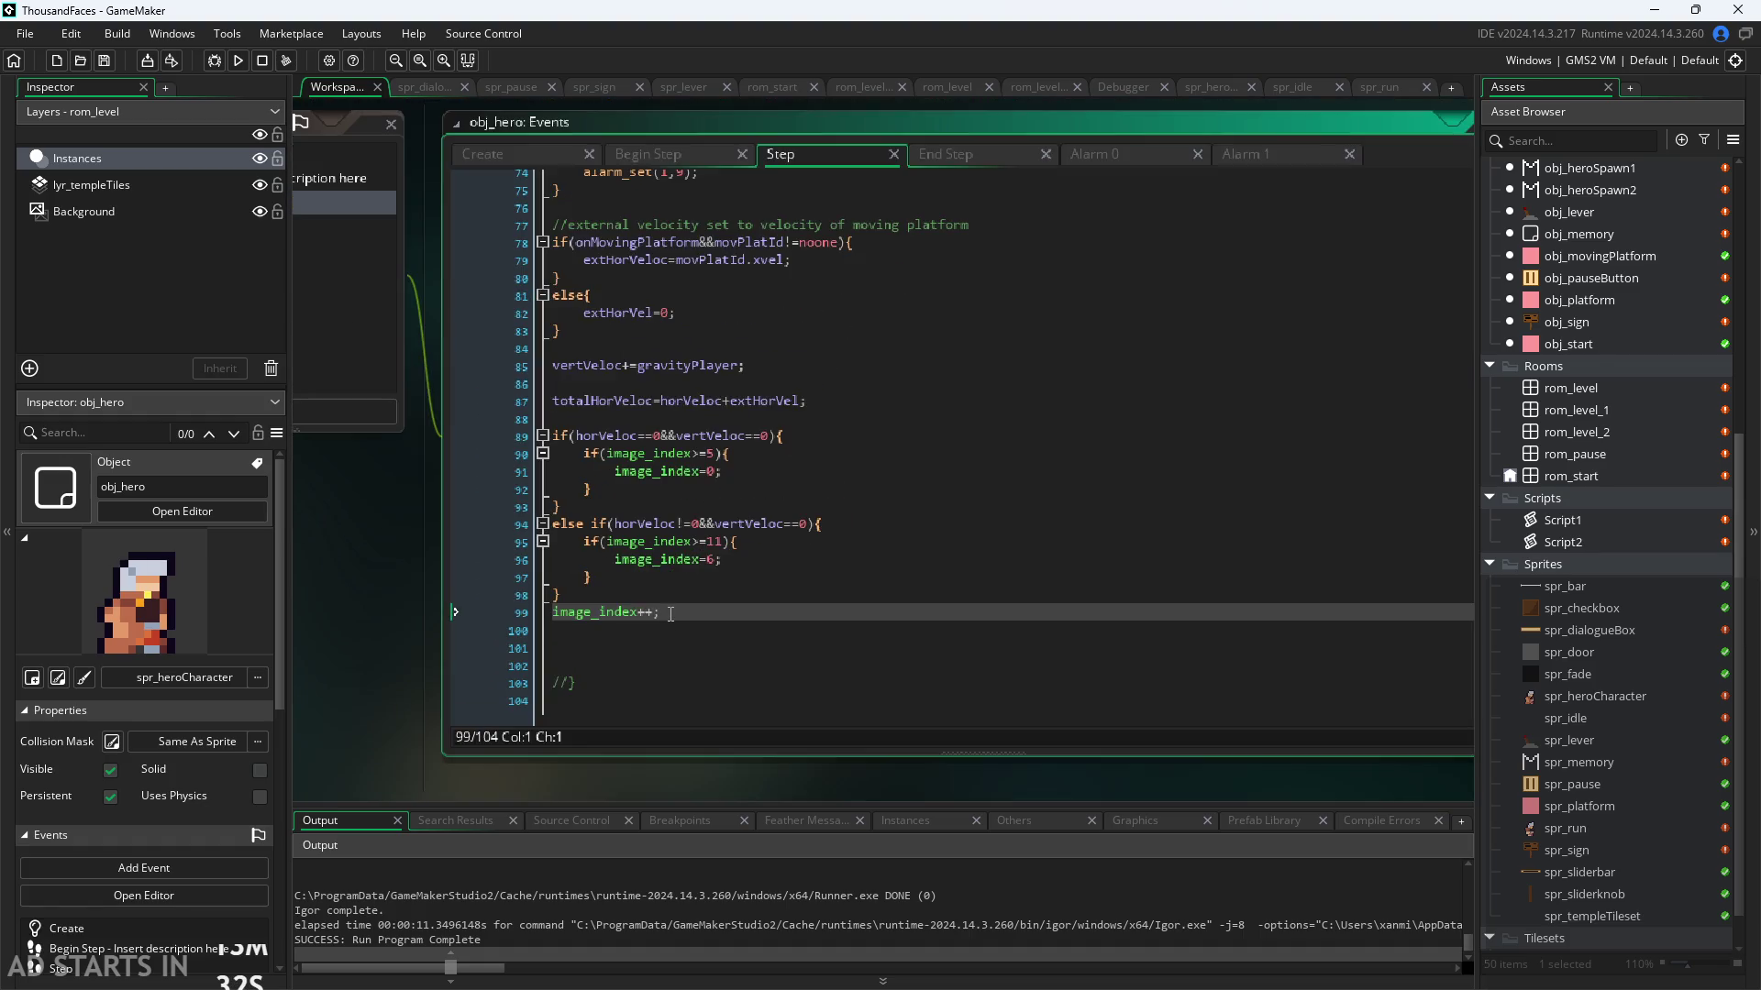
pyautogui.click(1284, 161)
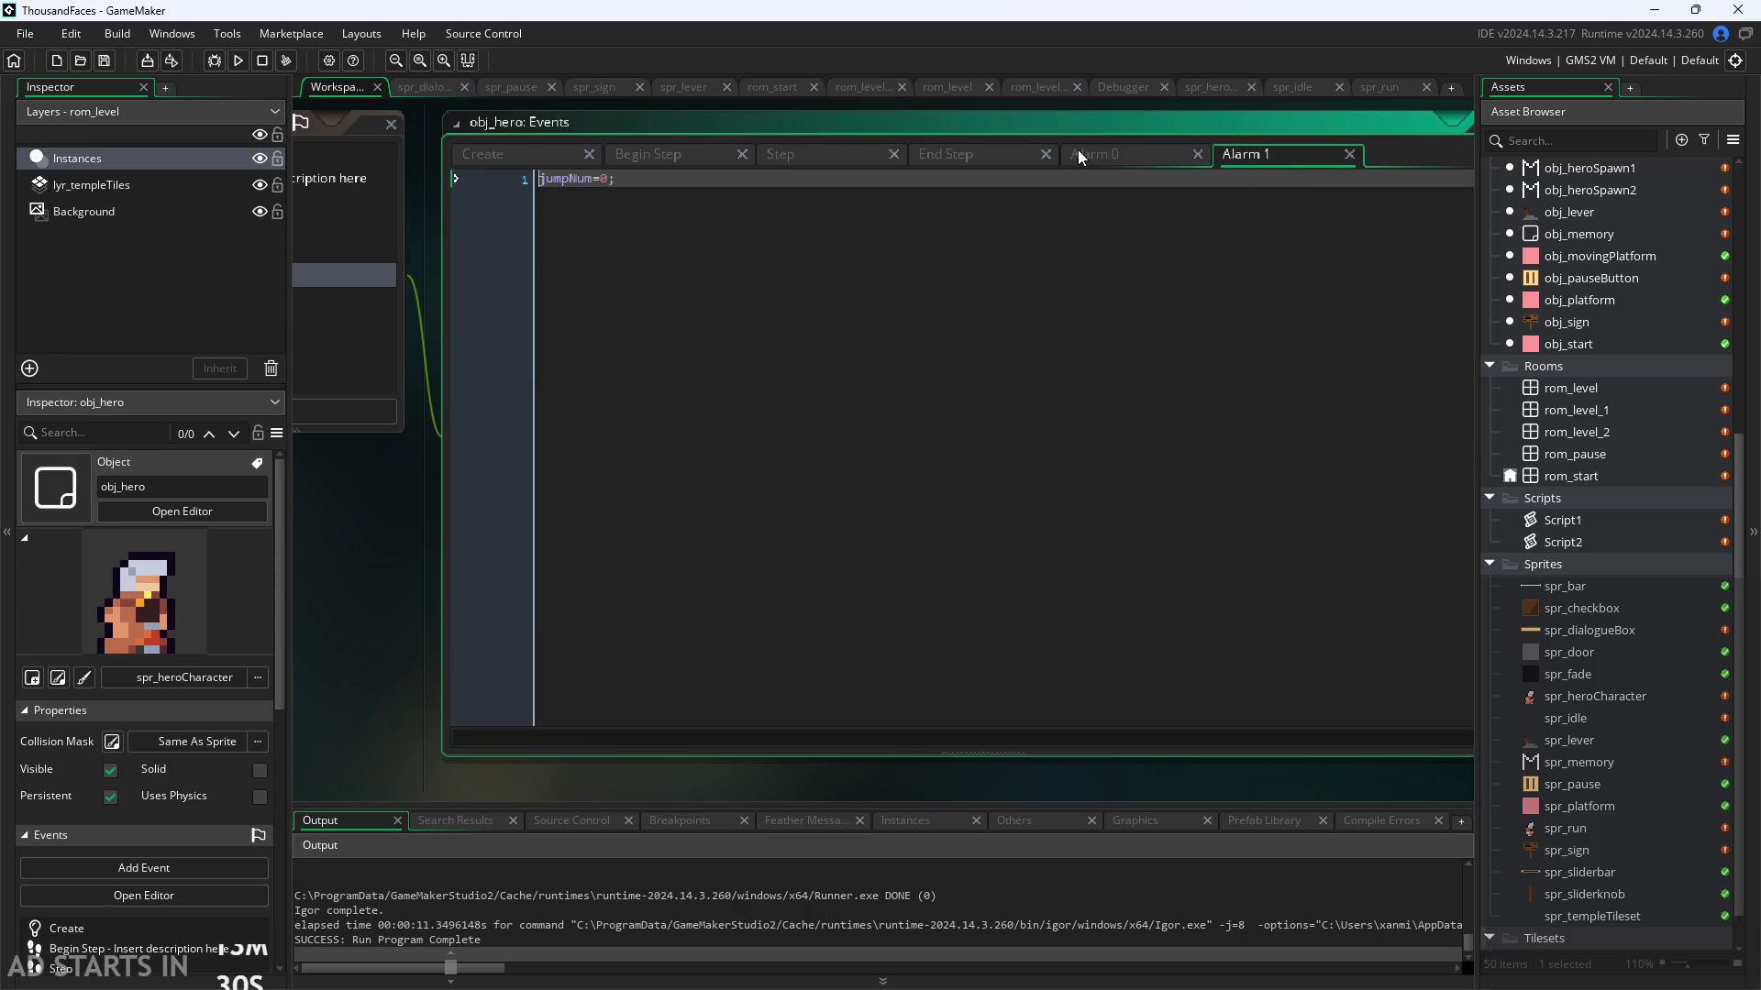
pyautogui.click(1076, 151)
pyautogui.click(713, 159)
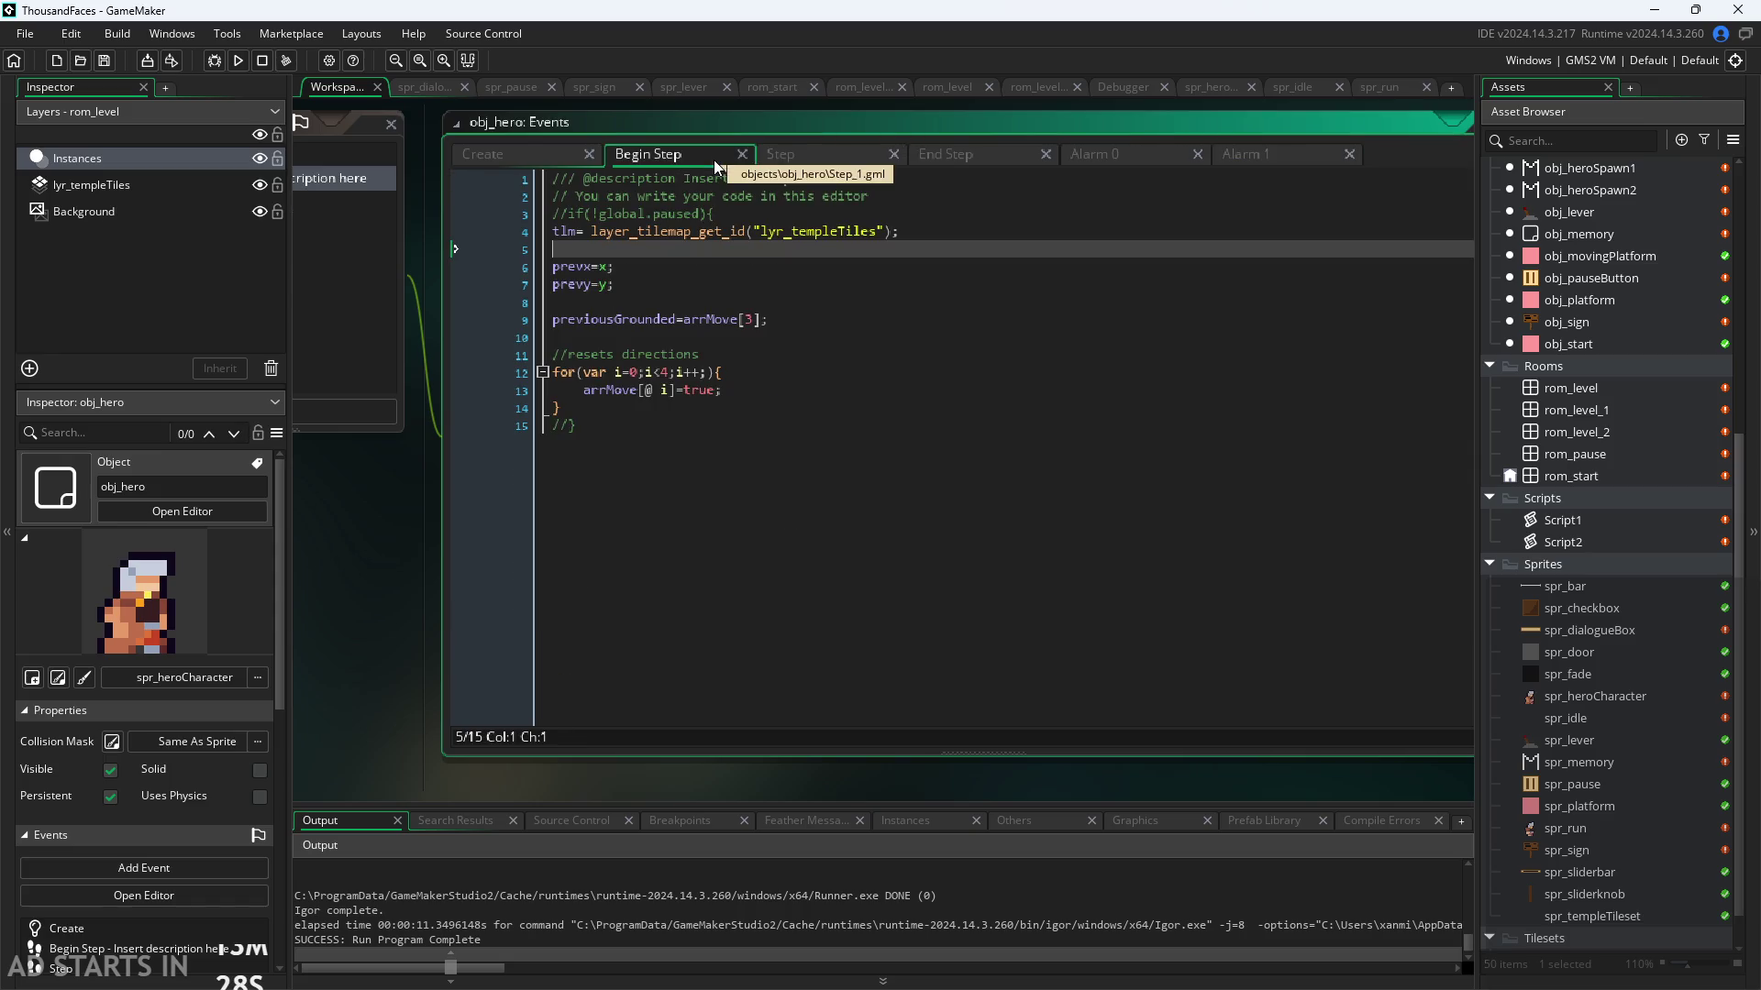
pyautogui.keyDown('ctrl'); pyautogui.scroll(-2, 364, 630); pyautogui.keyUp('ctrl')
pyautogui.moveTo(363, 630)
pyautogui.mouseDown()
pyautogui.moveTo(891, 644)
pyautogui.moveTo(767, 607)
pyautogui.mouseUp()
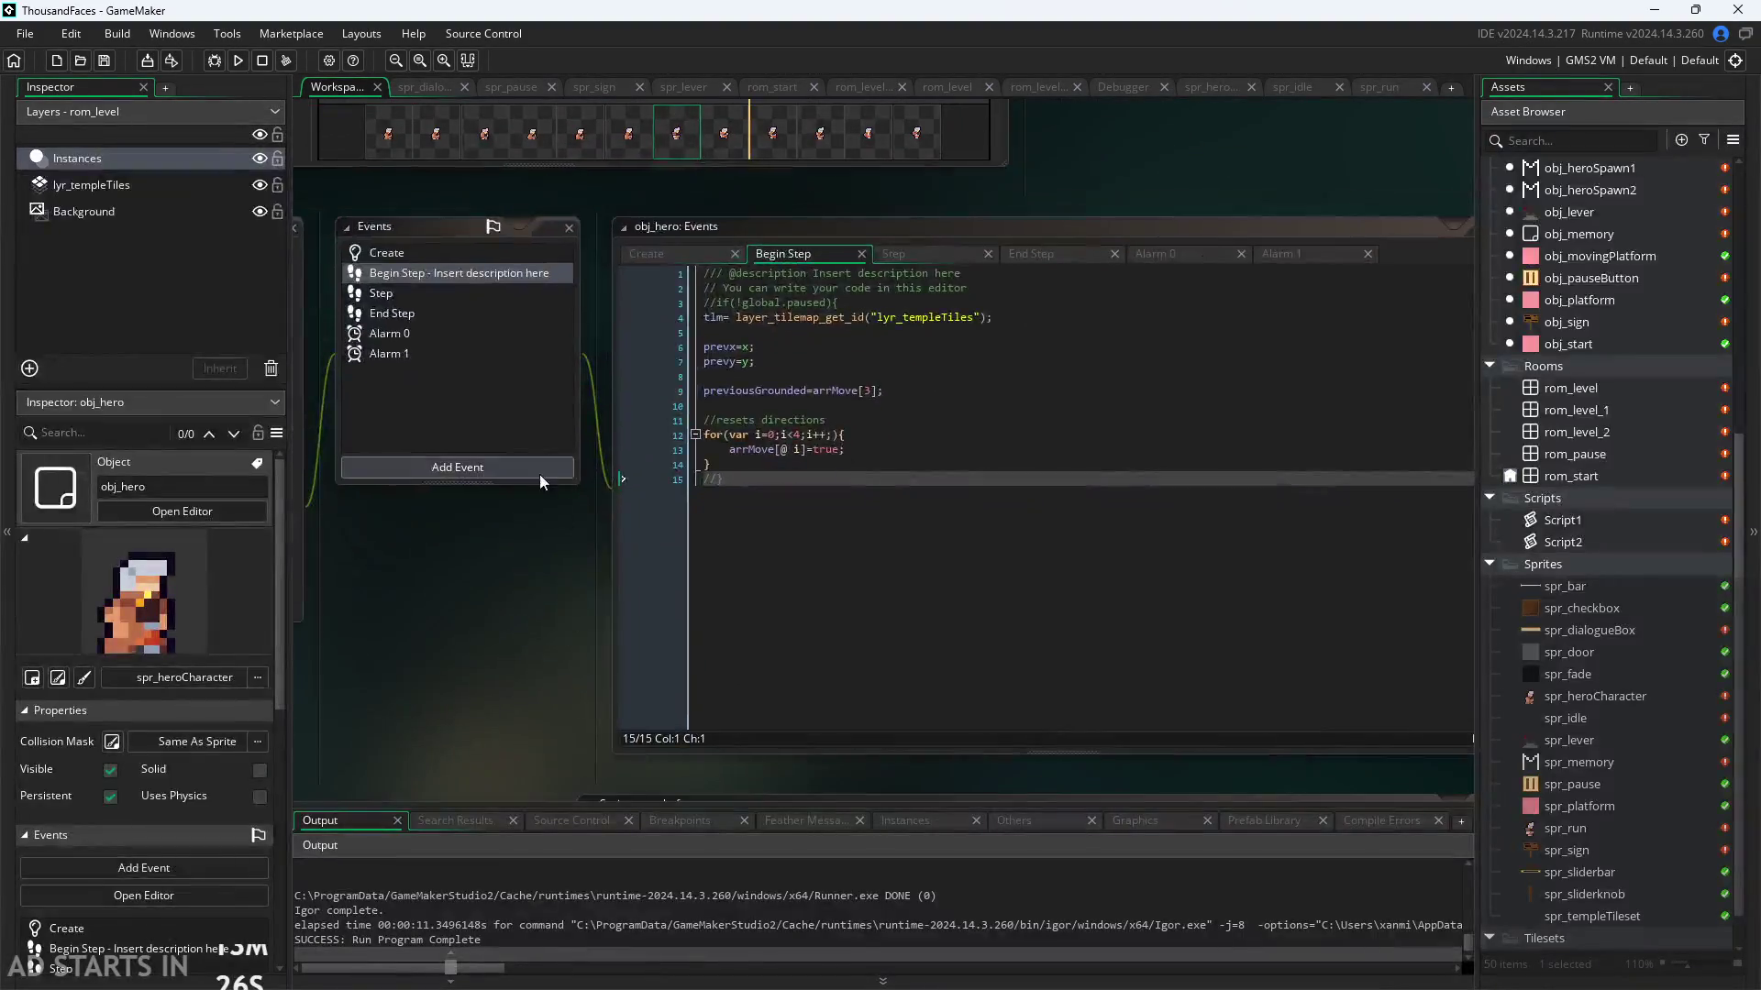
pyautogui.click(535, 459)
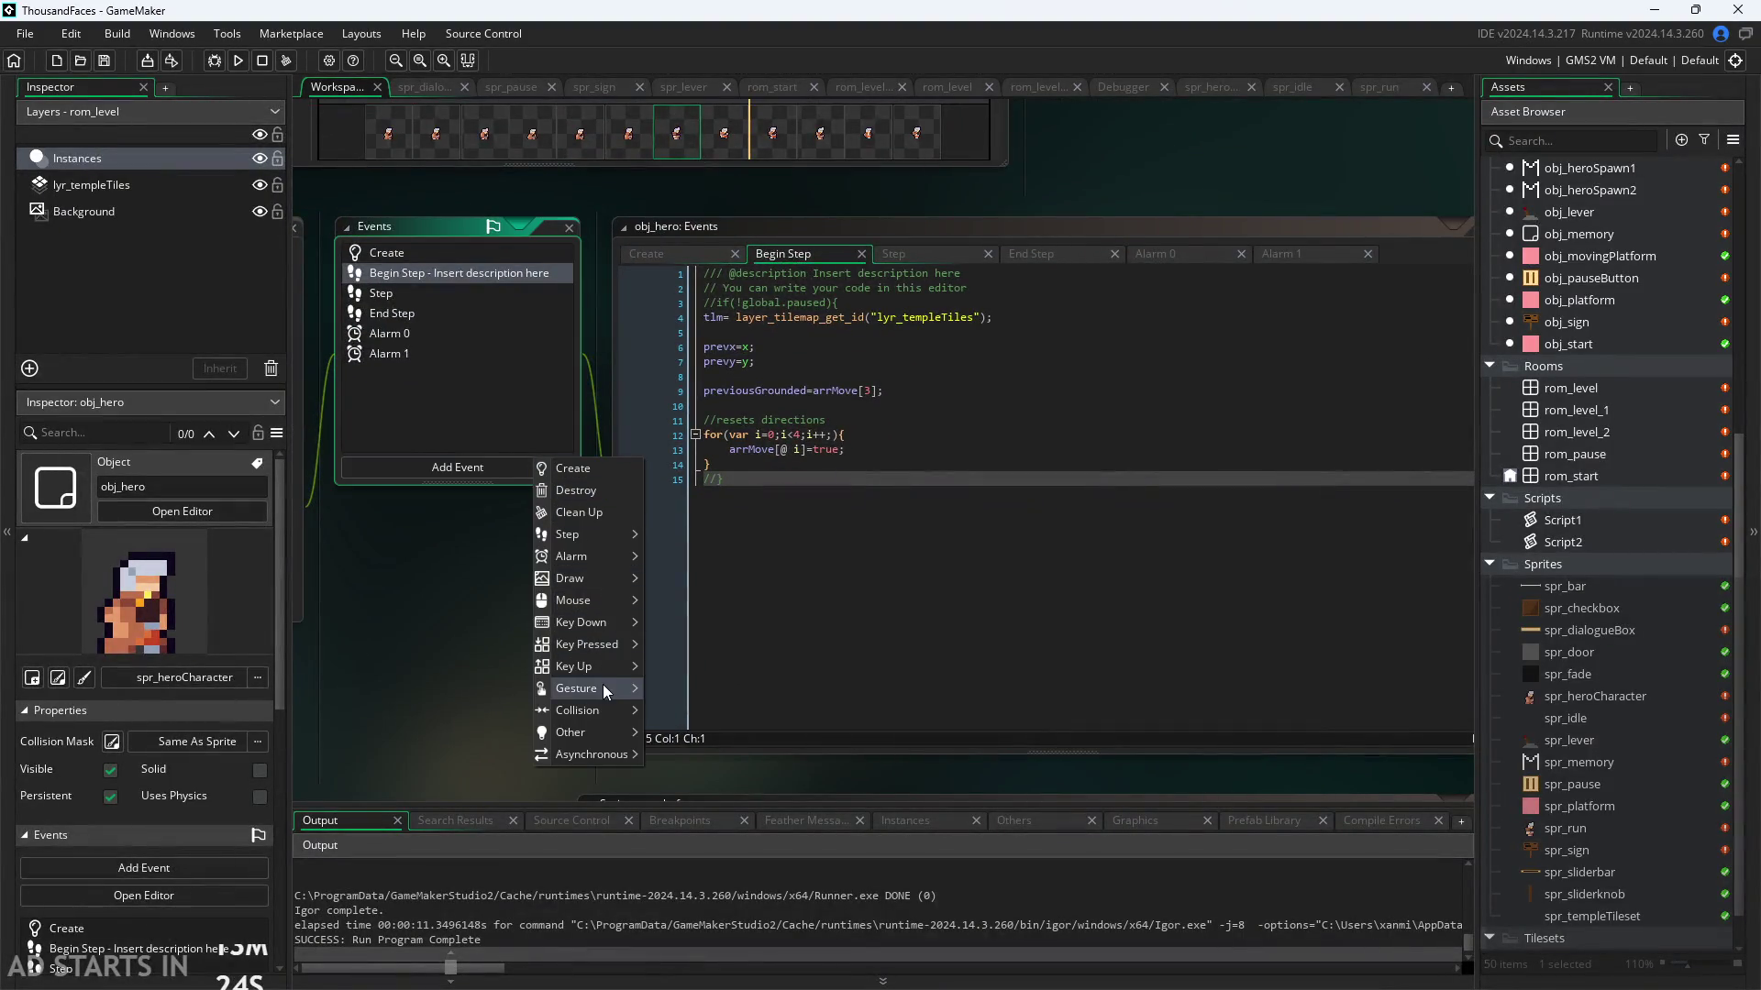
pyautogui.click(411, 657)
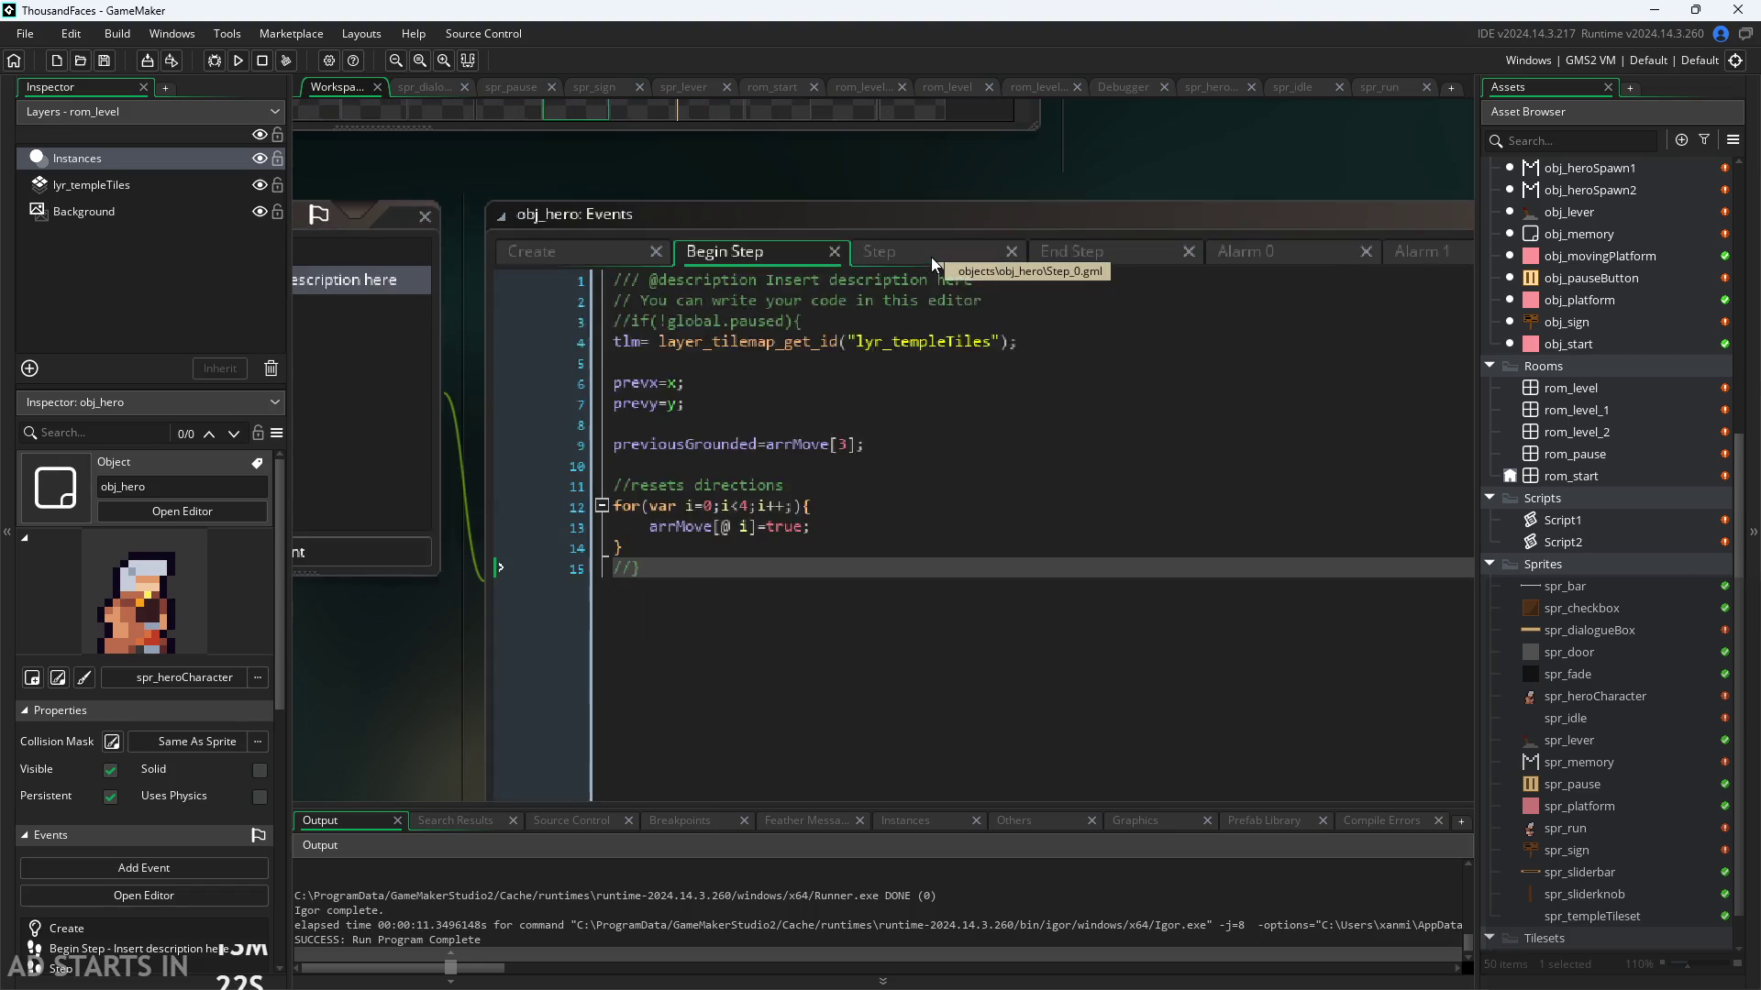
# Step: In the Step code, insert a blank line after the run block on line 98
pyautogui.click(932, 257)
pyautogui.click(765, 521)
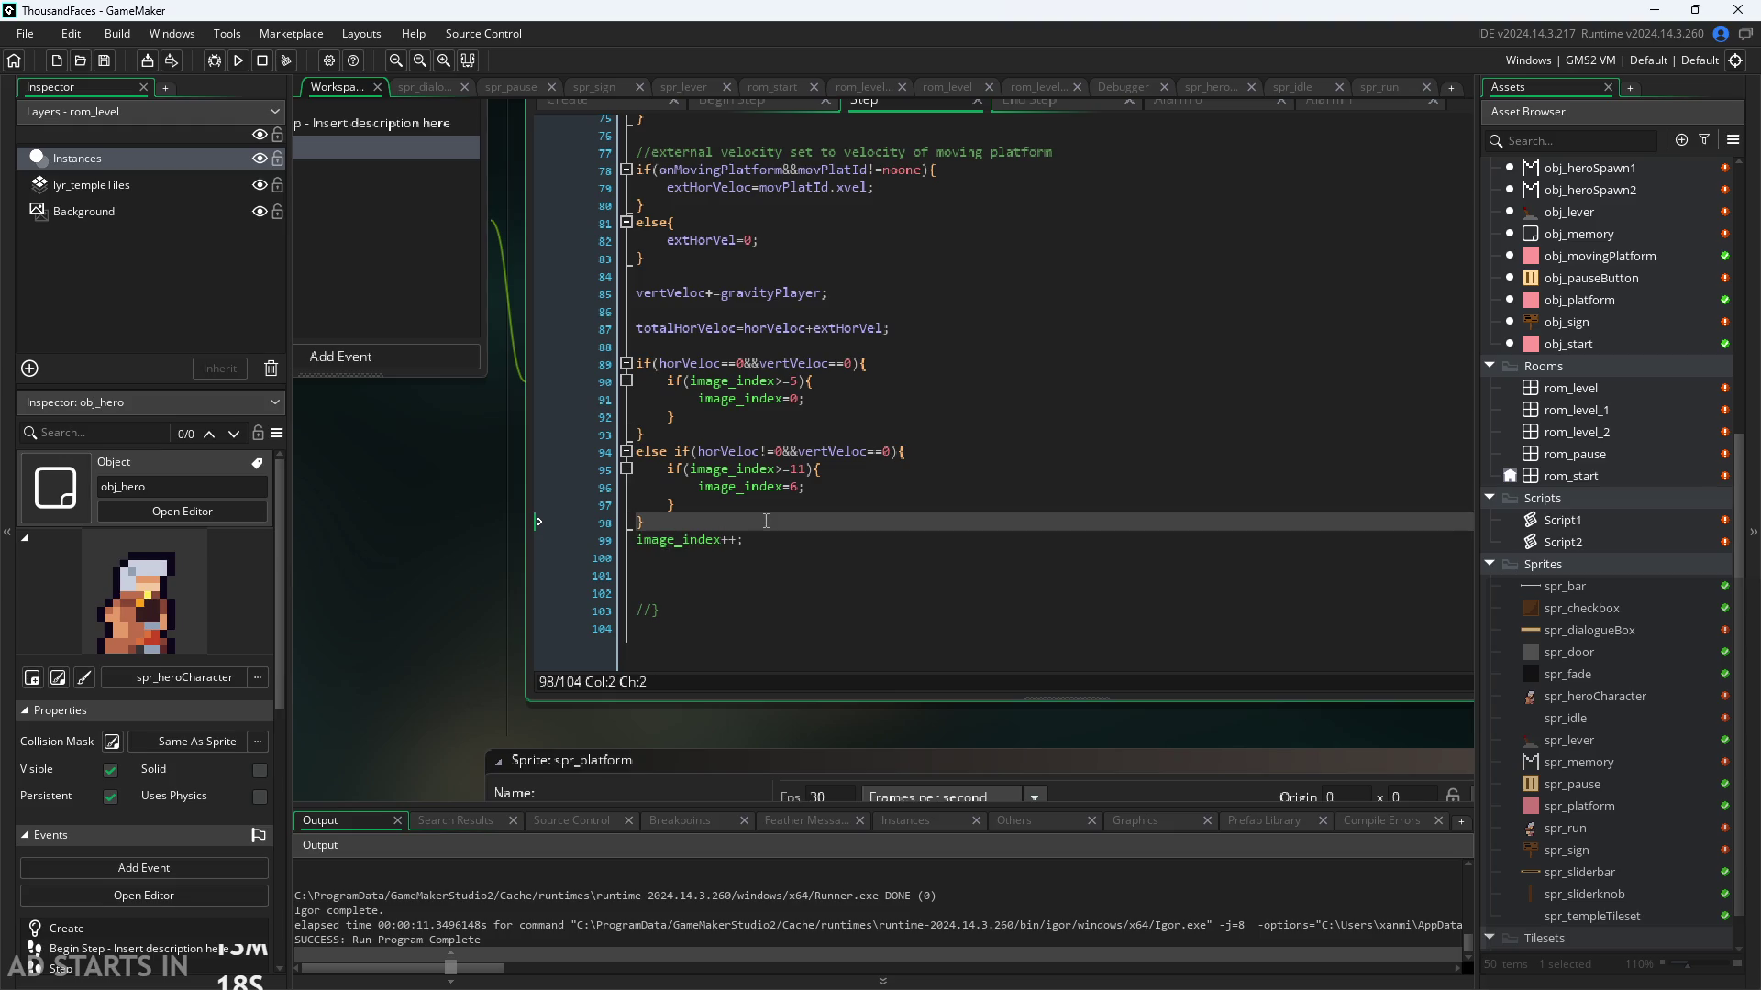
pyautogui.press('Return')
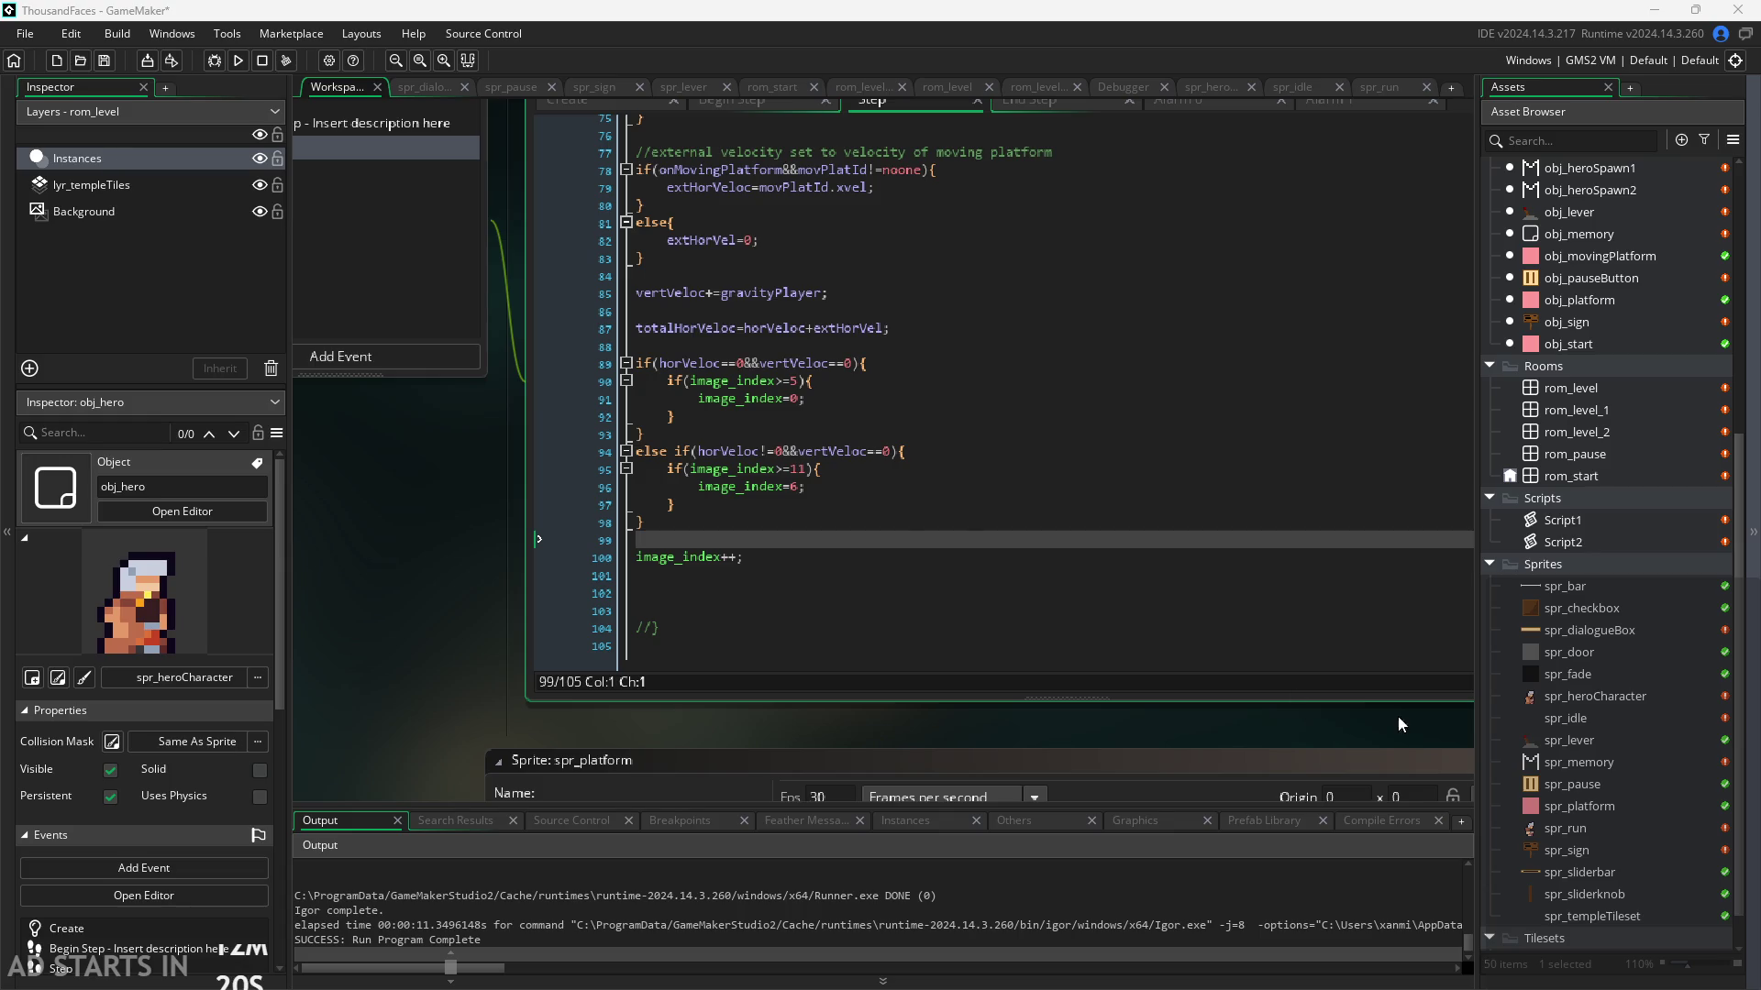
pyautogui.moveTo(431, 563); pyautogui.dragTo(454, 653)
# Step: Open obj_hero's Create event code at the onMovingPlatform line 30
pyautogui.scroll(3, 459, 647)
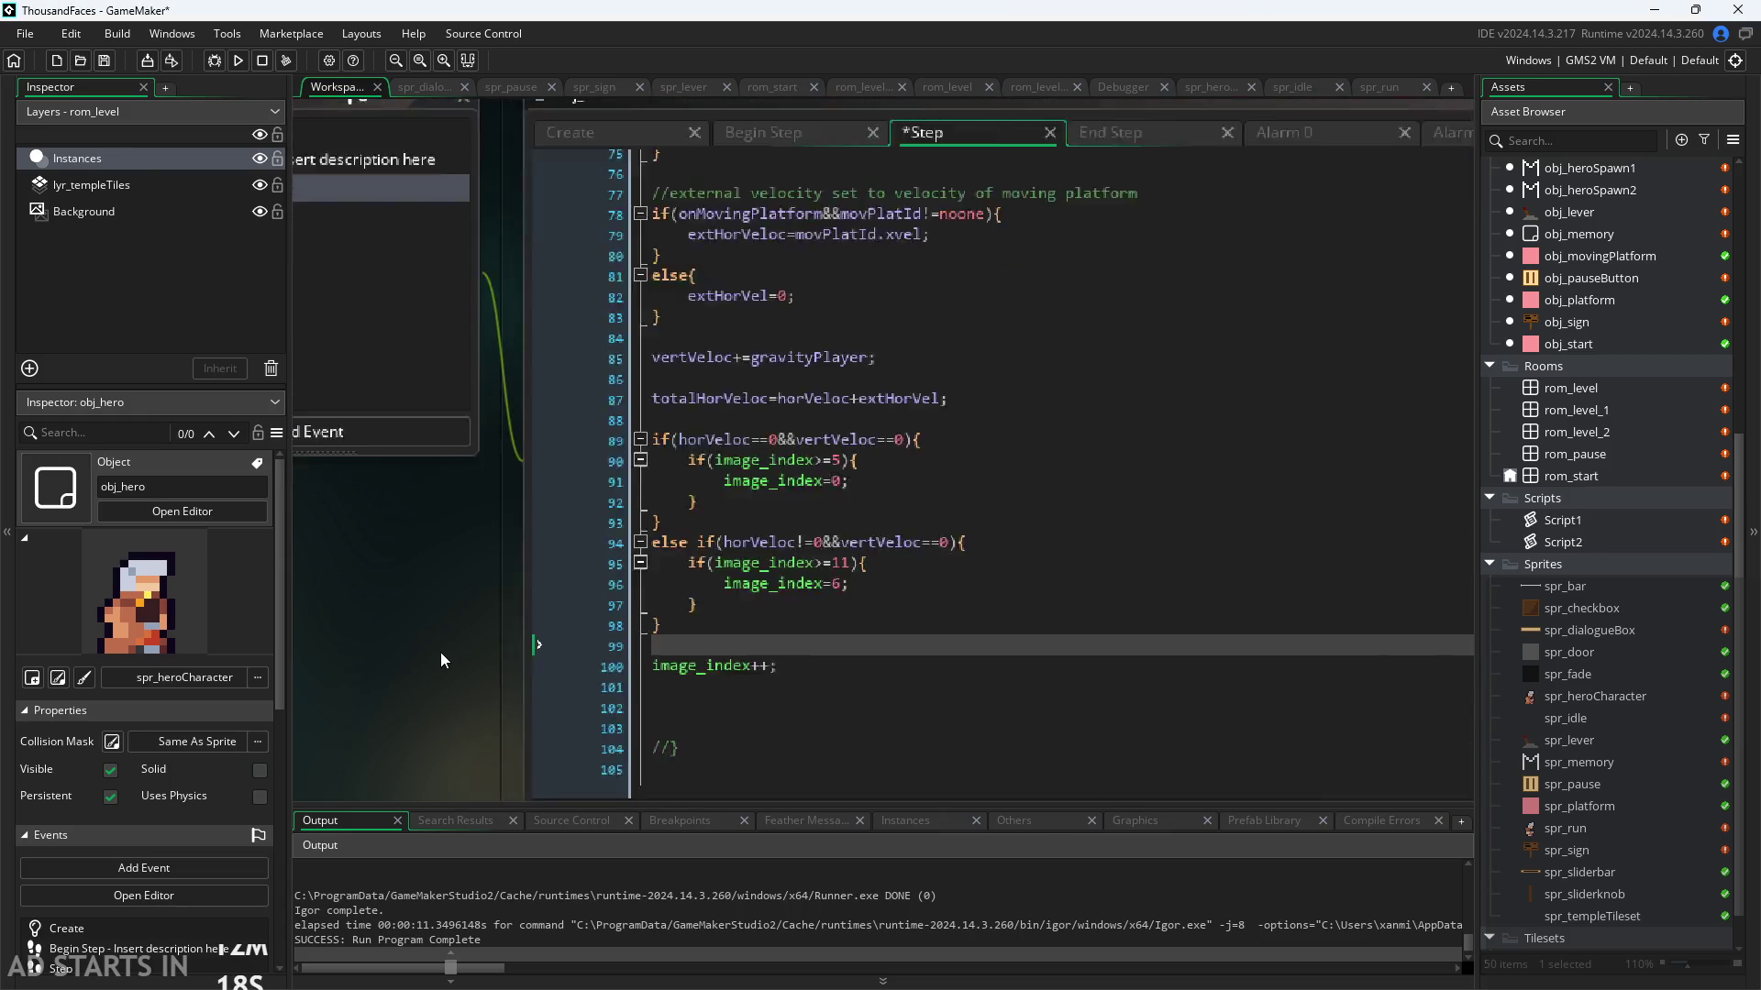
pyautogui.click(736, 611)
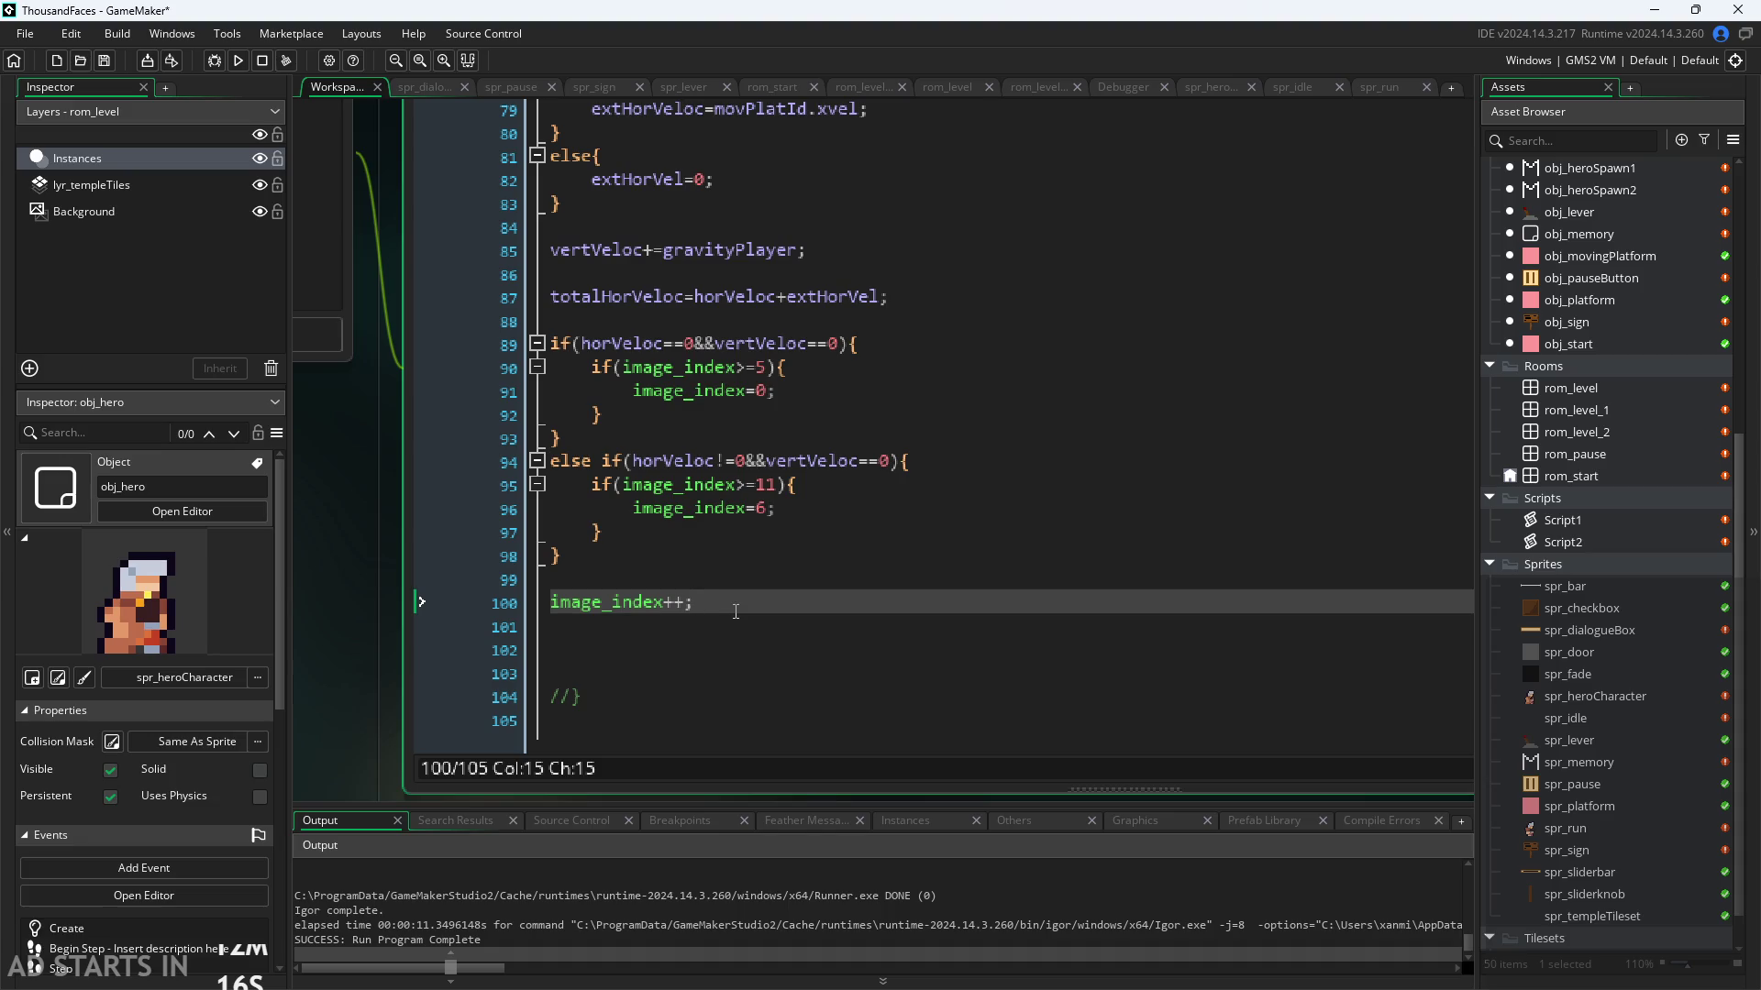
pyautogui.scroll(-4, 541, 381)
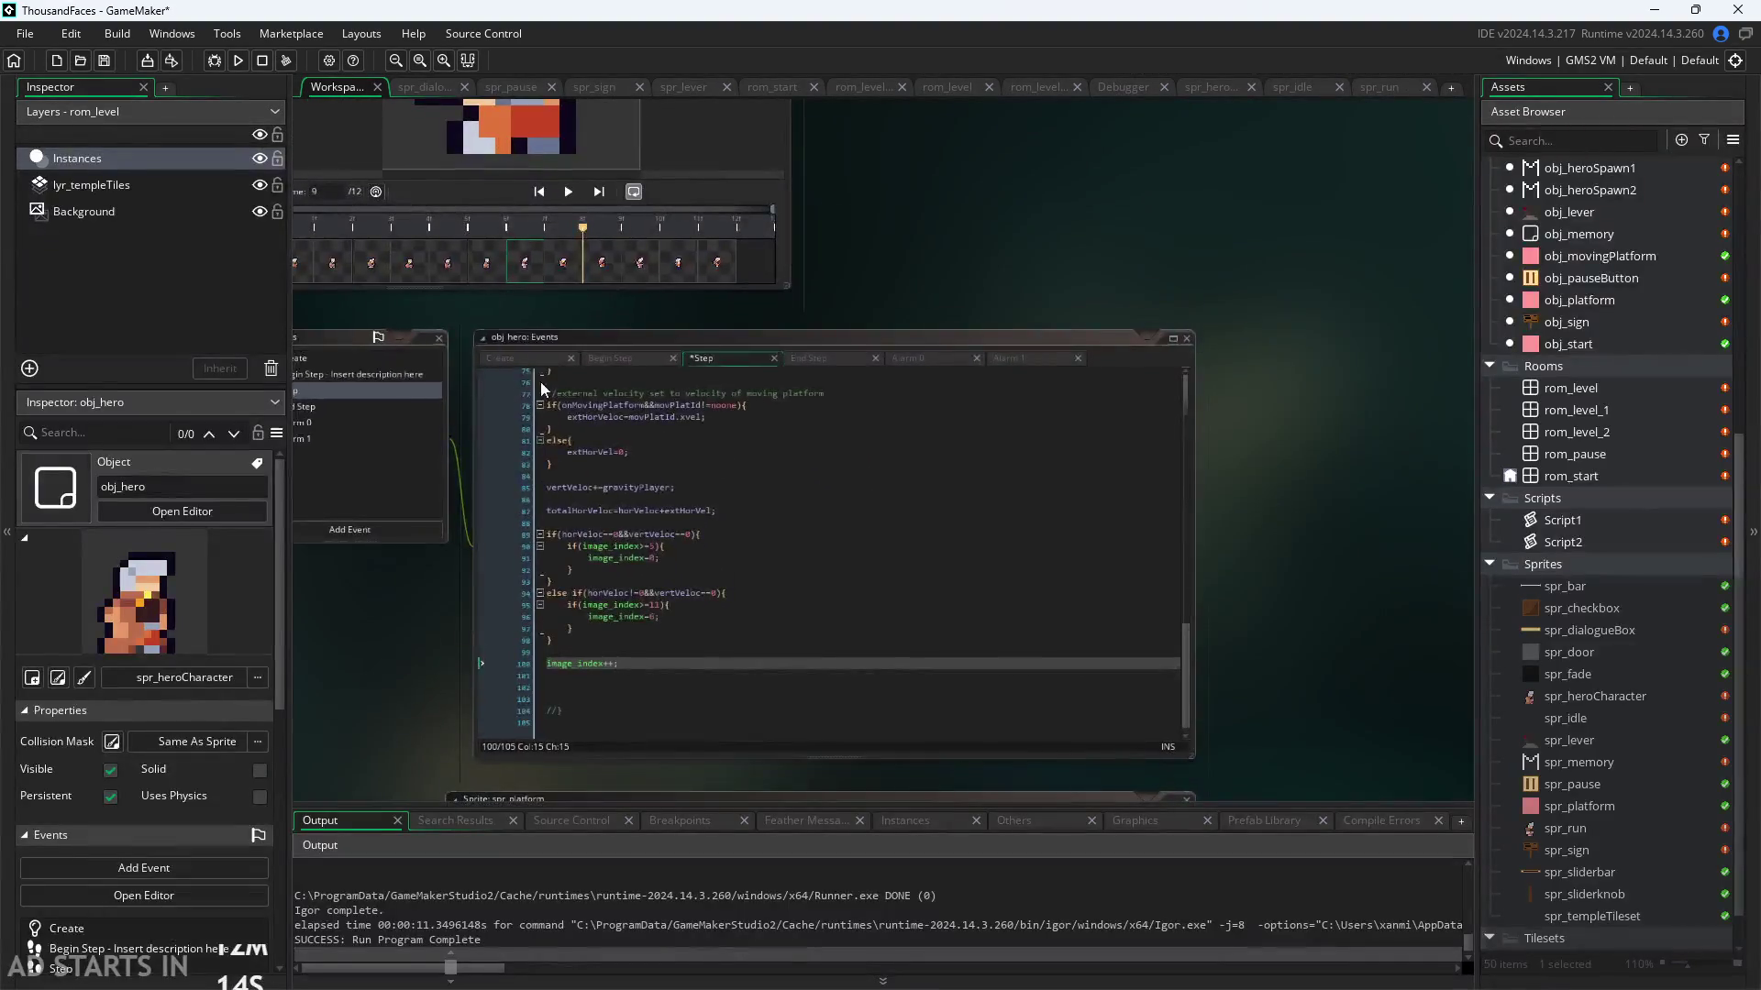
pyautogui.click(522, 358)
pyautogui.scroll(4, 541, 367)
pyautogui.click(692, 562)
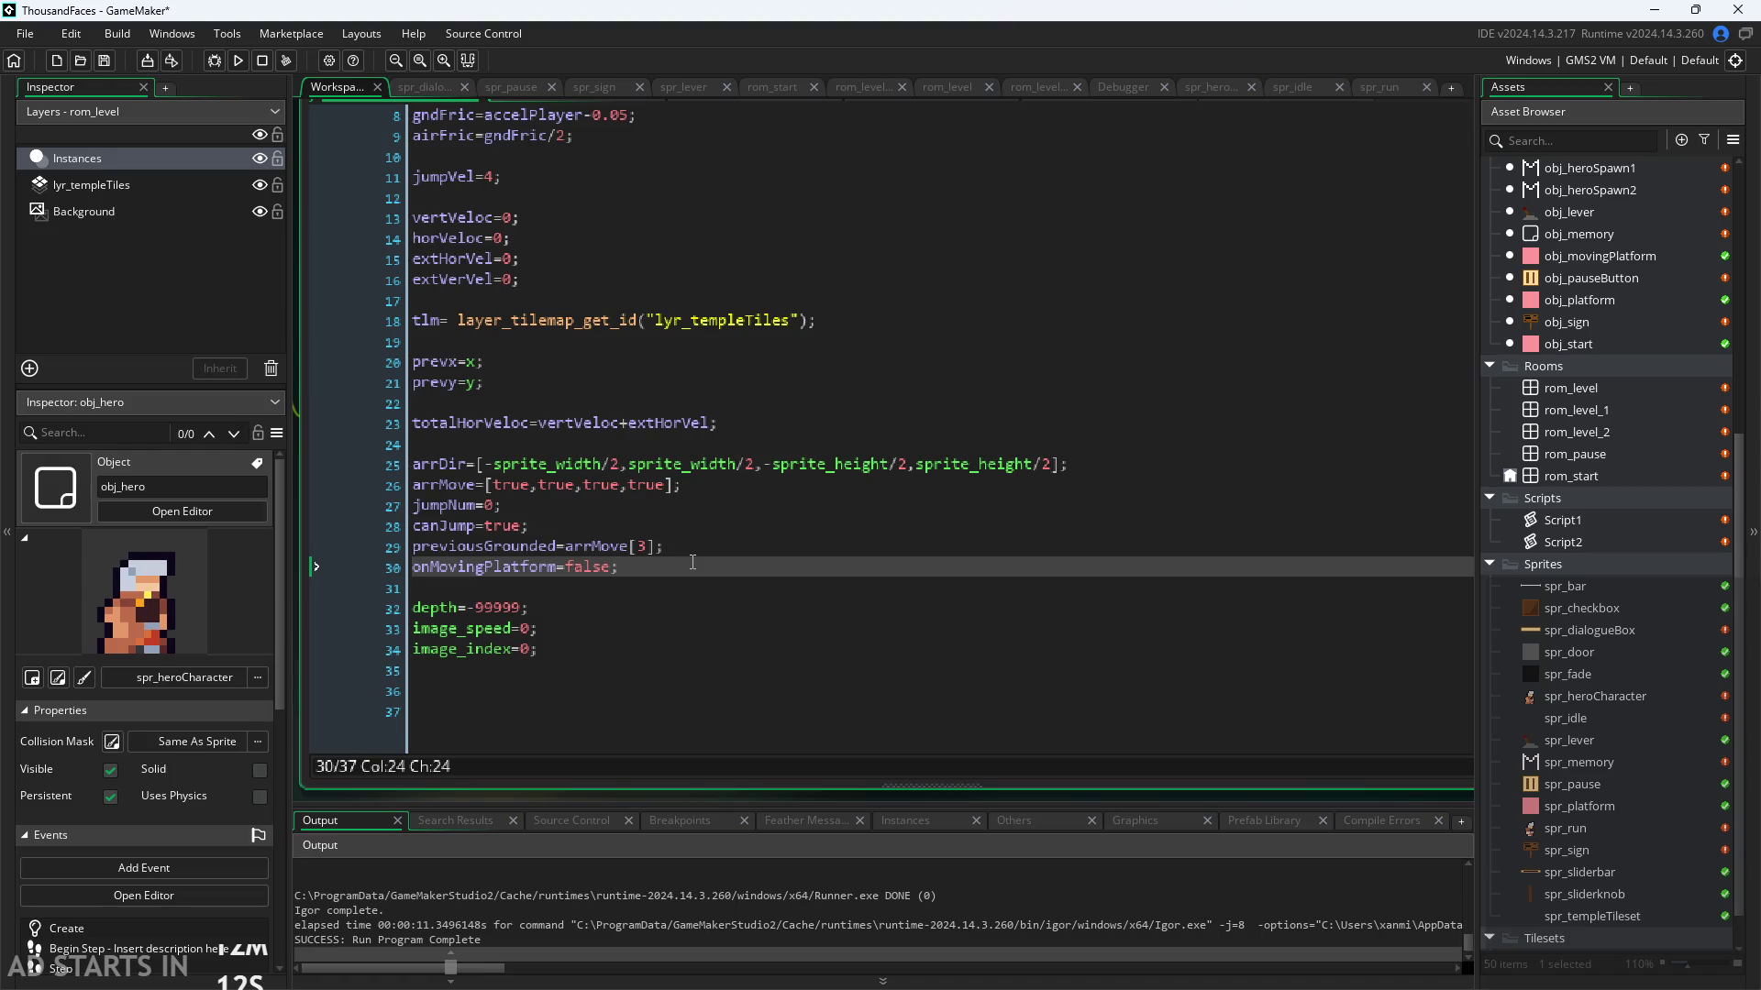
# Step: Add a runStart variable declaration below the onMovingPlatform line
pyautogui.press('Return')
pyautogui.press('Return')
pyautogui.press('Return')
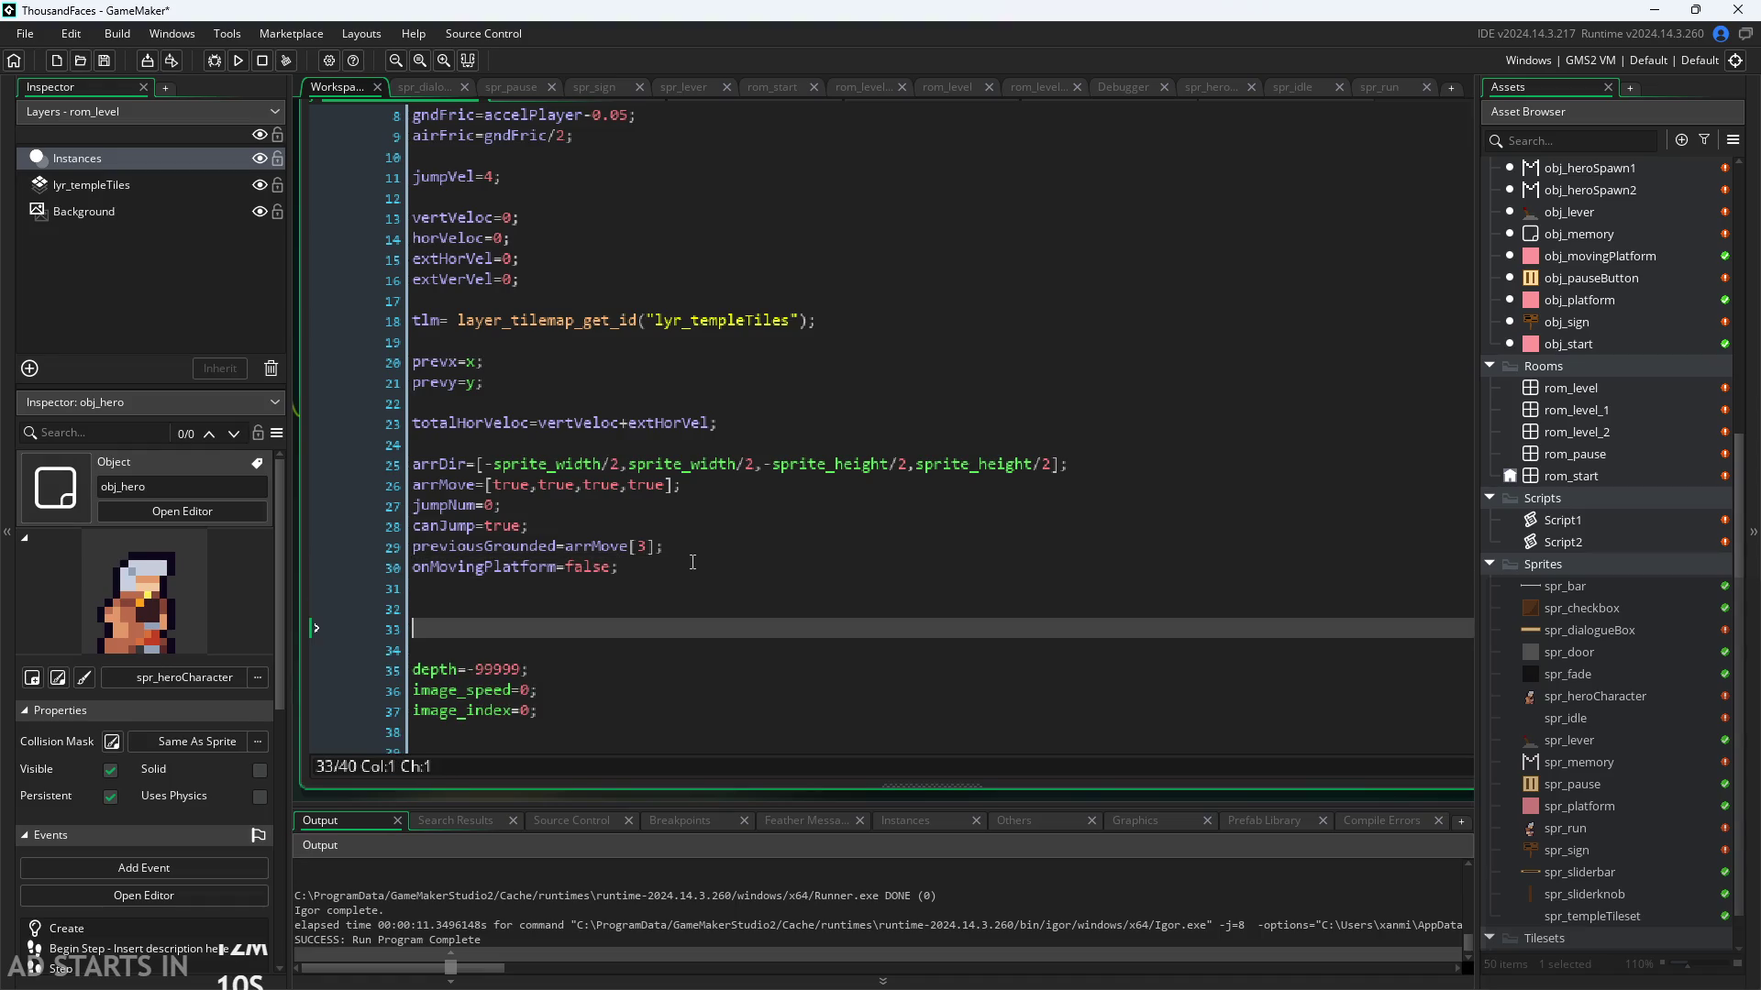
pyautogui.press('Up')
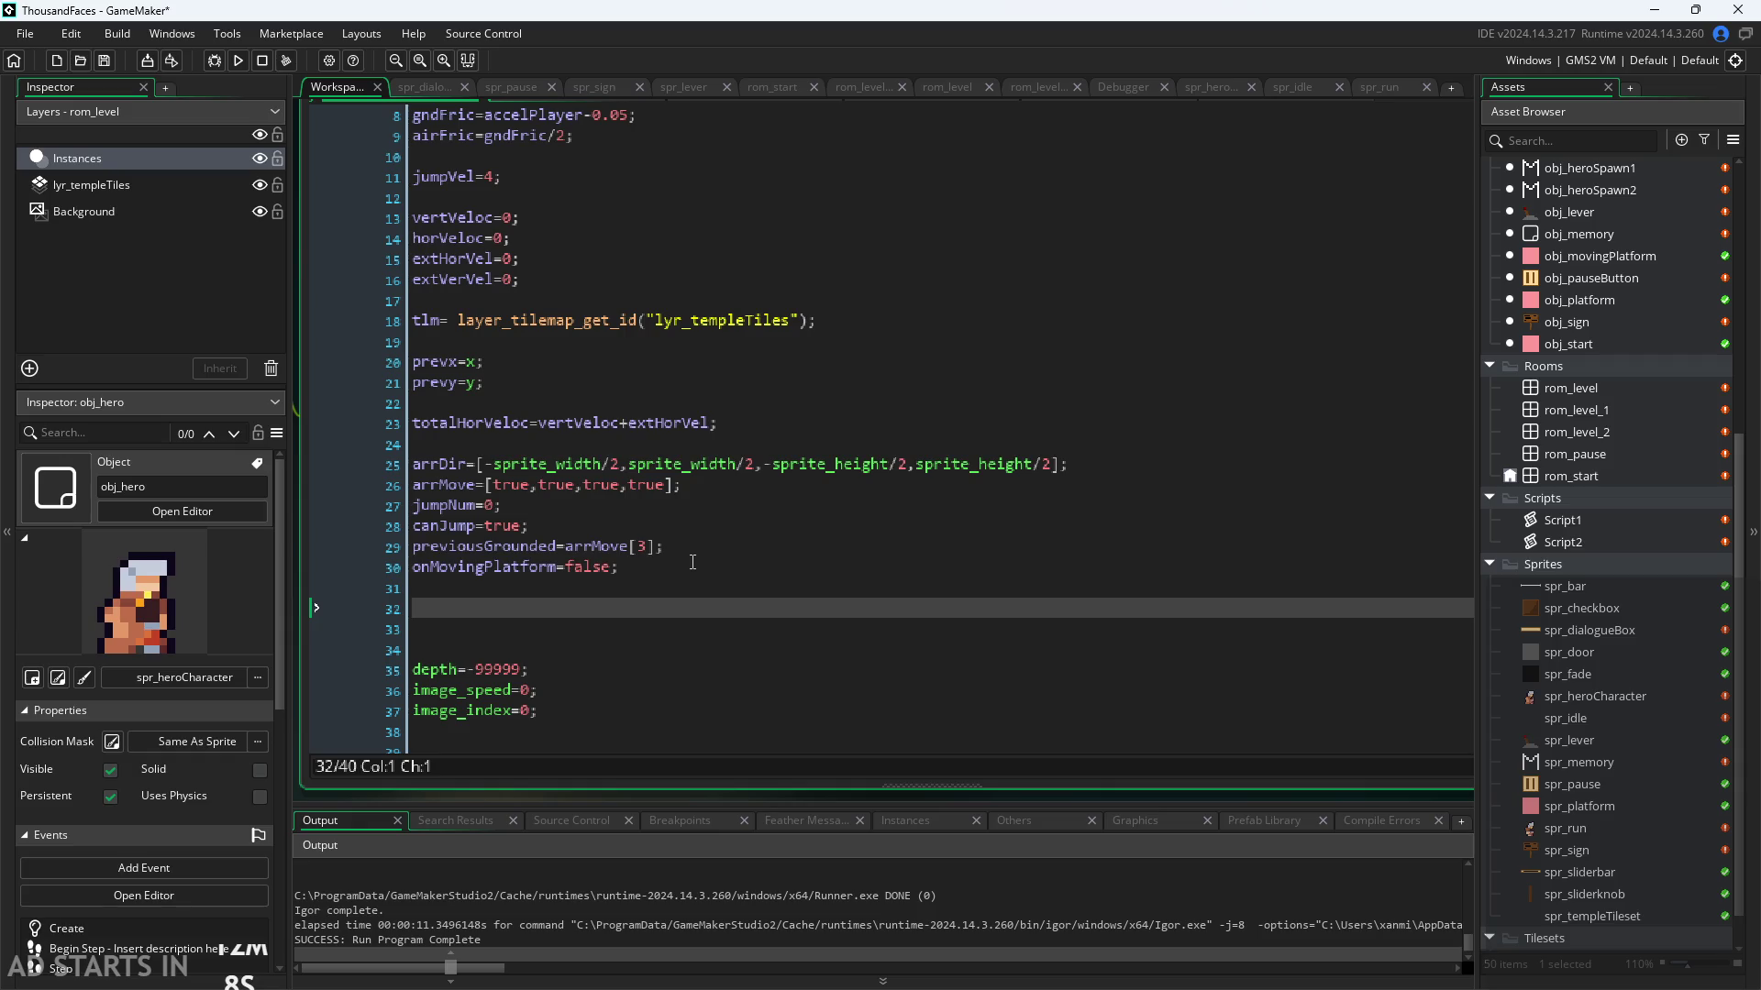
pyautogui.write('spRun')
pyautogui.press('BackSpace')
pyautogui.press('BackSpace')
pyautogui.press('BackSpace')
pyautogui.write('r')
pyautogui.press('BackSpace')
pyautogui.press('BackSpace')
pyautogui.press('BackSpace')
pyautogui.write('runAni')
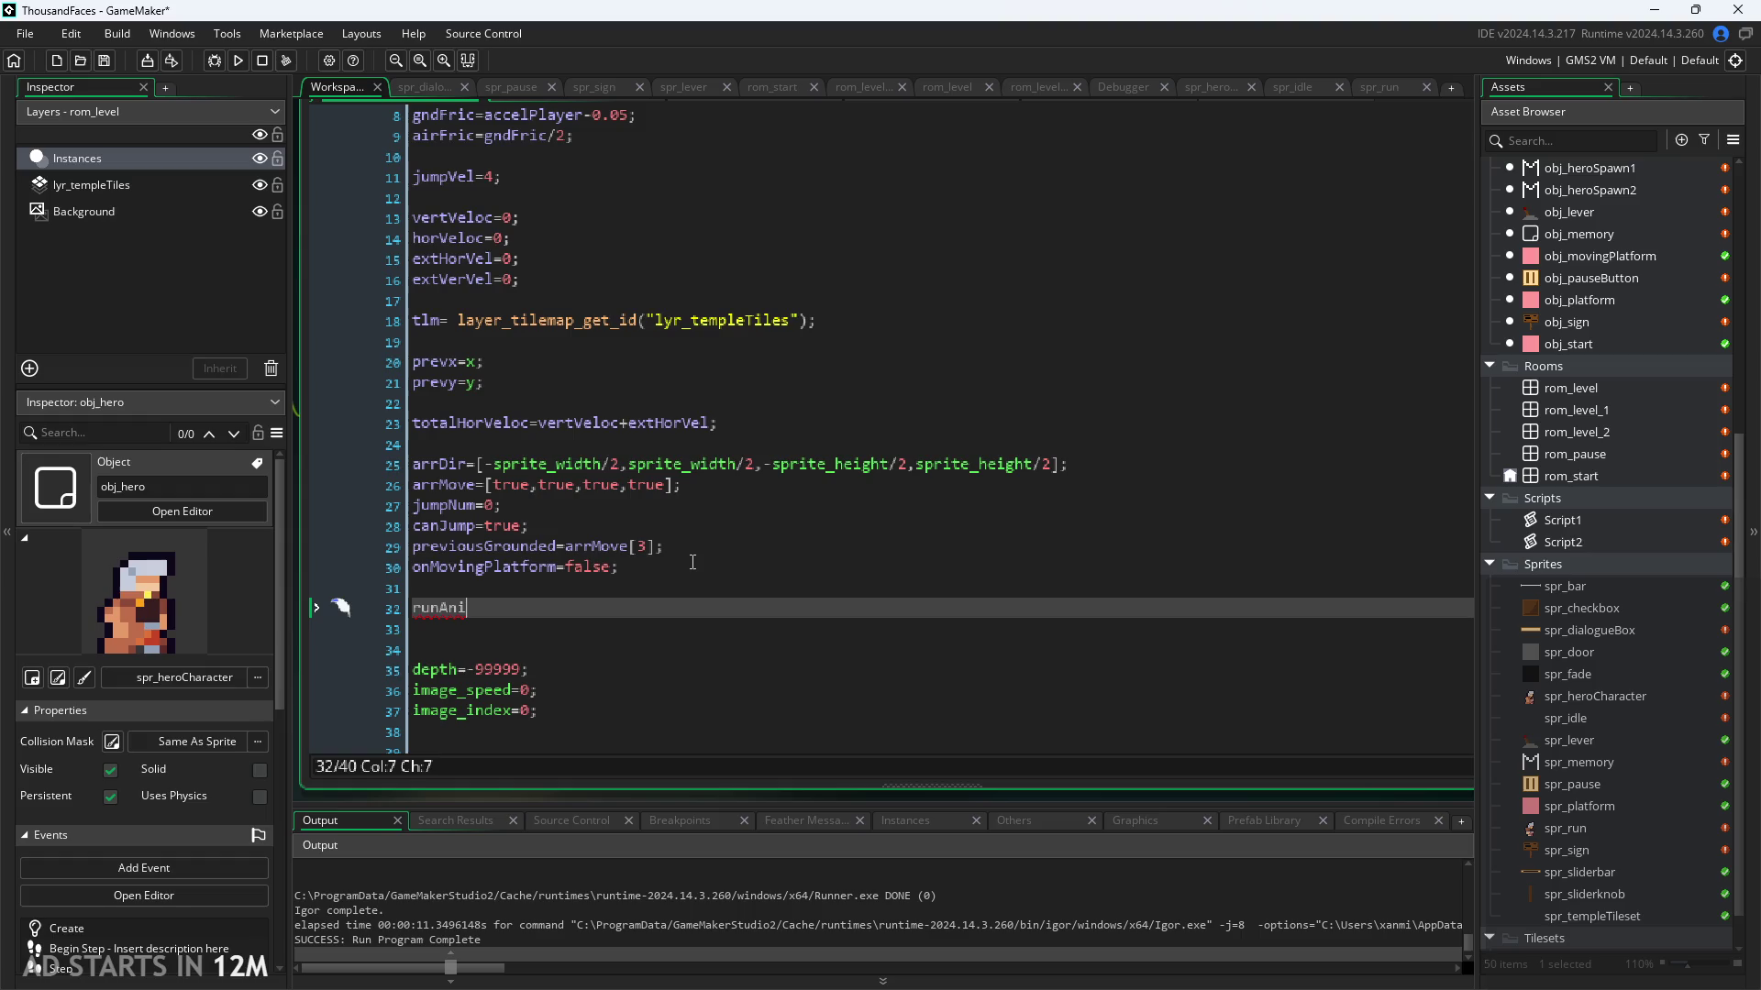
pyautogui.press('BackSpace')
pyautogui.press('BackSpace')
pyautogui.press('BackSpace')
pyautogui.write('St')
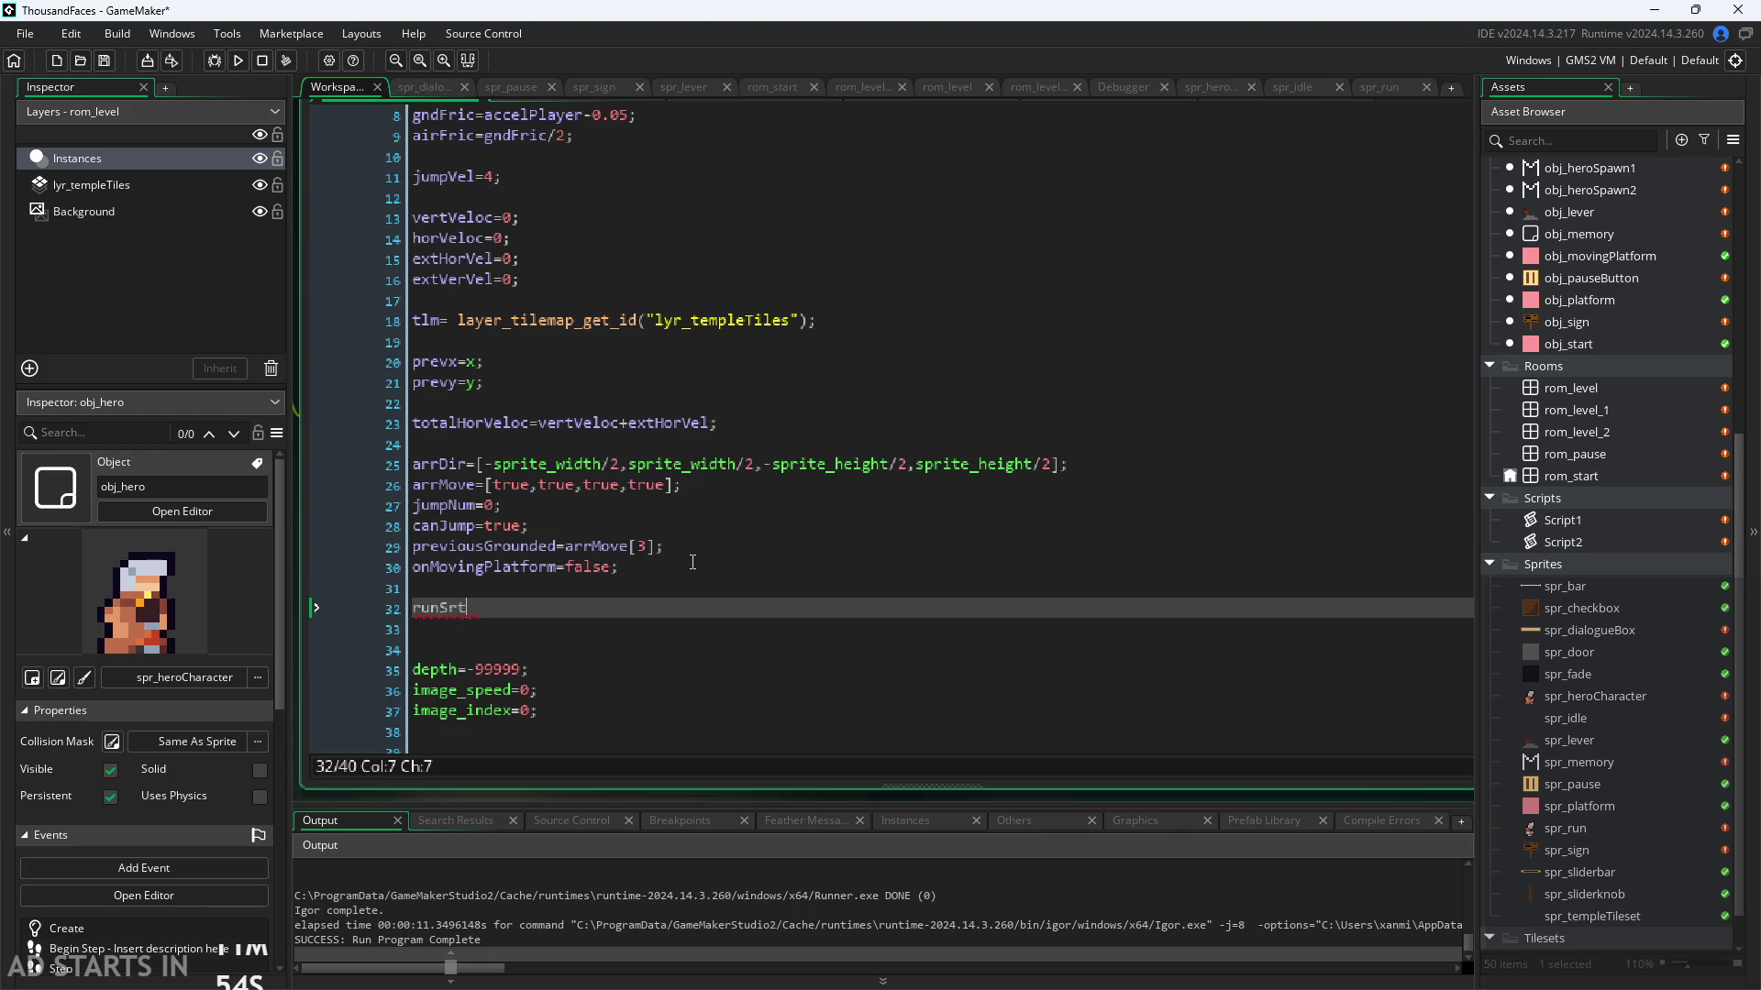
pyautogui.write('r')
pyautogui.press('BackSpace')
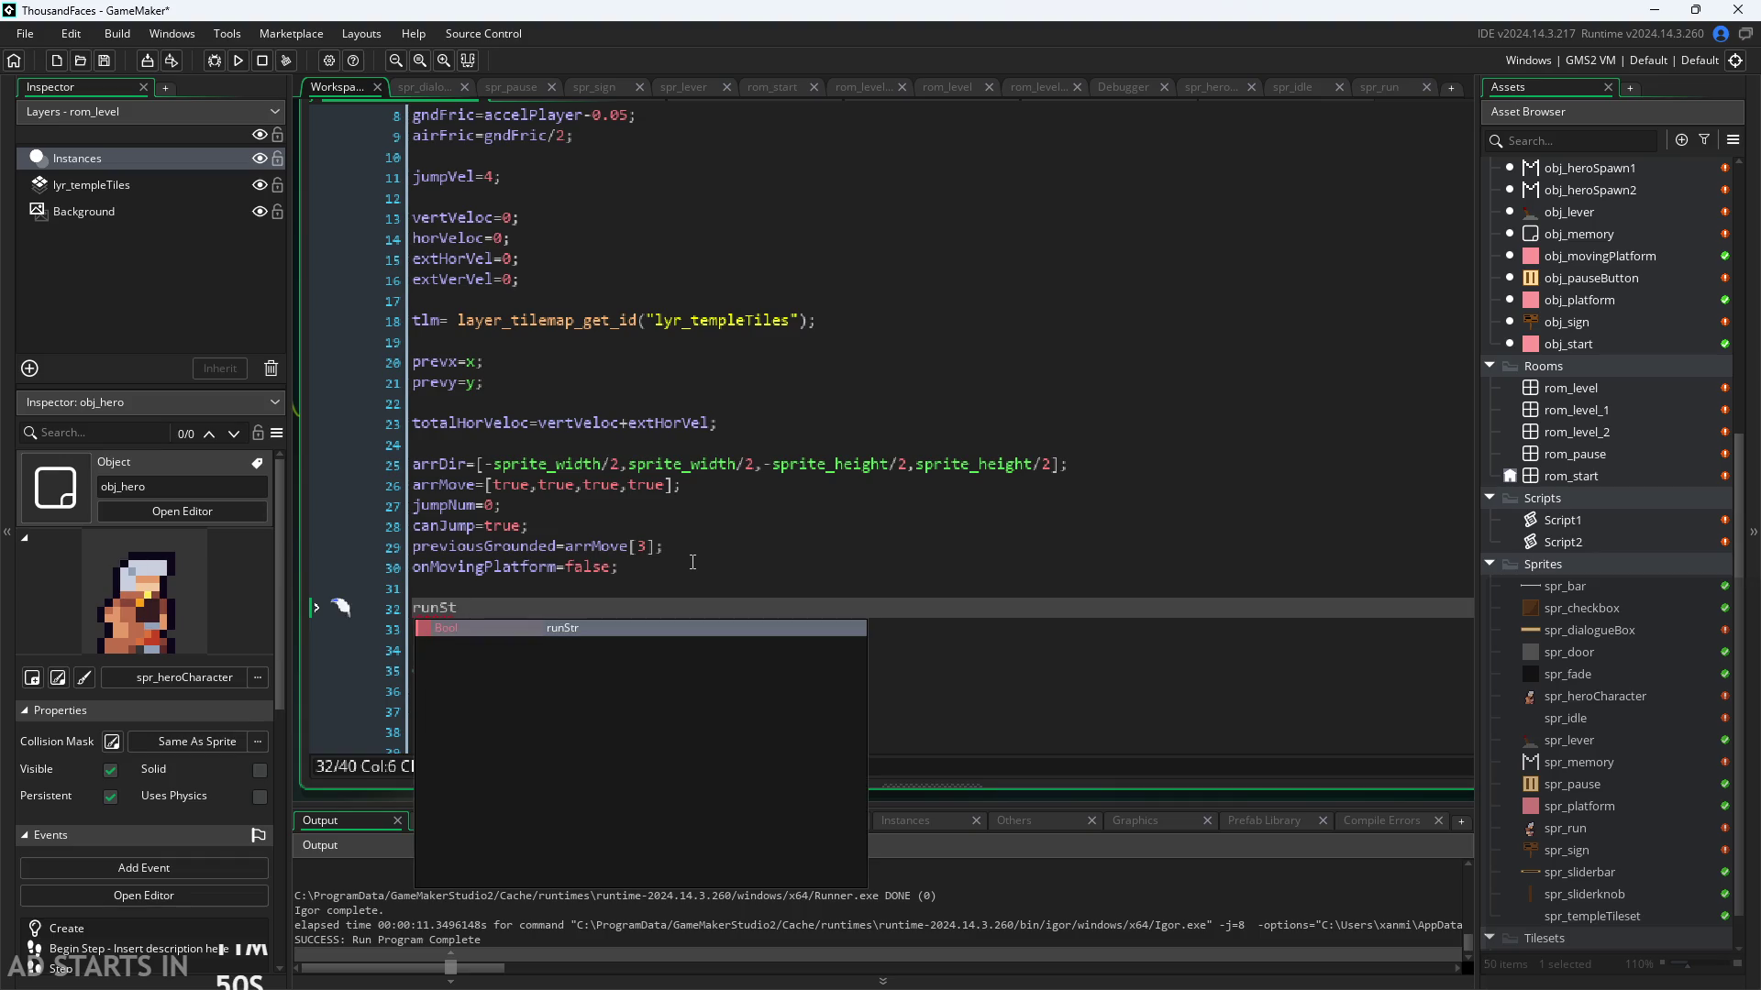
pyautogui.write('art=')
pyautogui.write('0;')
pyautogui.press('Left')
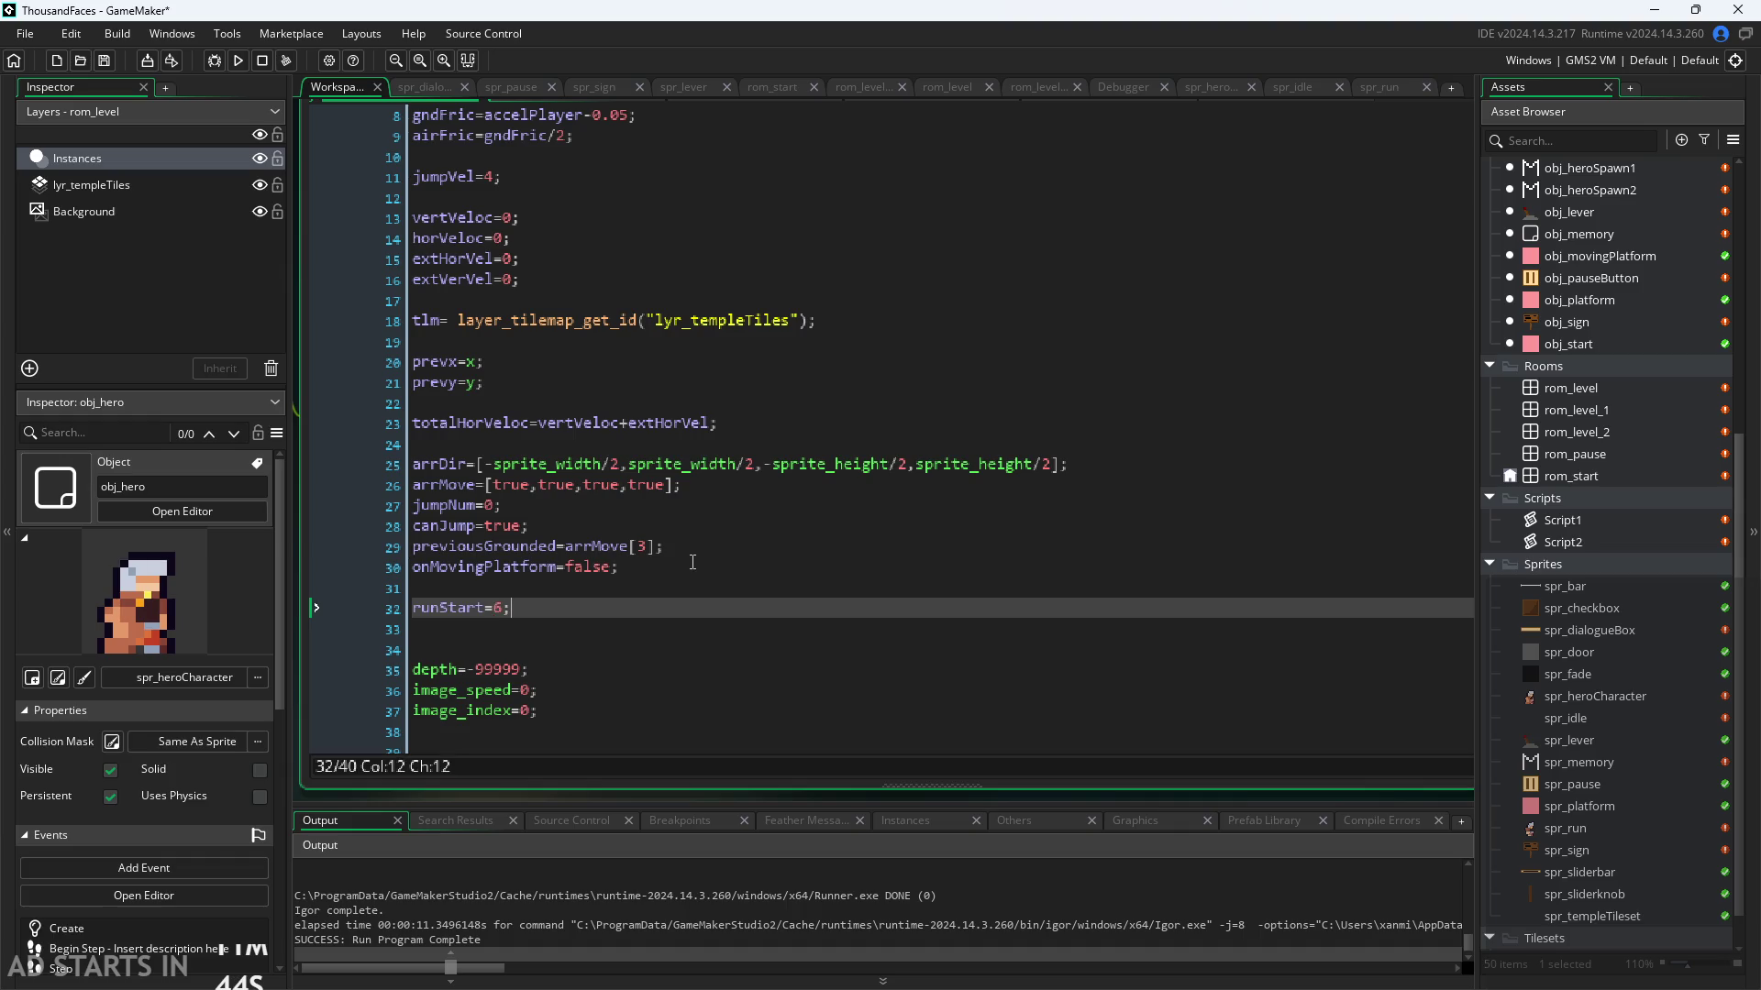
# Step: Add runEnd=11; below runStart, and idleStart=0; and idleEnd=5; above it
pyautogui.press('Return')
pyautogui.write('runEnd=f')
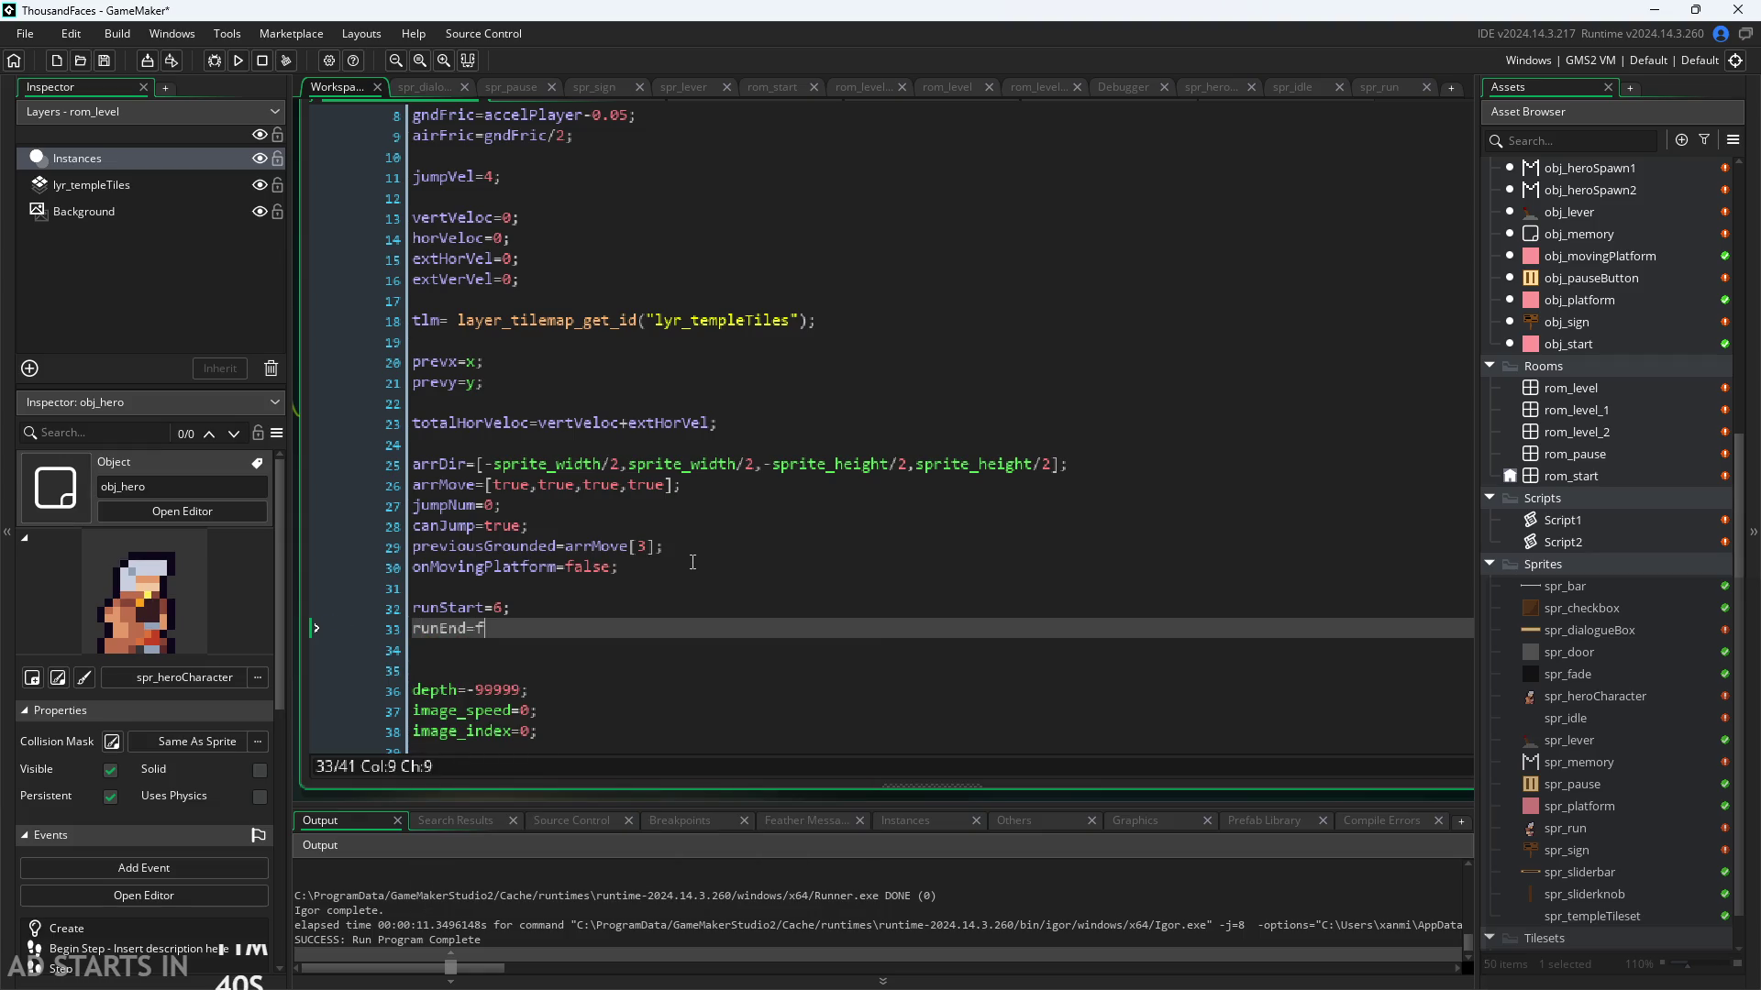
pyautogui.press('BackSpace')
pyautogui.write('11;')
pyautogui.press('Up')
pyautogui.press('Up')
pyautogui.press('Return')
pyautogui.write('i')
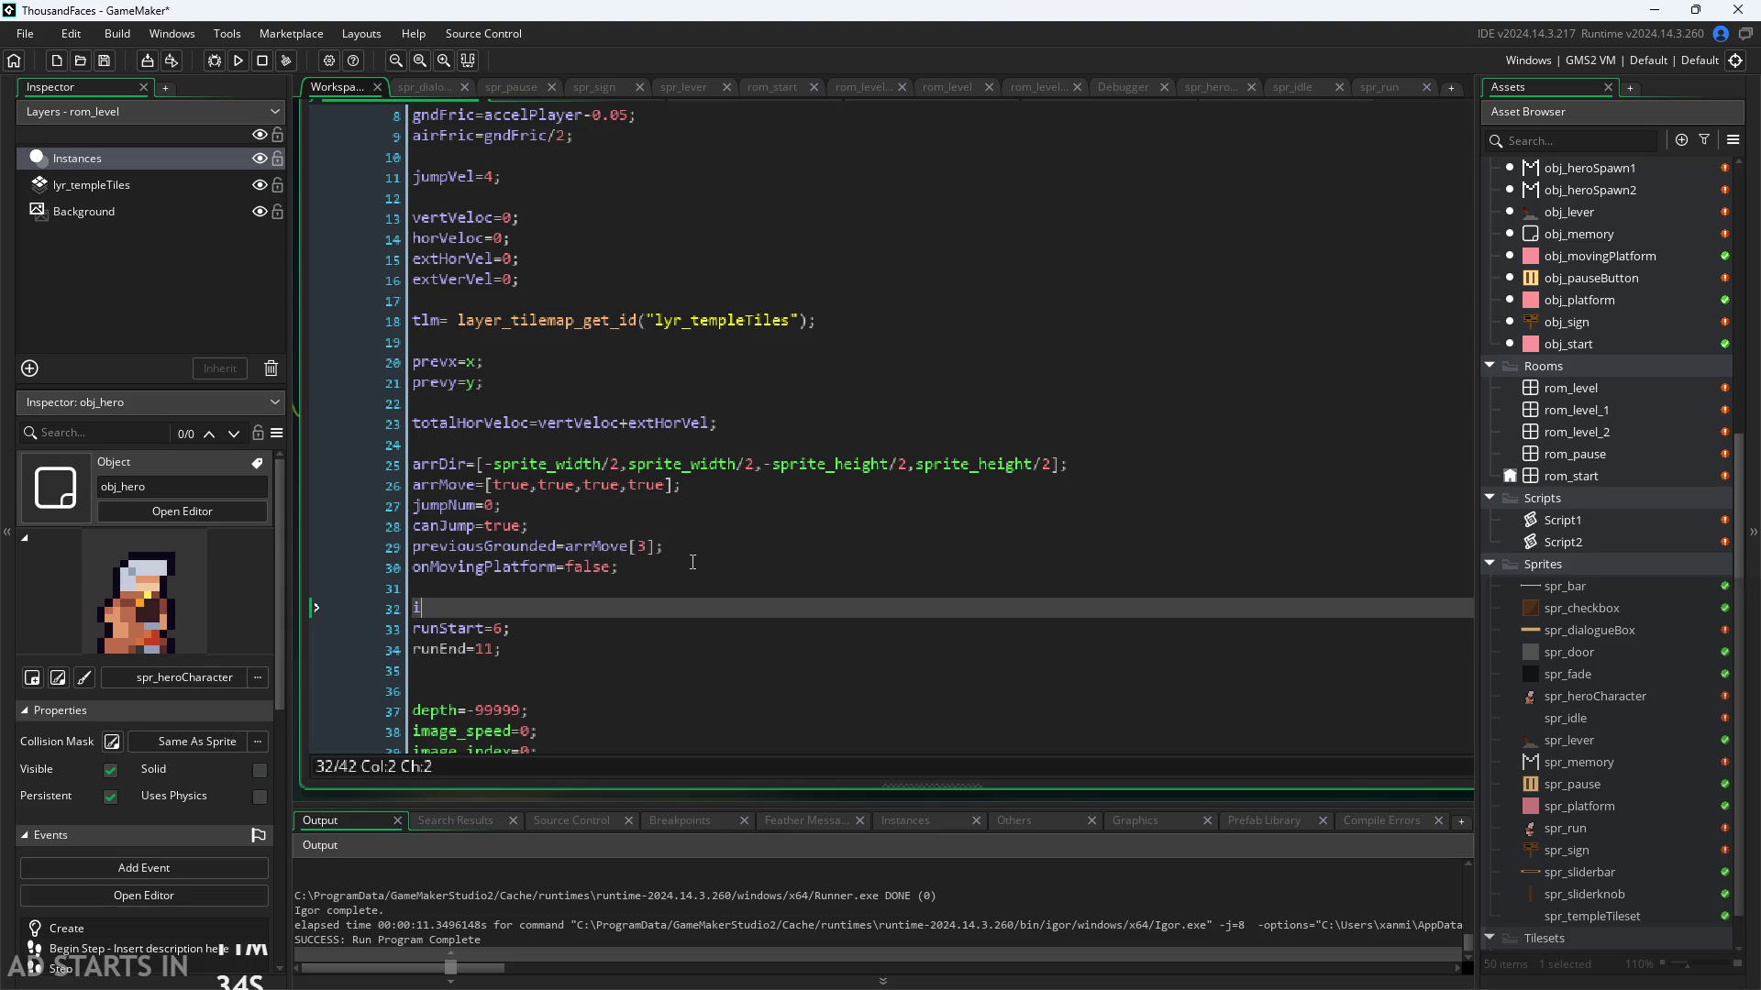
pyautogui.write('dleStart=')
pyautogui.write('0;')
pyautogui.press('Return')
pyautogui.write('idle')
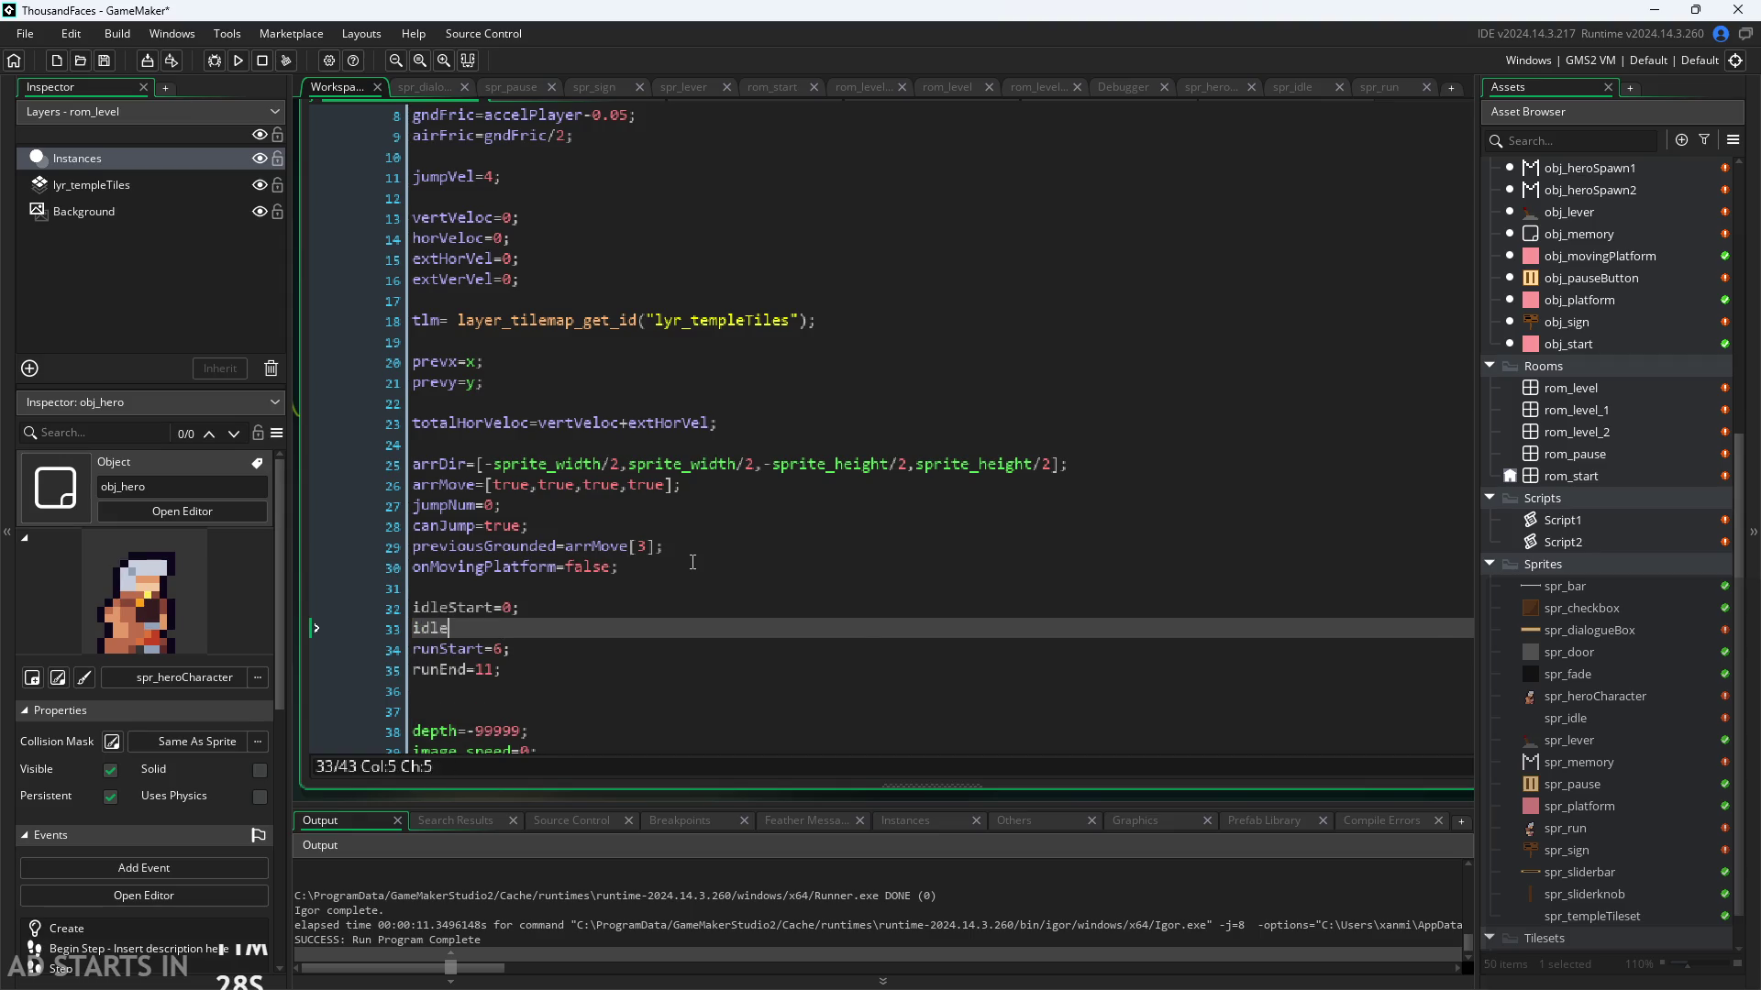
pyautogui.write('End=')
pyautogui.write('5;')
# Step: Bring up obj_hero's Step event code and look over its idle and run animation blocks
pyautogui.click(399, 90)
pyautogui.click(340, 83)
pyautogui.scroll(-3, 616, 464)
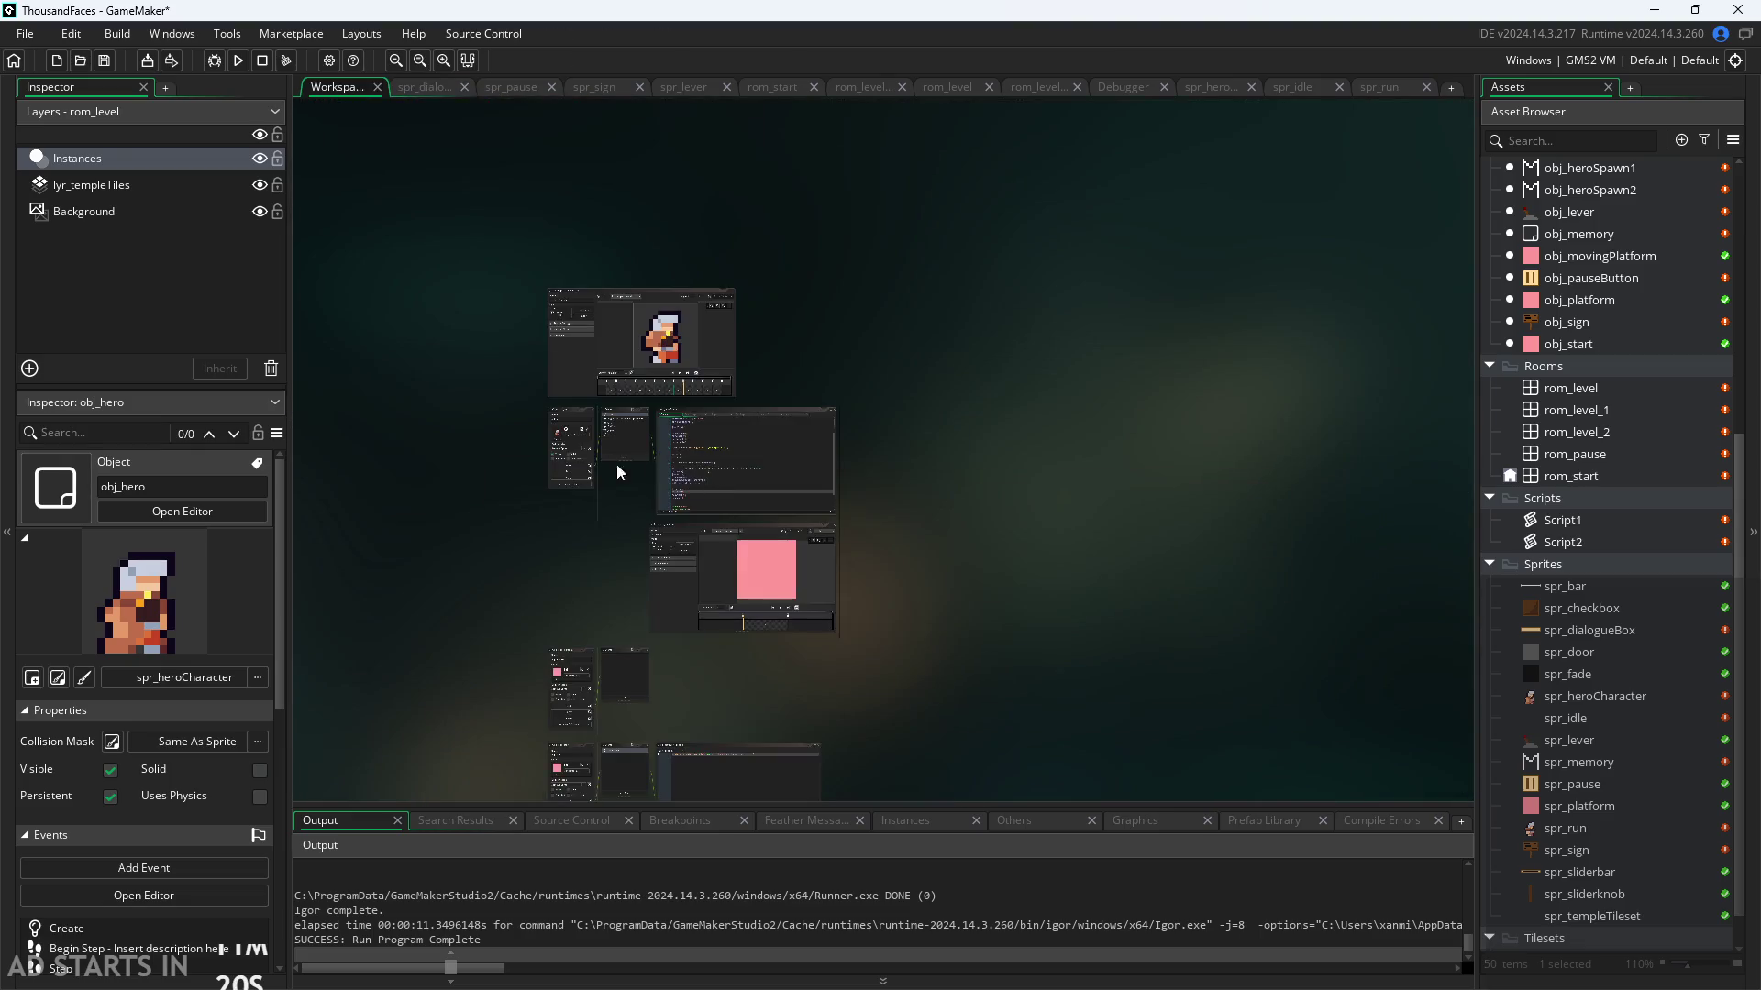
pyautogui.scroll(5, 616, 464)
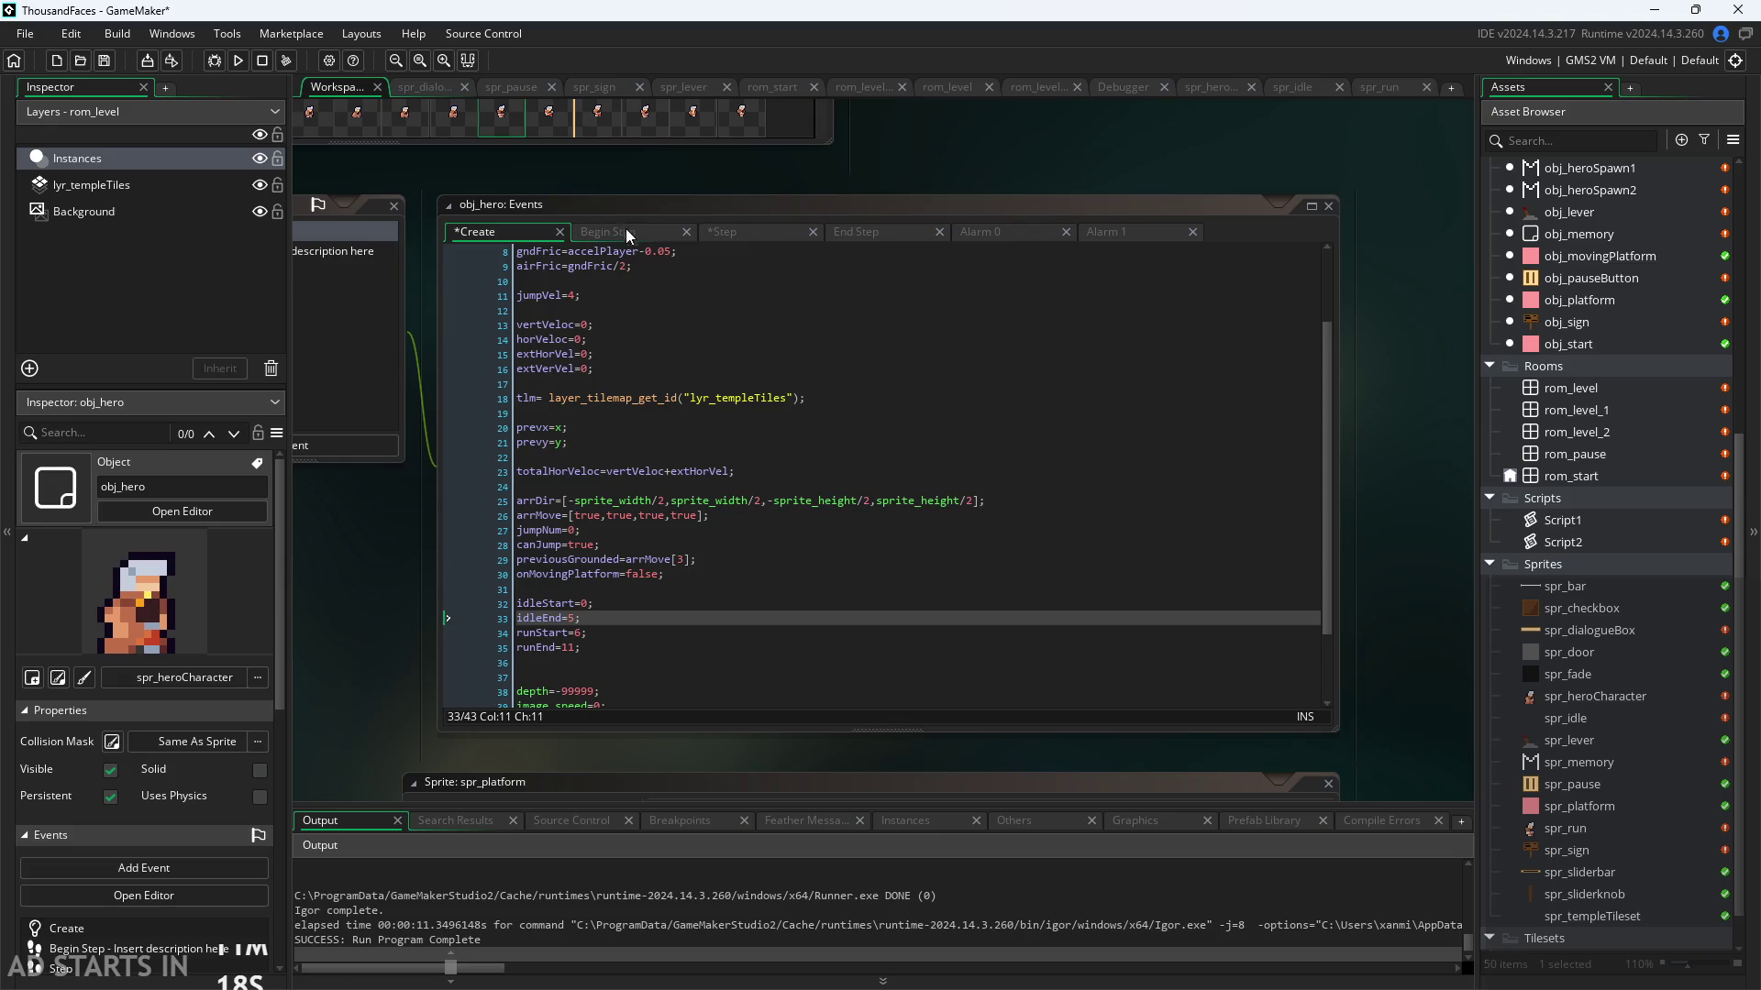
pyautogui.click(627, 233)
pyautogui.scroll(2, 660, 508)
pyautogui.click(587, 436)
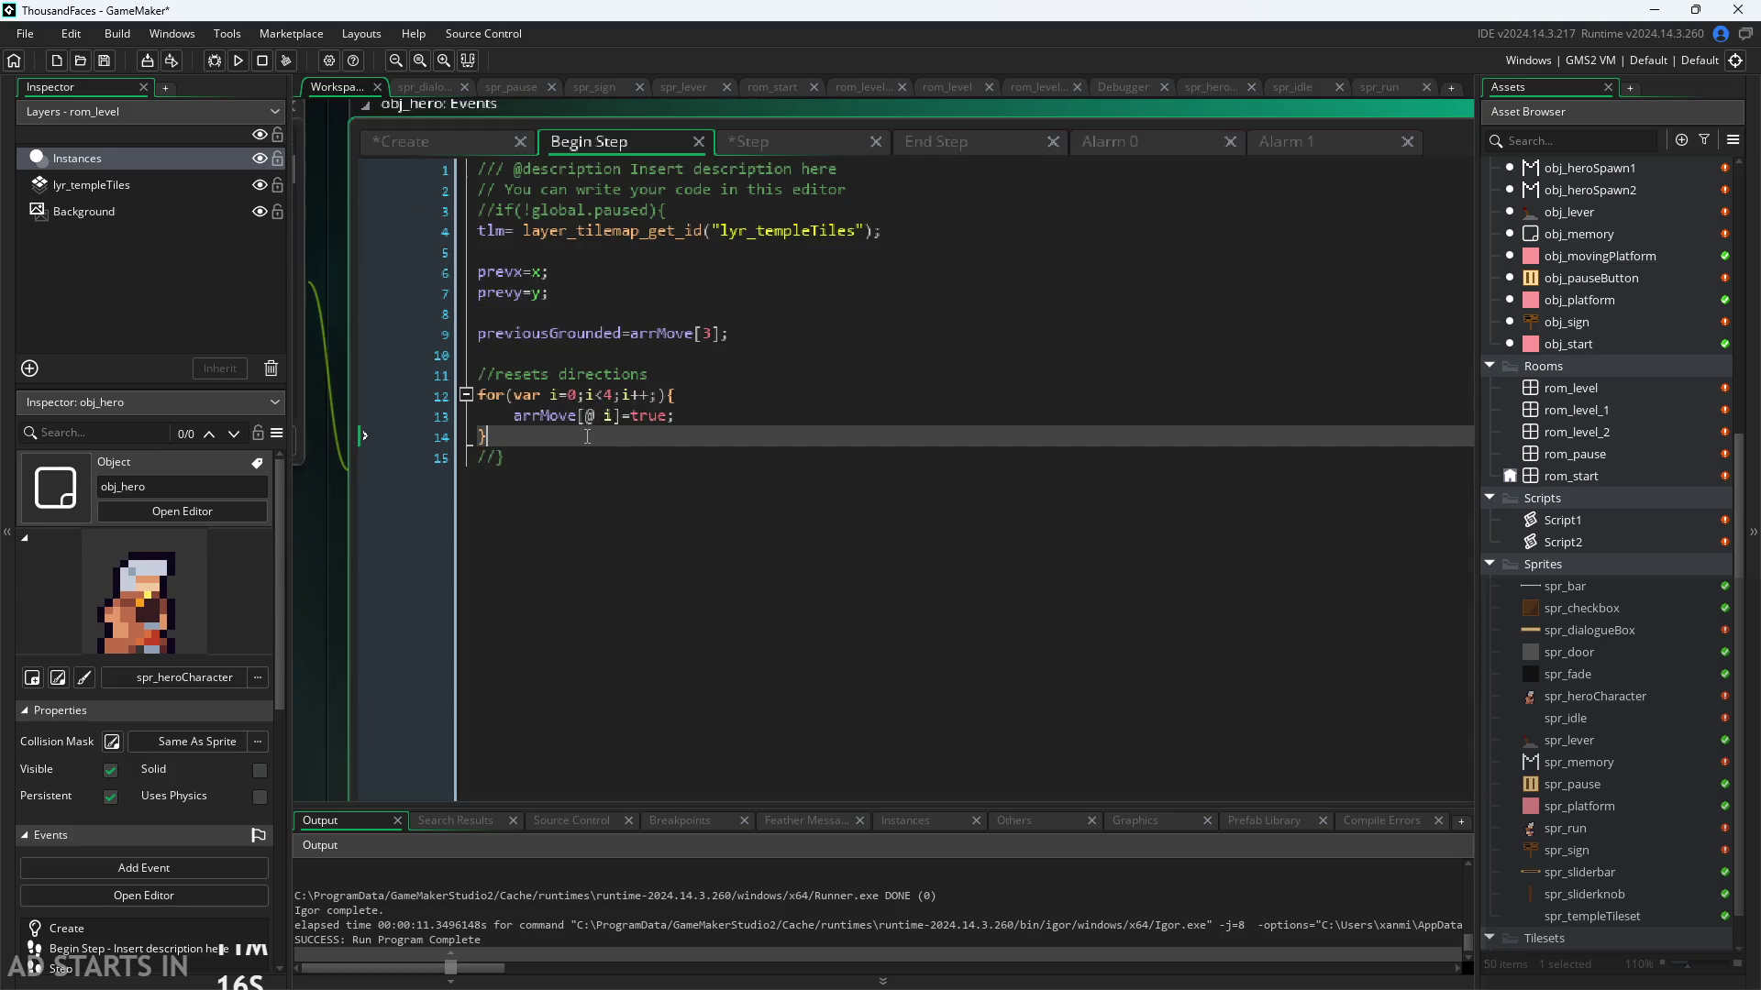
pyautogui.click(729, 144)
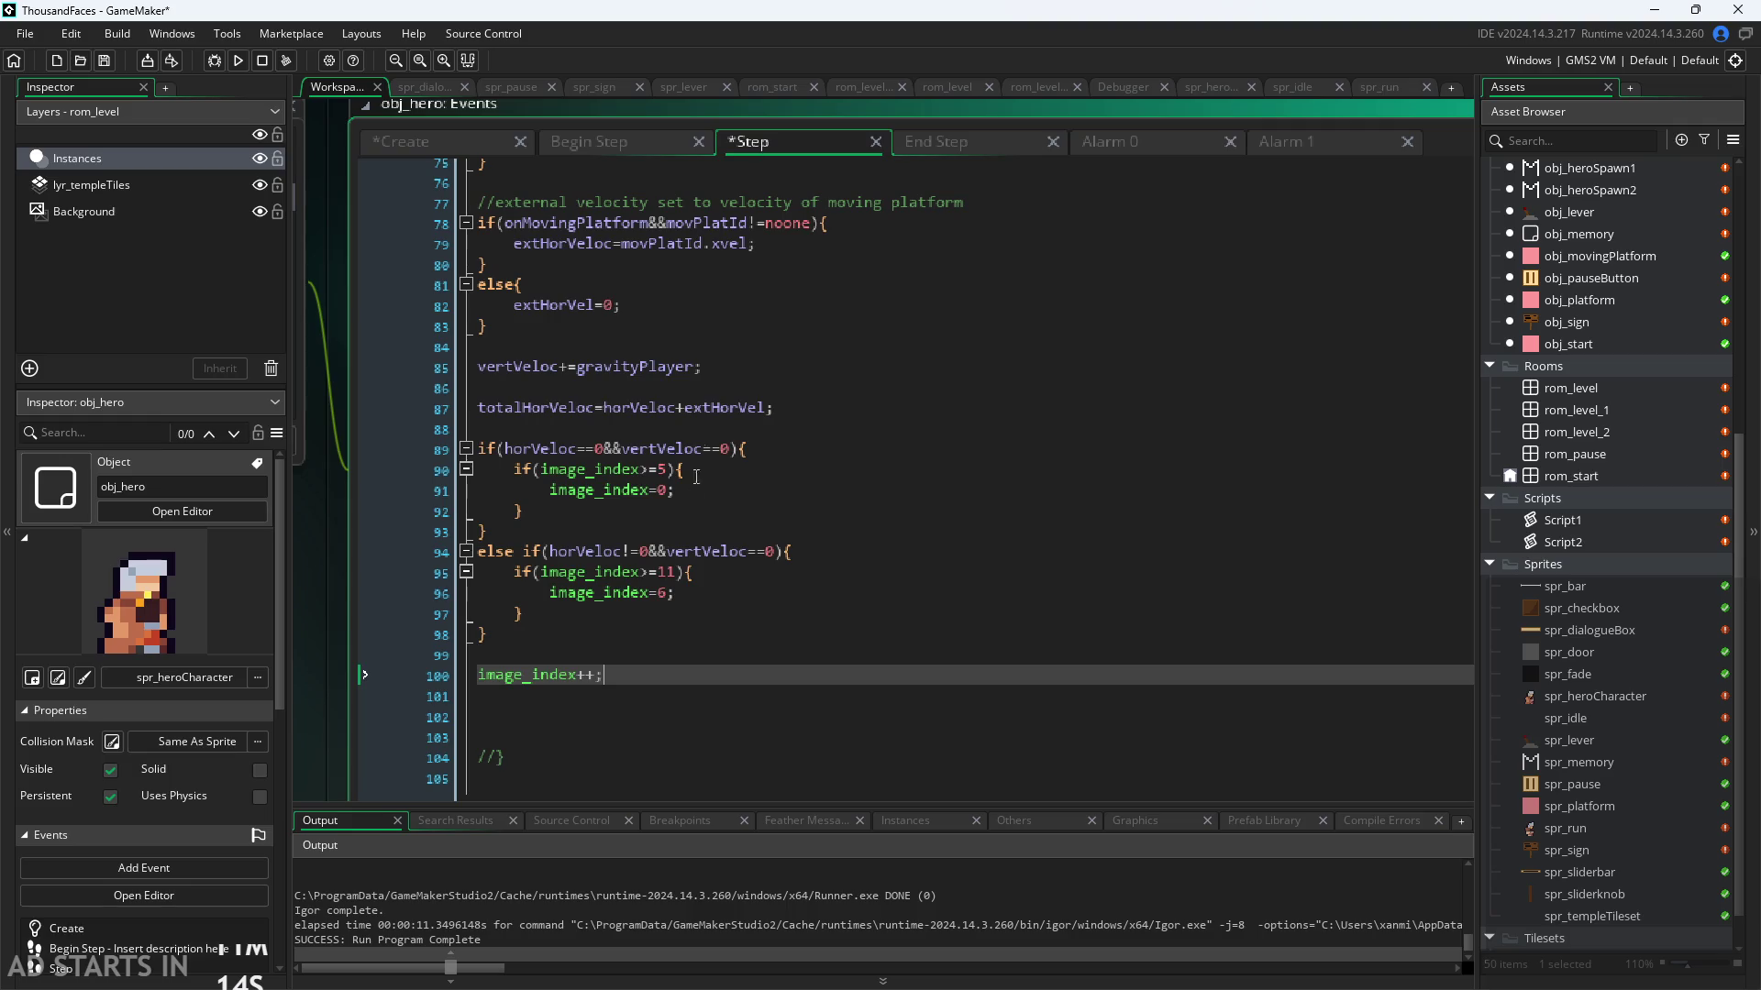
pyautogui.click(640, 637)
pyautogui.click(622, 552)
pyautogui.click(665, 572)
pyautogui.click(679, 592)
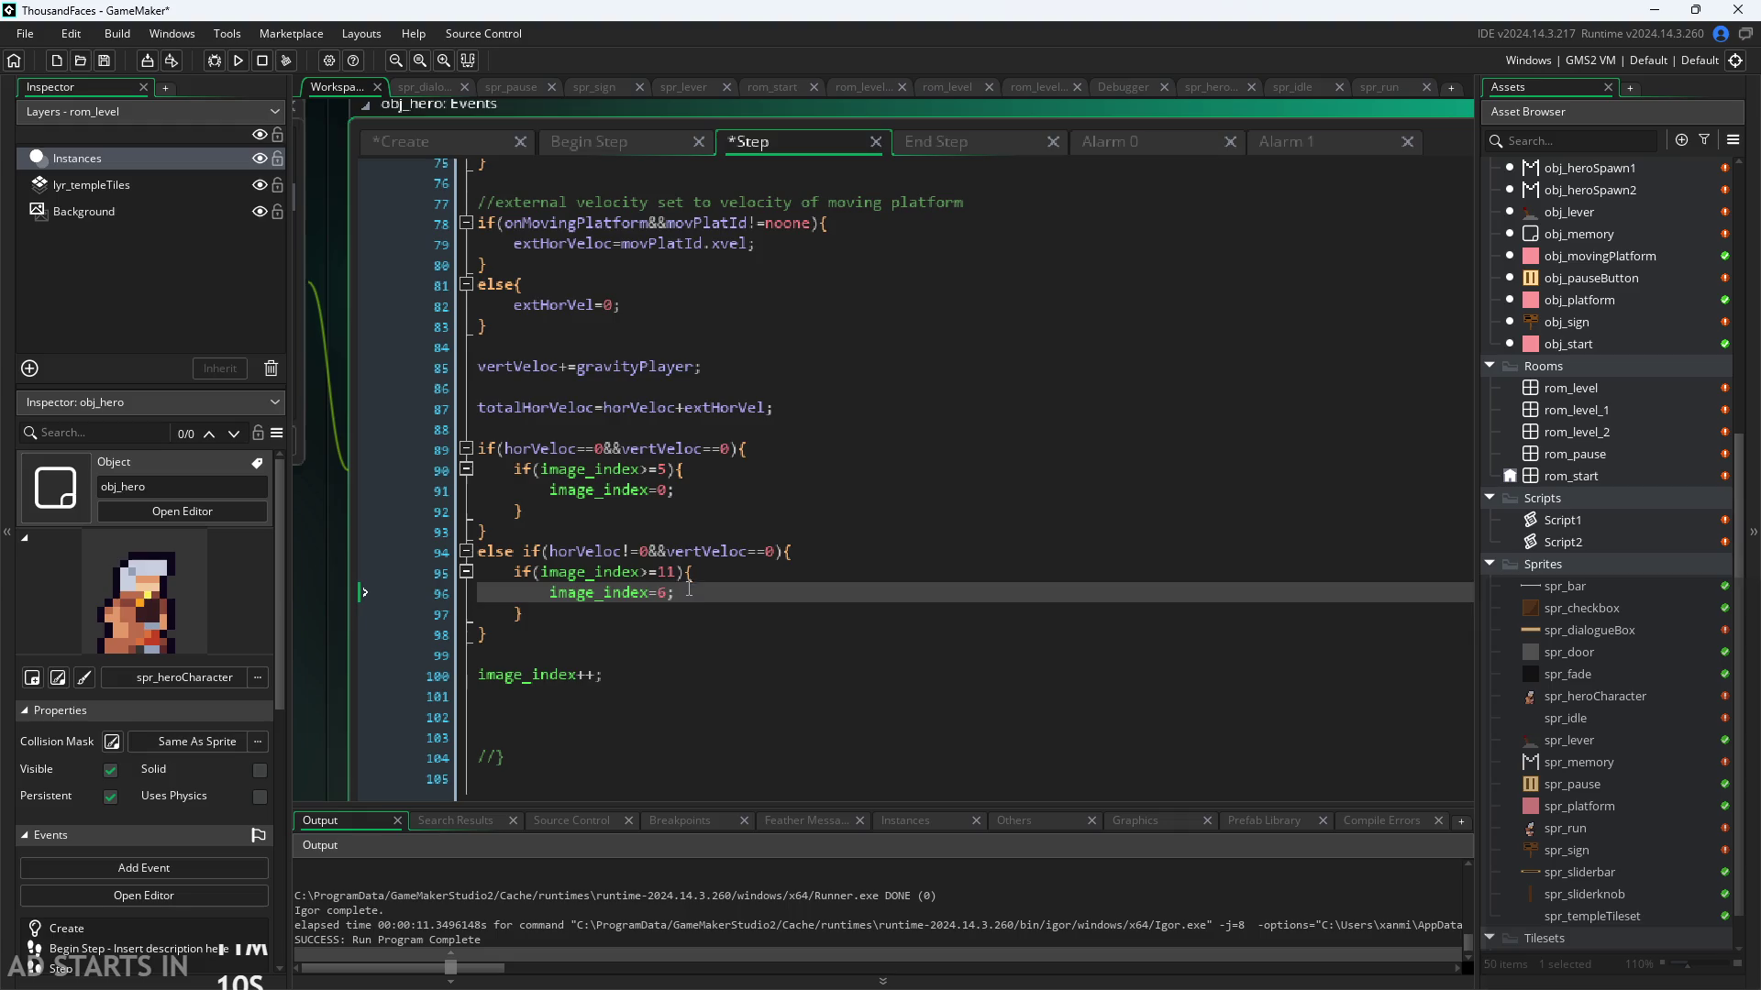
pyautogui.click(685, 614)
# Step: Replace the idle block's limit 5 with idleEnd and its reset value 0 with idleStart
pyautogui.click(674, 490)
pyautogui.click(660, 470)
pyautogui.press('Right')
pyautogui.press('BackSpace')
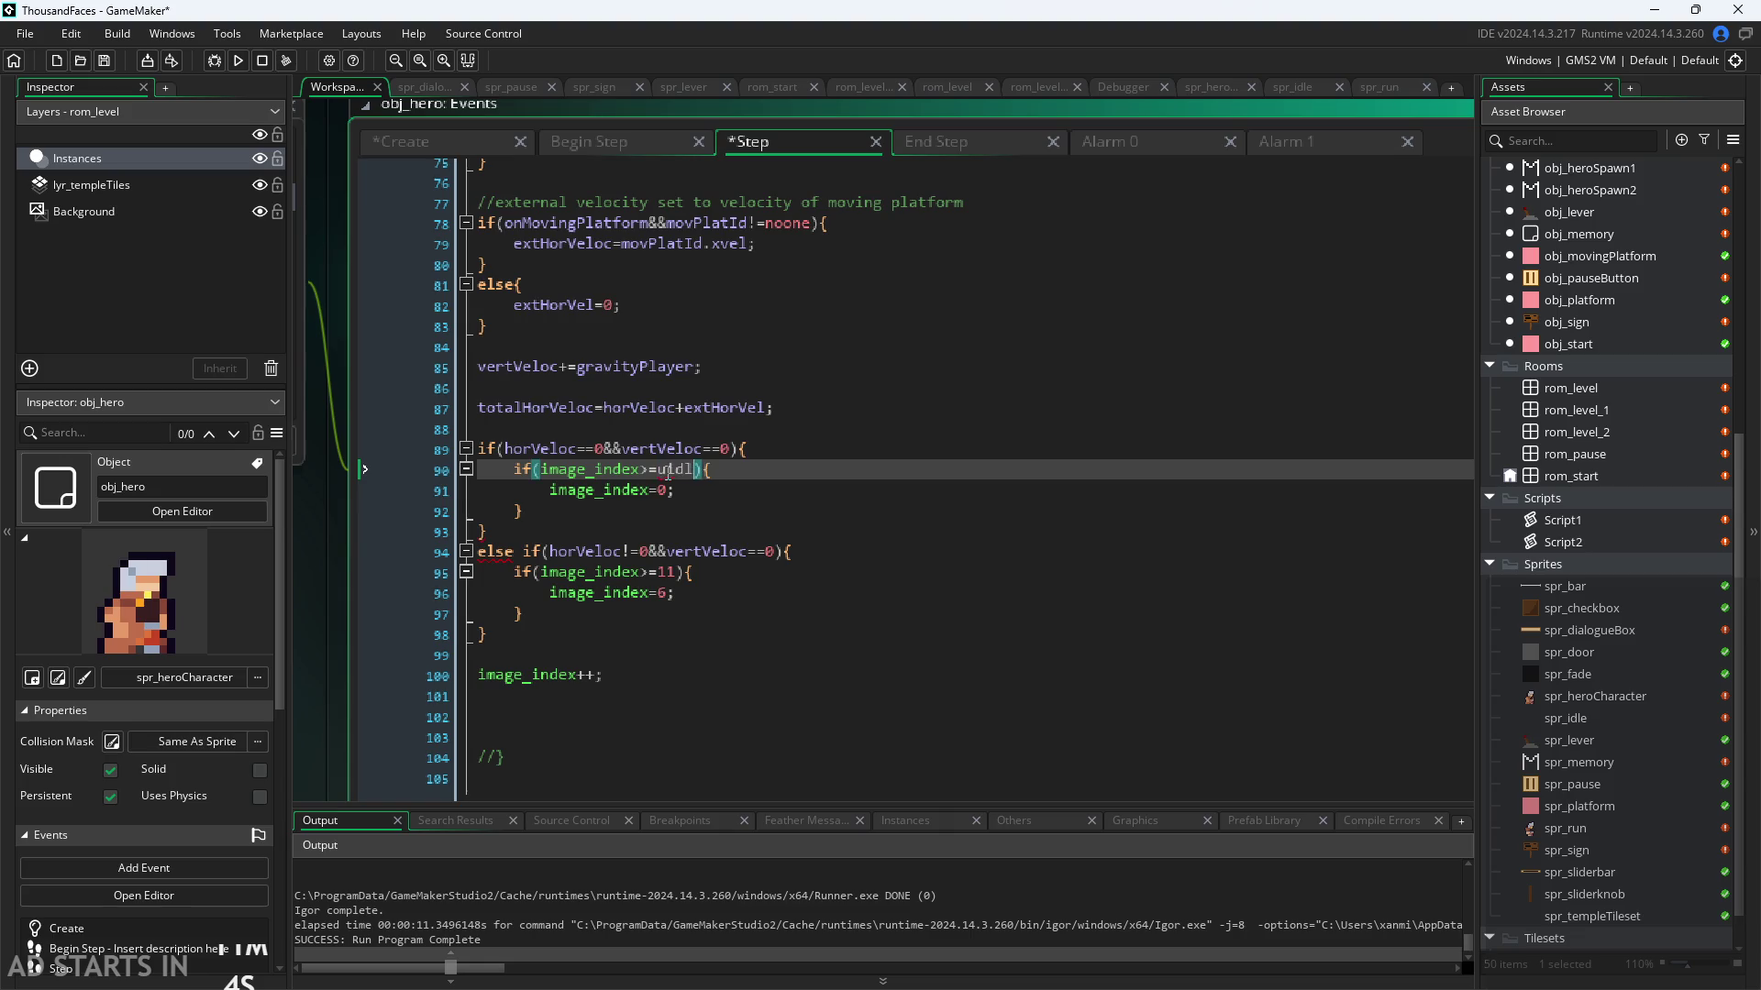
pyautogui.write('idle')
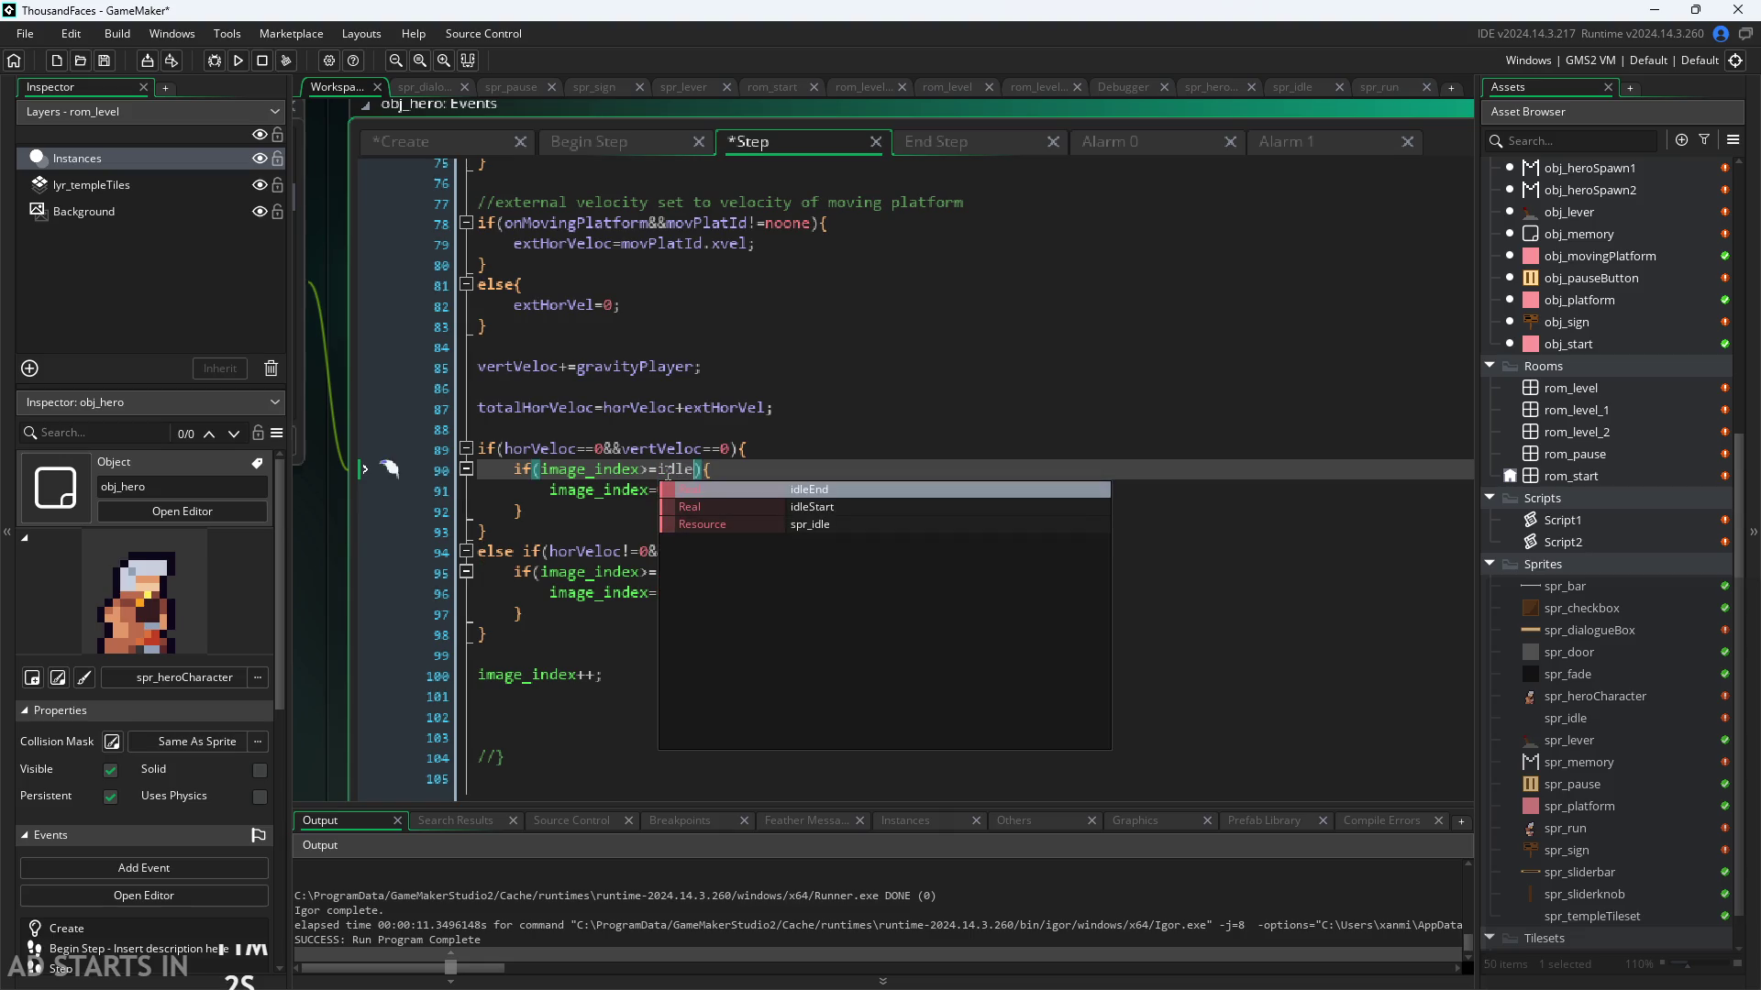
pyautogui.press('Down')
pyautogui.press('Return')
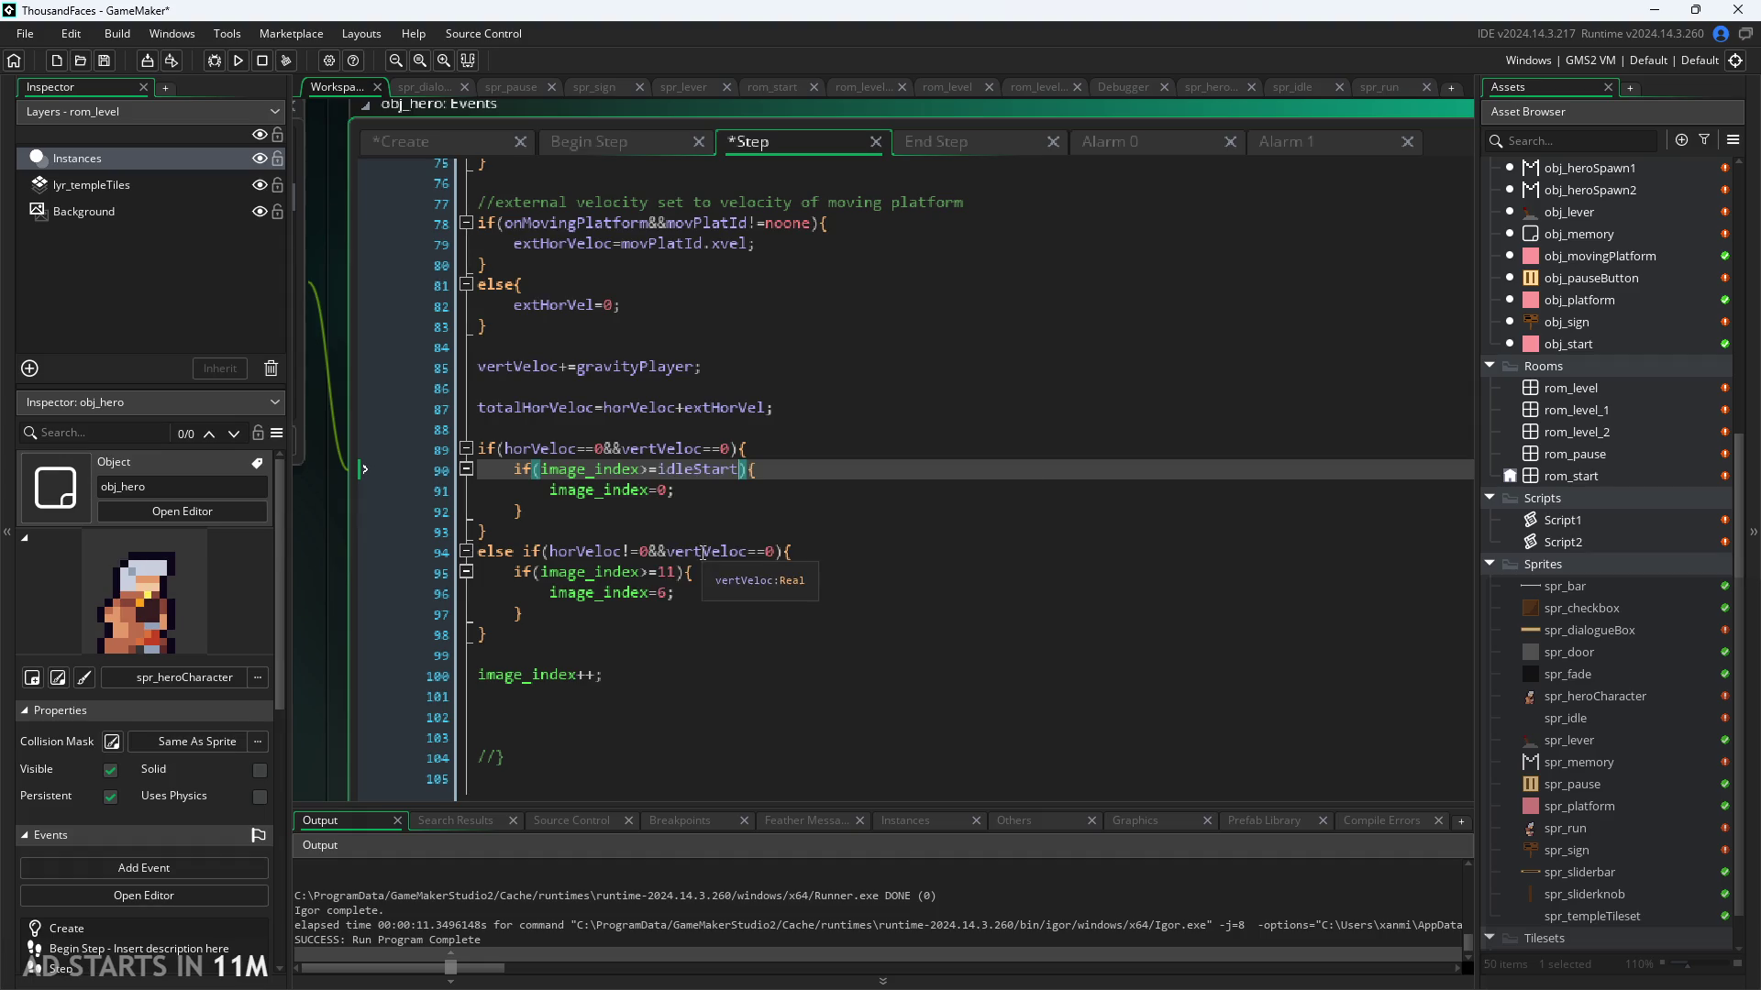
pyautogui.doubleClick(661, 491)
pyautogui.write('idle')
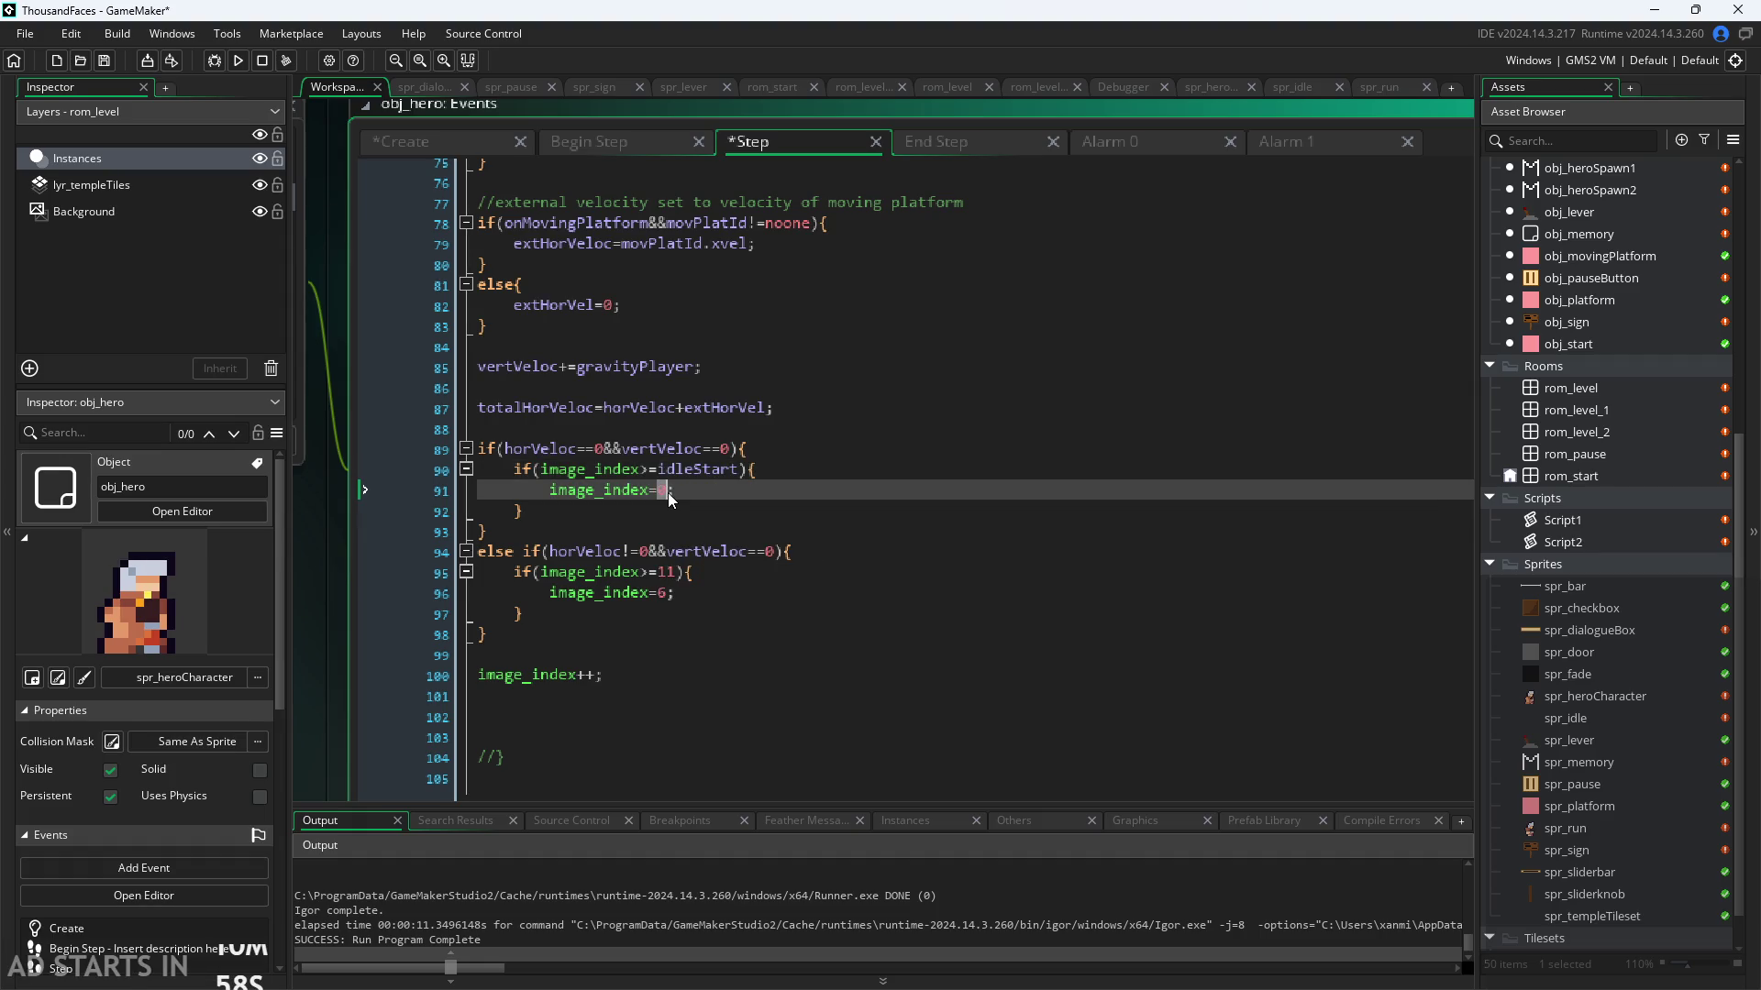
pyautogui.press('Return')
pyautogui.moveTo(694, 470); pyautogui.dragTo(739, 471)
pyautogui.write('End')
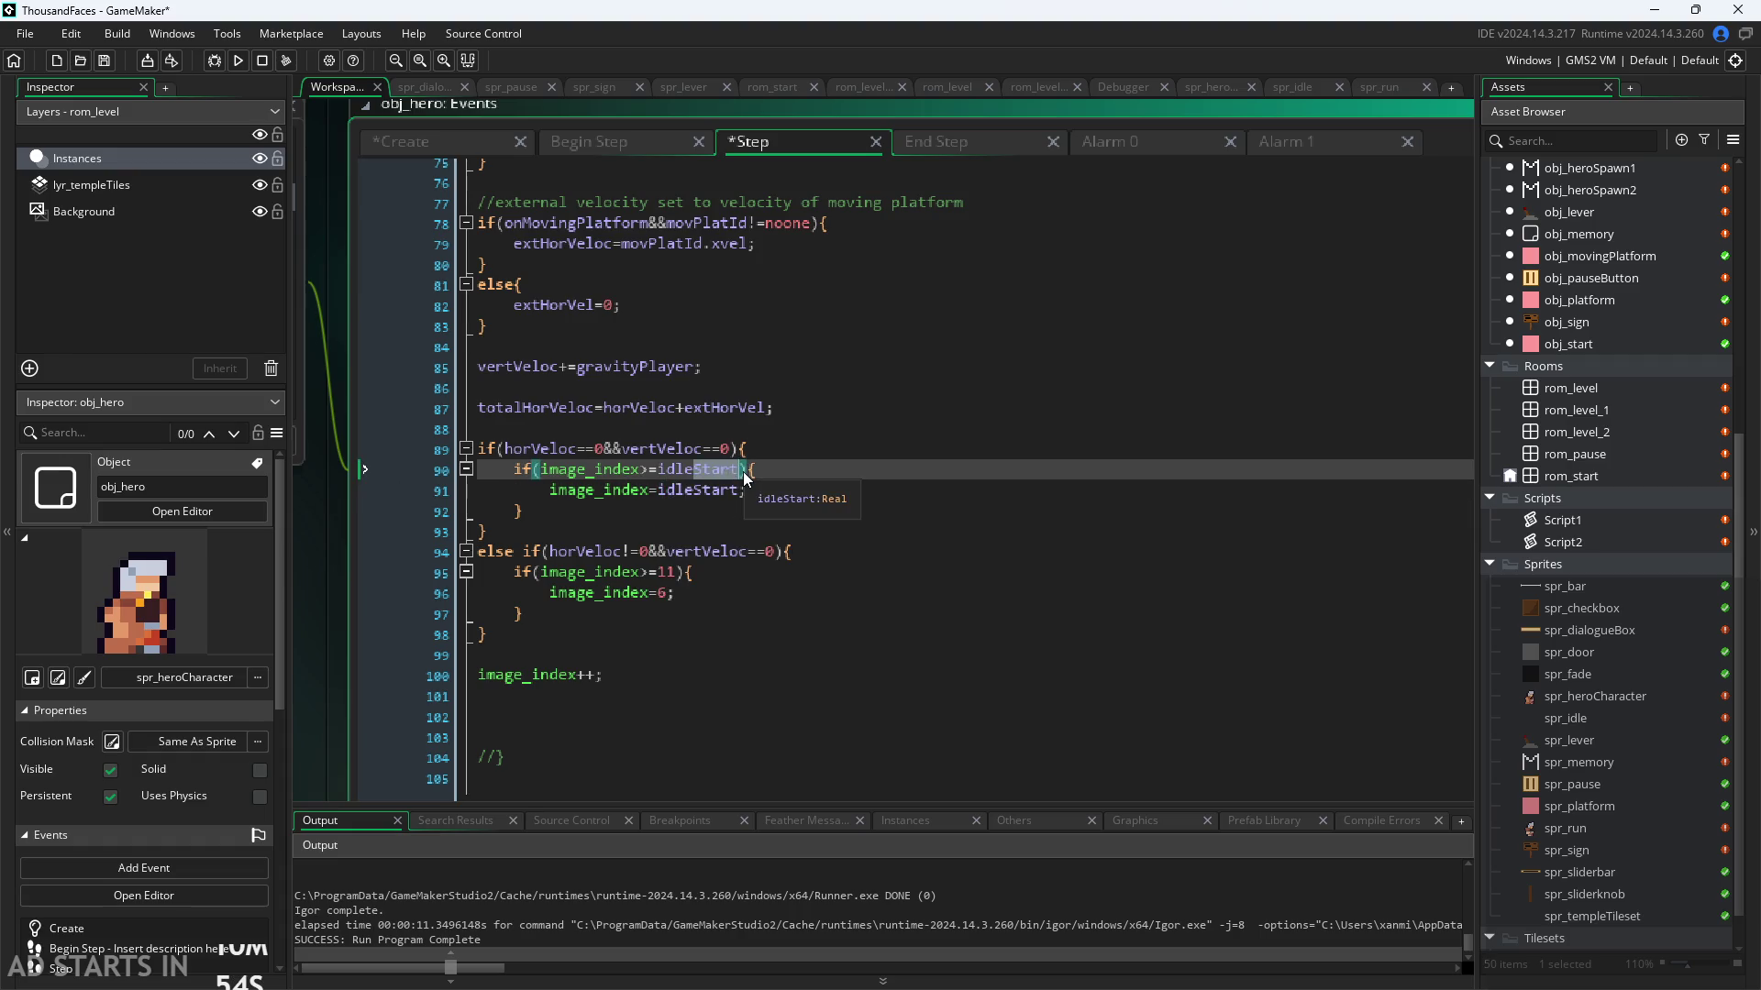
# Step: Swap the run block's 11 and 6 for runEnd and runStart, then save
pyautogui.doubleClick(669, 573)
pyautogui.write('run')
pyautogui.press('Return')
pyautogui.doubleClick(664, 594)
pyautogui.write('run')
pyautogui.press('Down')
pyautogui.press('Return')
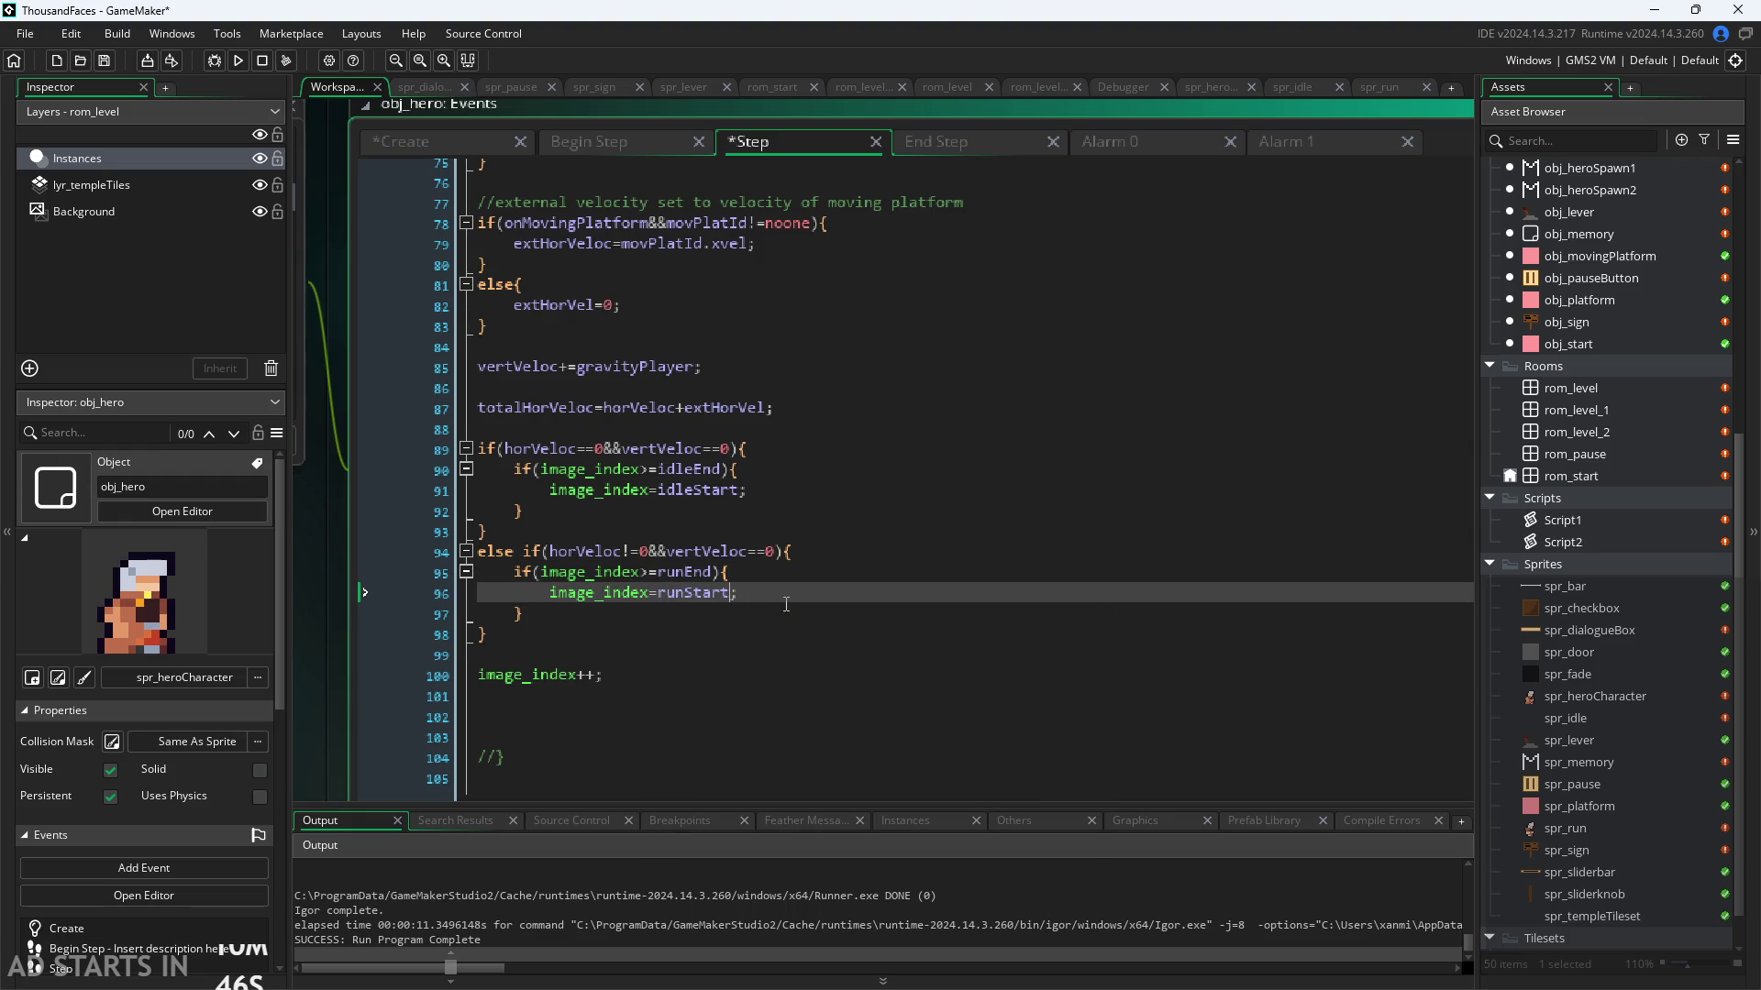
pyautogui.hotkey('ctrl', 's')
# Step: Fix the indentation of the image_index++ line, then delete that statement
pyautogui.scroll(2, 338, 629)
pyautogui.moveTo(682, 652); pyautogui.dragTo(531, 653)
pyautogui.click(555, 634)
pyautogui.press('Down')
pyautogui.press('Tab')
pyautogui.press('Up')
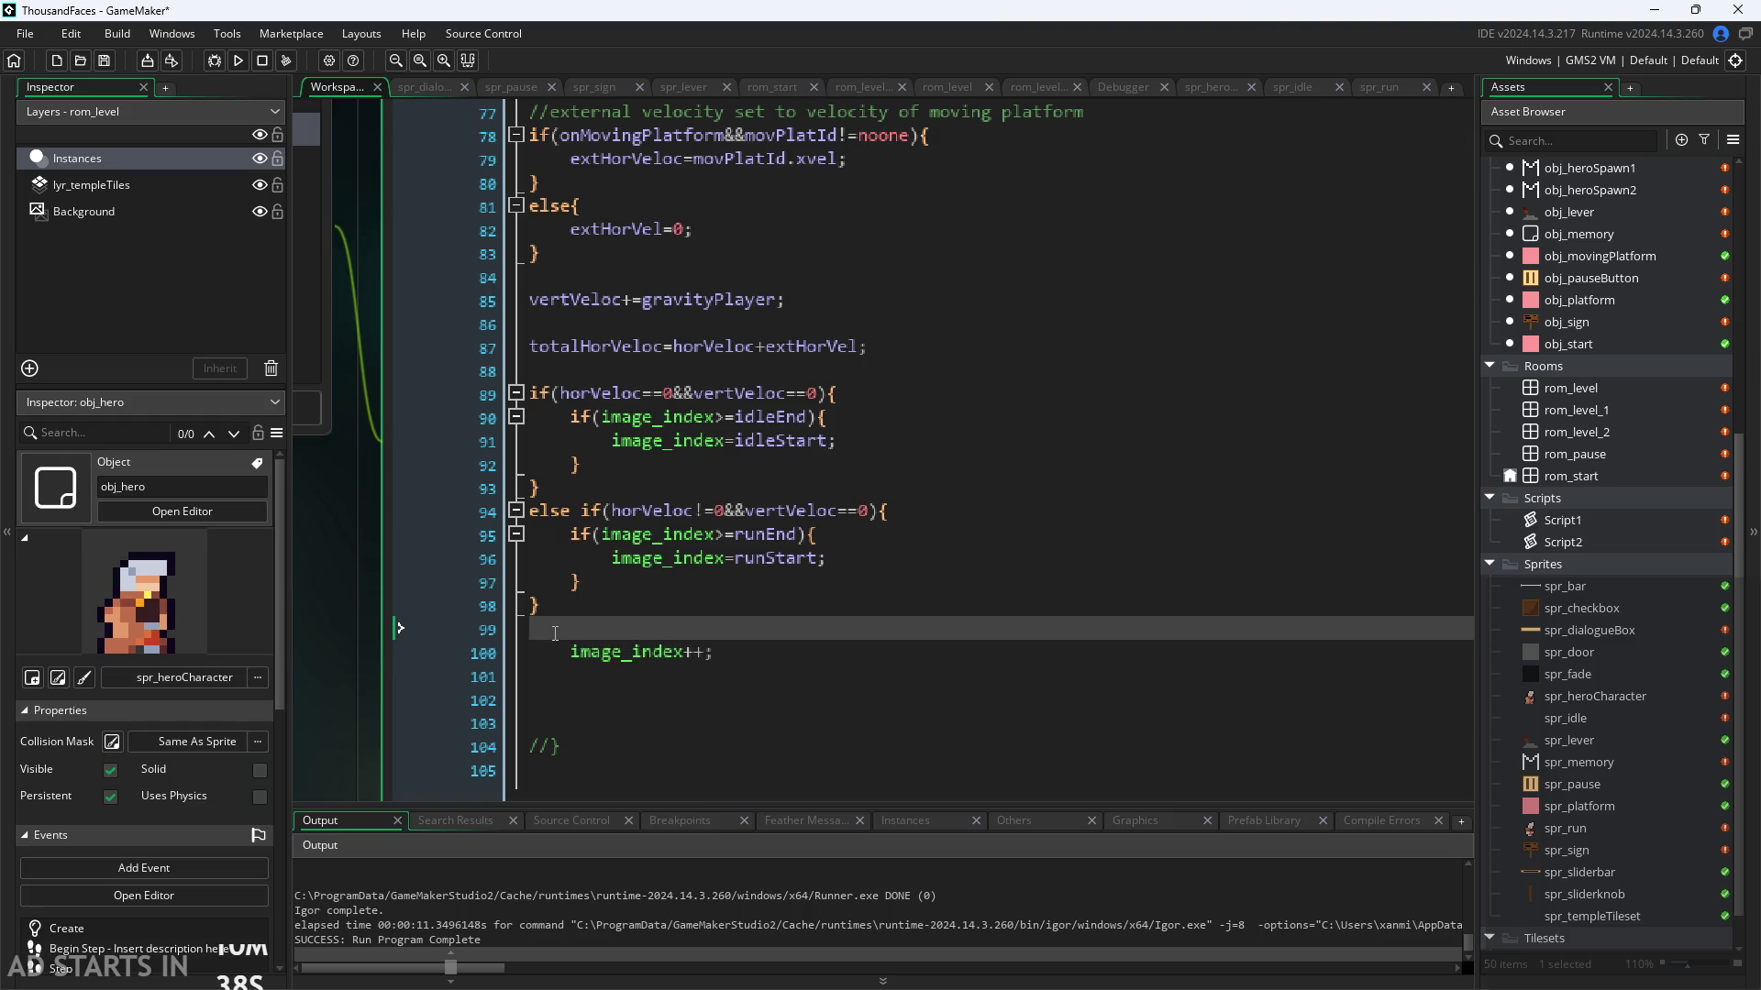
pyautogui.moveTo(711, 652); pyautogui.dragTo(515, 652)
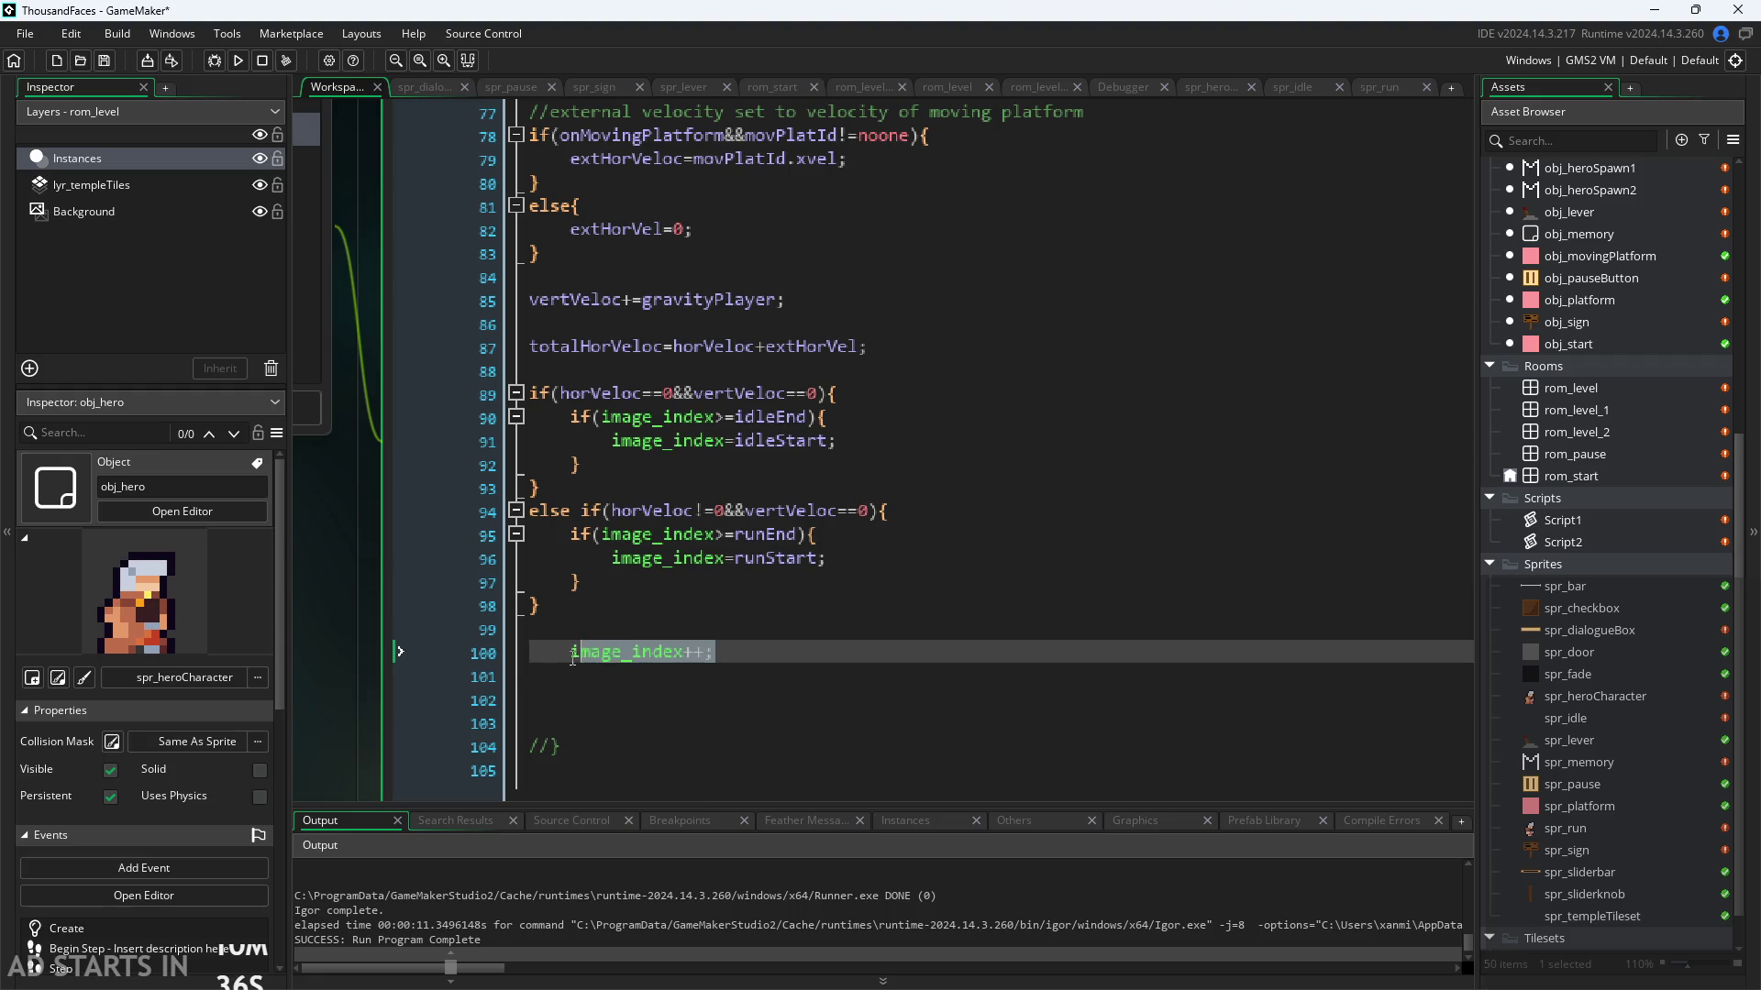
pyautogui.press('BackSpace')
pyautogui.press('BackSpace')
# Step: Write if(alarm_get(3)<=0){ alarm_set(3,2); } in place of image_index++
pyautogui.write('if(alarm')
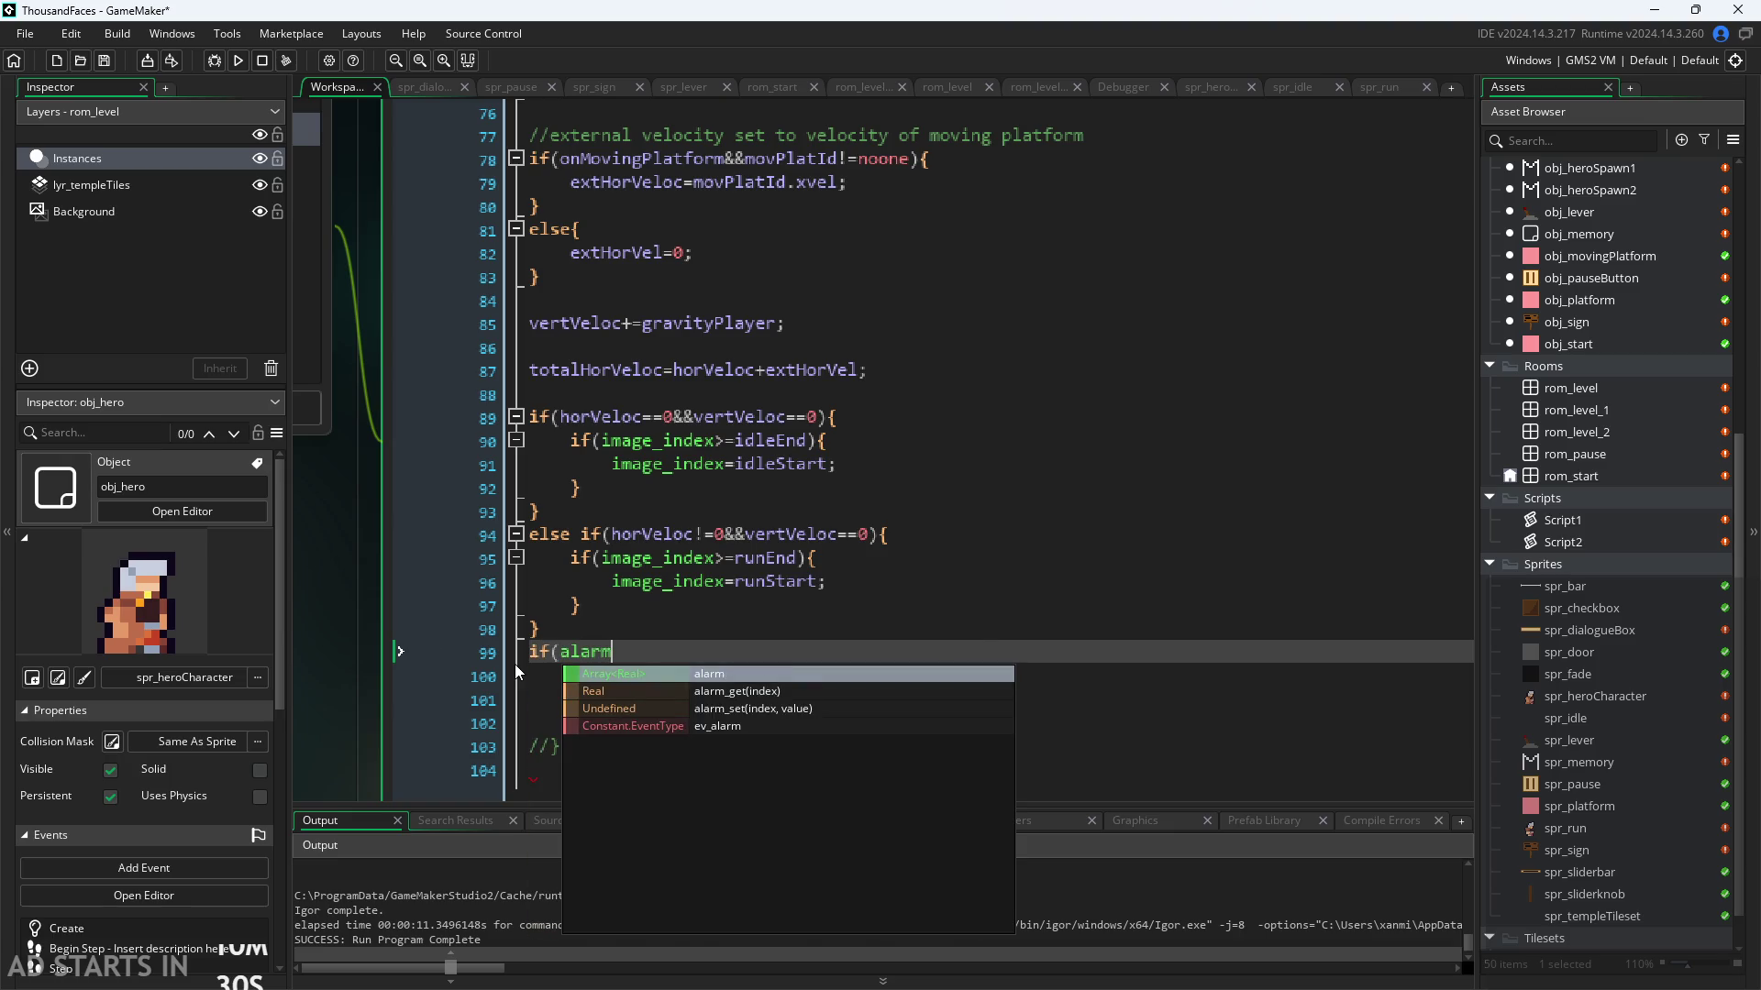
pyautogui.press('Down')
pyautogui.press('Return')
pyautogui.write('3)<=0)')
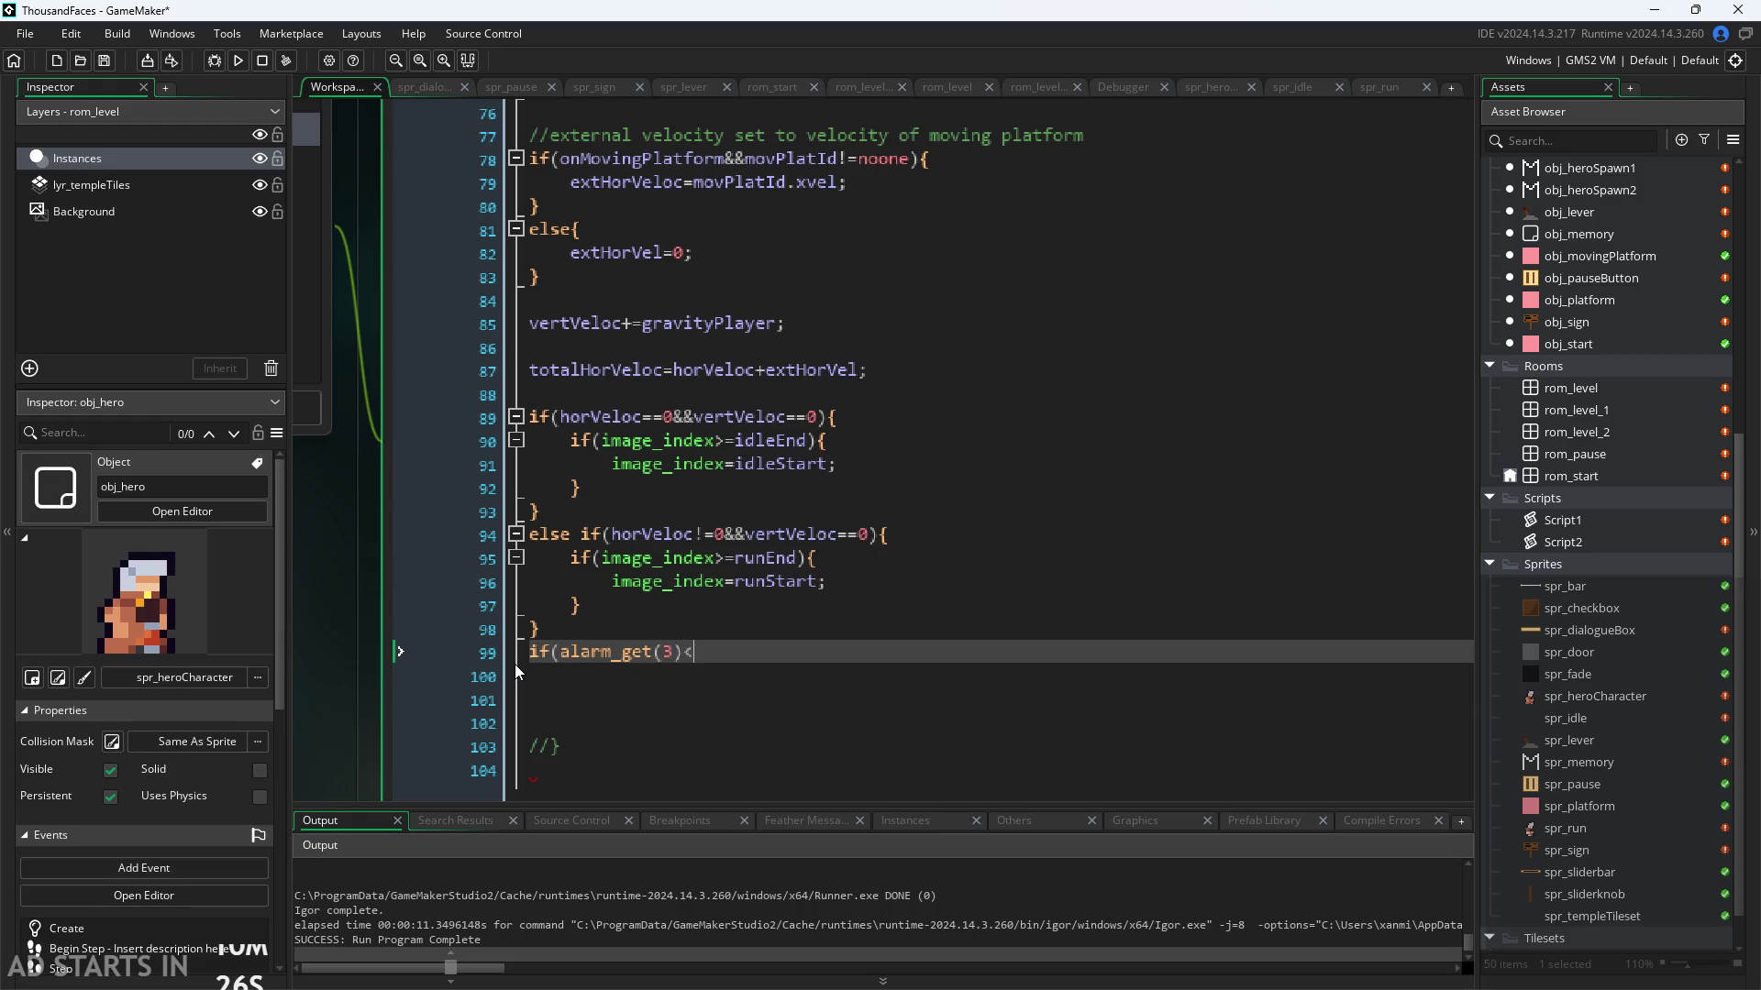
pyautogui.write('{')
pyautogui.press('Return')
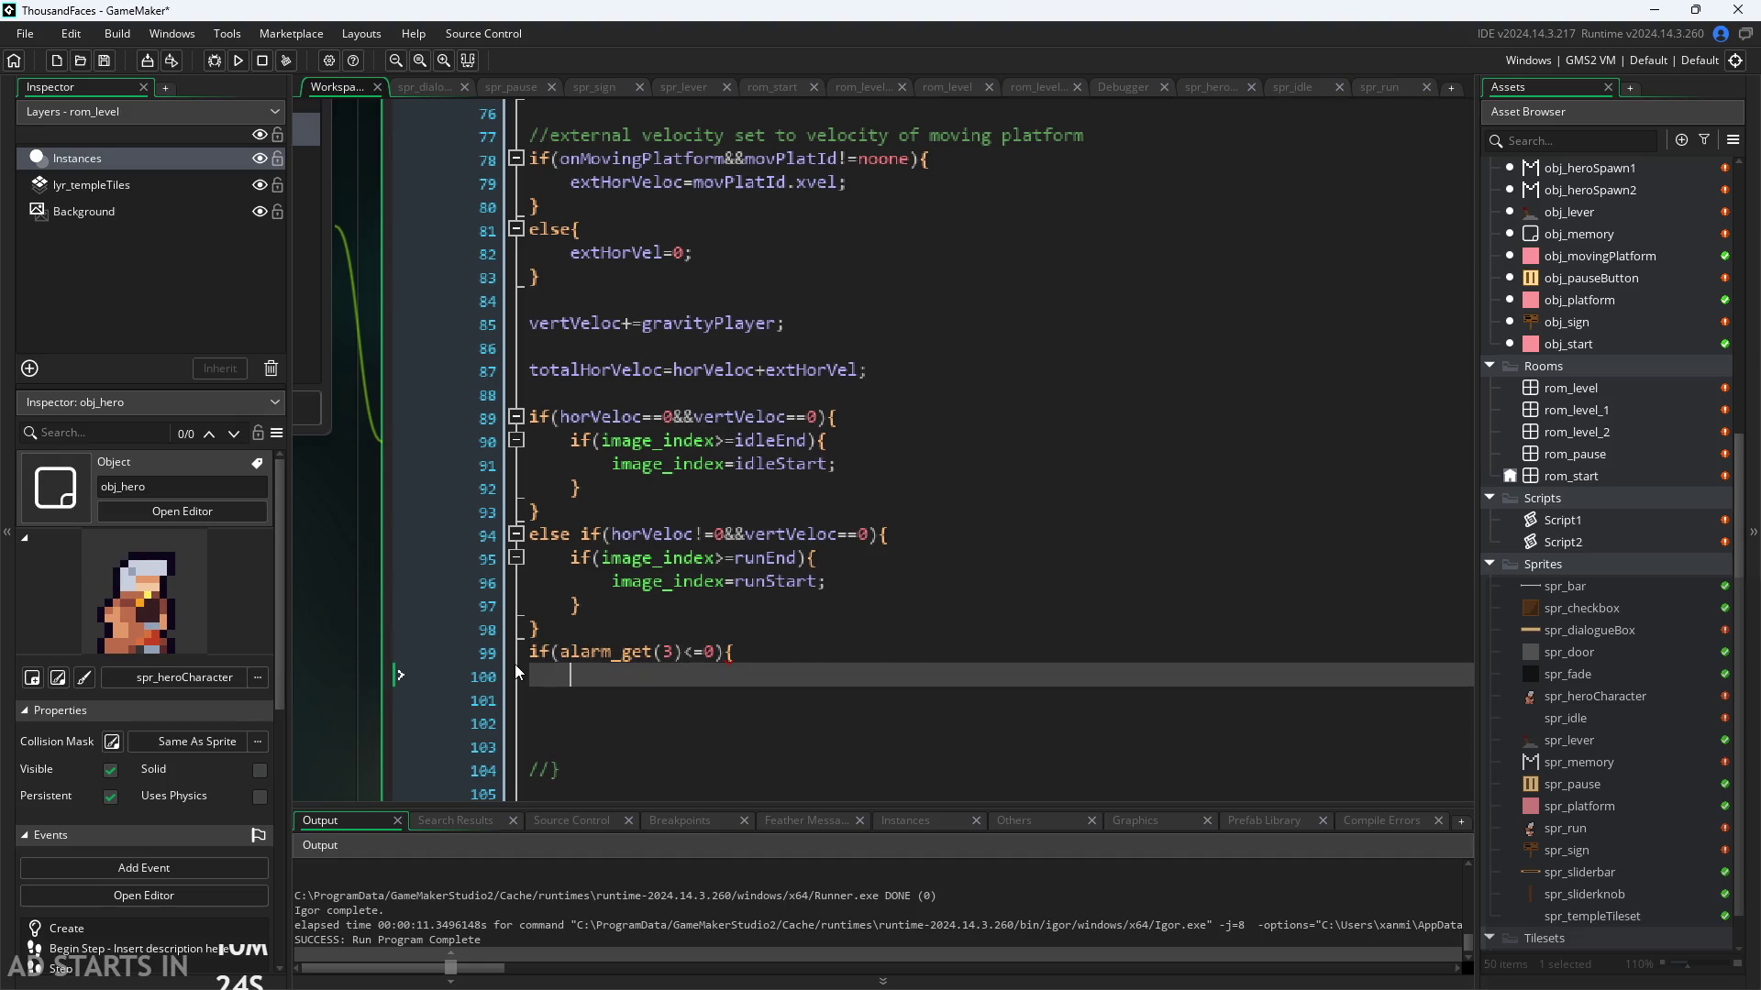
pyautogui.write('alarm')
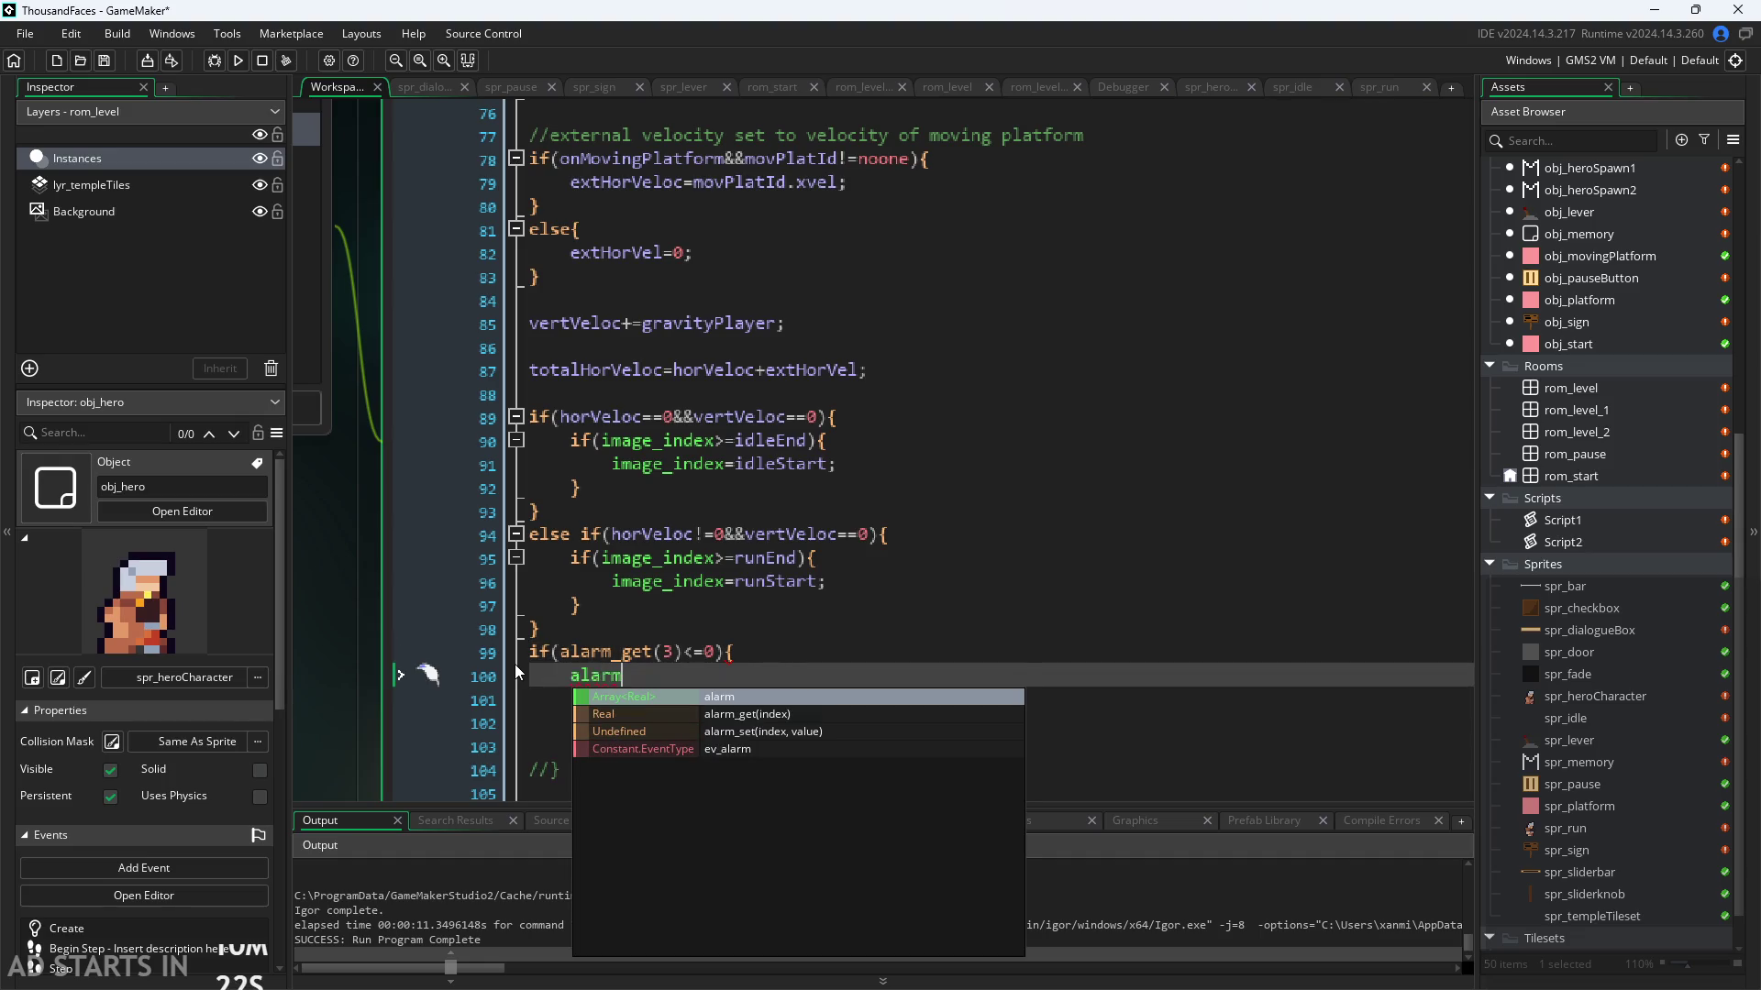
pyautogui.write('_set(')
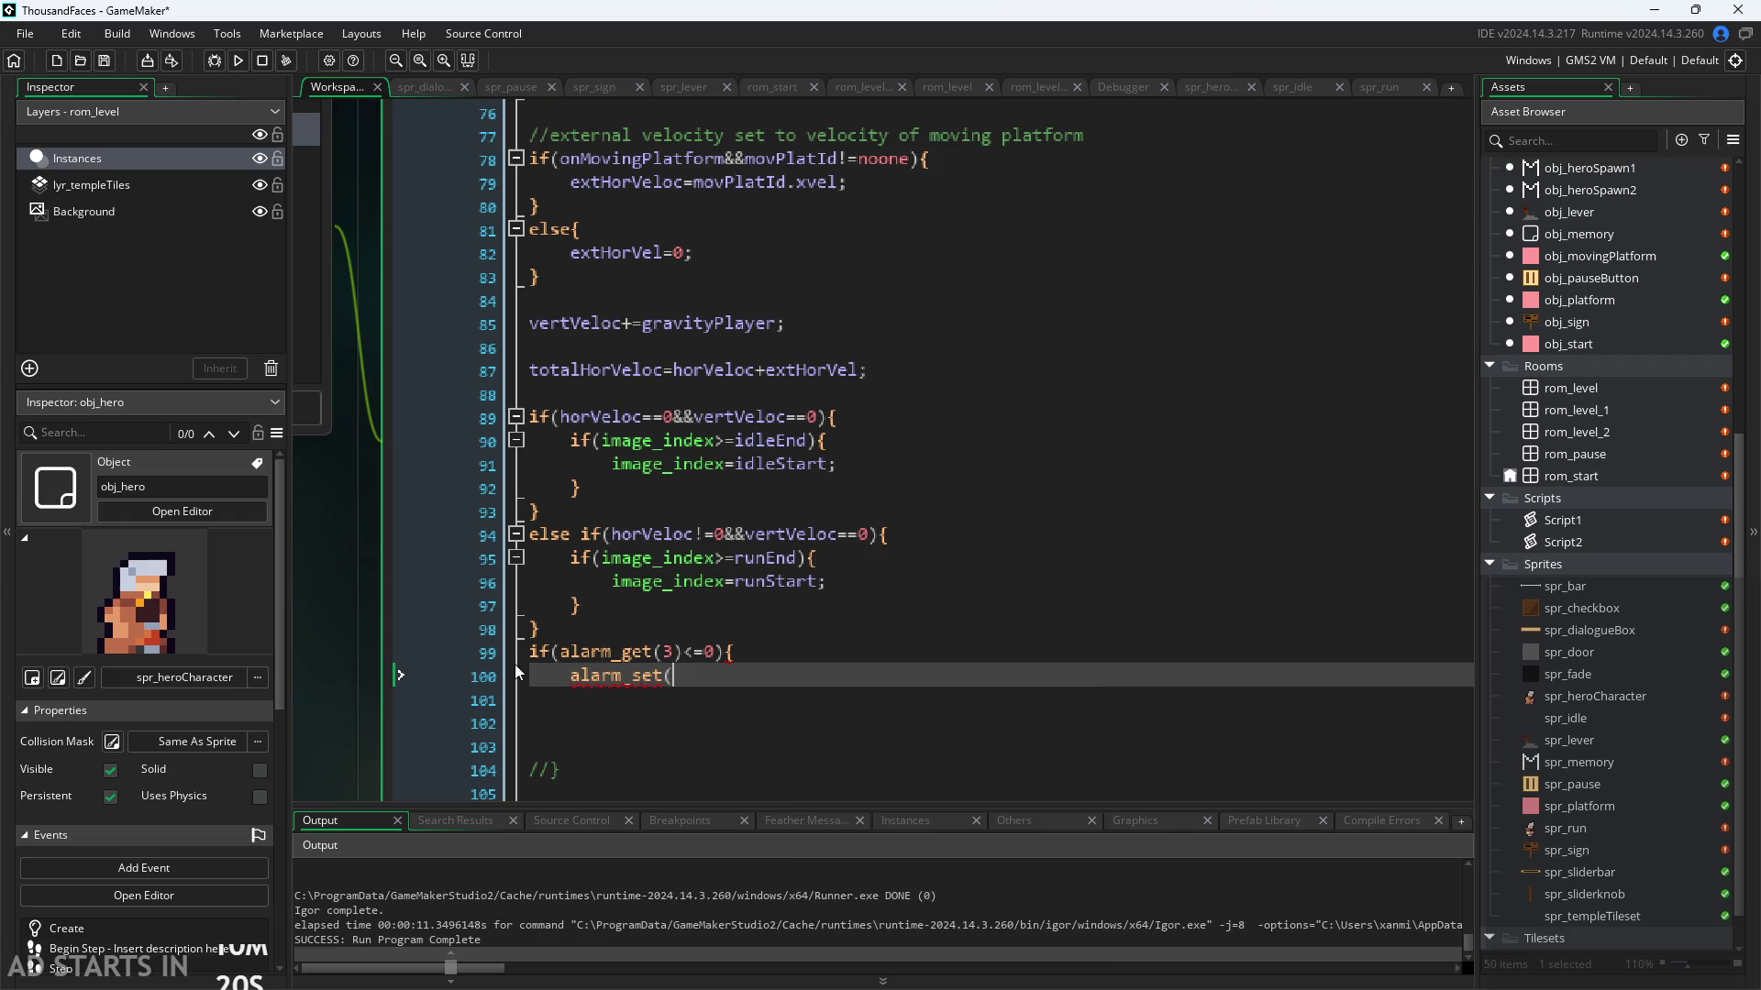
pyautogui.write('3,2);')
pyautogui.press('Return')
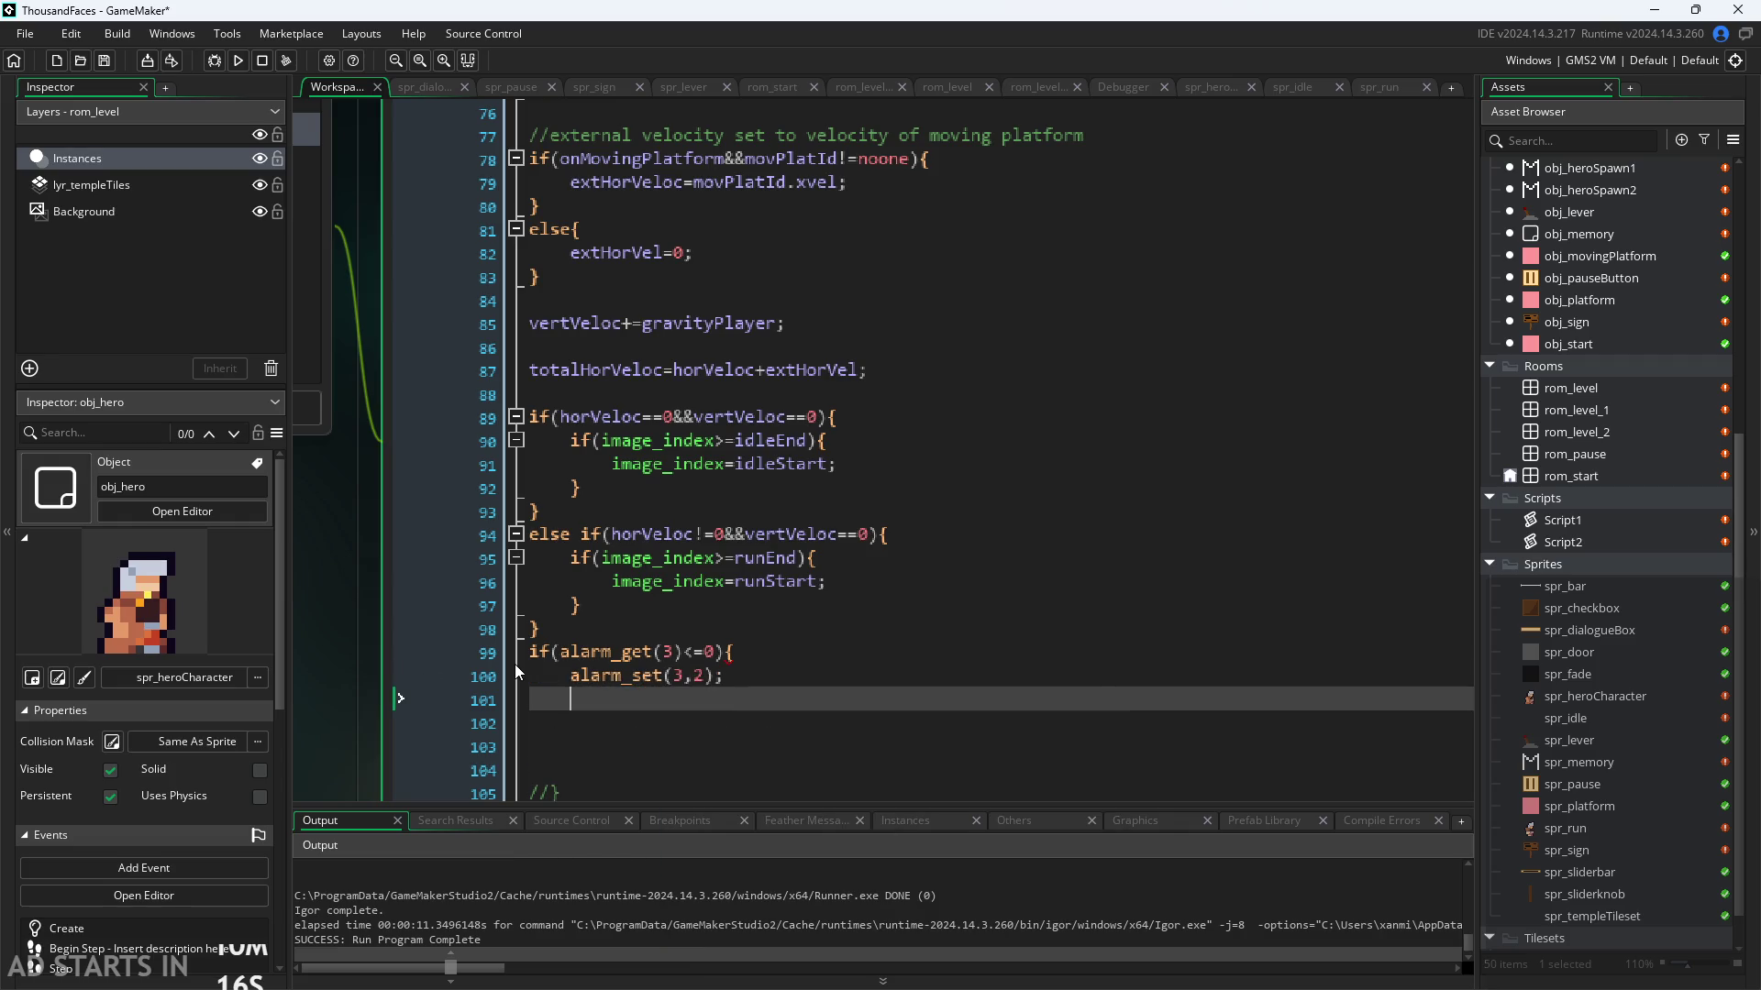
pyautogui.write('}')
pyautogui.scroll(-2, 367, 702)
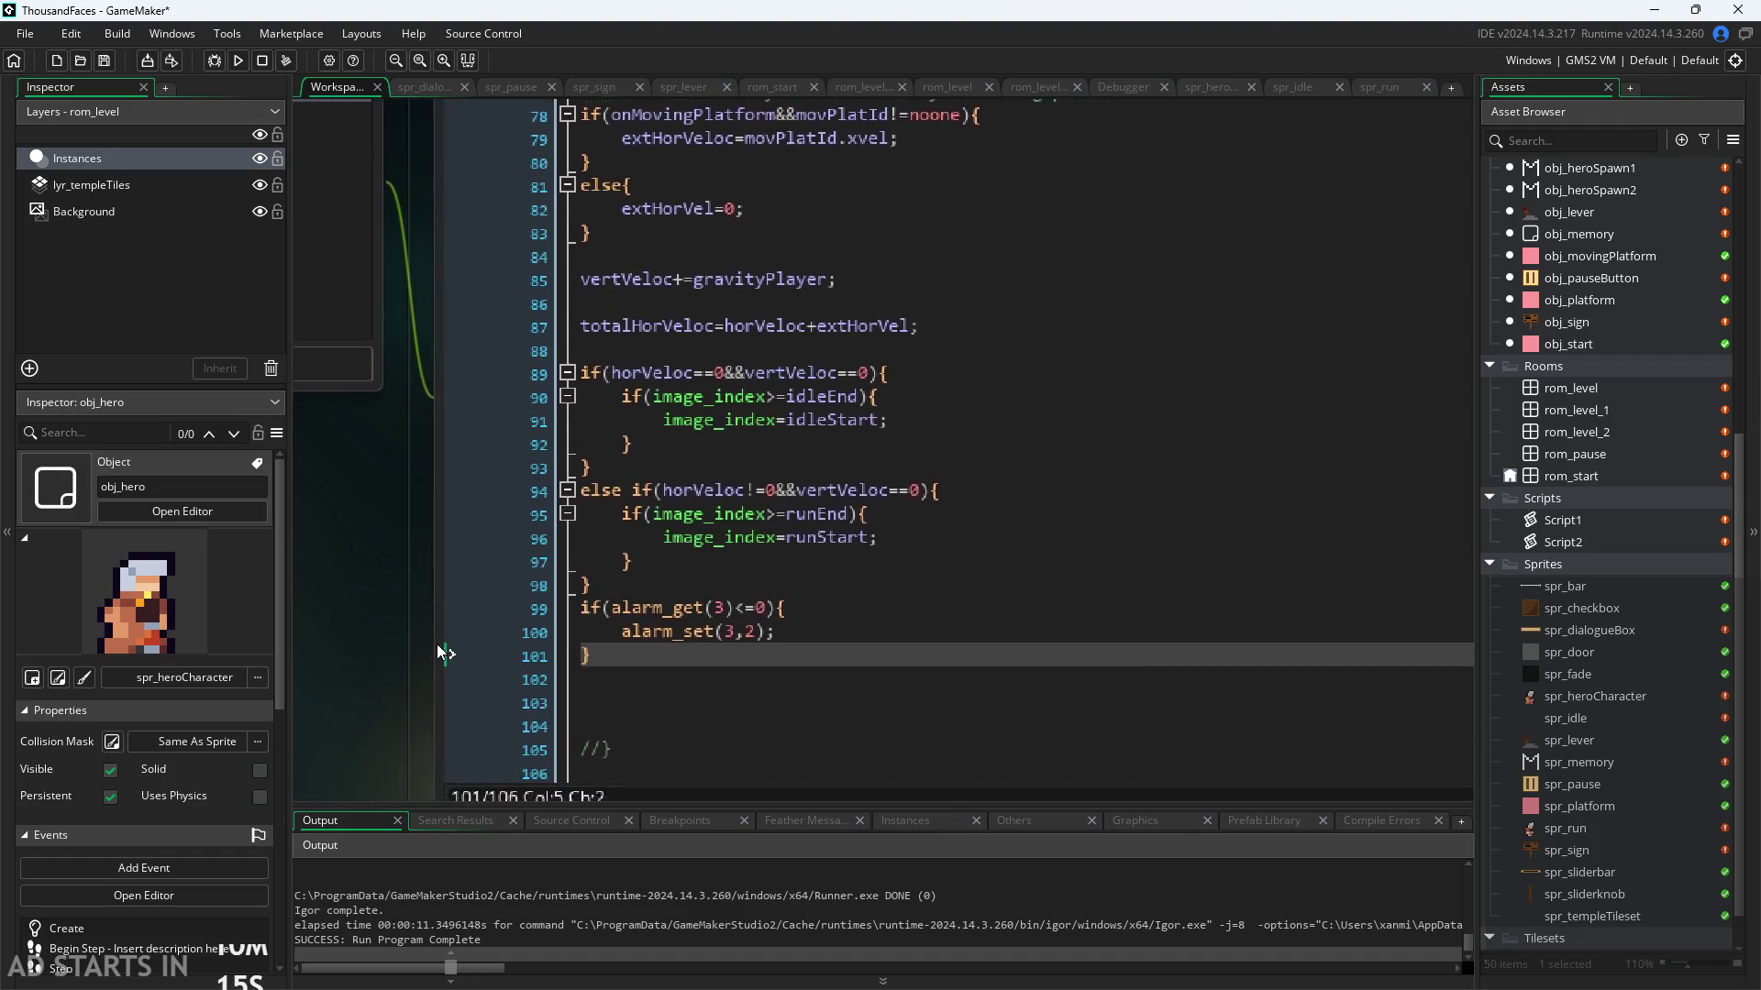
pyautogui.scroll(2, 400, 657)
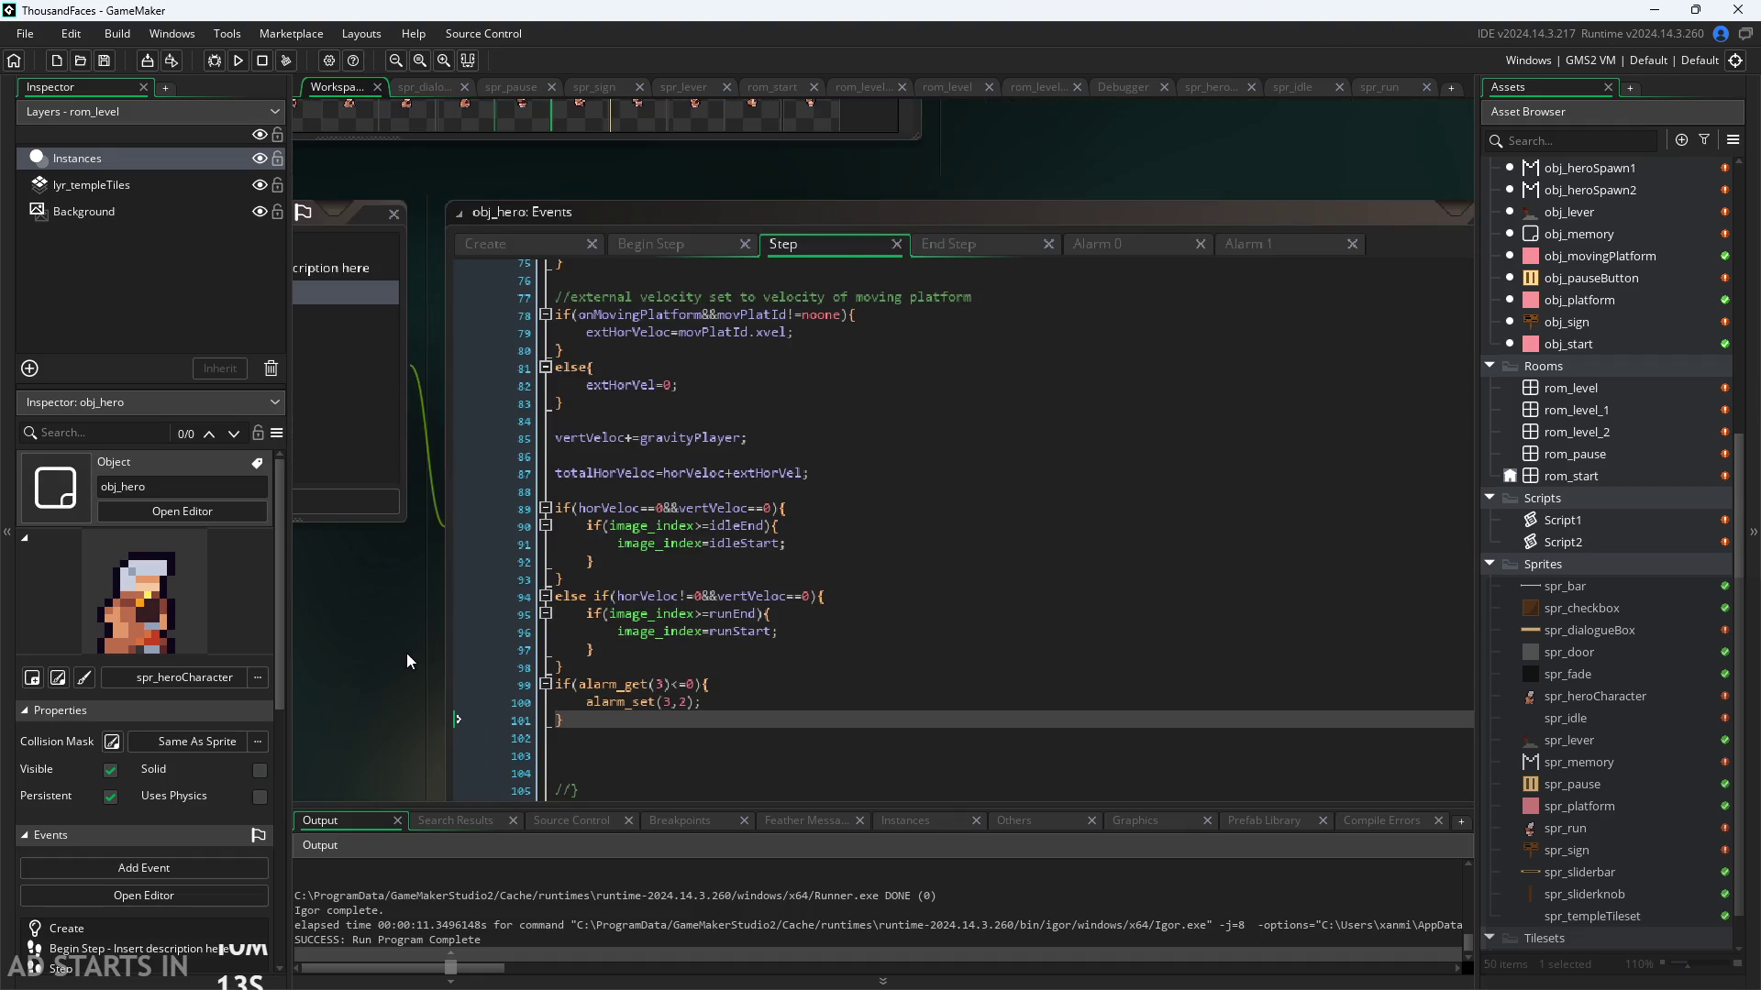
# Step: Add an Alarm 3 event to obj_hero
pyautogui.scroll(2, 401, 657)
pyautogui.click(480, 247)
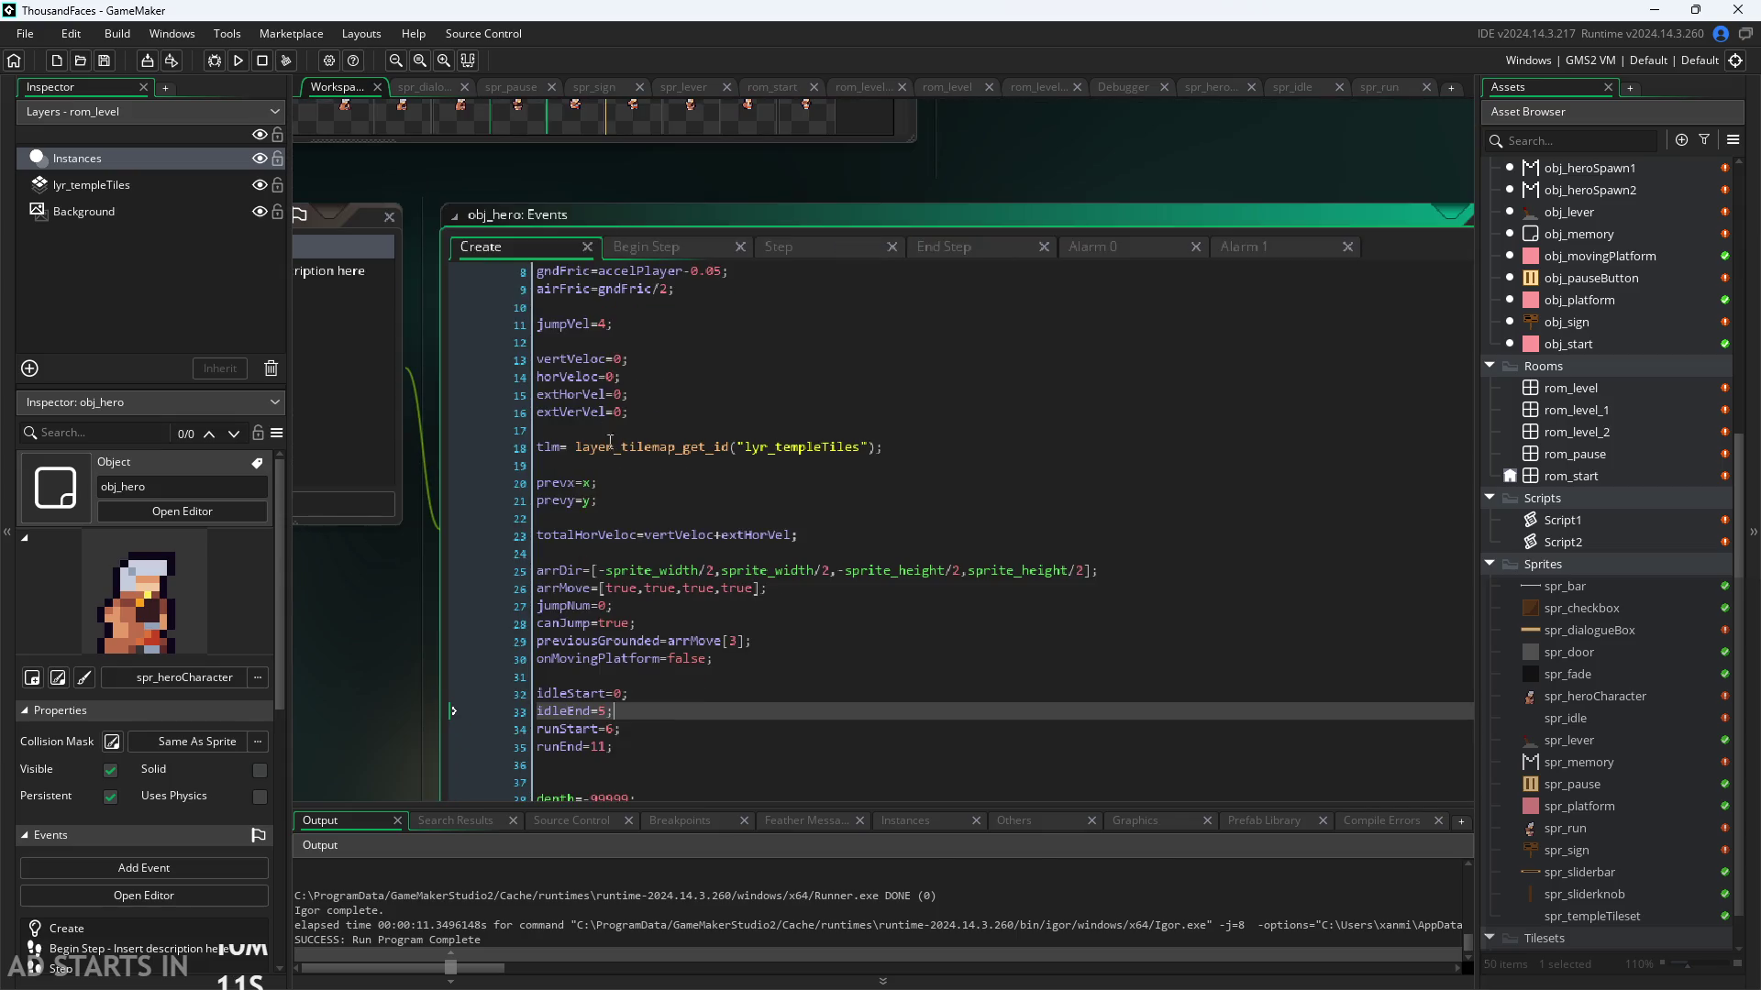
pyautogui.click(565, 433)
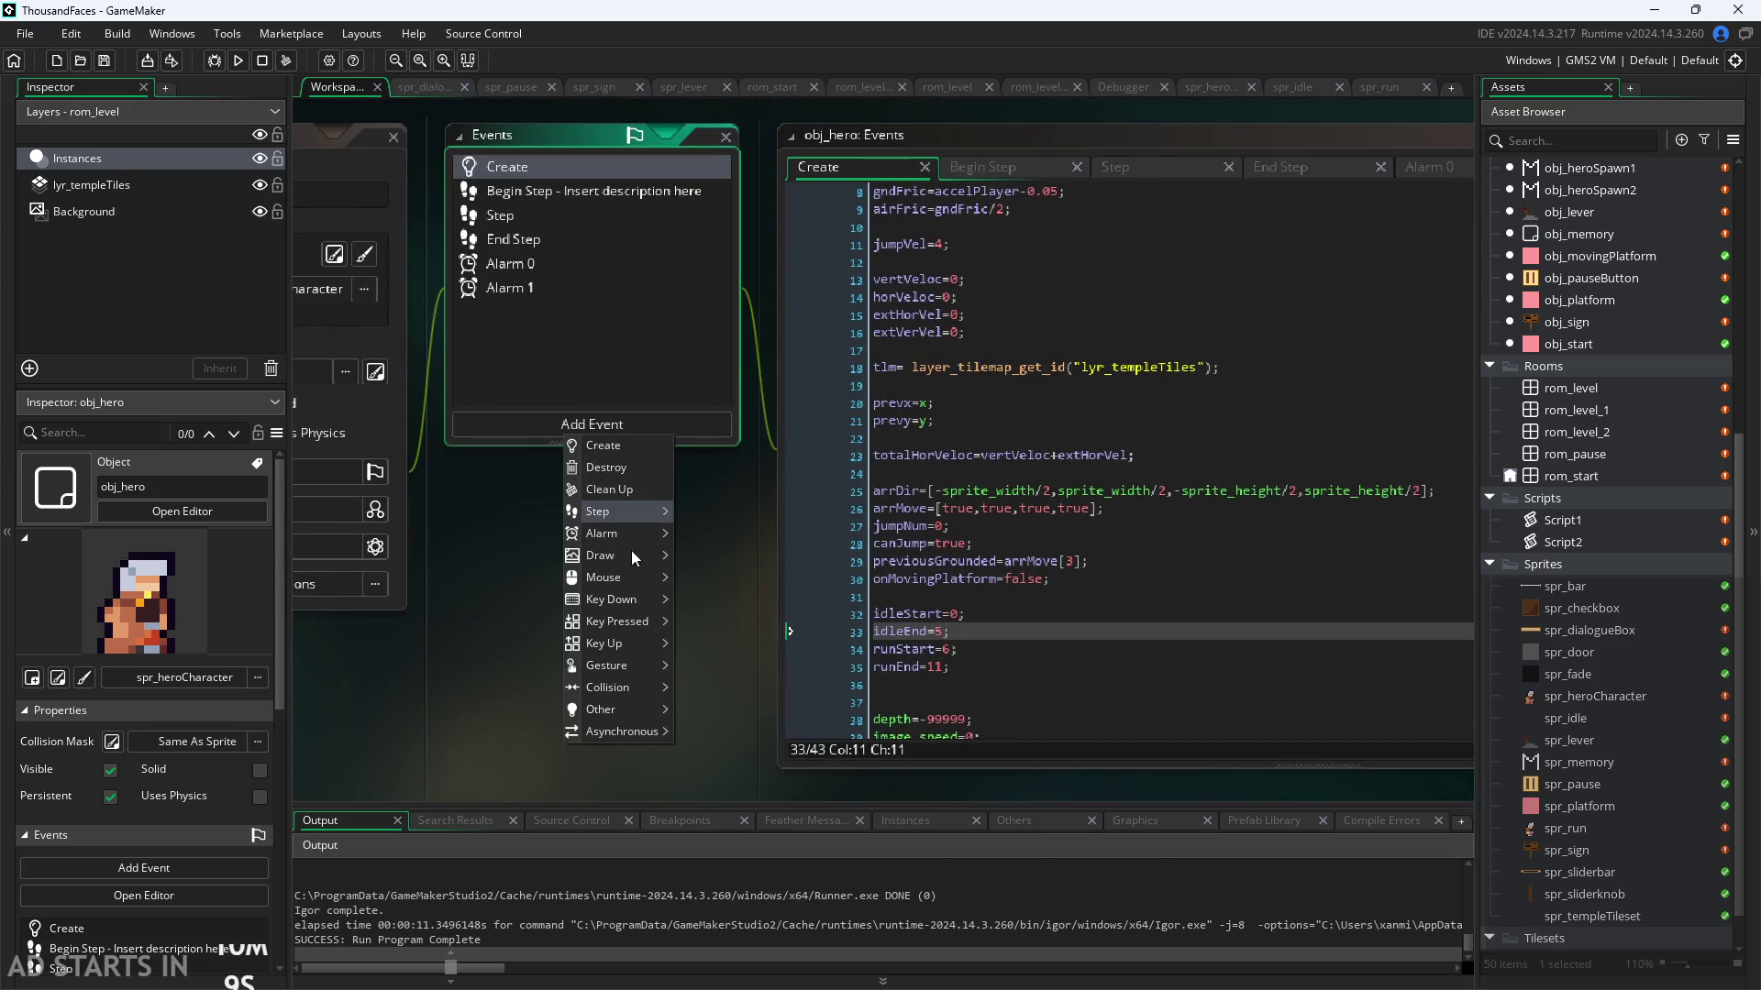
pyautogui.moveTo(639, 535)
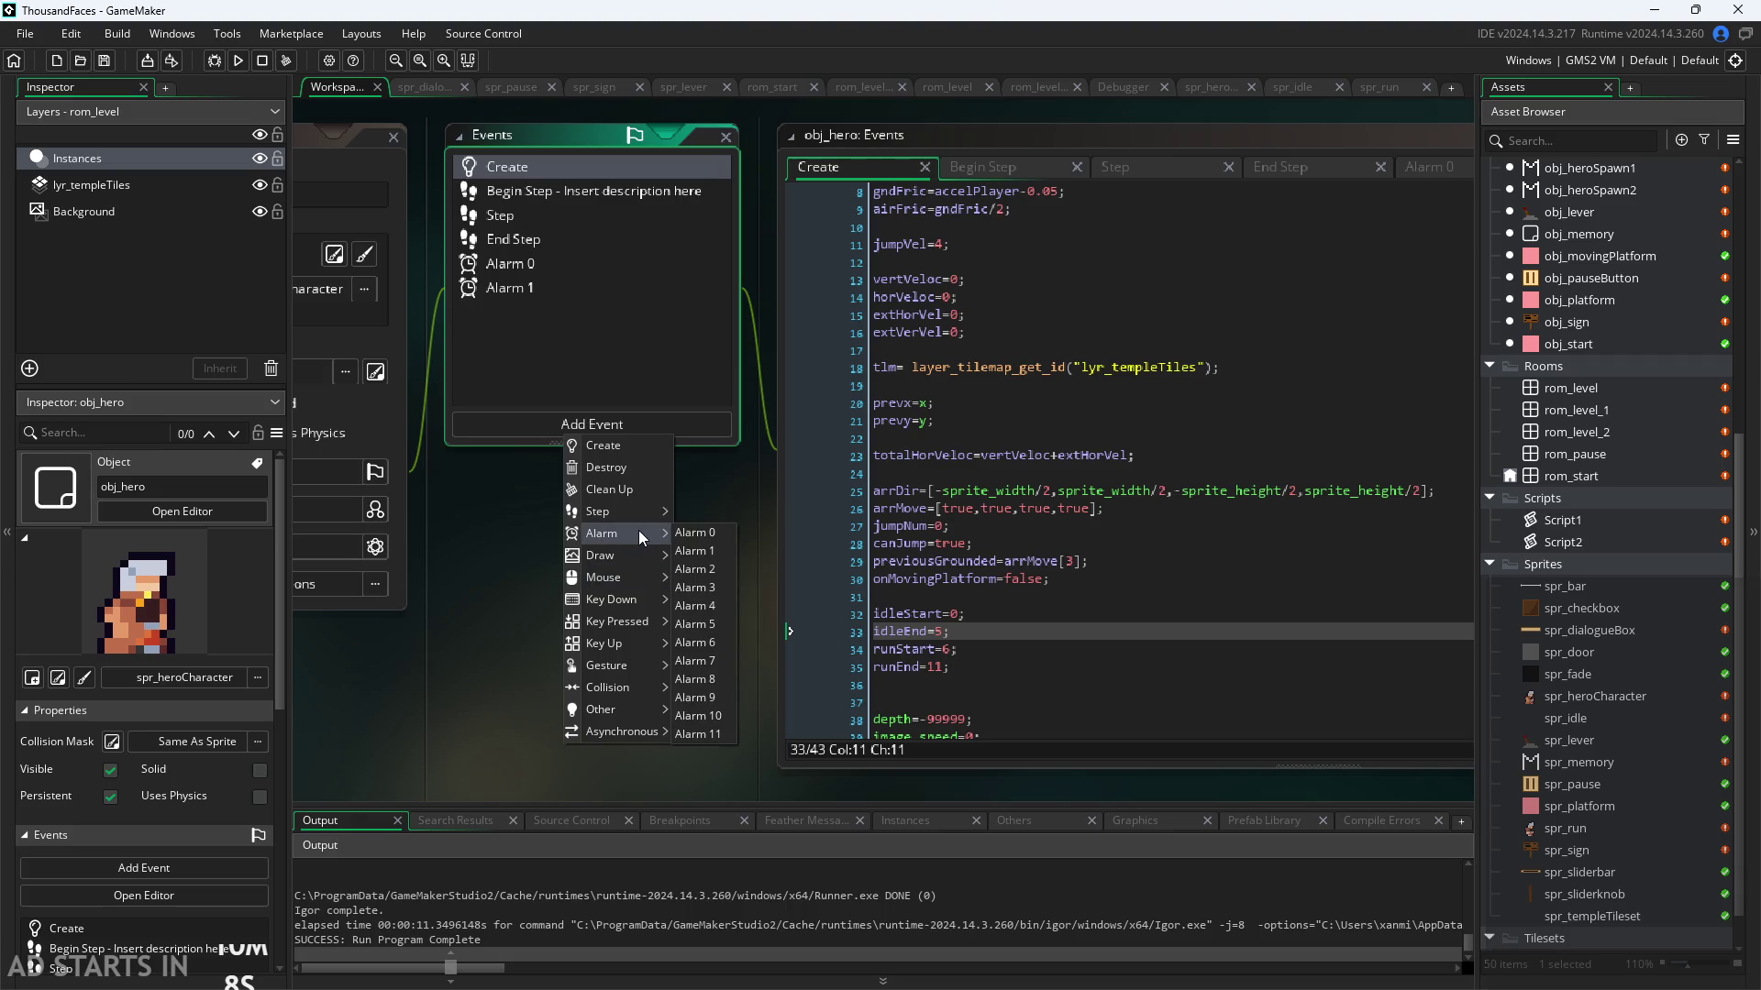
pyautogui.click(721, 582)
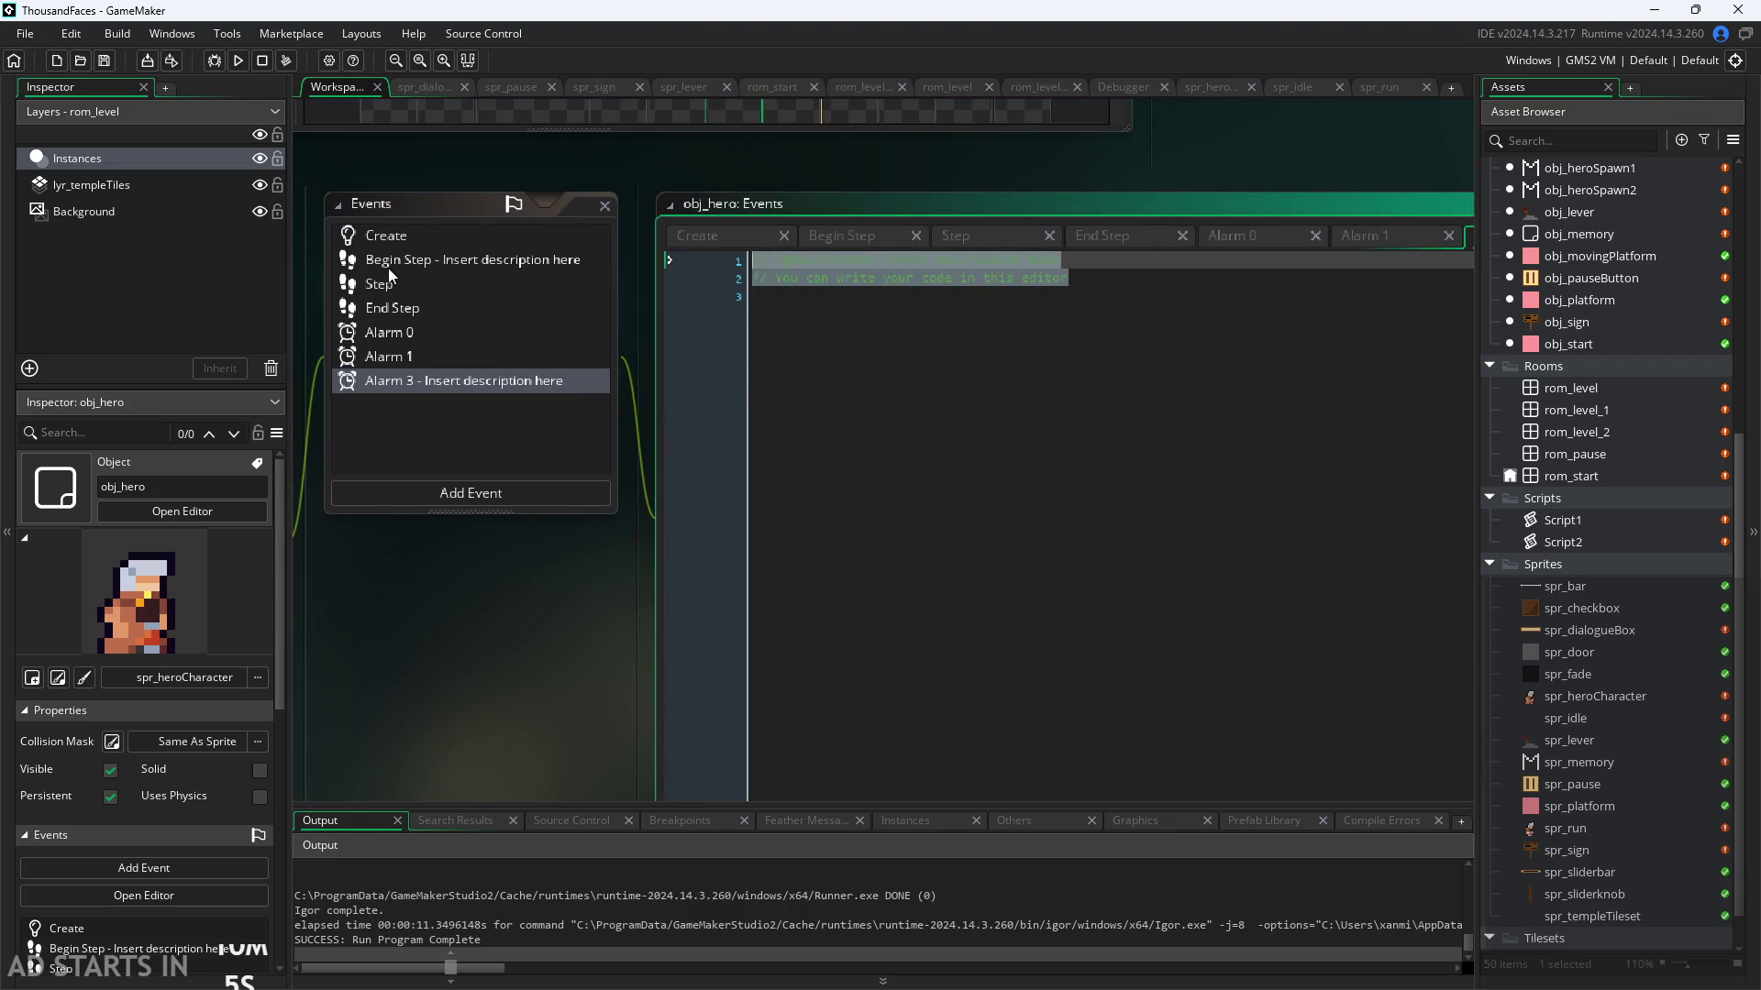
# Step: Replace the Alarm 3 event's default code with image_index++;
pyautogui.hotkey('ctrl', 'v')
pyautogui.hotkey('ctrl', 'a')
pyautogui.press('Delete')
pyautogui.write('e_')
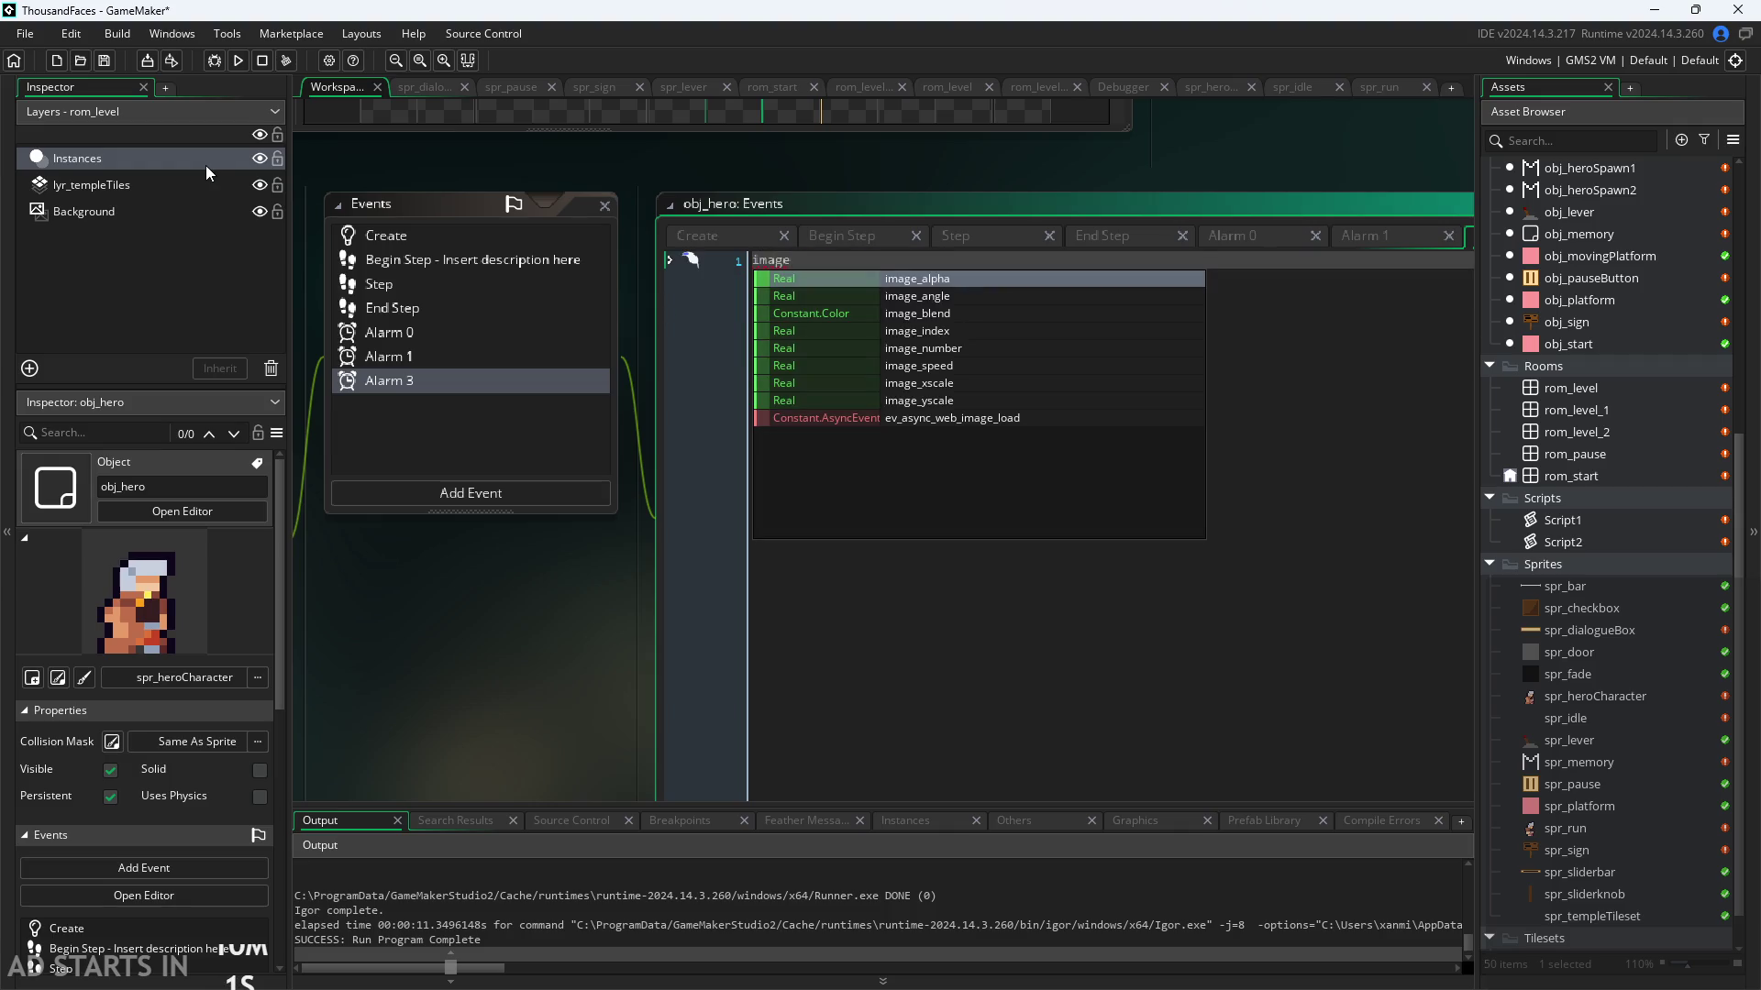
pyautogui.write('index++;')
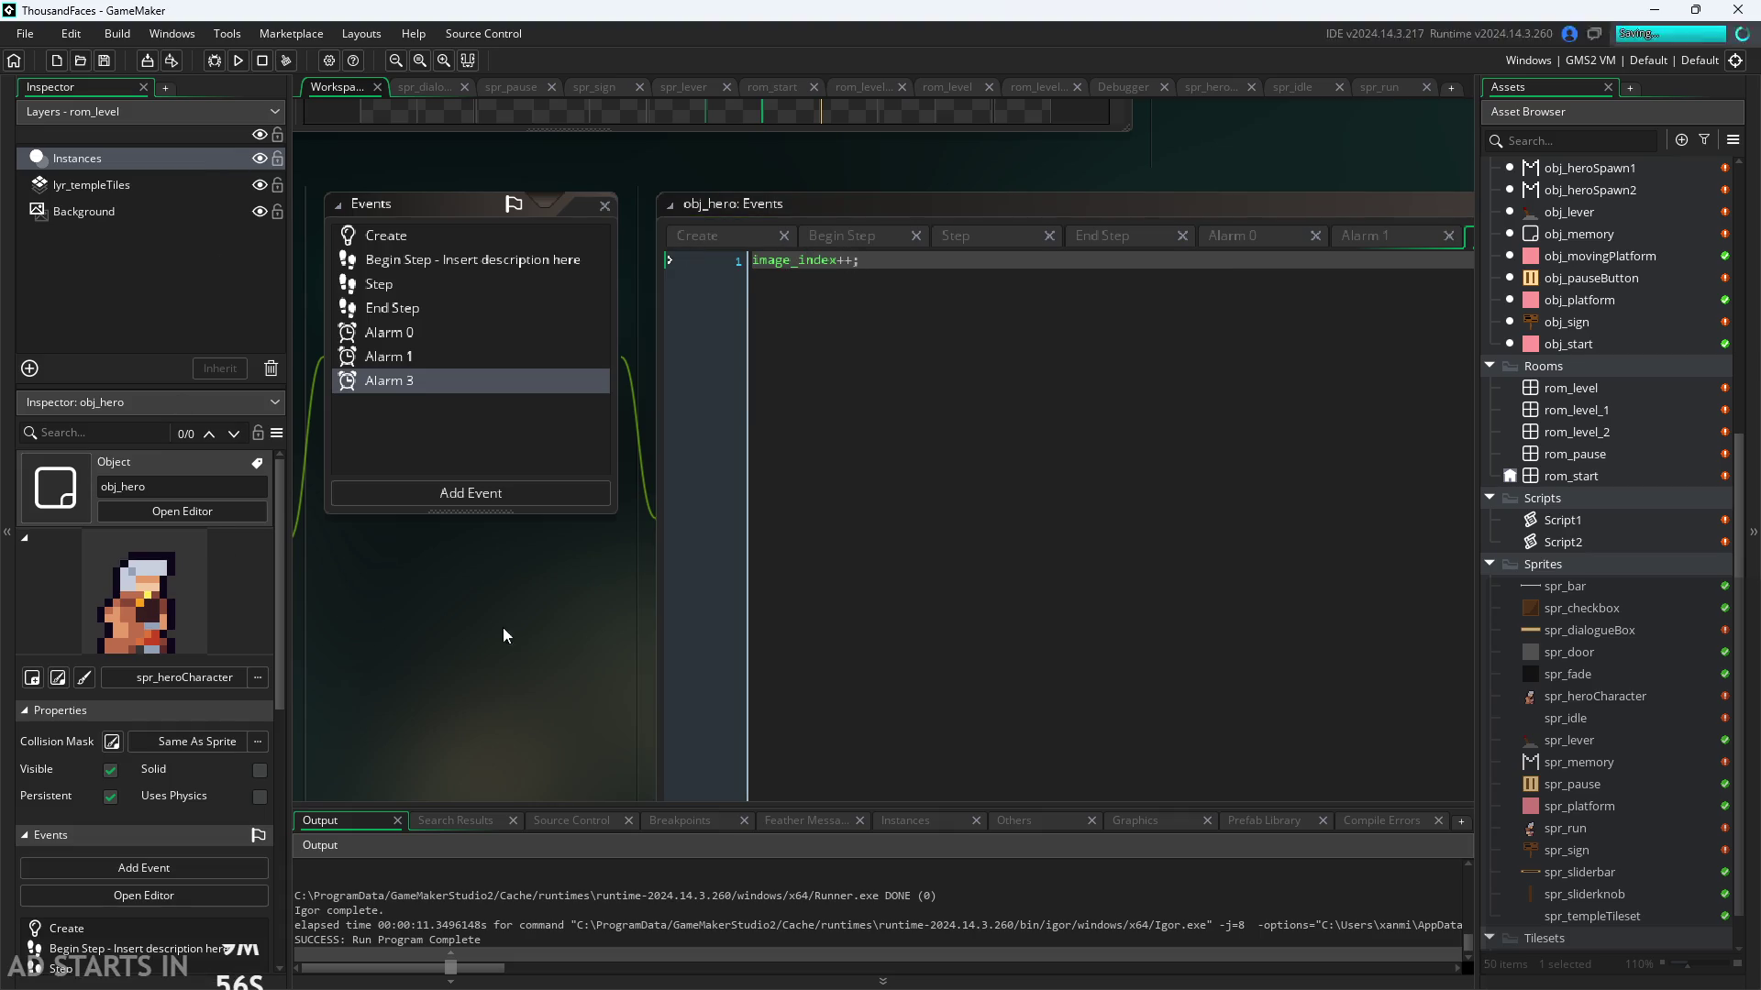
pyautogui.moveTo(502, 627); pyautogui.dragTo(436, 600)
pyautogui.click(917, 218)
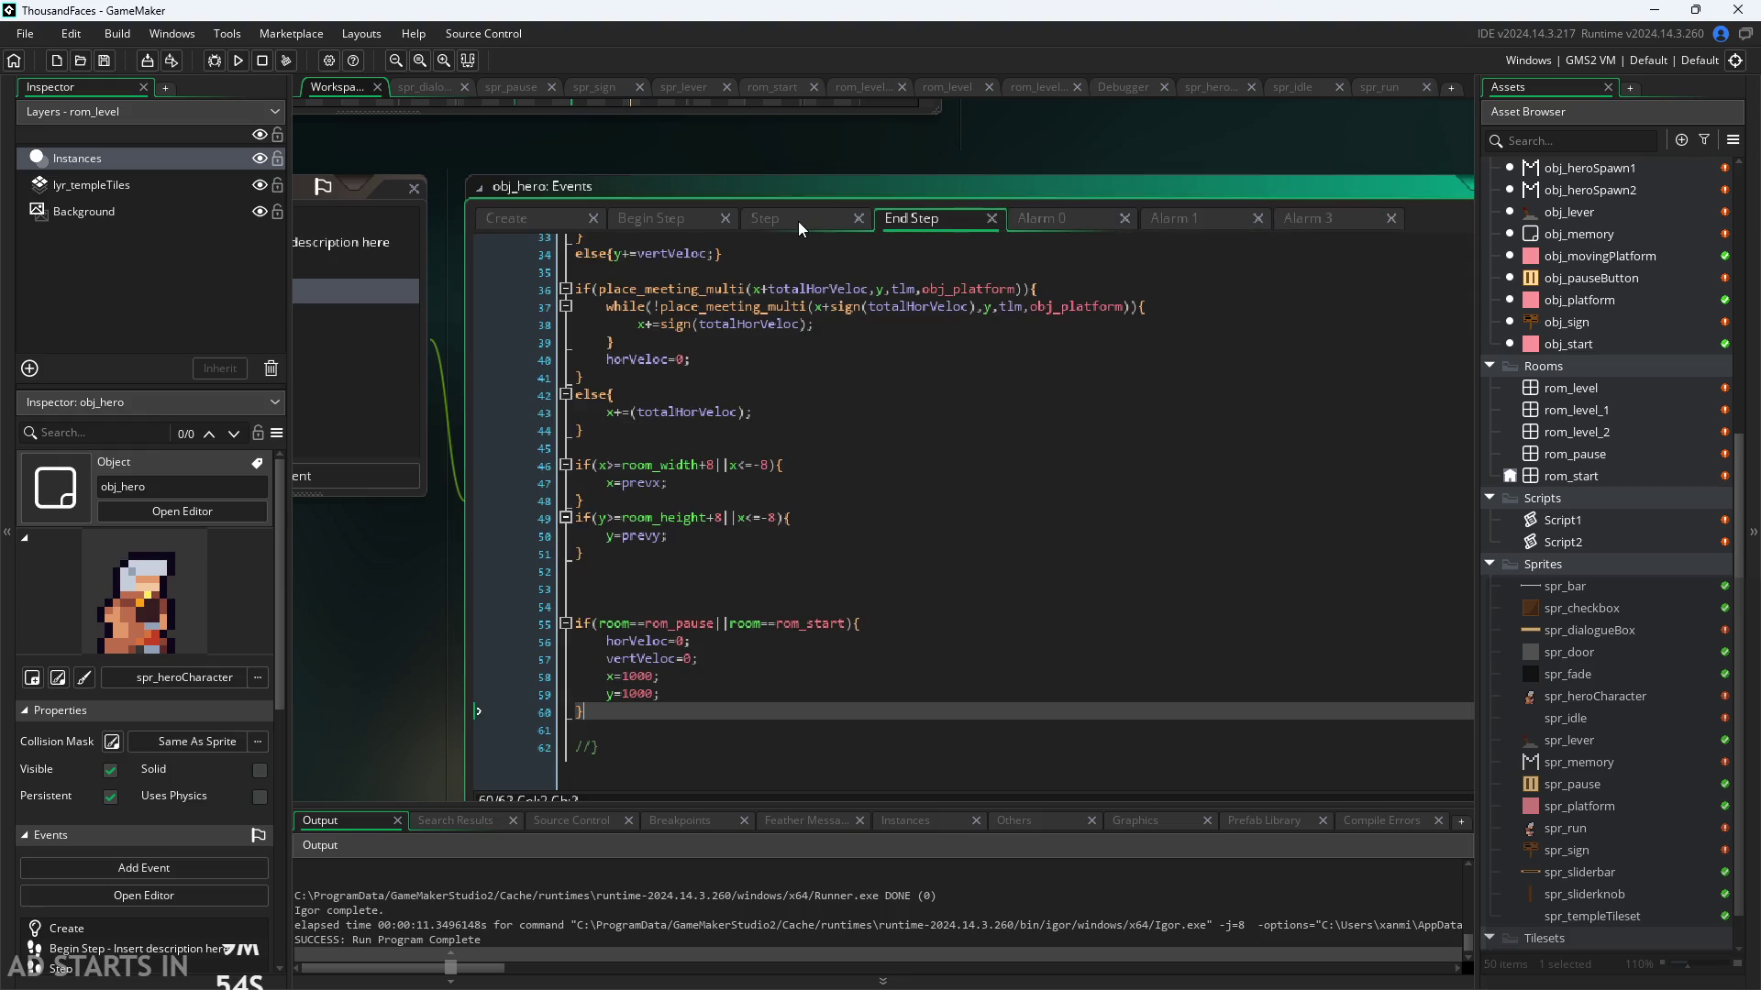
# Step: Test-run the game with F5, walking the hero right and left, then close it
pyautogui.click(798, 222)
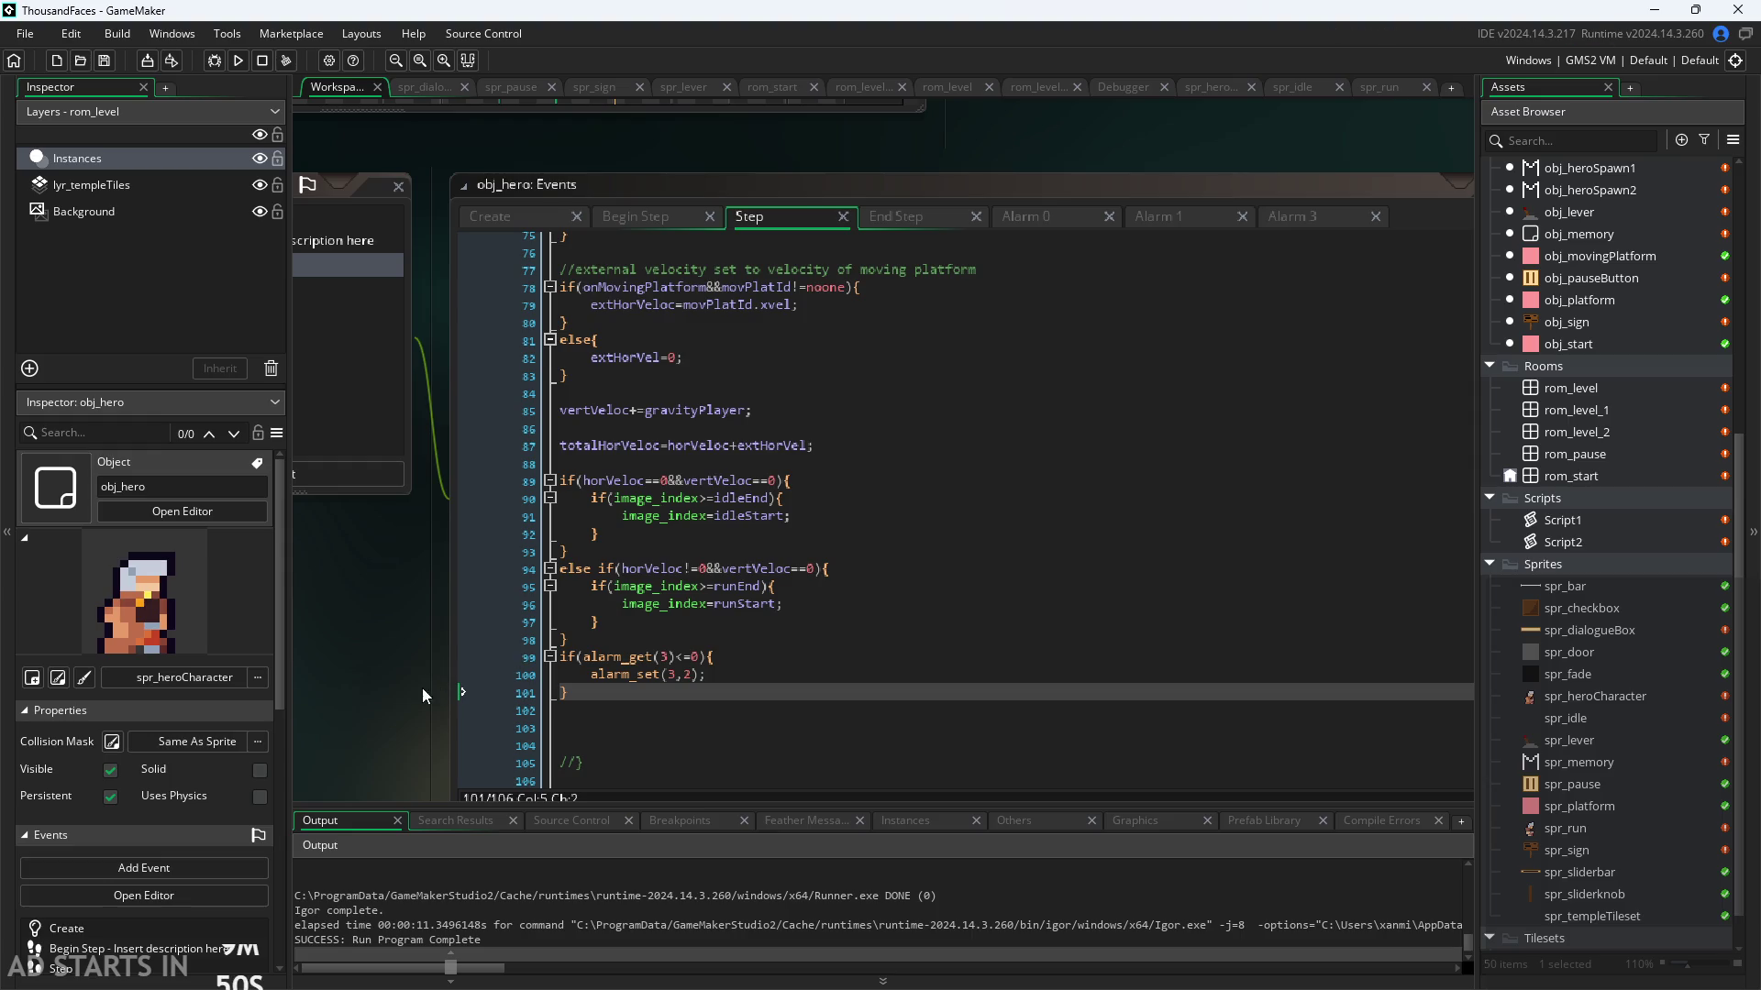
pyautogui.press('F5')
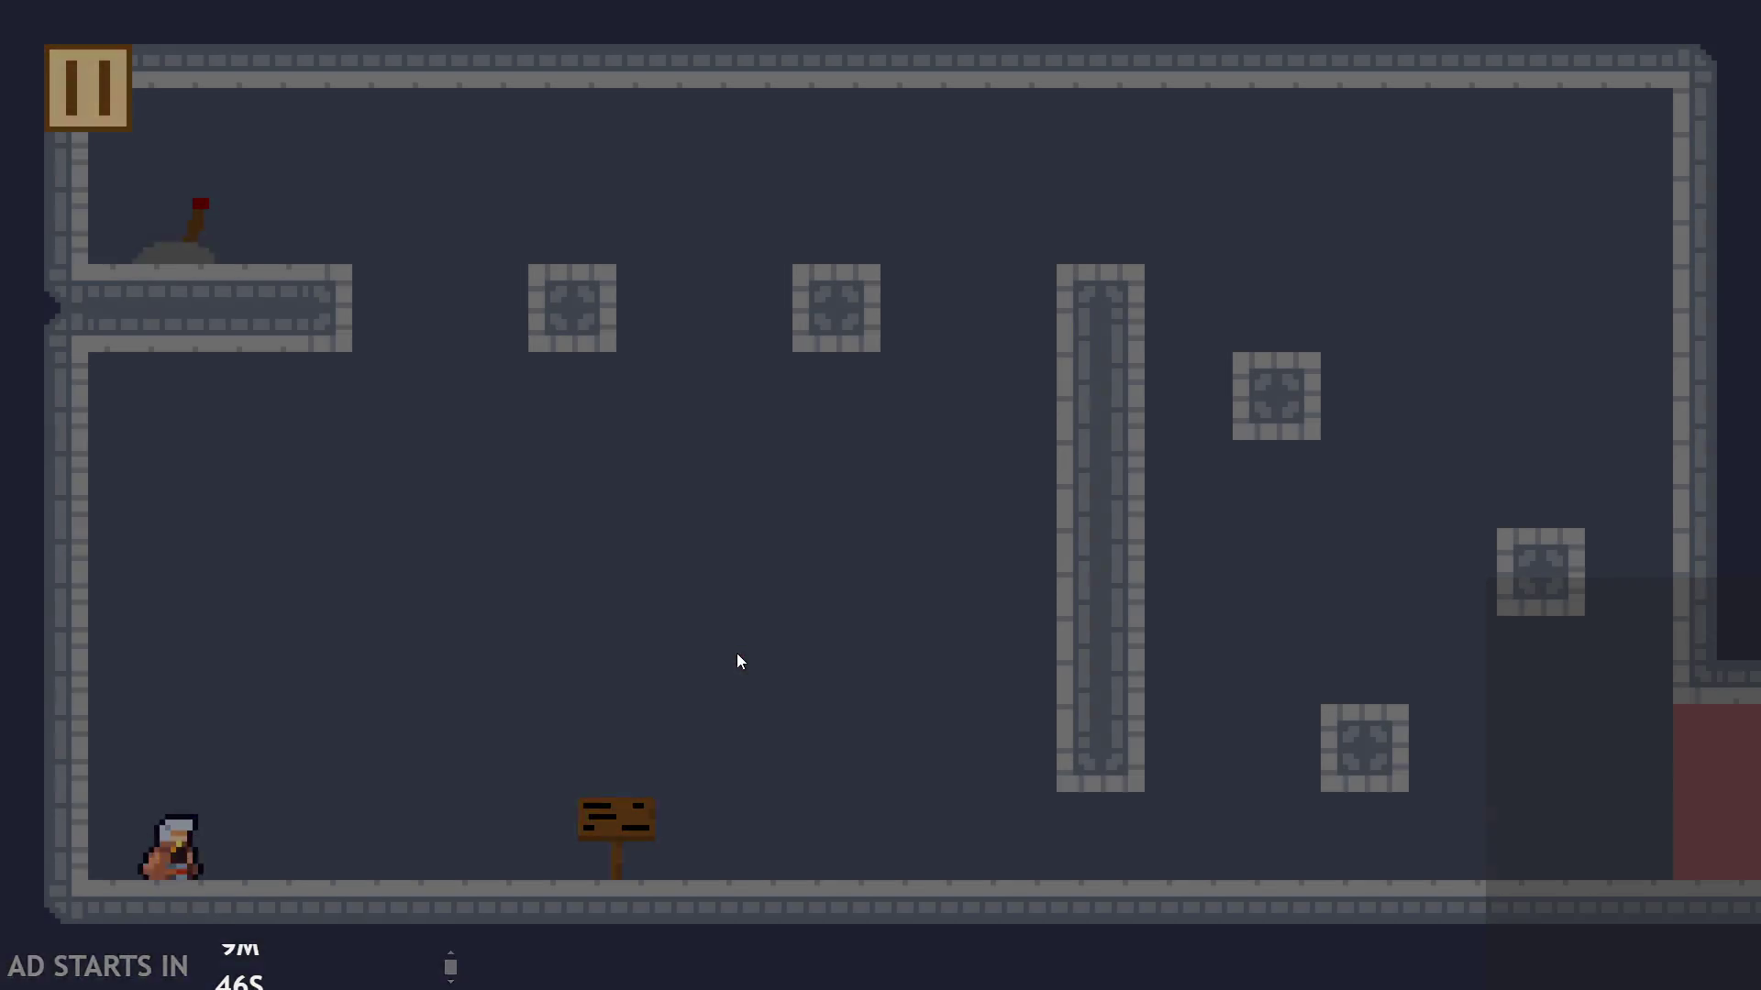
pyautogui.press('Right')
pyautogui.press('Right')
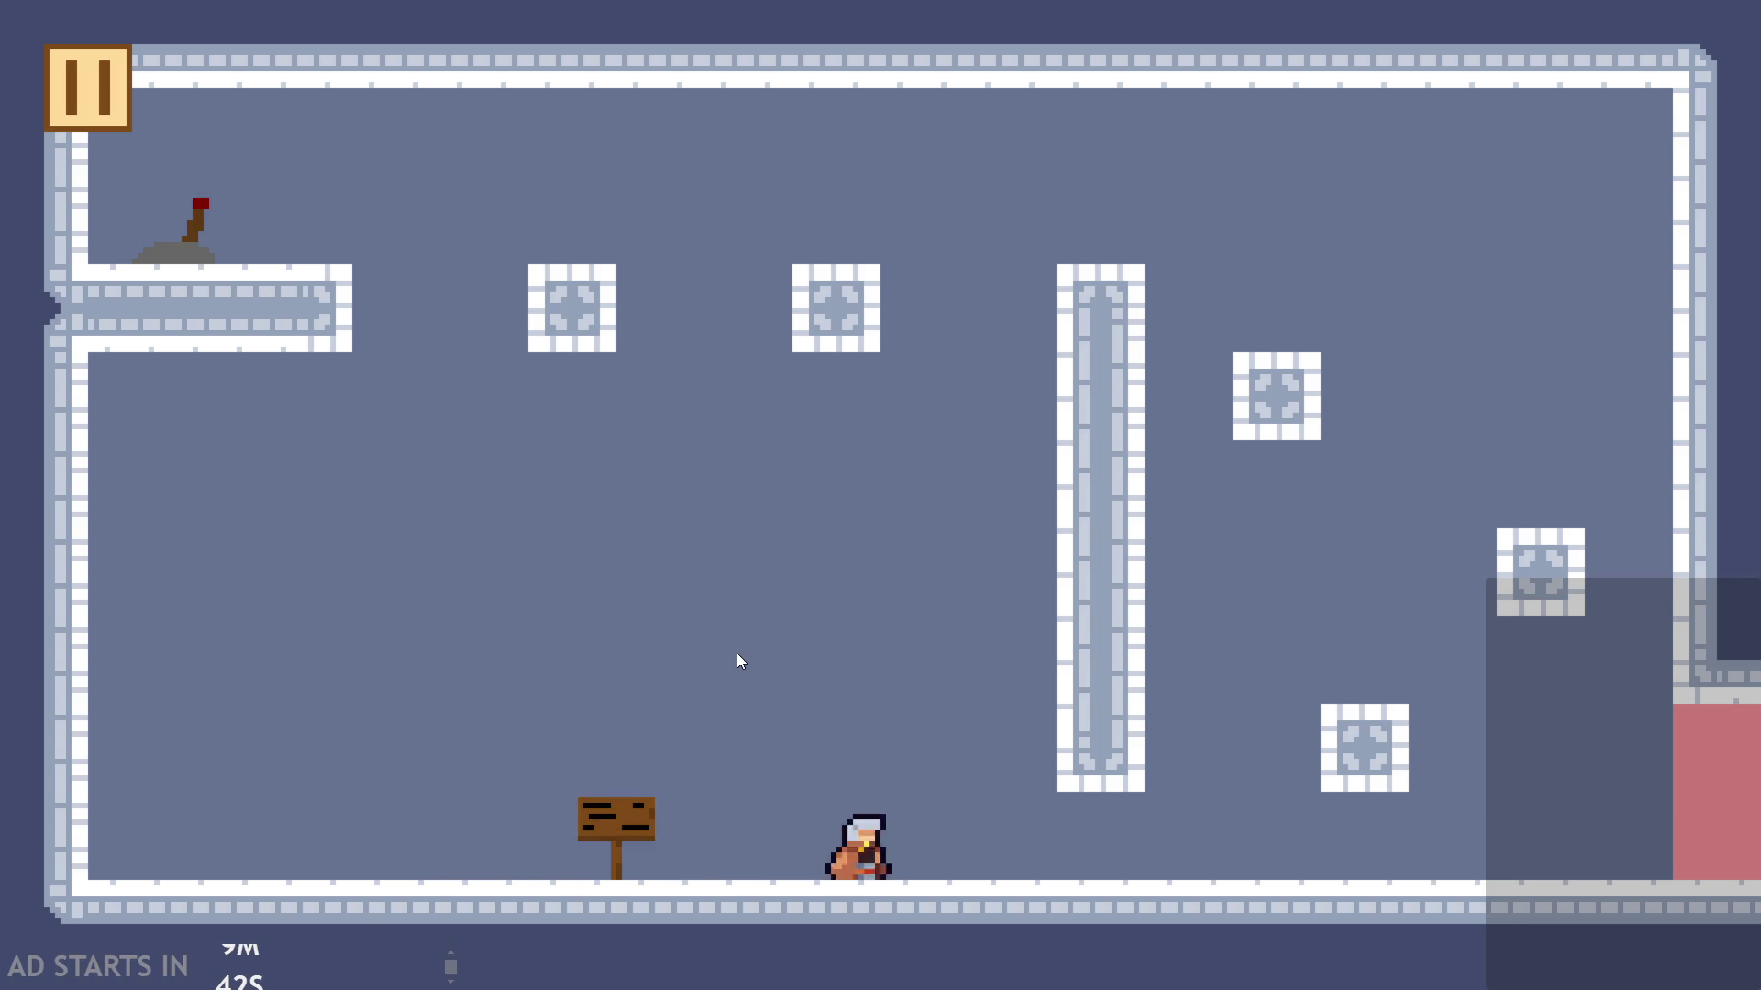
pyautogui.press('Left')
pyautogui.press('Left')
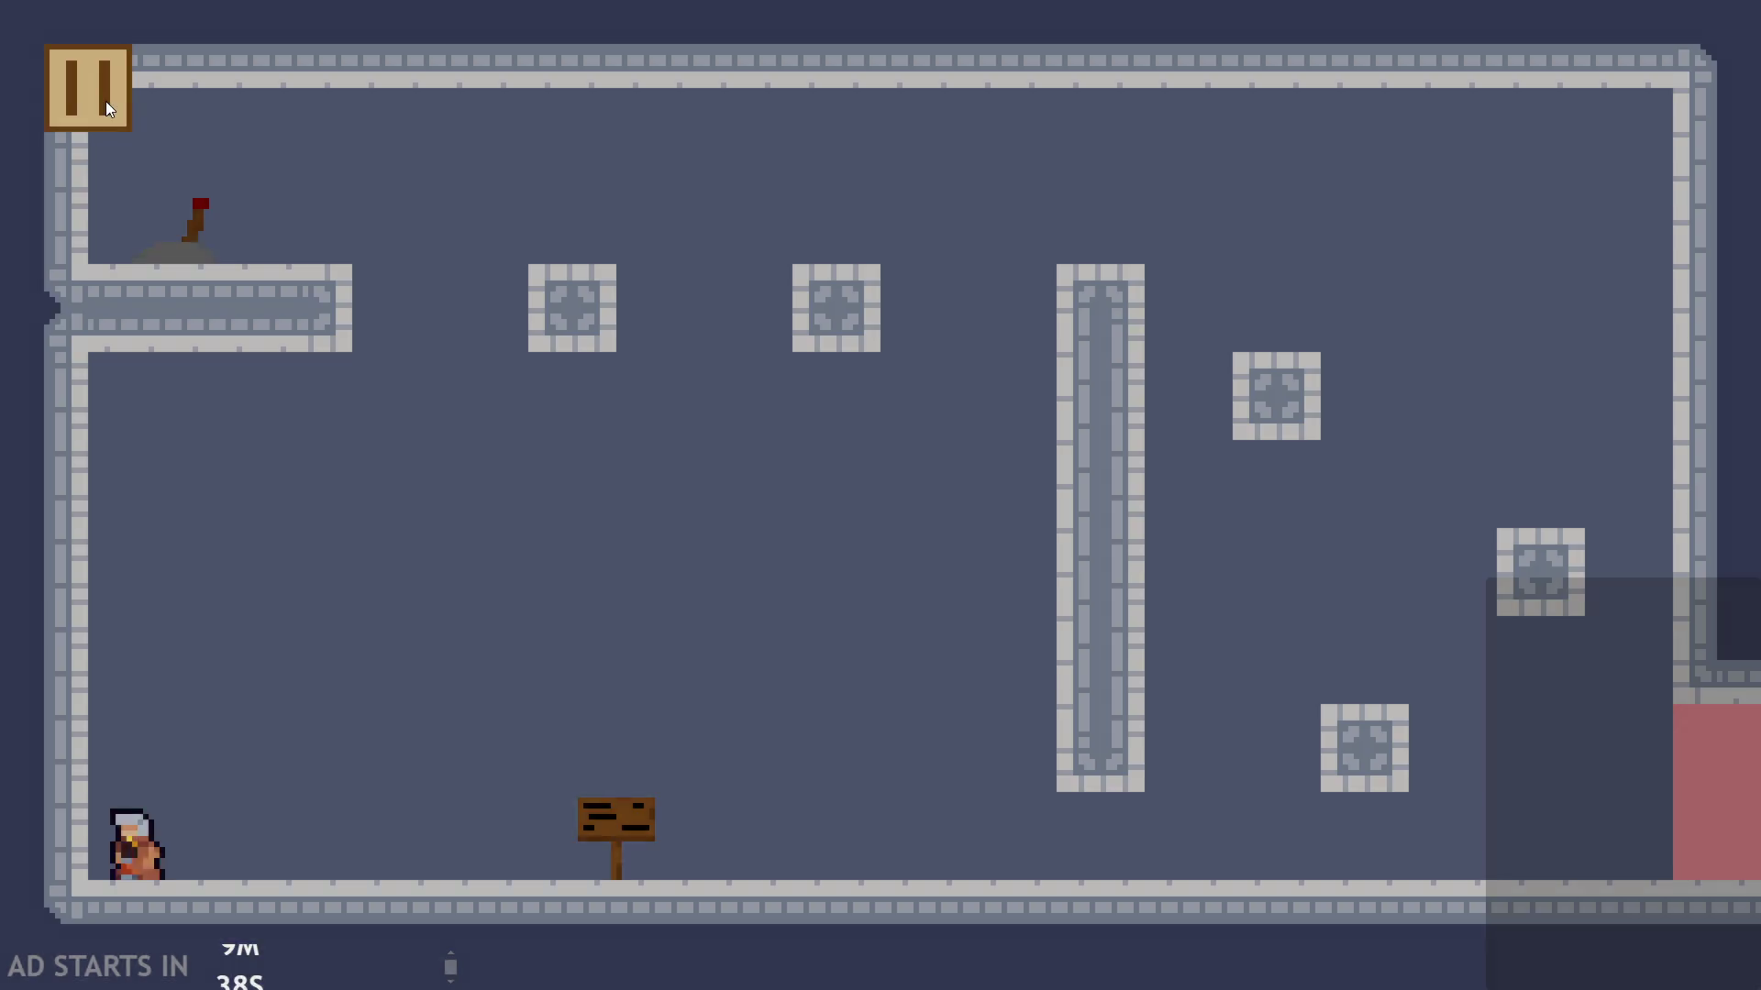
pyautogui.click(107, 101)
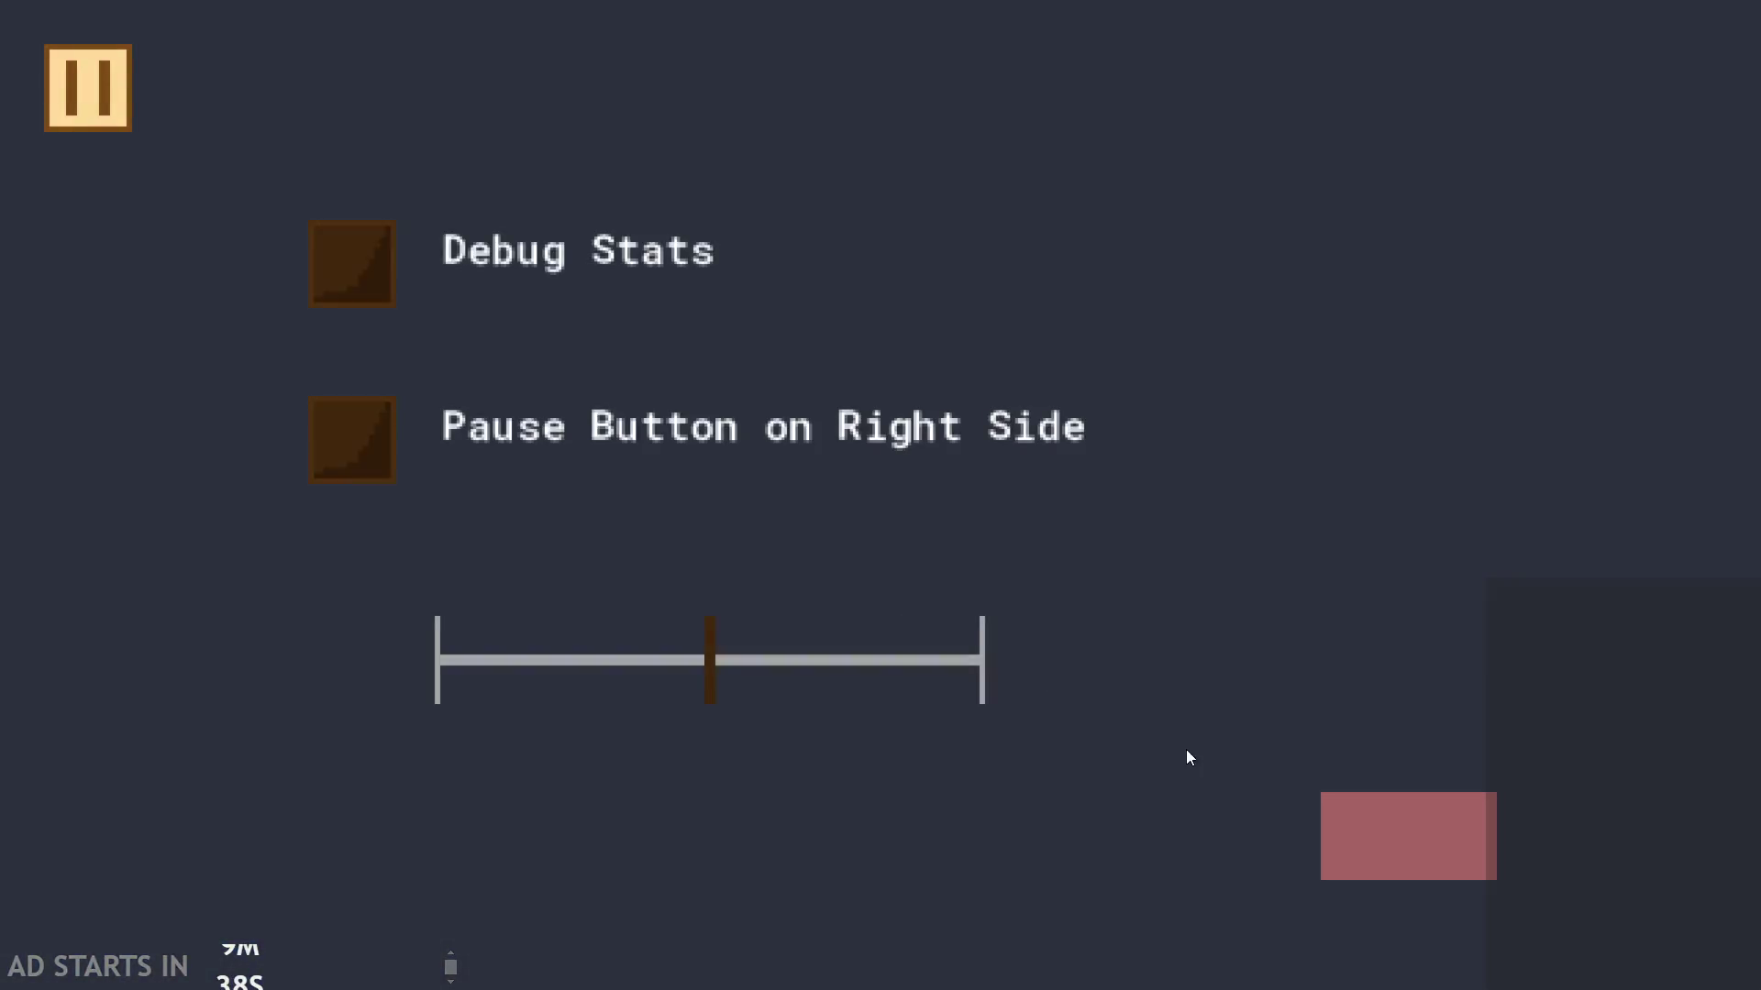
pyautogui.press('Escape')
# Step: Run the game once more, then change the alarm_set delay on line 100 to 20
pyautogui.click(743, 613)
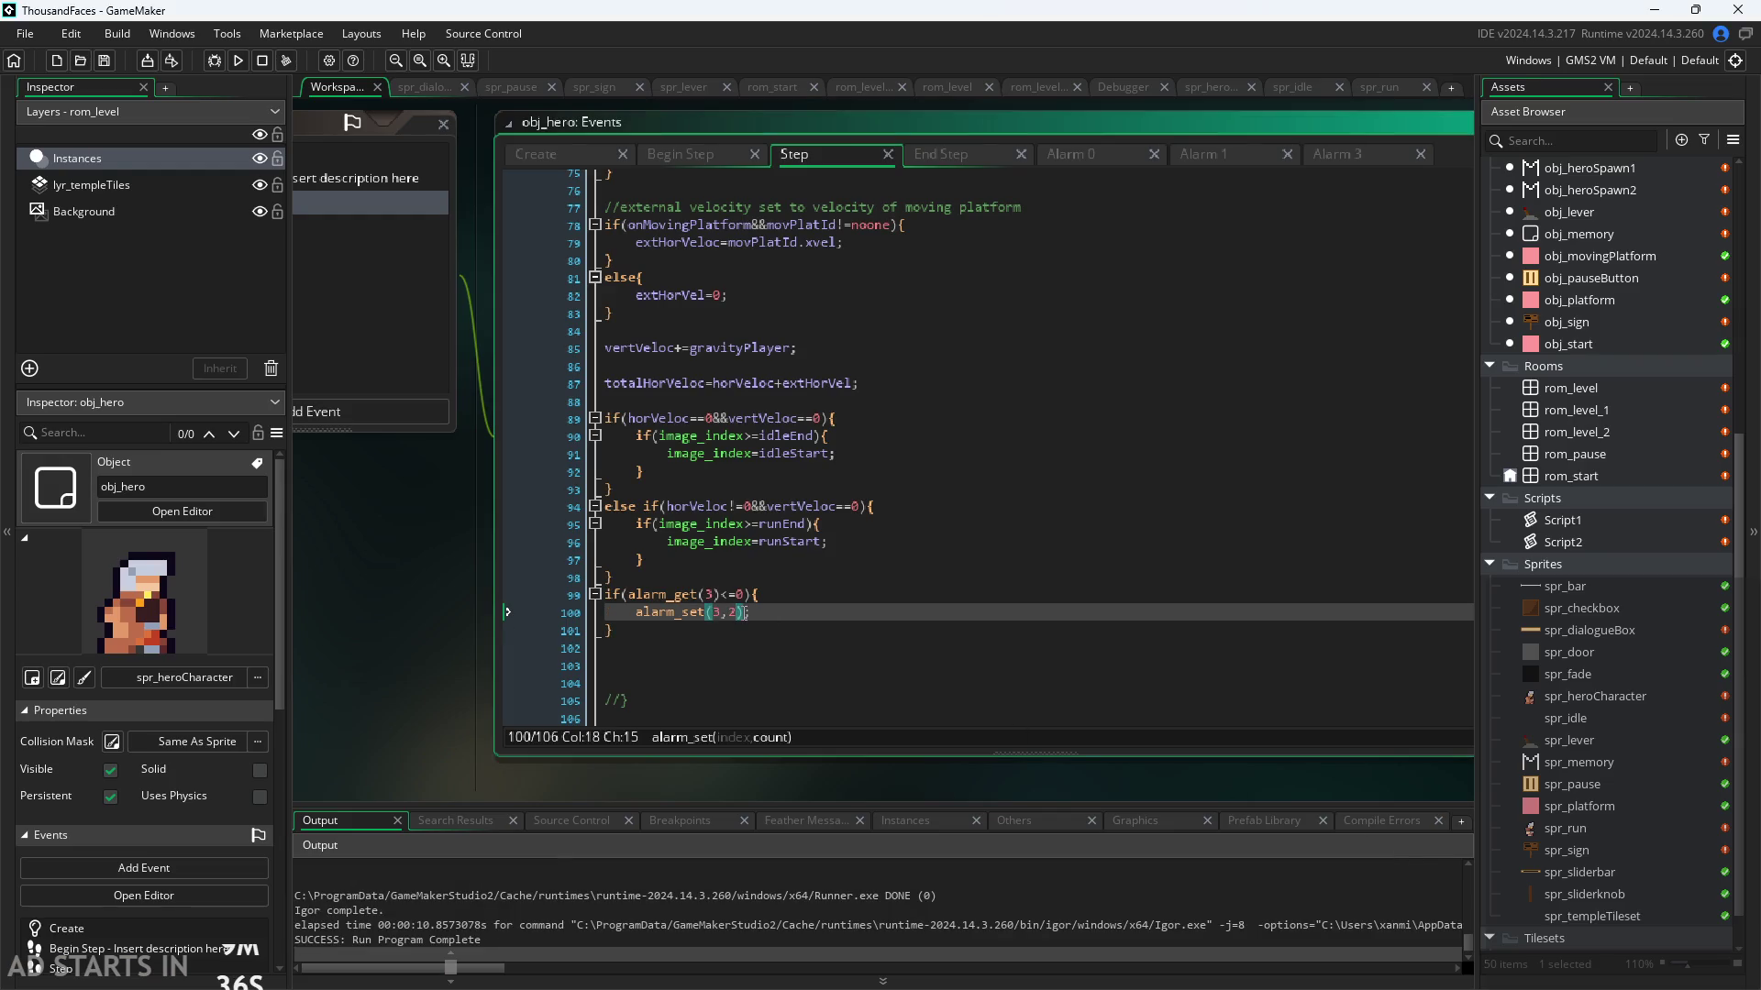
pyautogui.click(238, 61)
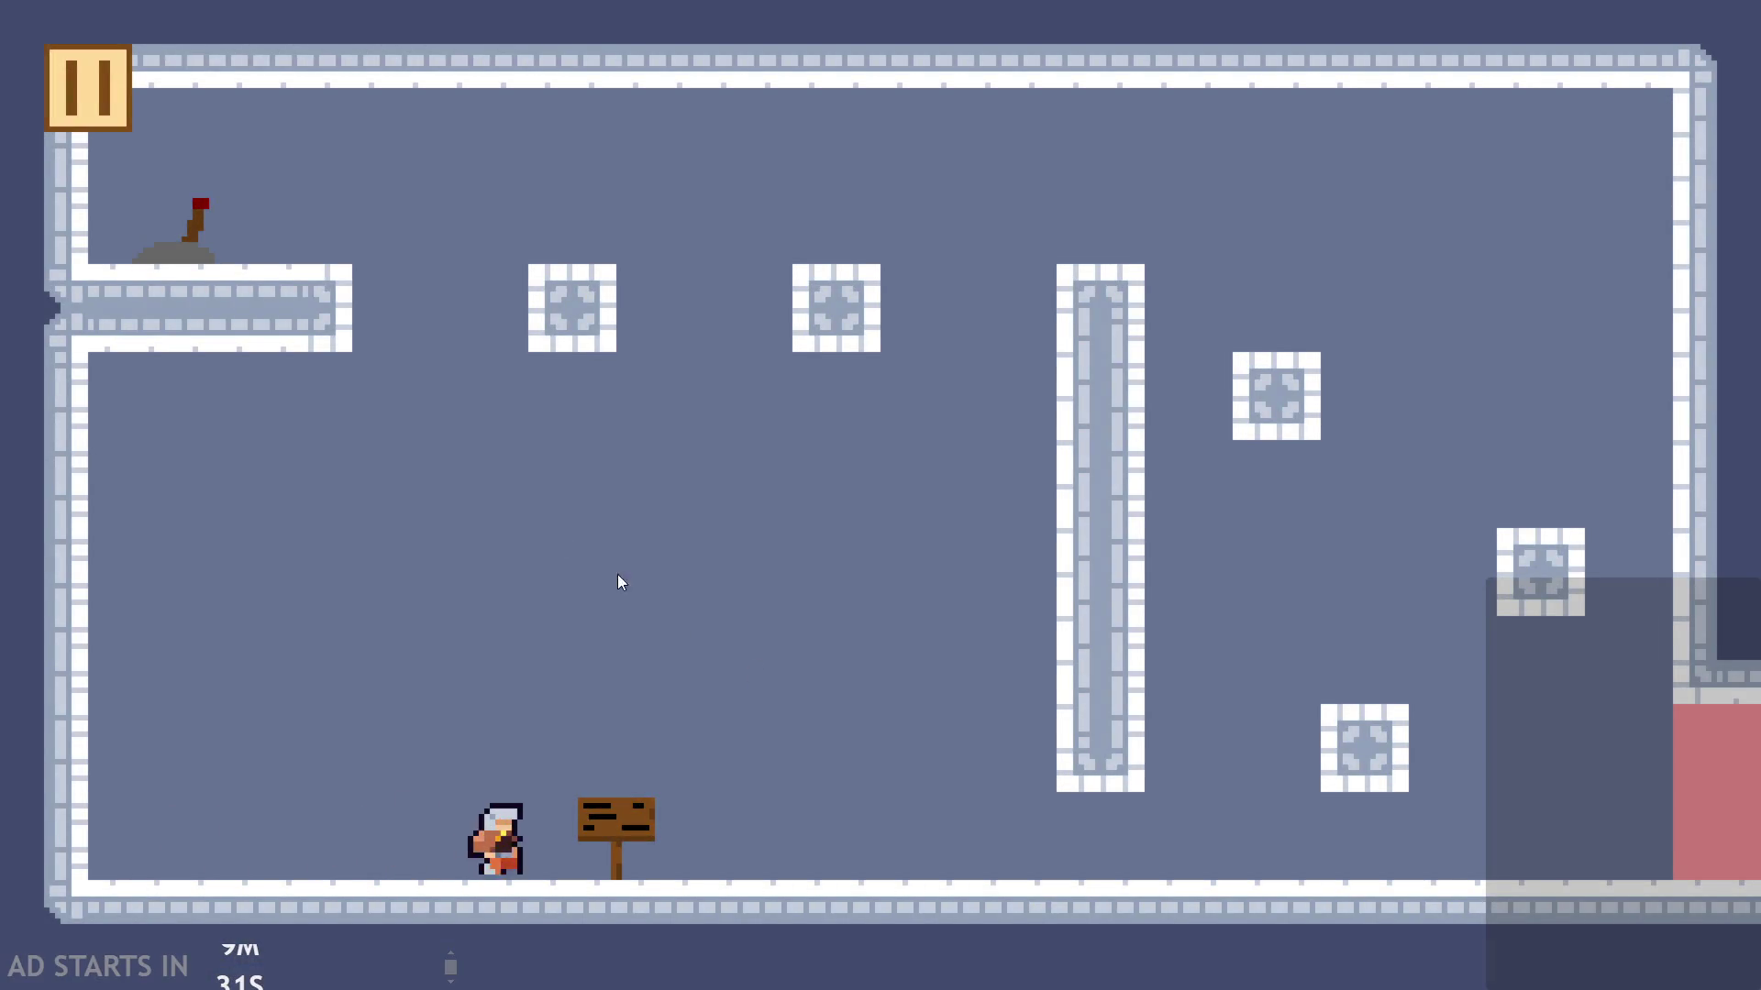
pyautogui.click(88, 88)
pyautogui.press('Escape')
pyautogui.press('BackSpace')
pyautogui.write('20);')
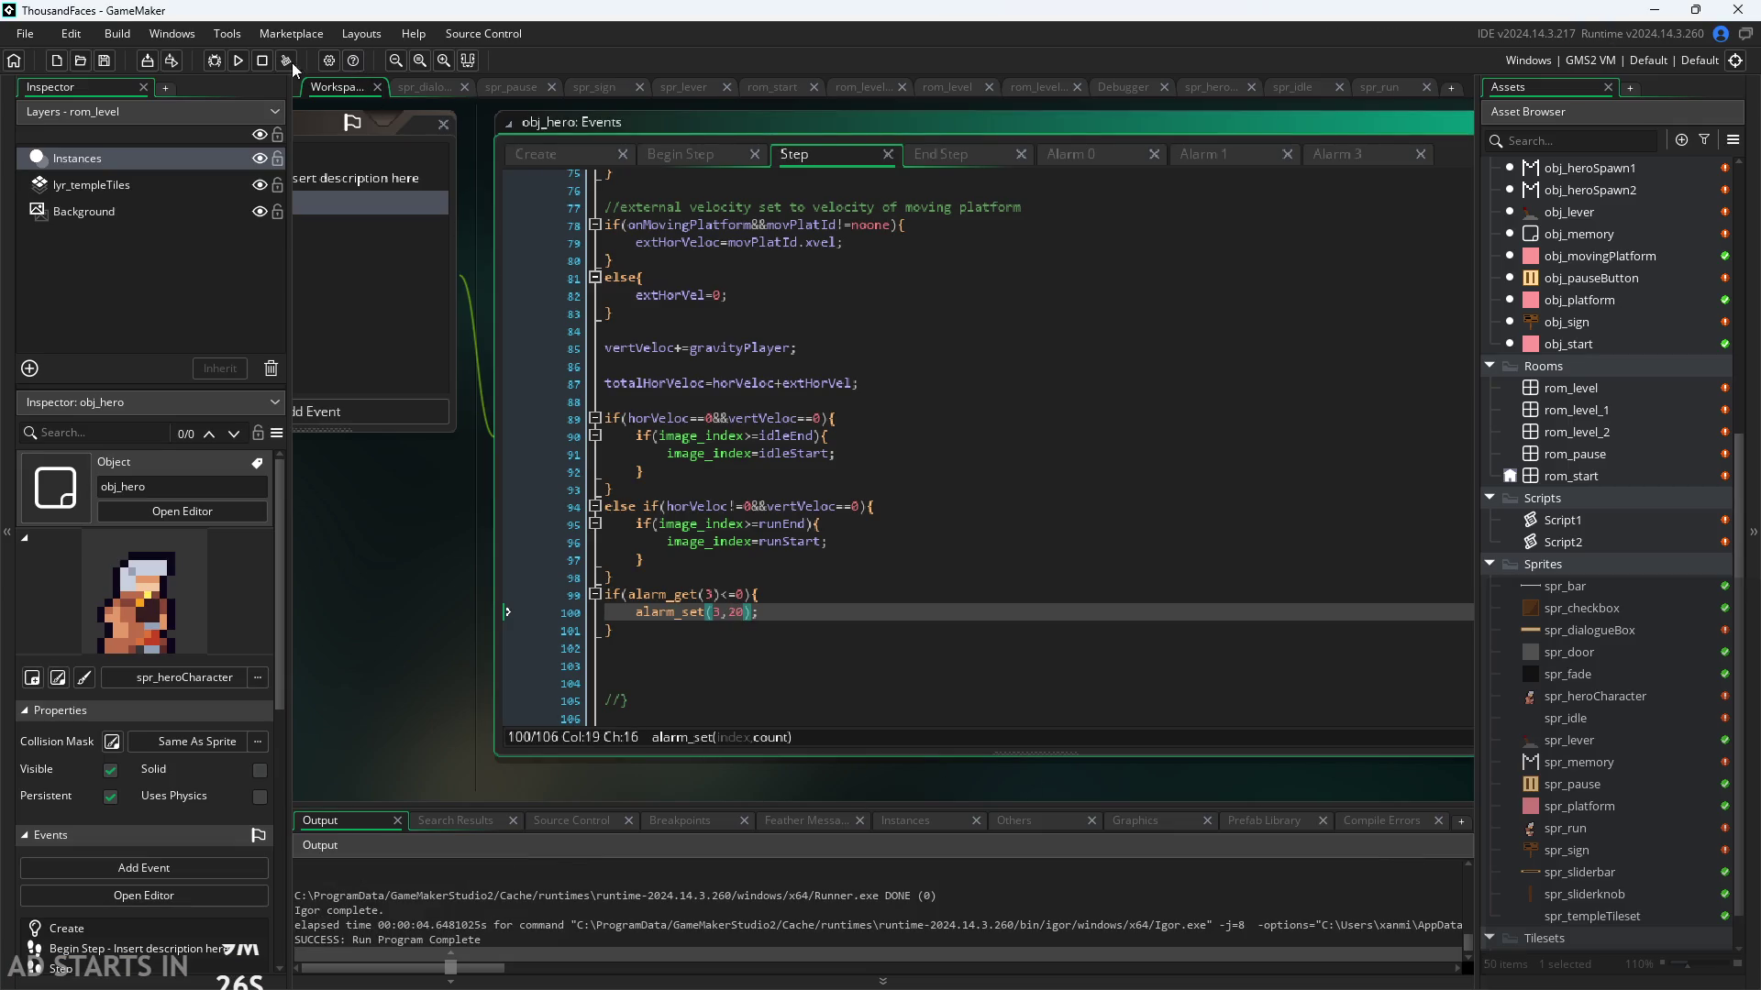
# Step: Test the 20-step delay, then change alarm_set(3,20) to alarm_set(3,10) on line 100
pyautogui.click(235, 66)
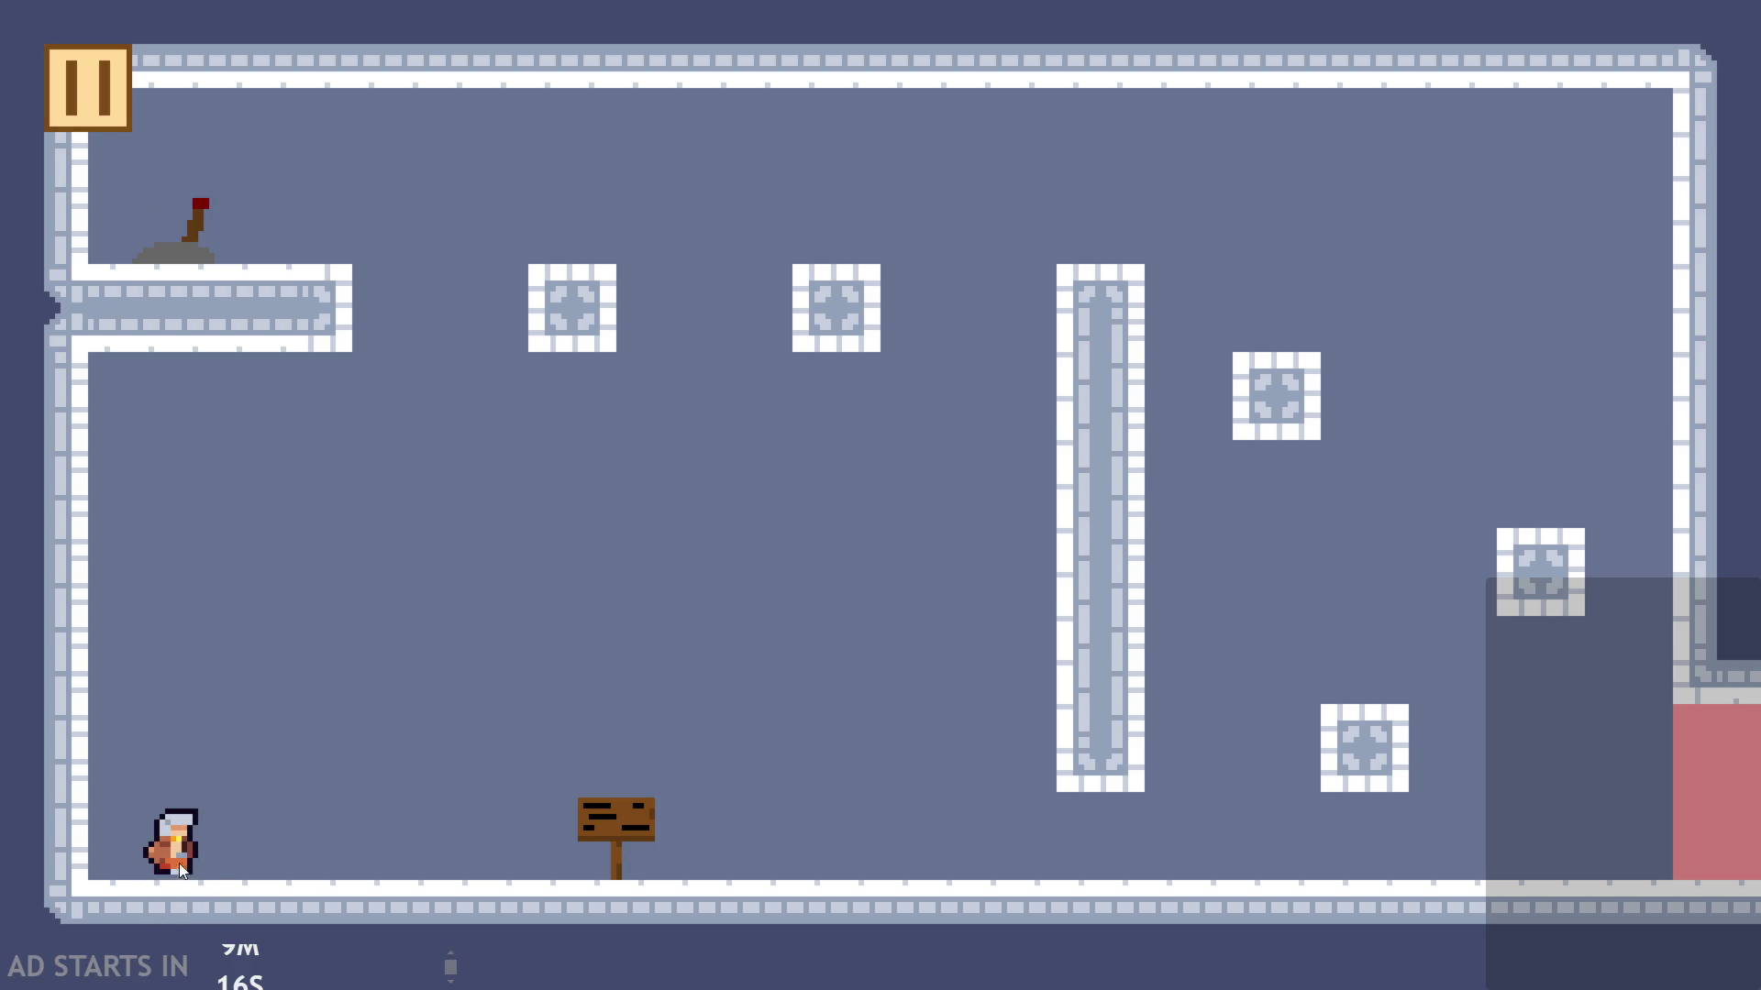
pyautogui.click(106, 67)
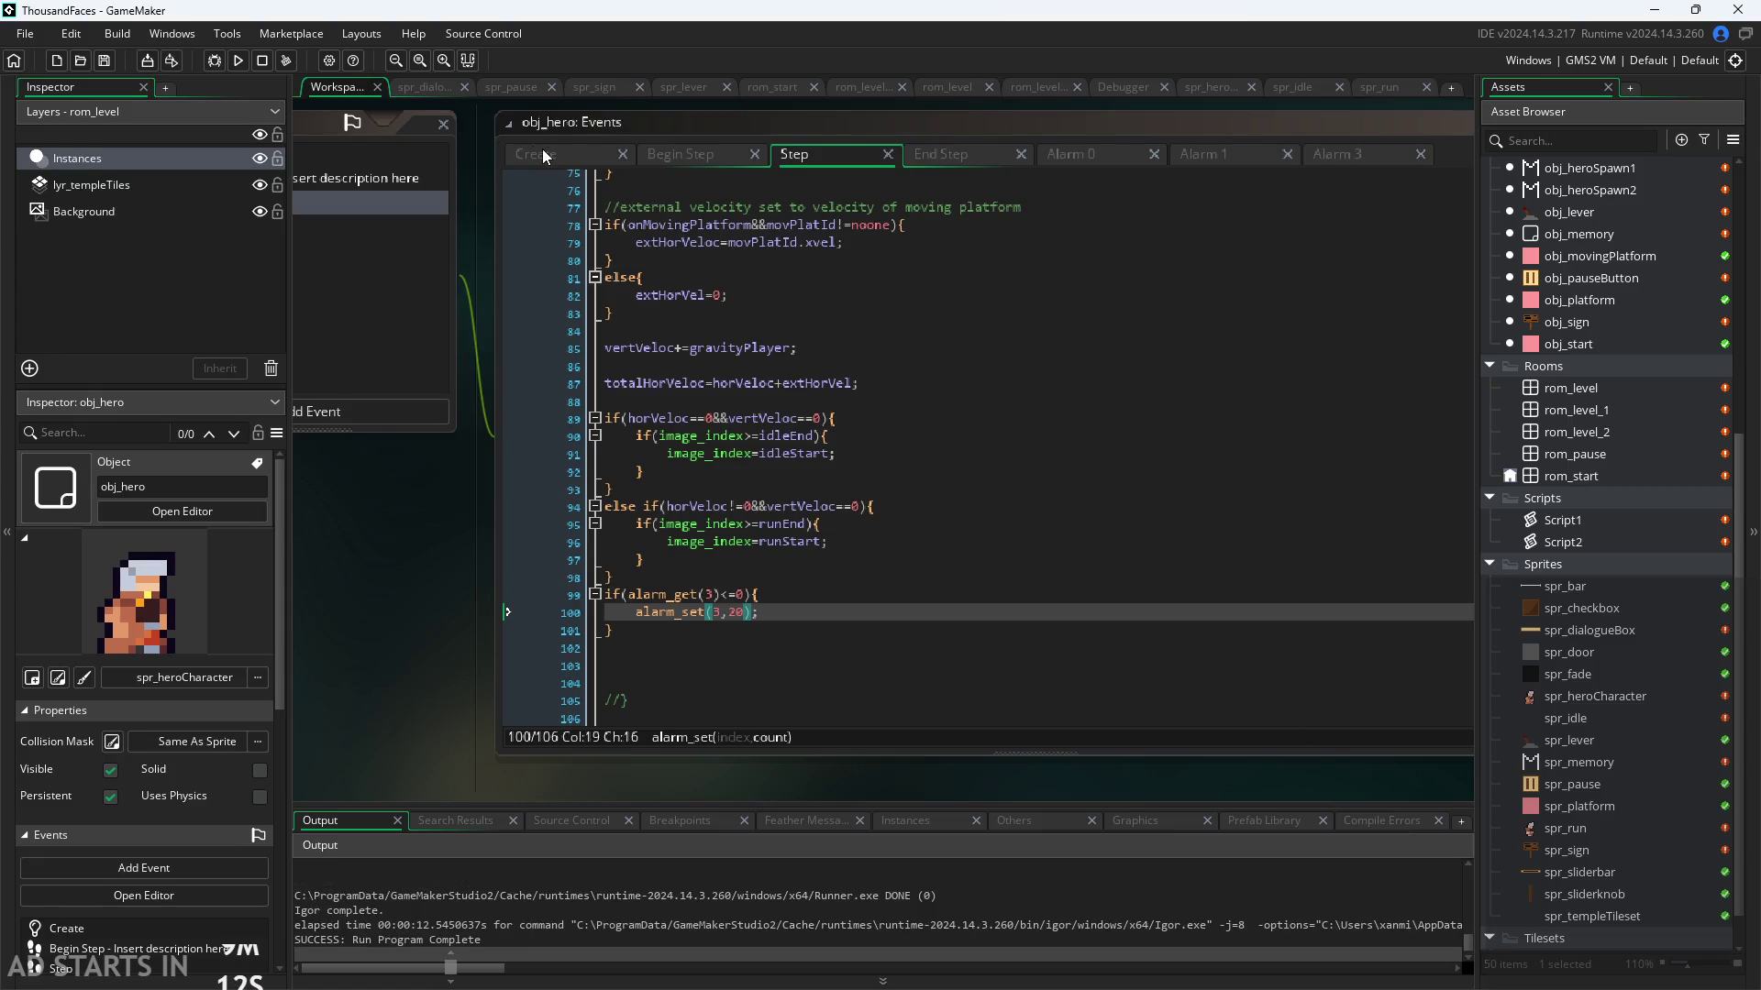
pyautogui.click(741, 613)
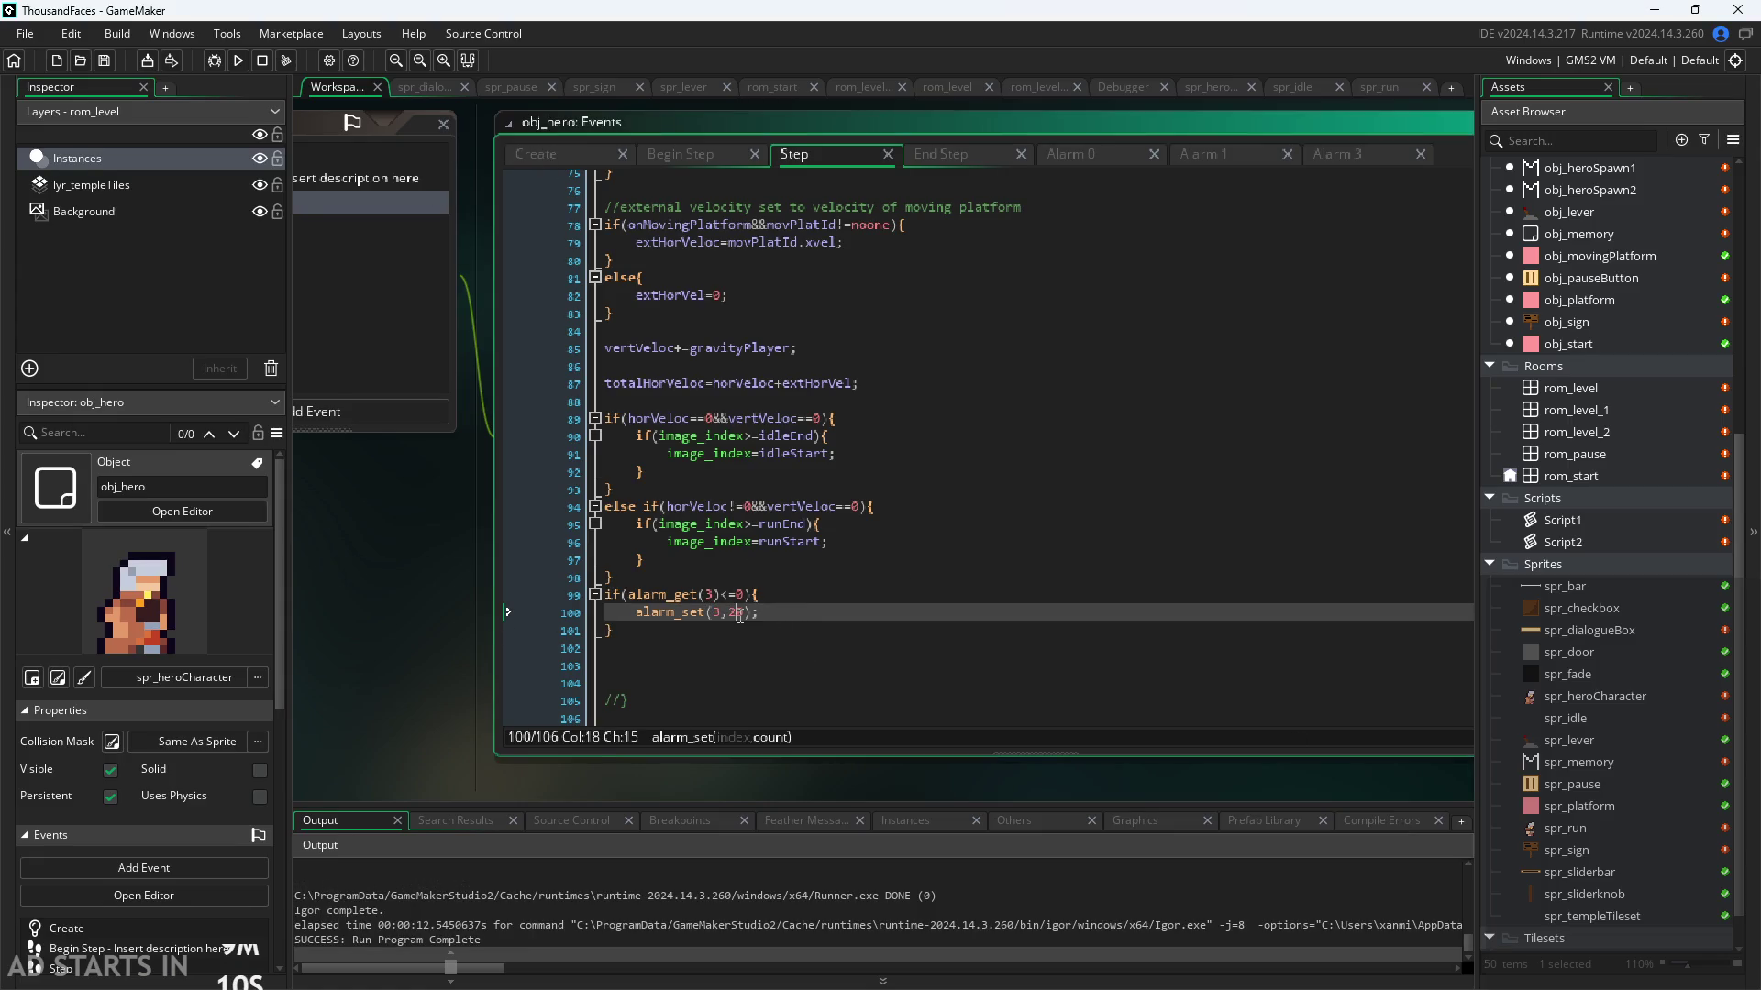
pyautogui.press('BackSpace')
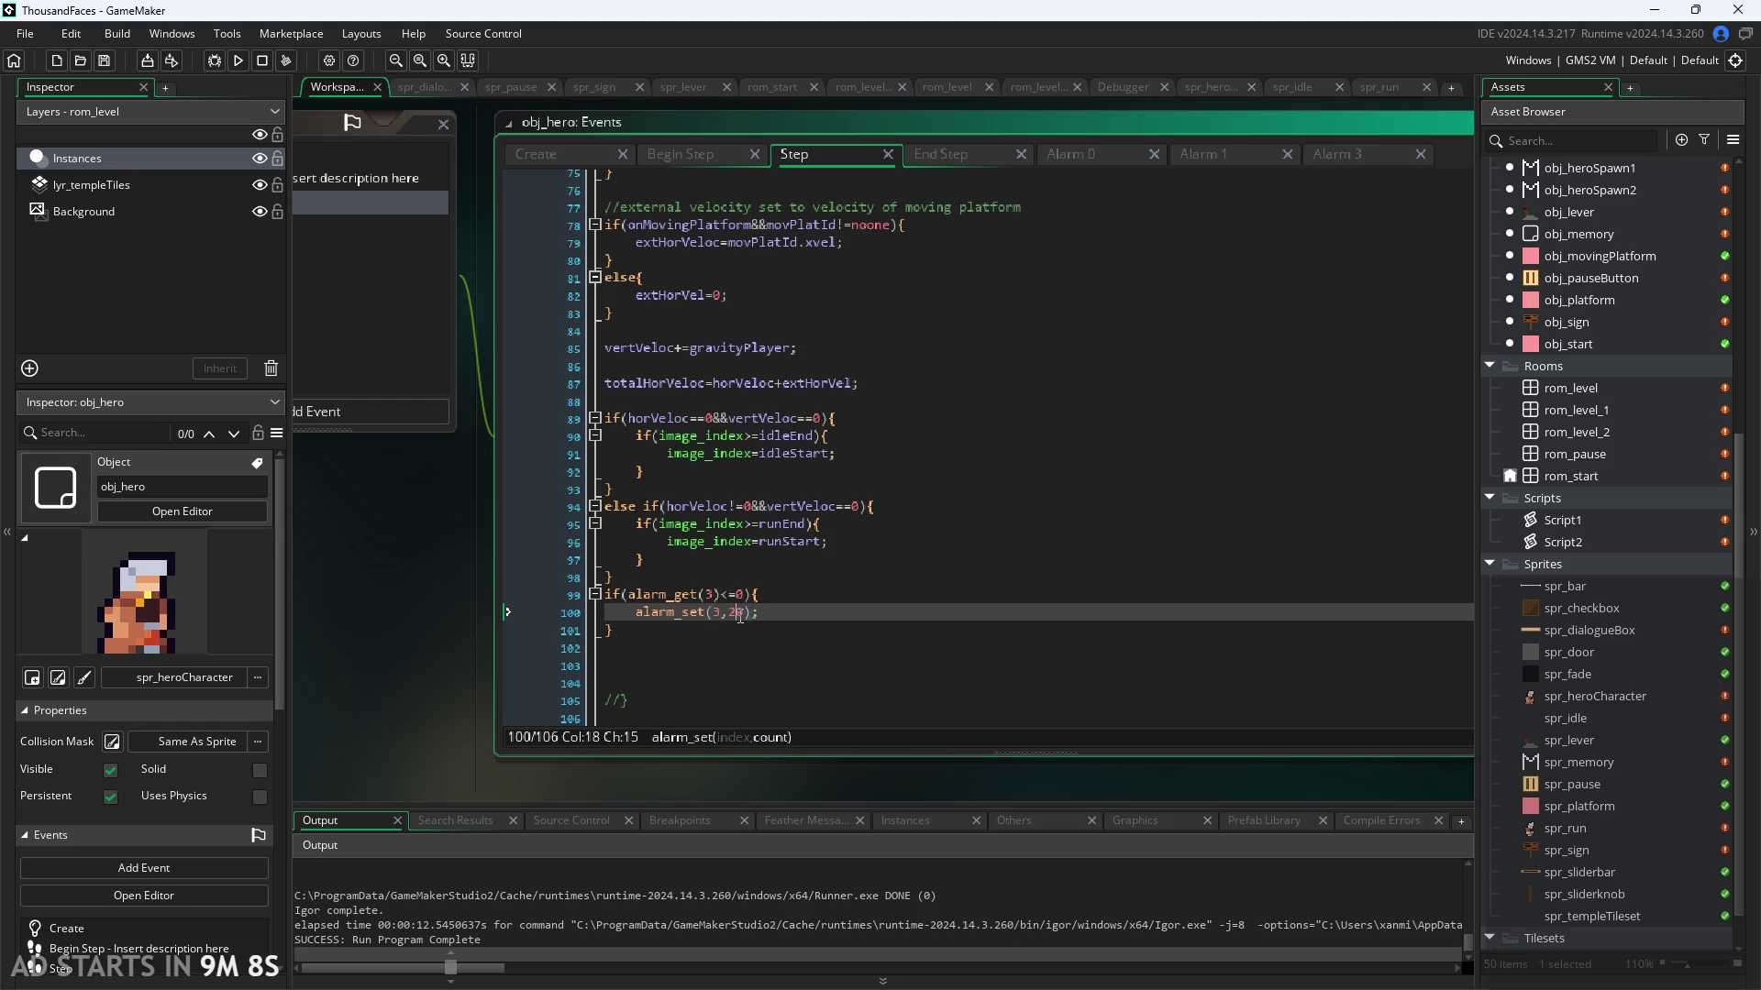
pyautogui.write('1')
pyautogui.press('Right')
pyautogui.click(821, 621)
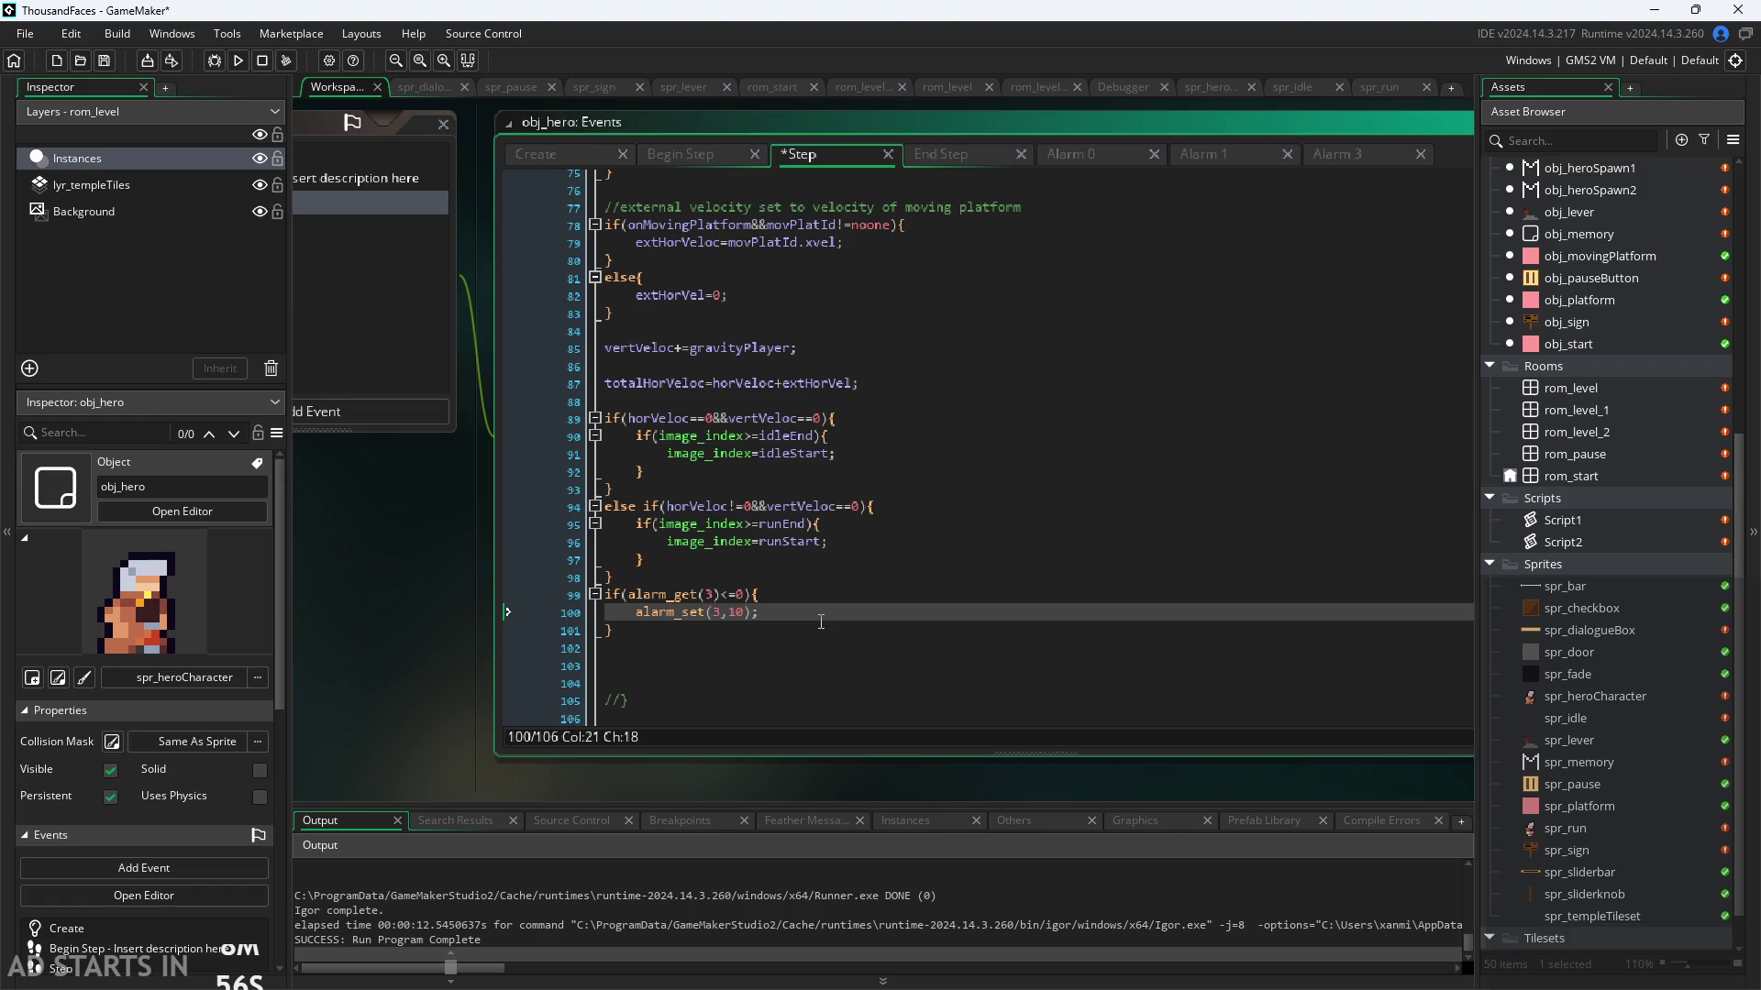
pyautogui.click(821, 541)
pyautogui.scroll(3, 822, 580)
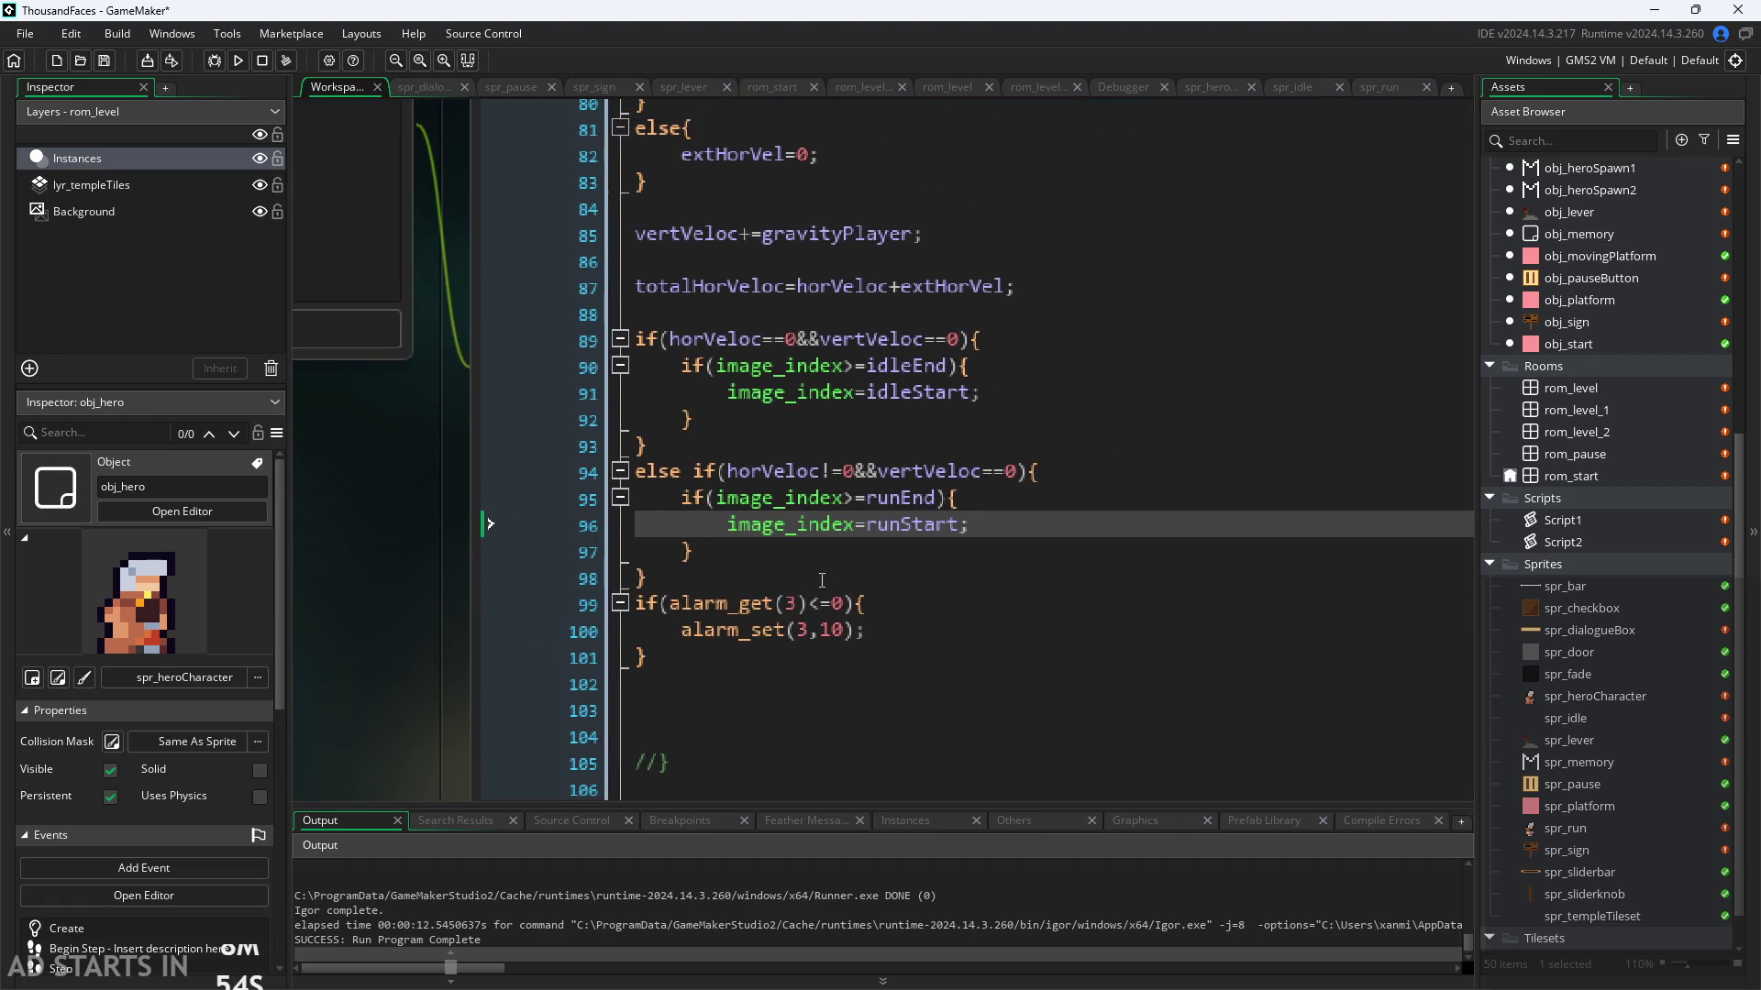
# Step: Delete 'else' from line 94 so the run check is a plain if, then run the game
pyautogui.click(857, 541)
pyautogui.click(846, 498)
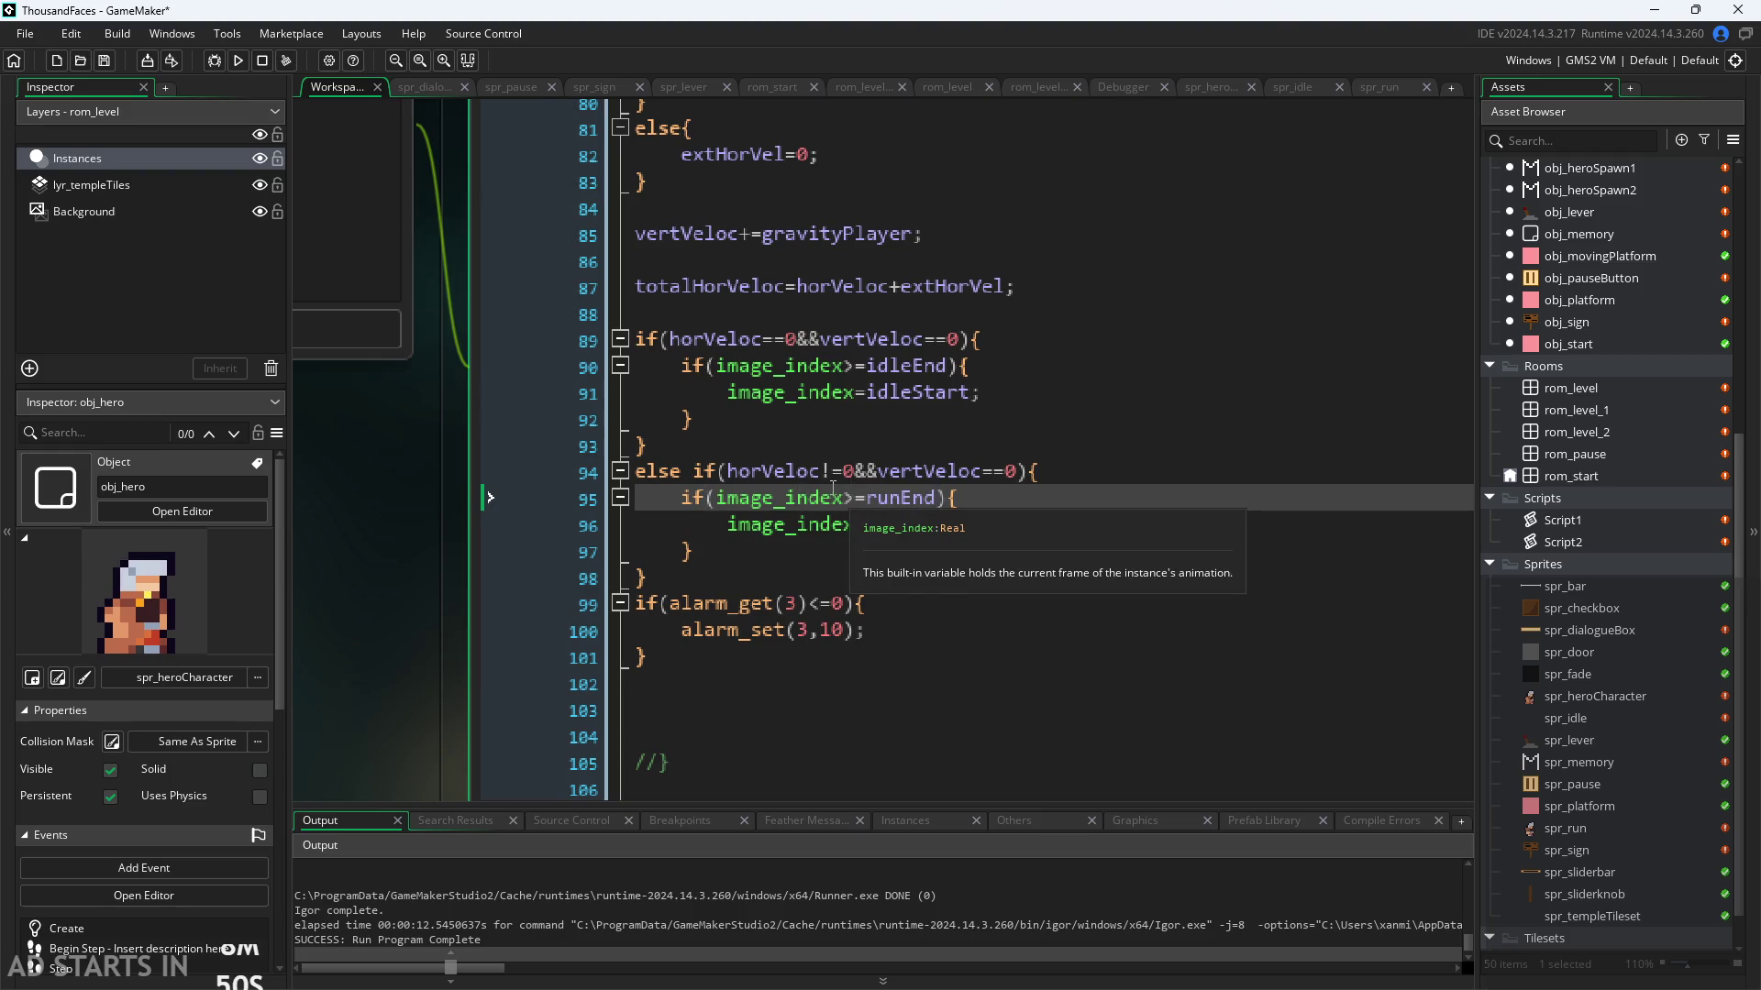
pyautogui.click(1034, 473)
pyautogui.click(1034, 502)
pyautogui.click(1018, 525)
pyautogui.click(1018, 498)
pyautogui.click(1017, 471)
pyautogui.keyDown('ctrl'); pyautogui.scroll(3, 874, 519); pyautogui.keyUp('ctrl')
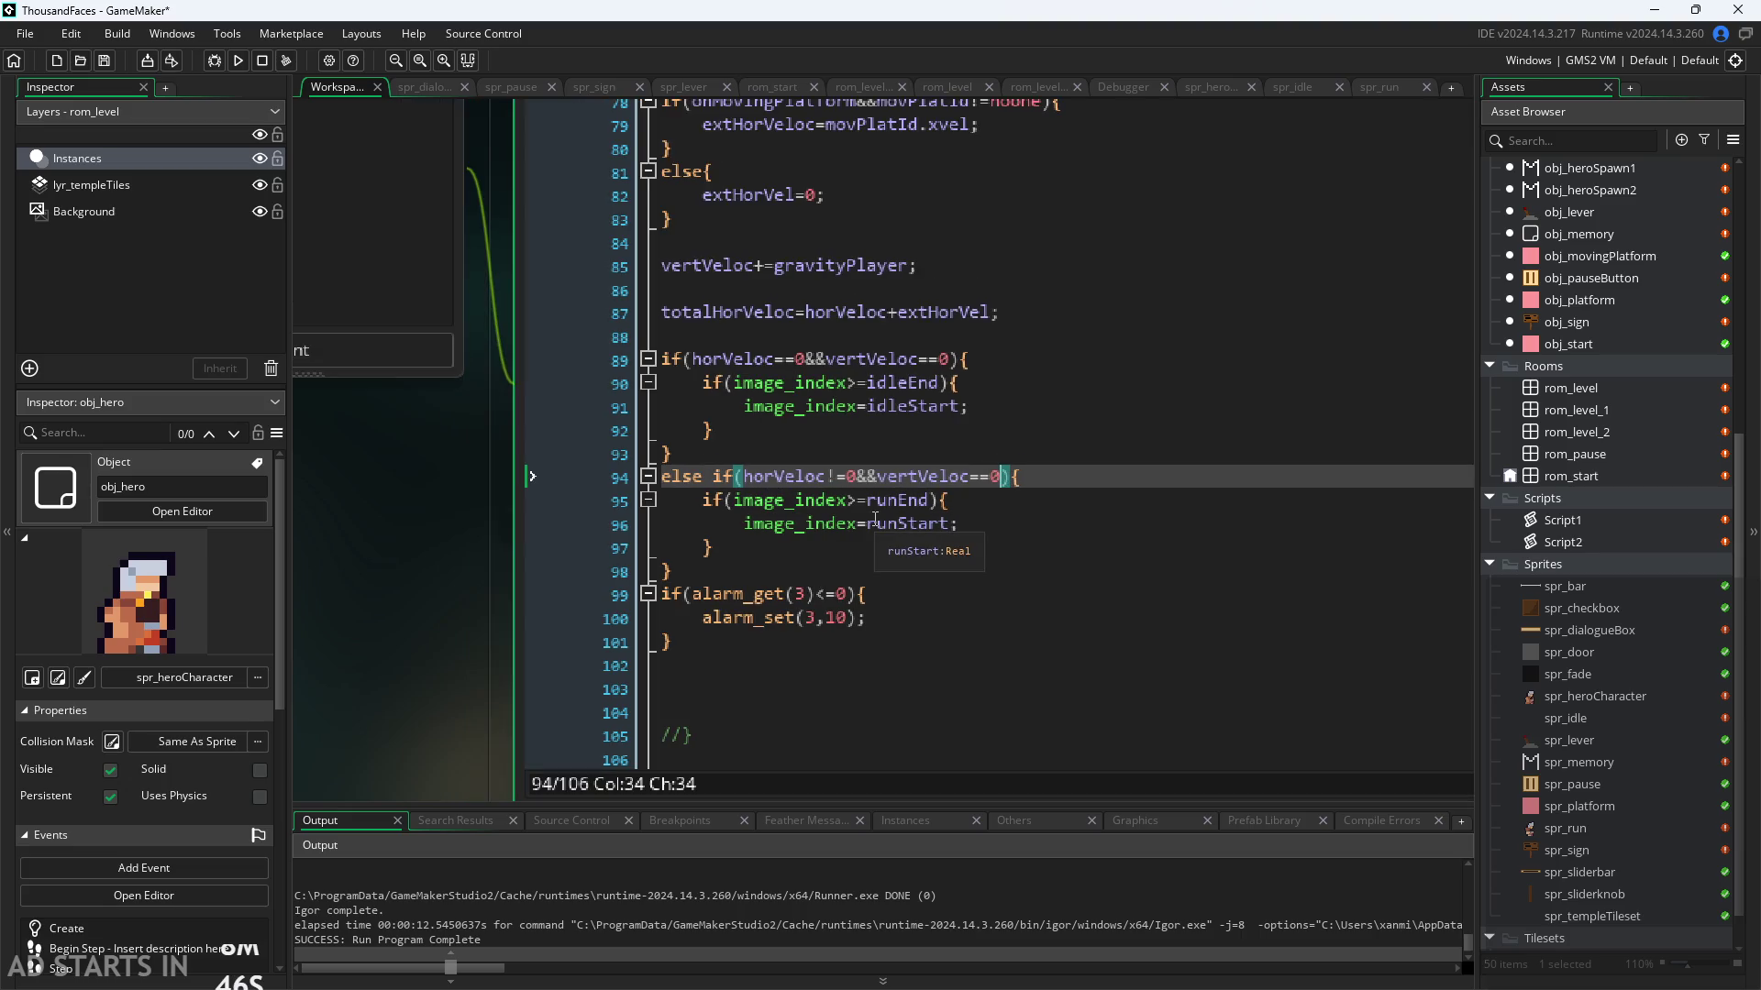
pyautogui.moveTo(676, 465); pyautogui.dragTo(524, 466)
pyautogui.press('BackSpace')
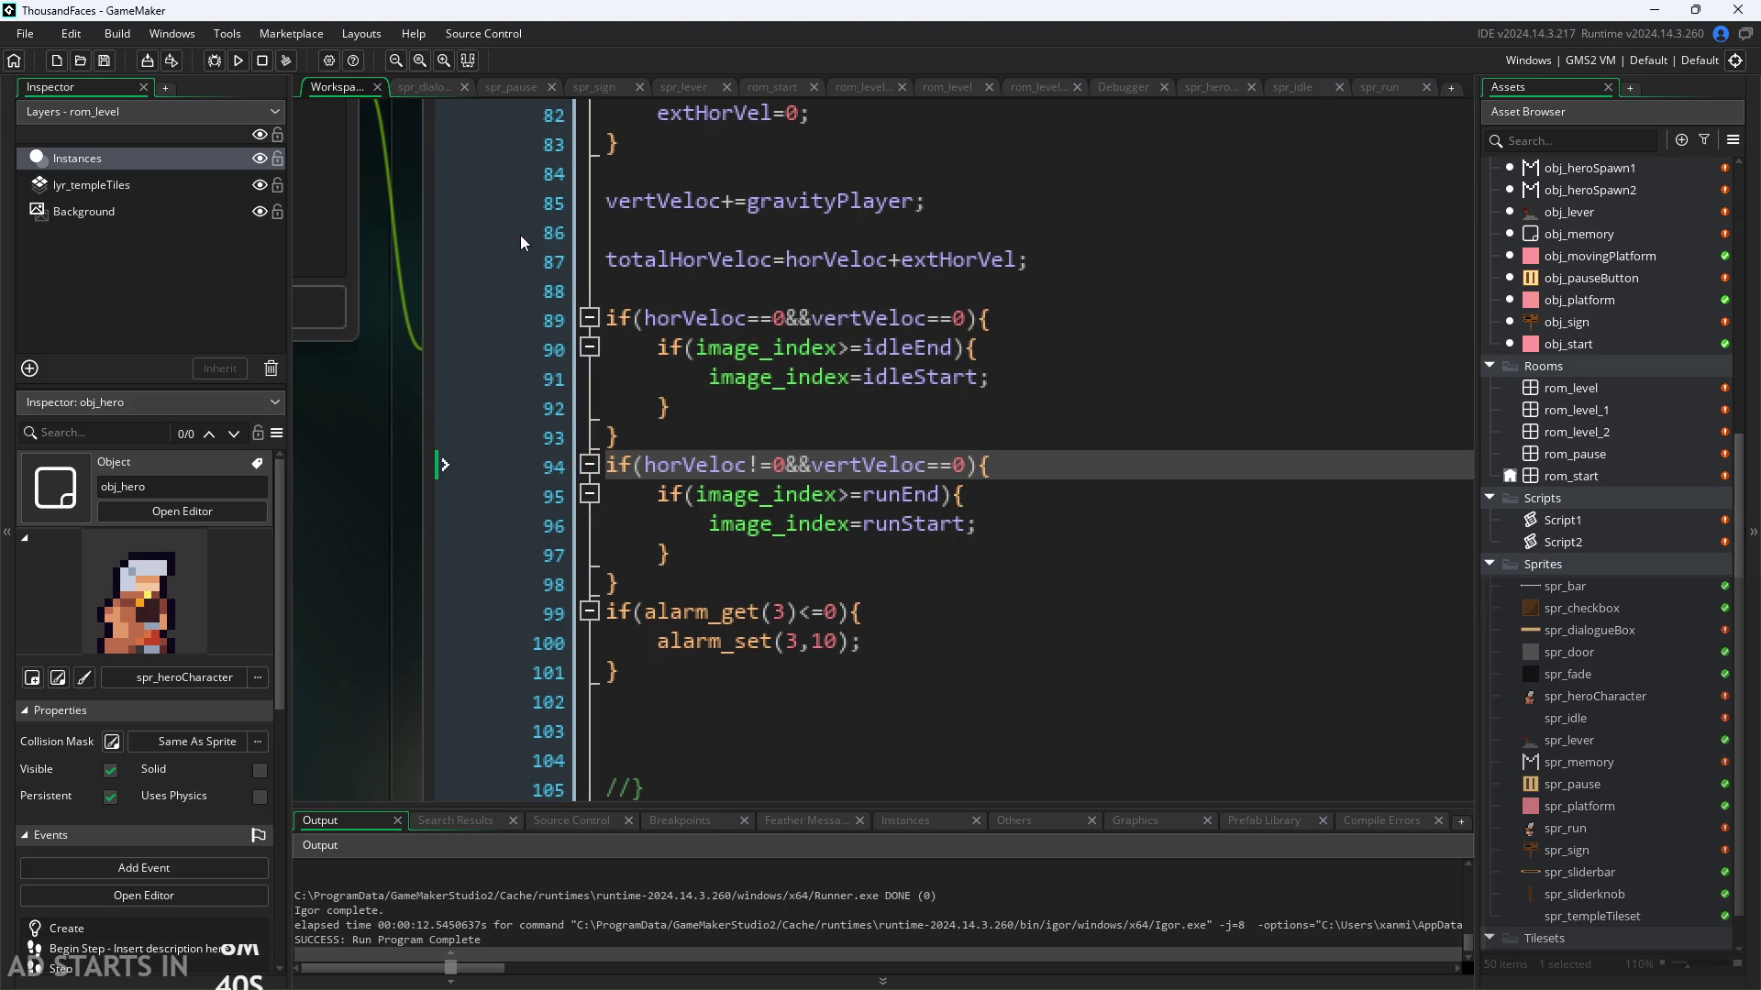
pyautogui.click(215, 60)
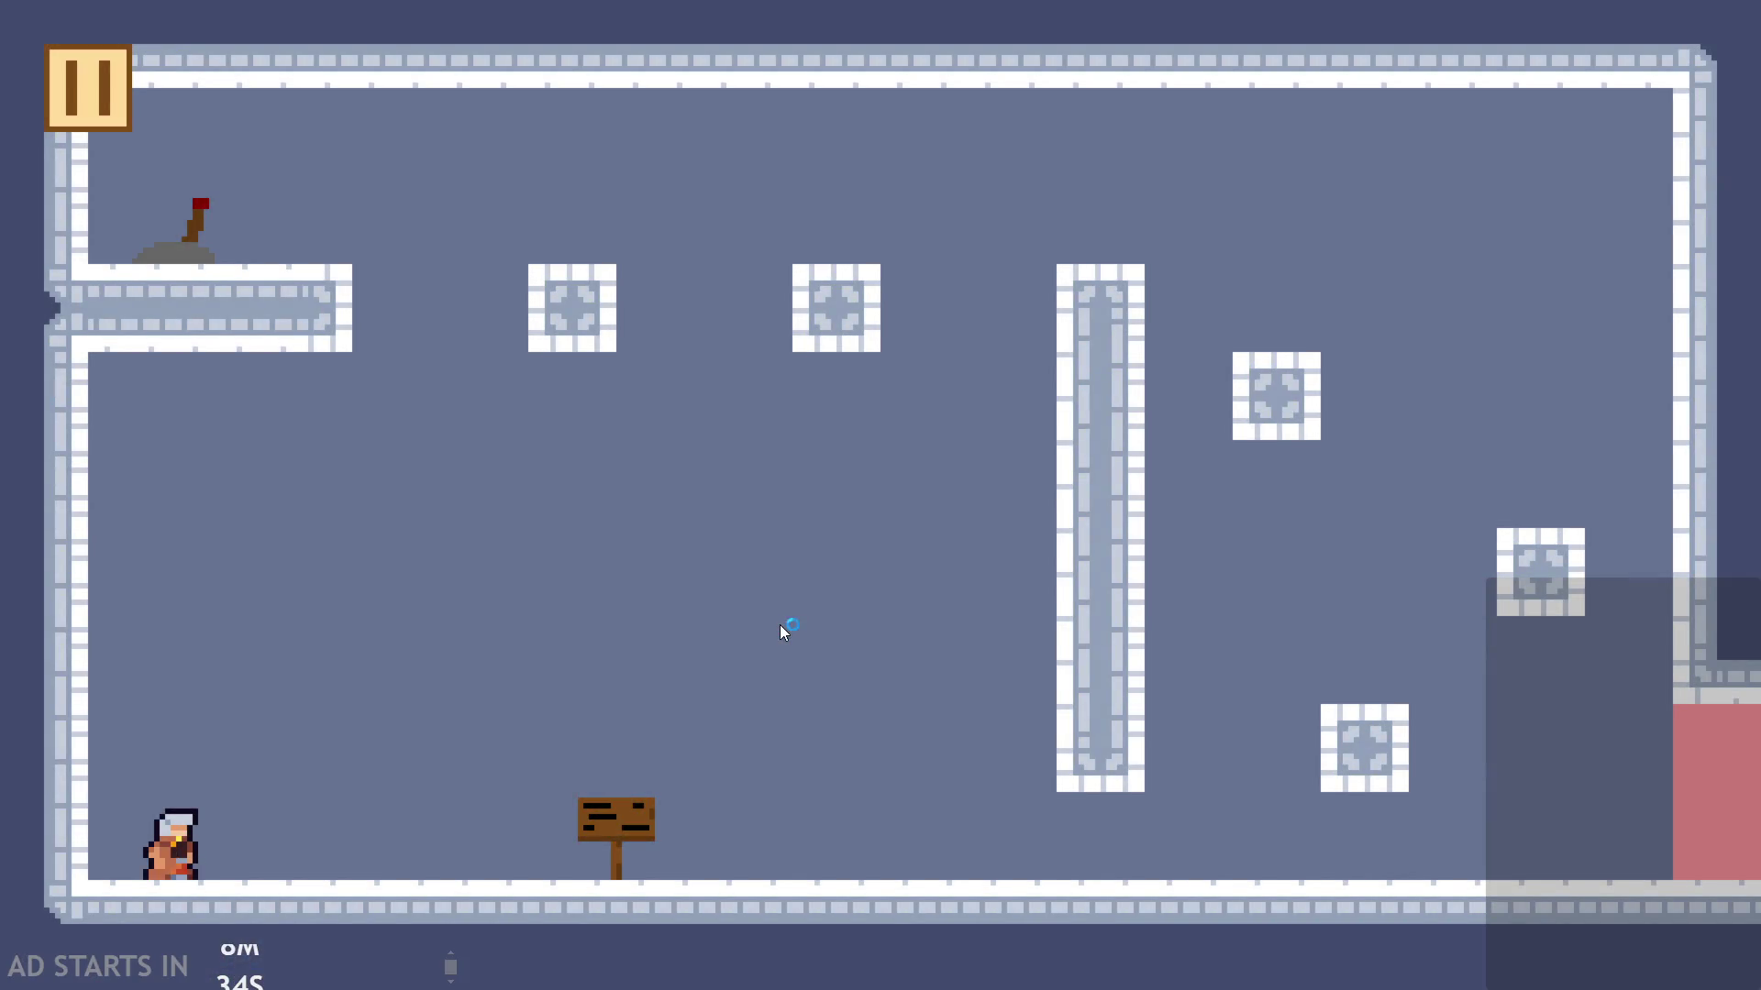
# Step: Run the hero back and forth past the signpost and jump, then close the game with Alt+F4
pyautogui.press('Right')
pyautogui.press('Right')
pyautogui.press('Left')
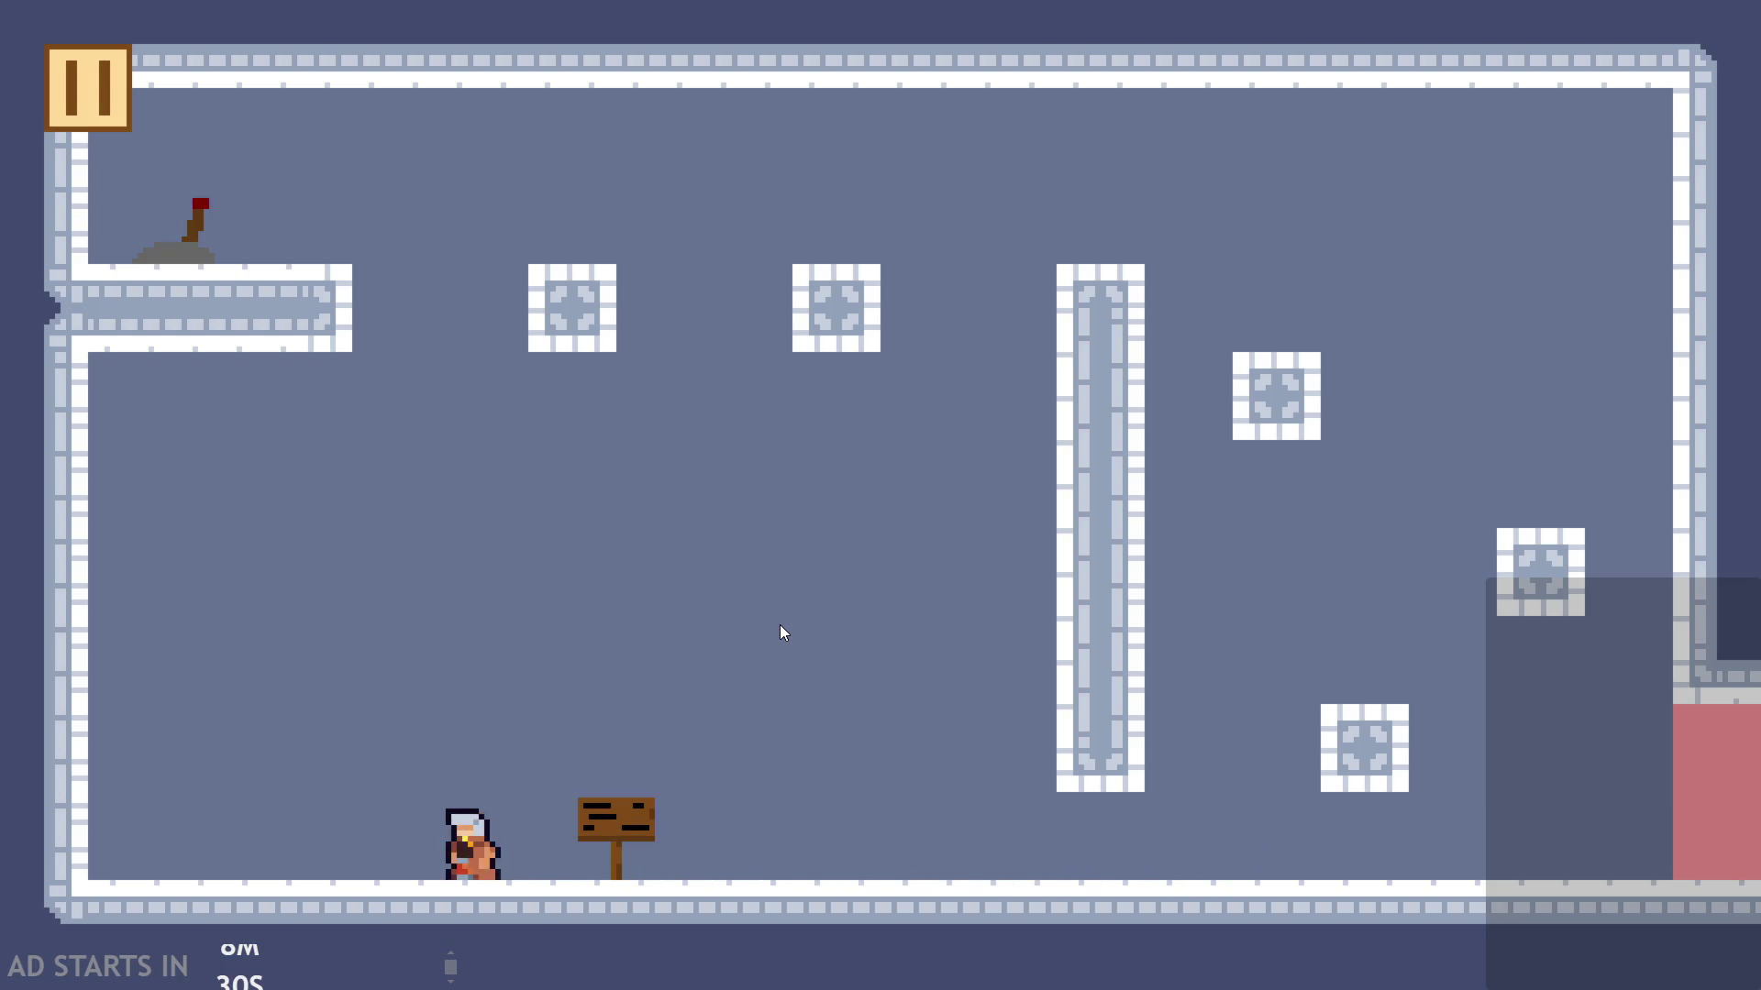
pyautogui.press('Right')
pyautogui.press('Right')
pyautogui.press('Up')
pyautogui.press('Up')
pyautogui.press('Left')
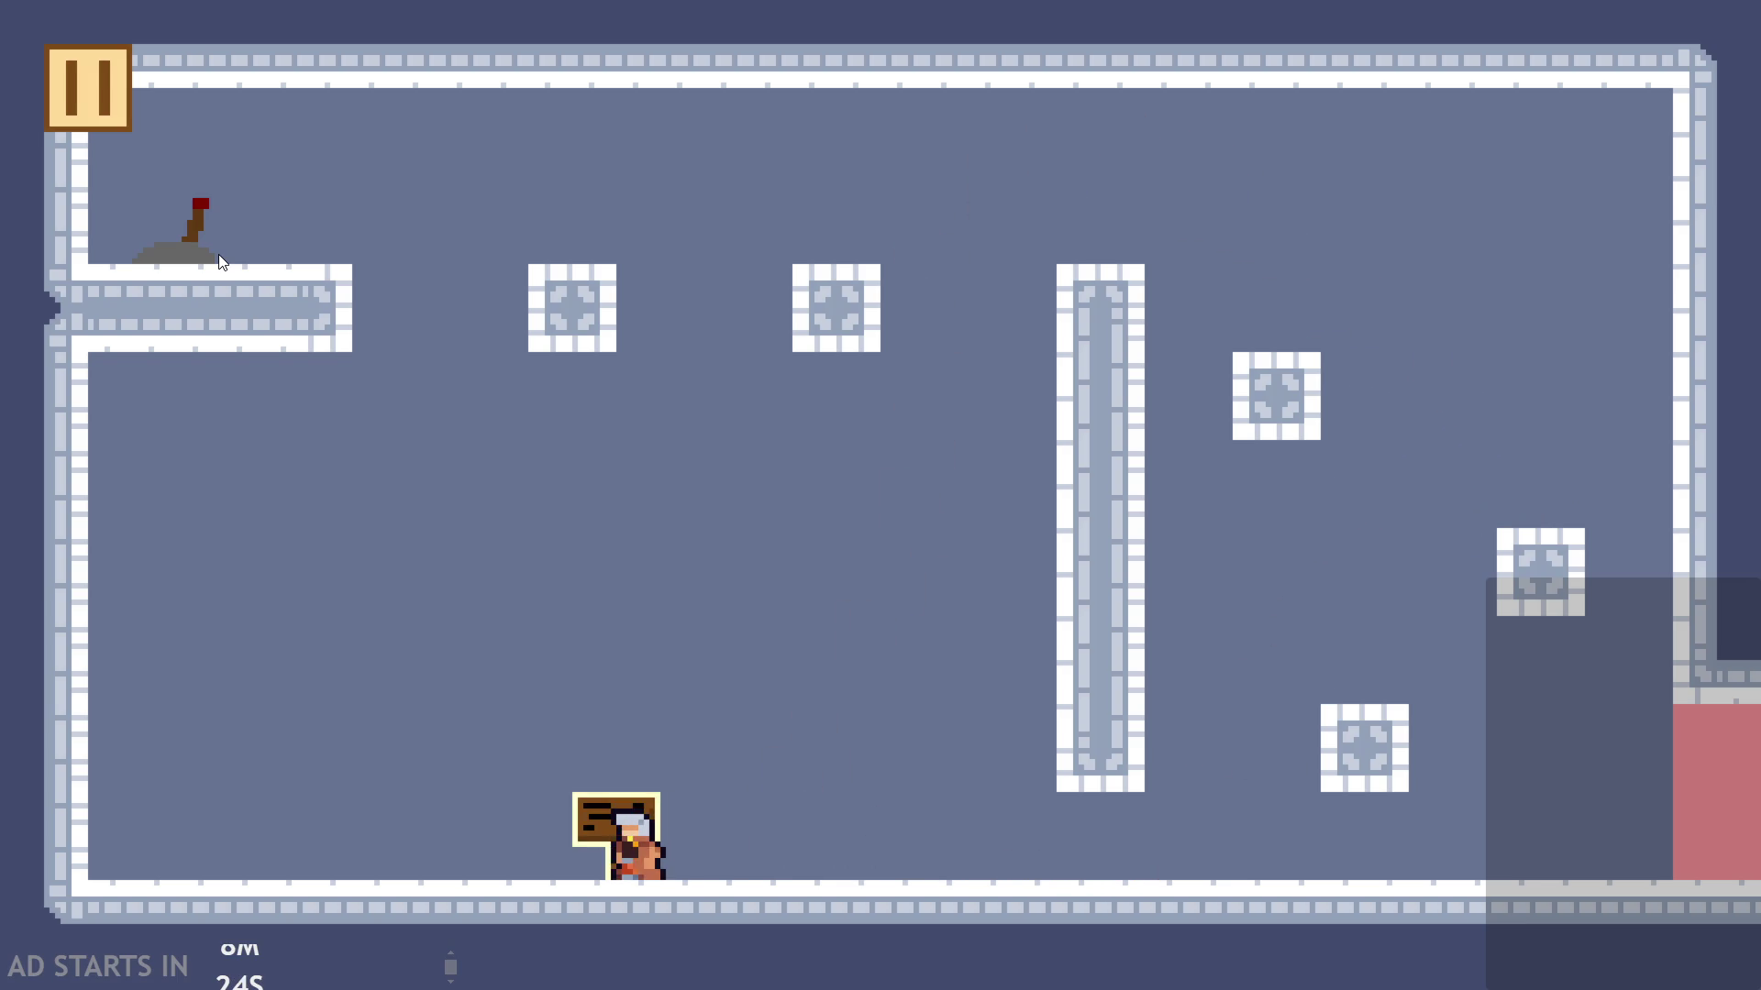
pyautogui.press('Left')
pyautogui.press('Left')
pyautogui.press('Right')
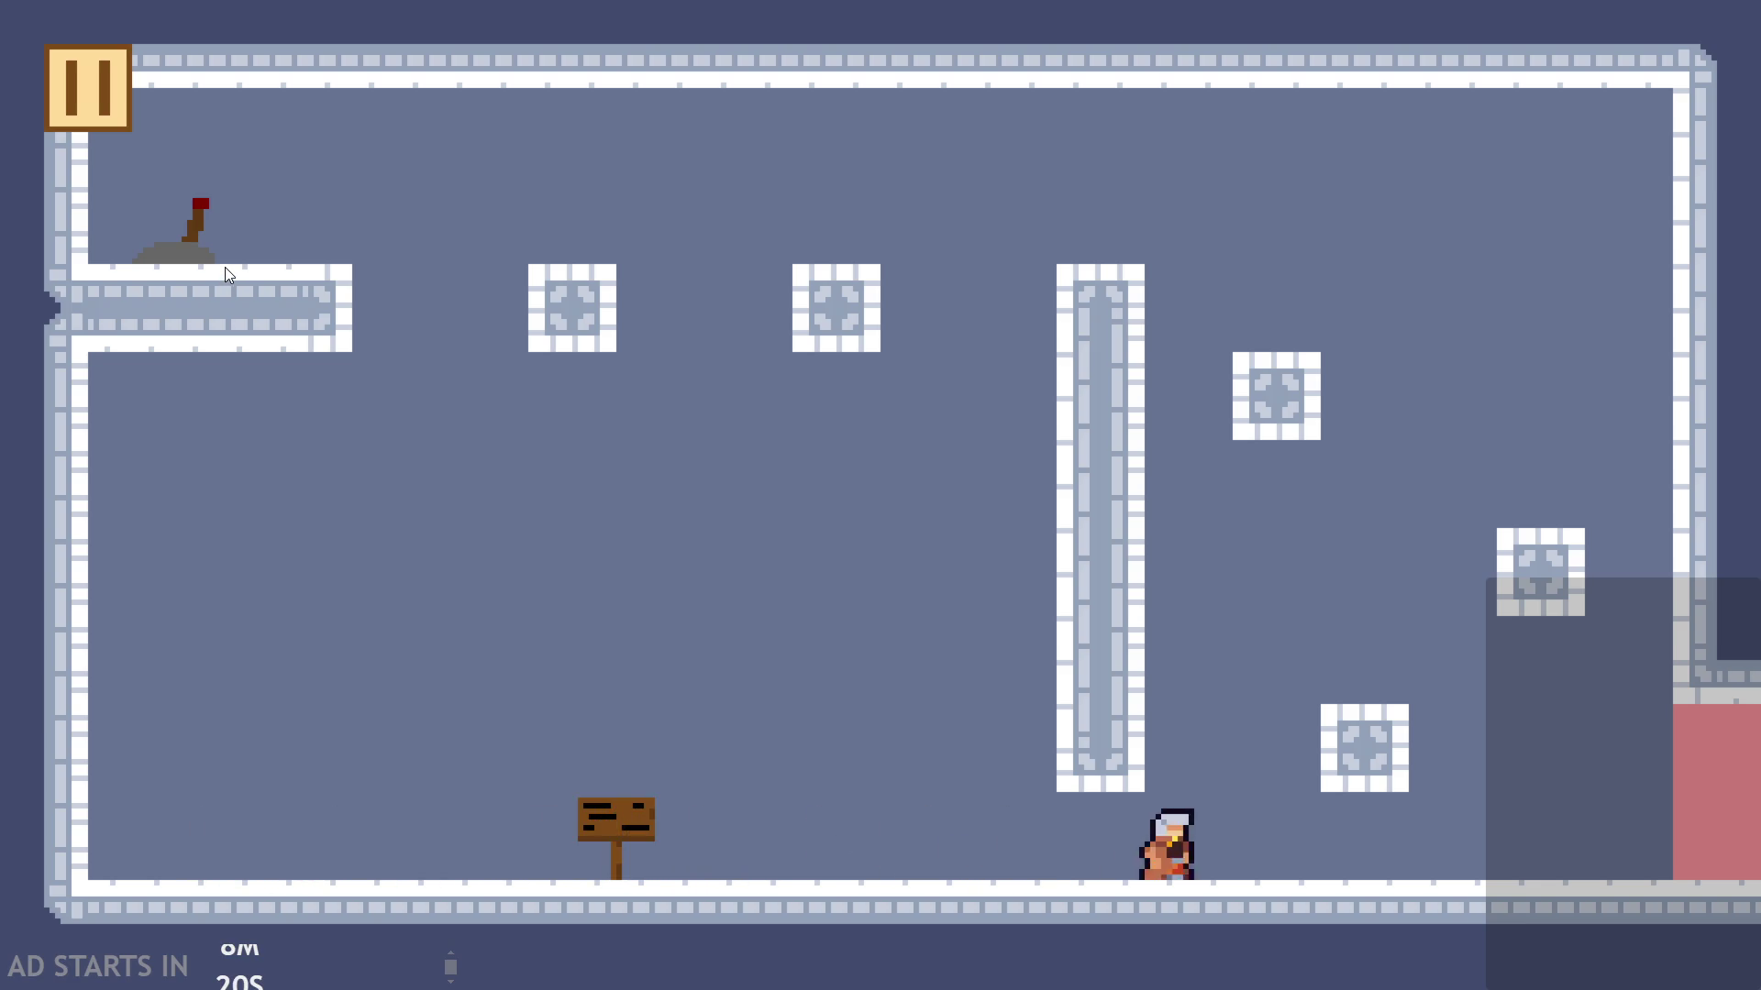
pyautogui.press('Left')
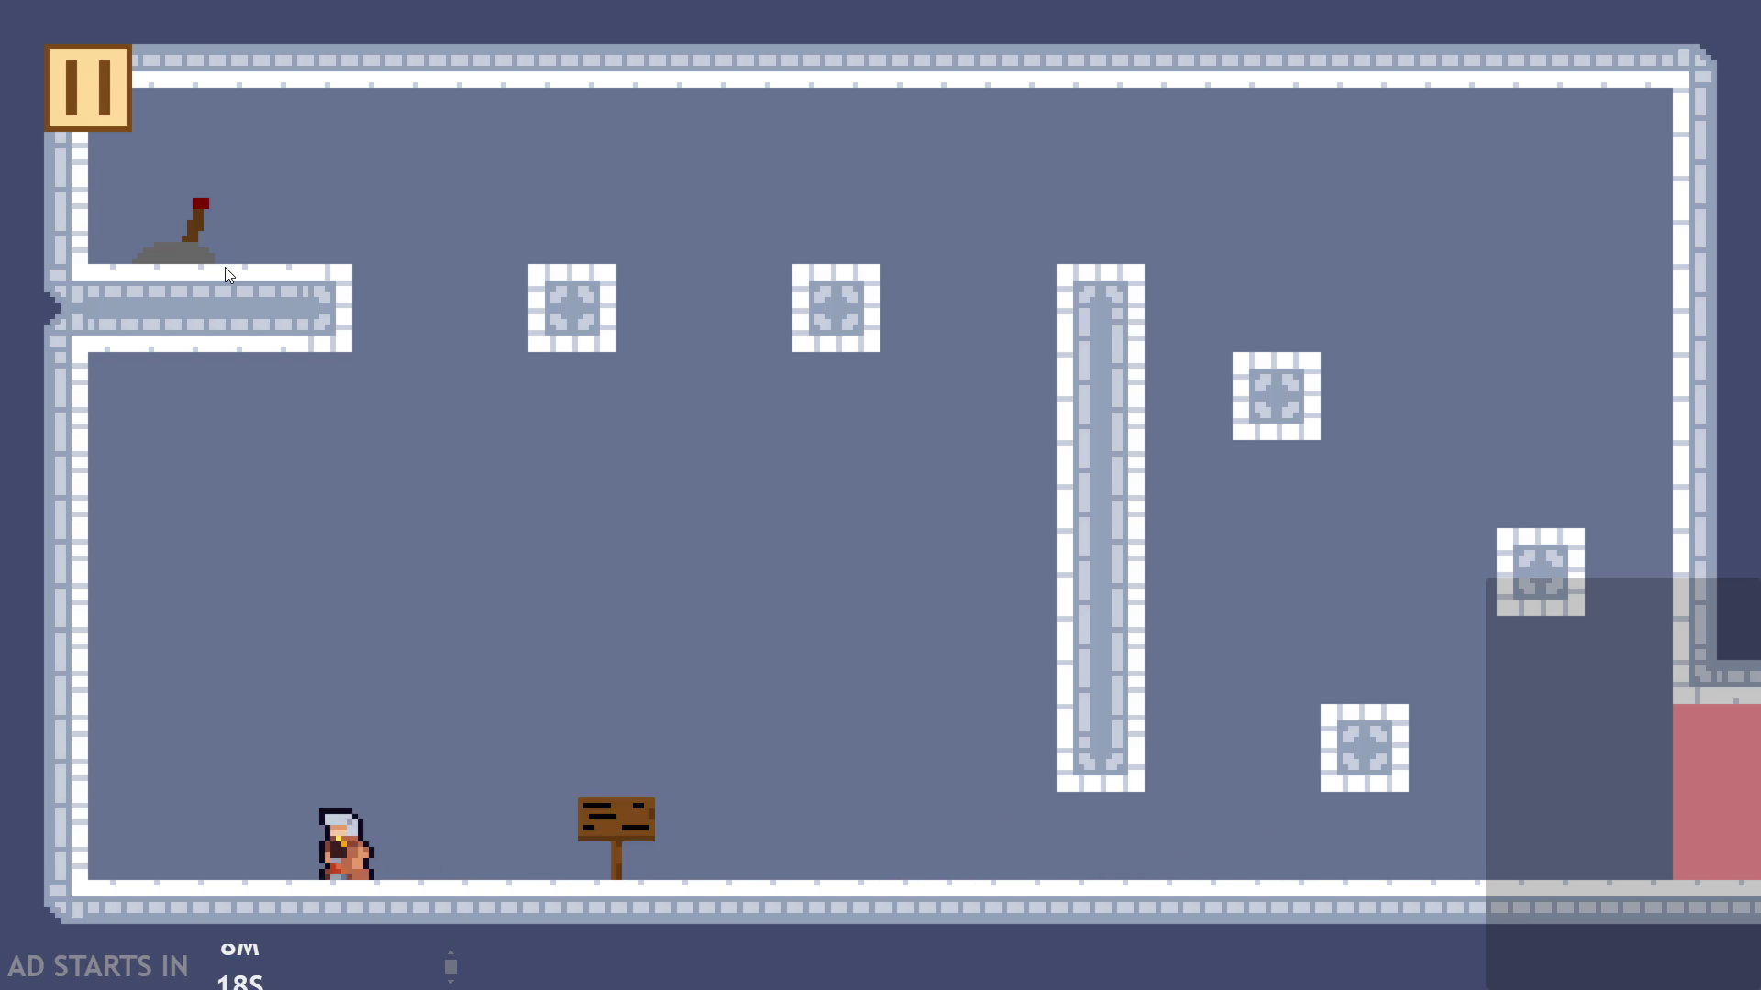
pyautogui.press('Right')
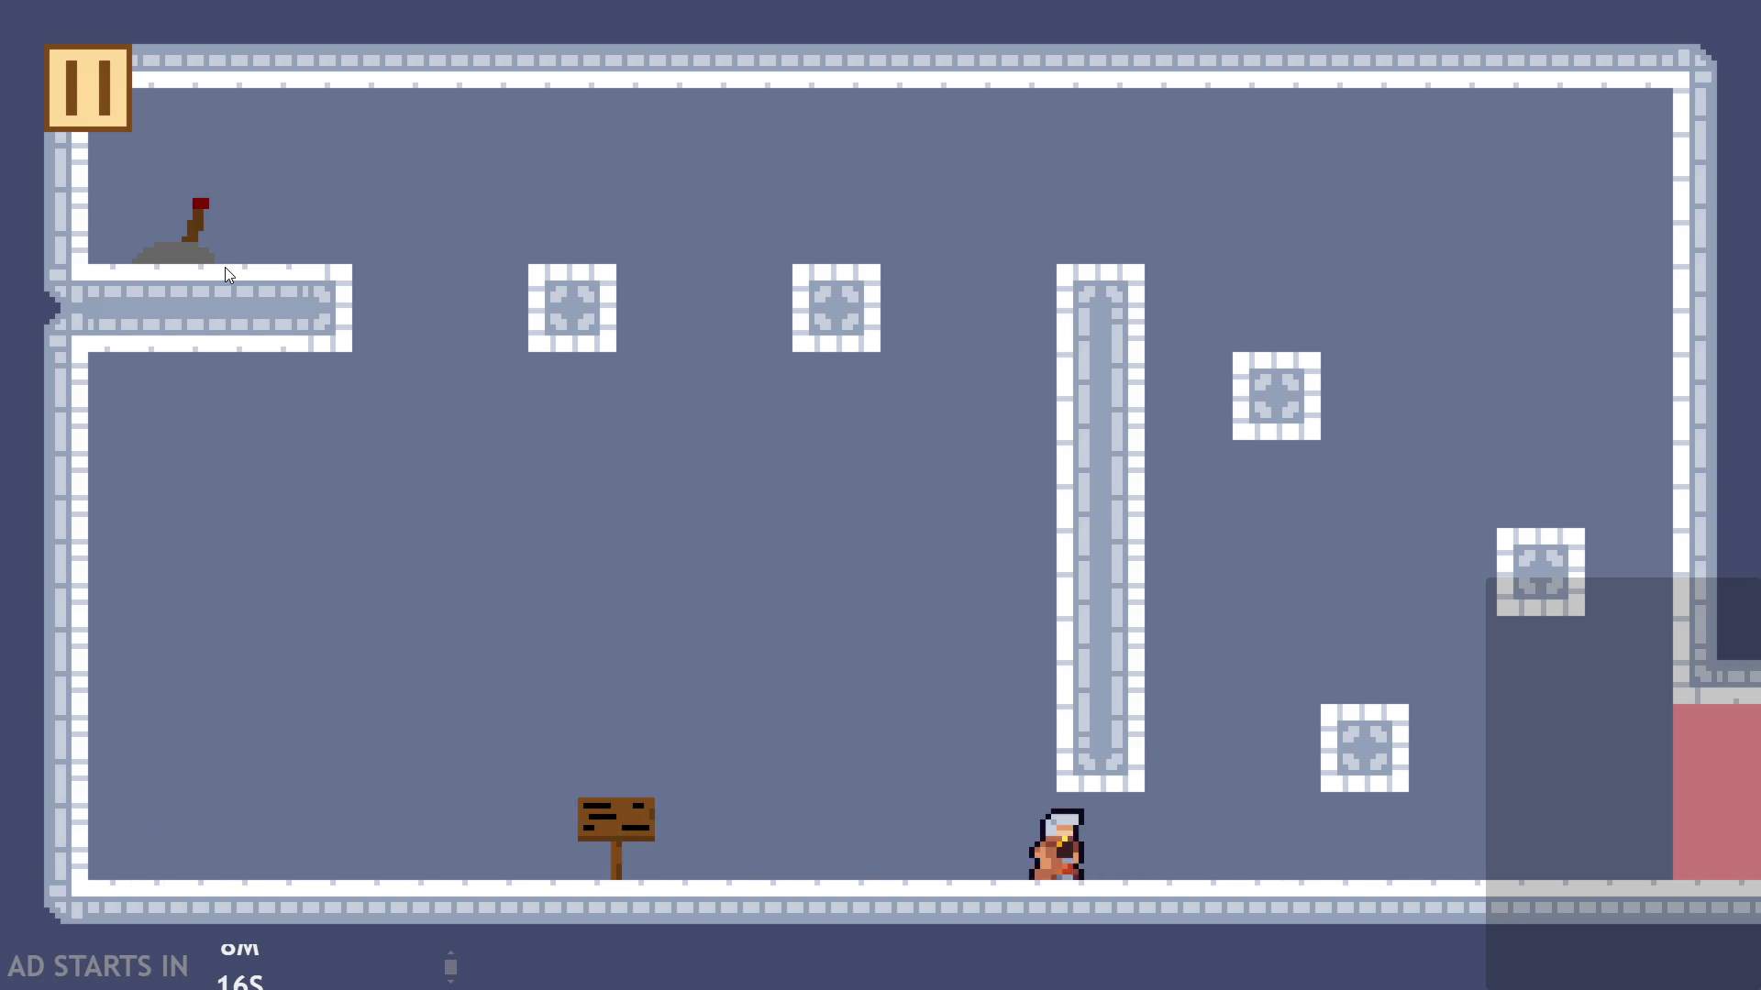
pyautogui.press('Left')
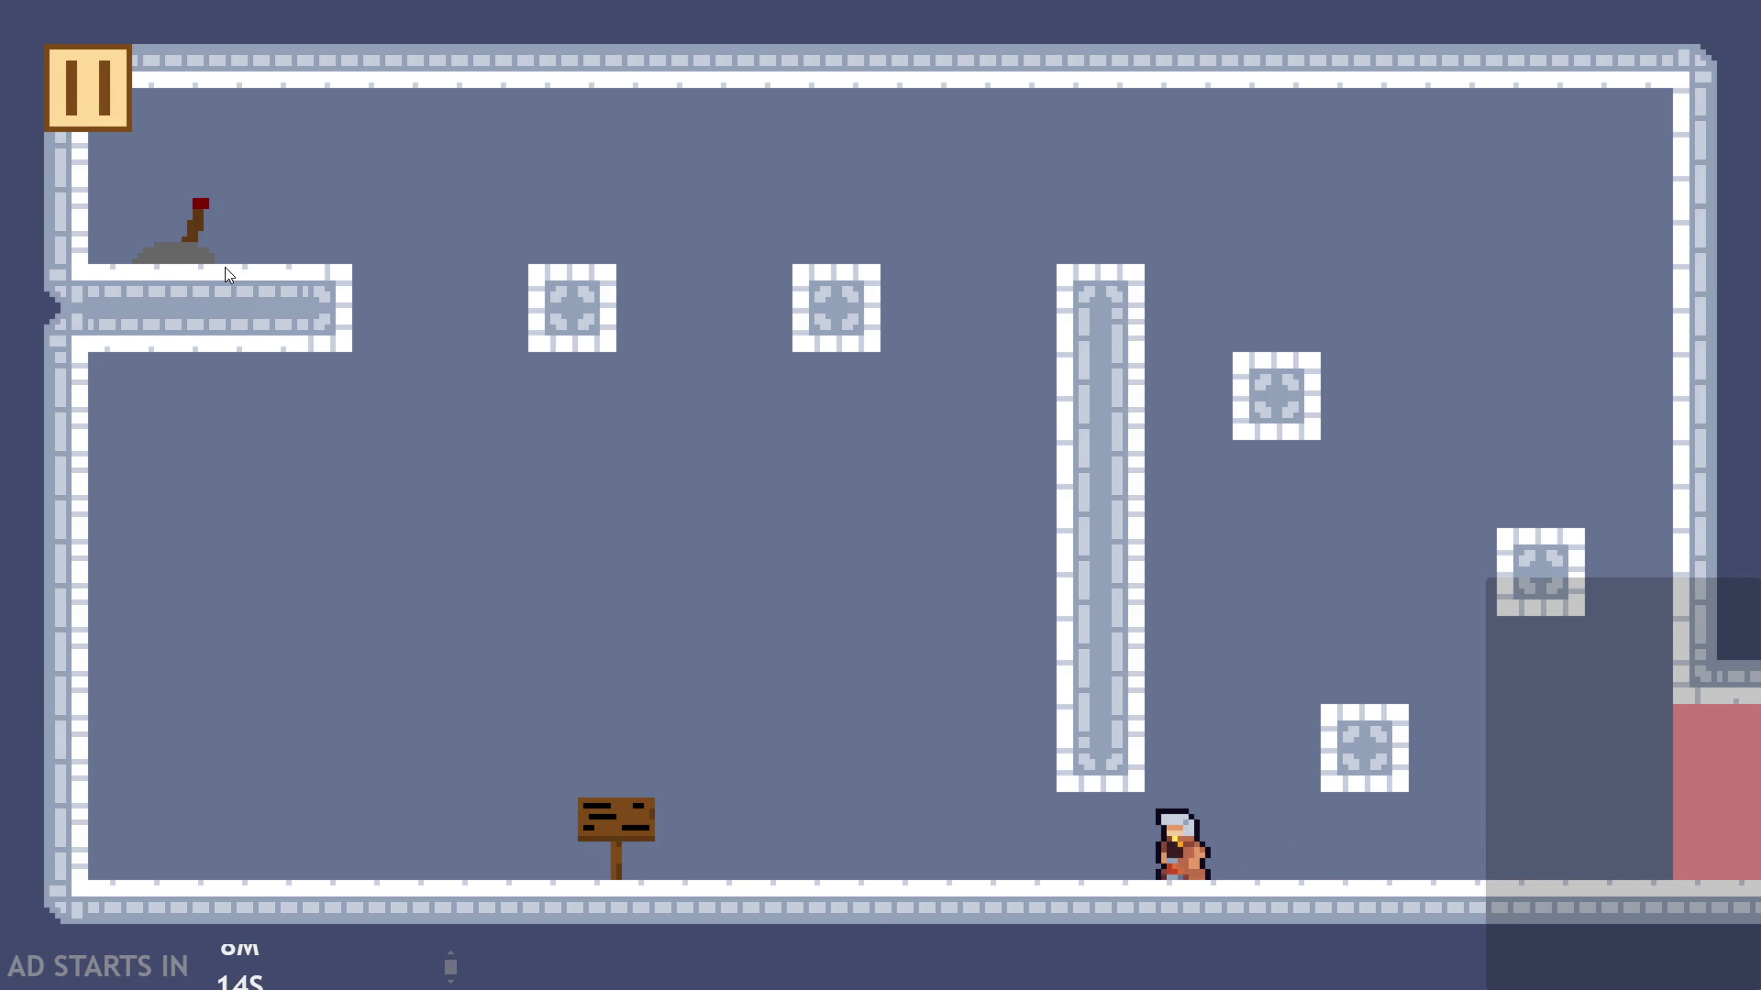
pyautogui.press('Right')
pyautogui.press('Left')
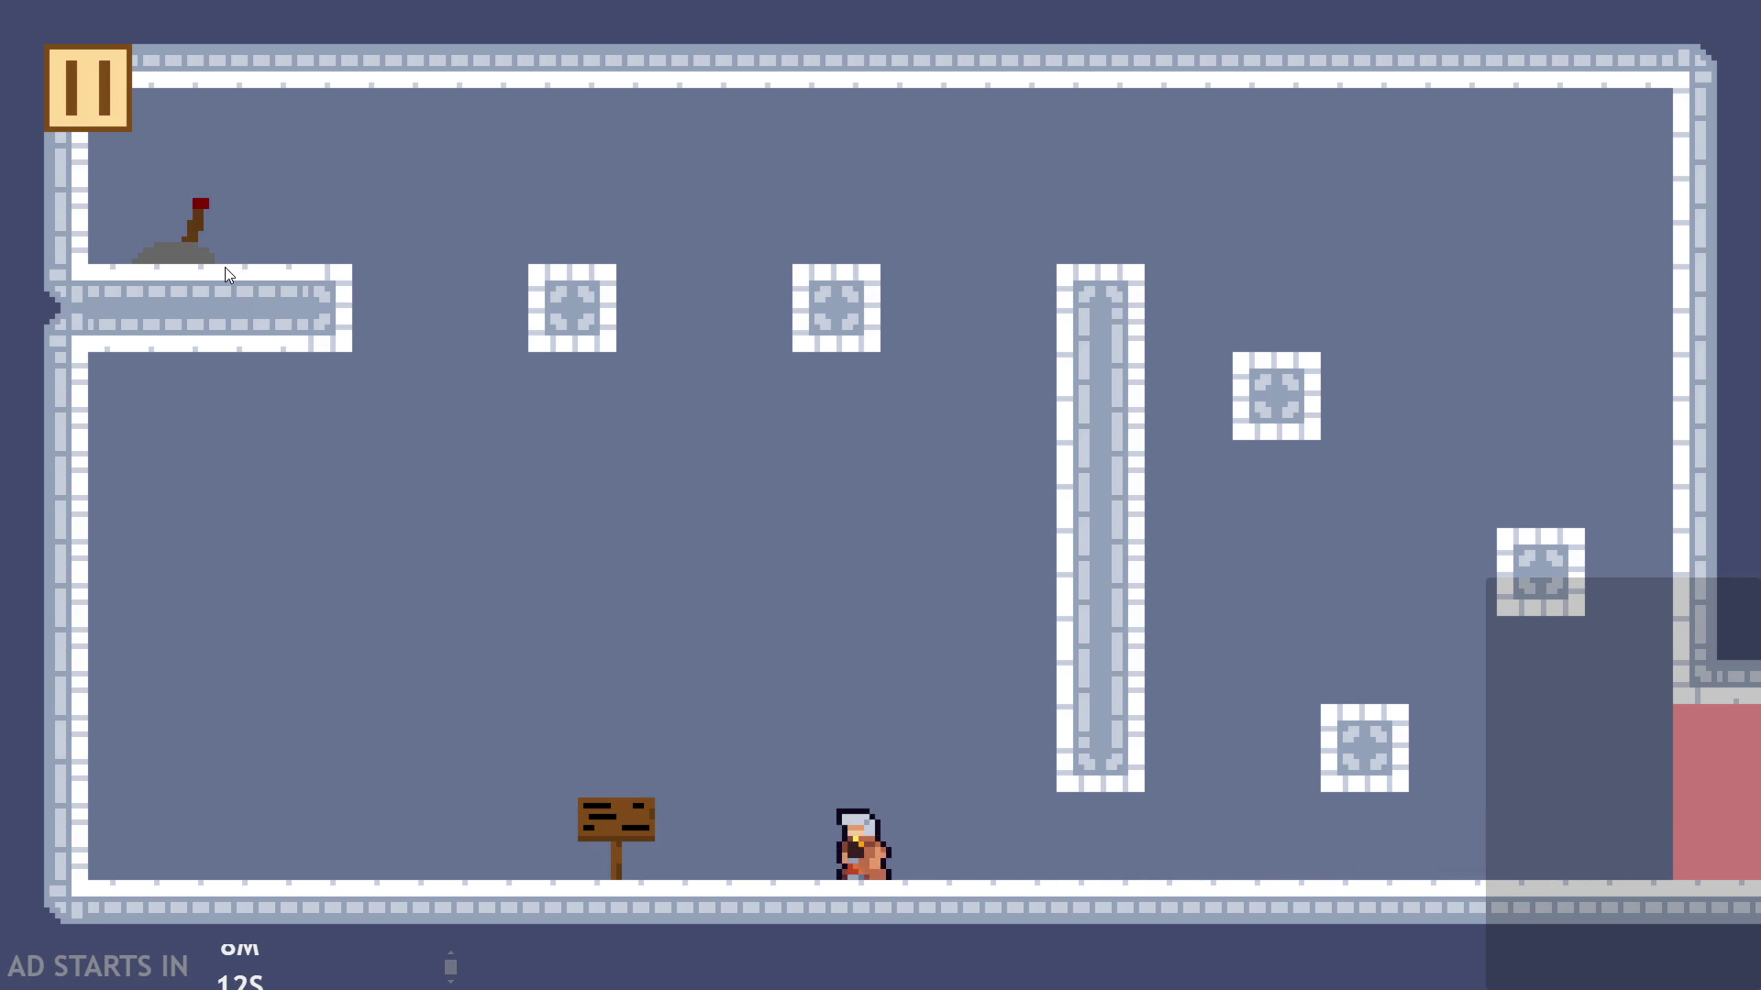
pyautogui.press('Right')
pyautogui.press('Left')
pyautogui.press('Right')
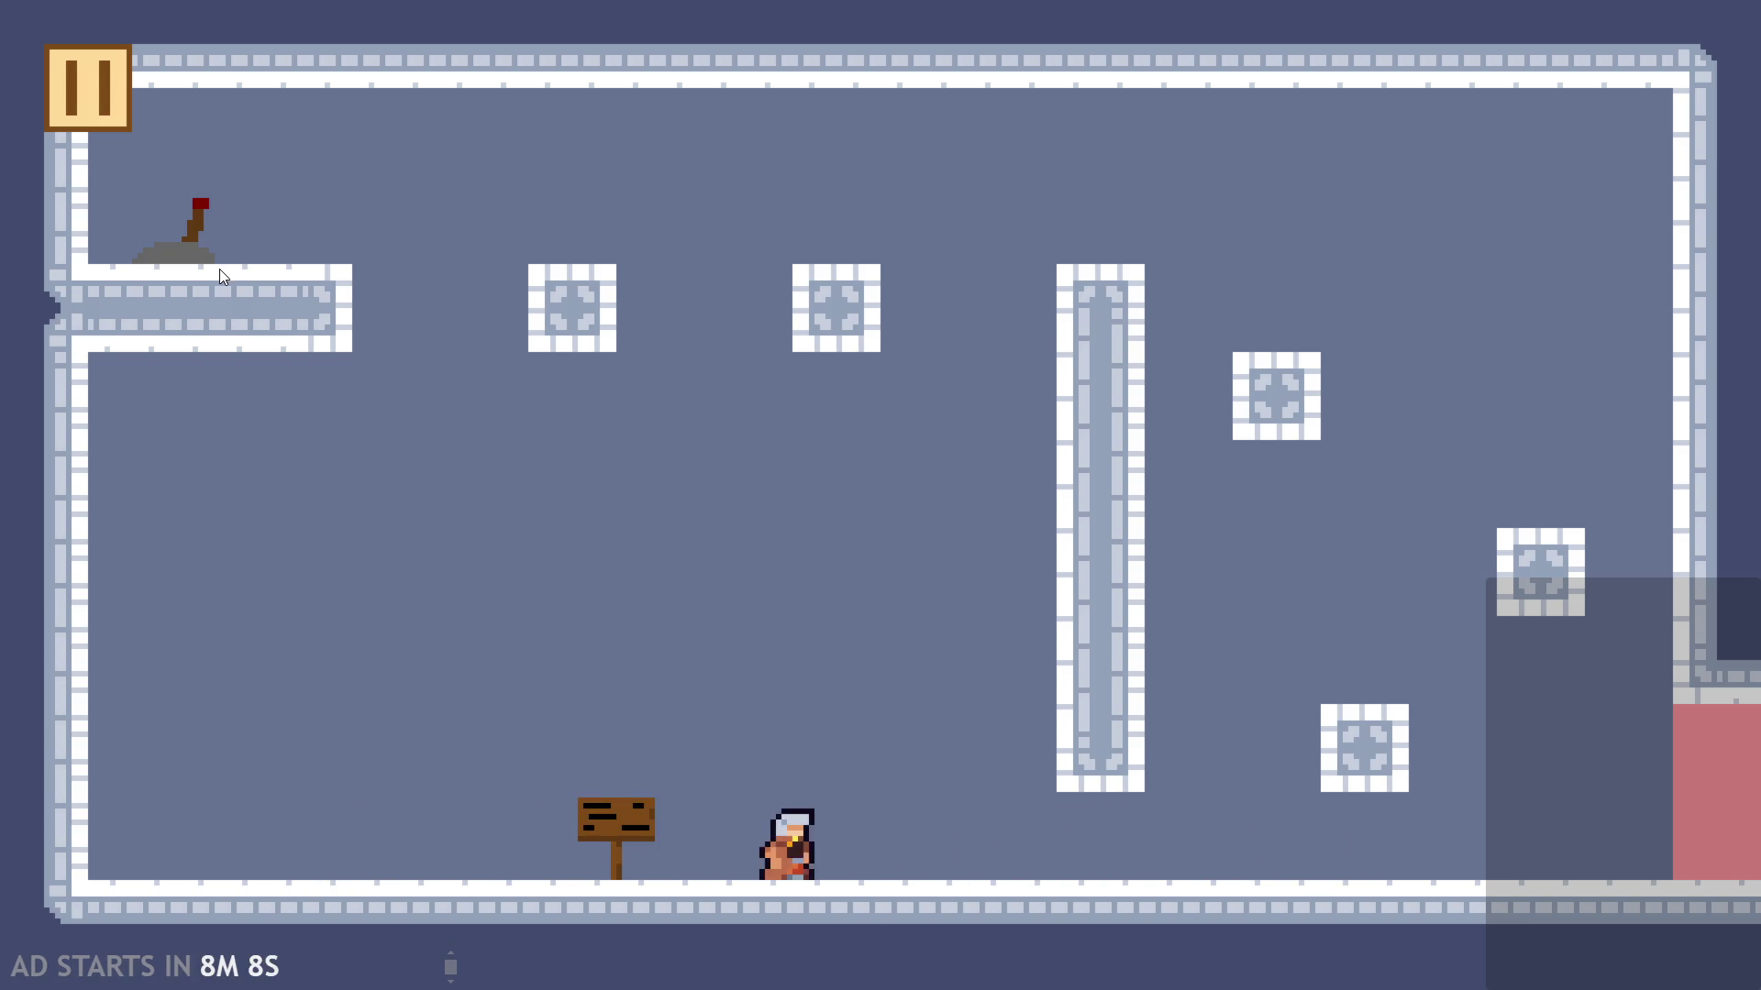
pyautogui.press('Left')
pyautogui.press('Up')
pyautogui.hotkey('alt', 'F4')
pyautogui.press('Return')
# Step: Add image_index=runStart; as the first line of the run block
pyautogui.write('image')
pyautogui.press('Return')
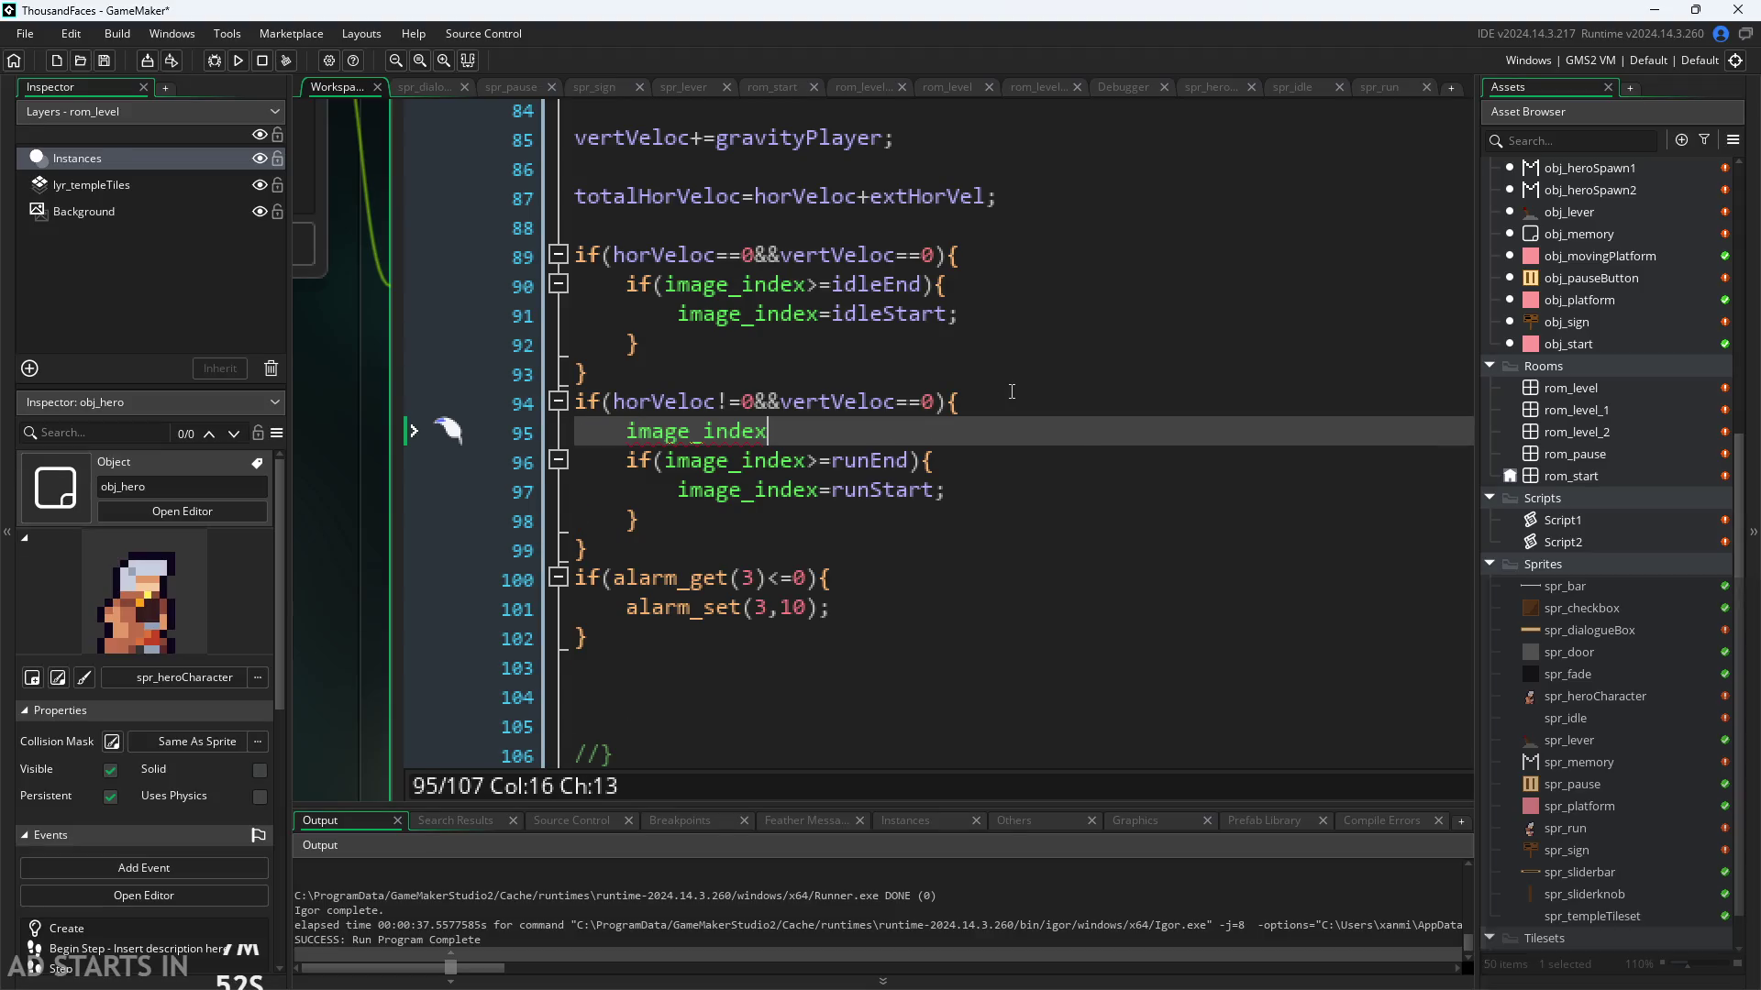
pyautogui.write('=ru')
pyautogui.write('n')
pyautogui.press('Return')
pyautogui.write(';')
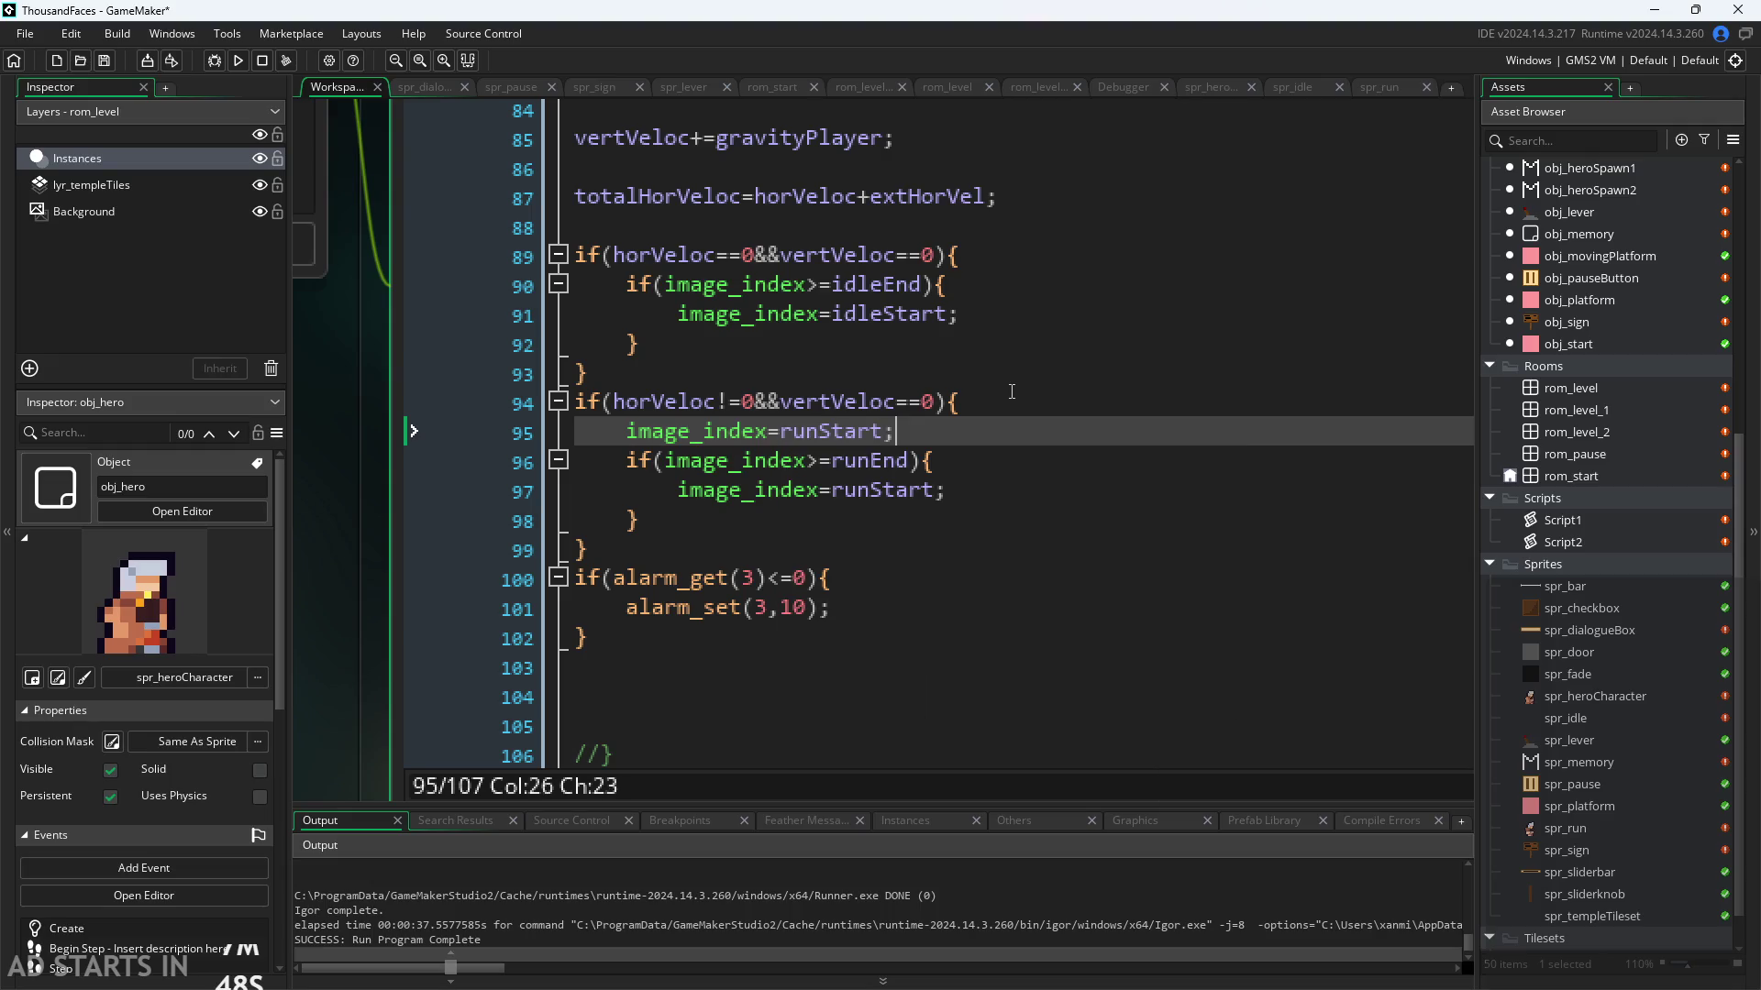
# Step: Add image_index=idleStart; as the first line of the idle block
pyautogui.click(1009, 262)
pyautogui.press('Return')
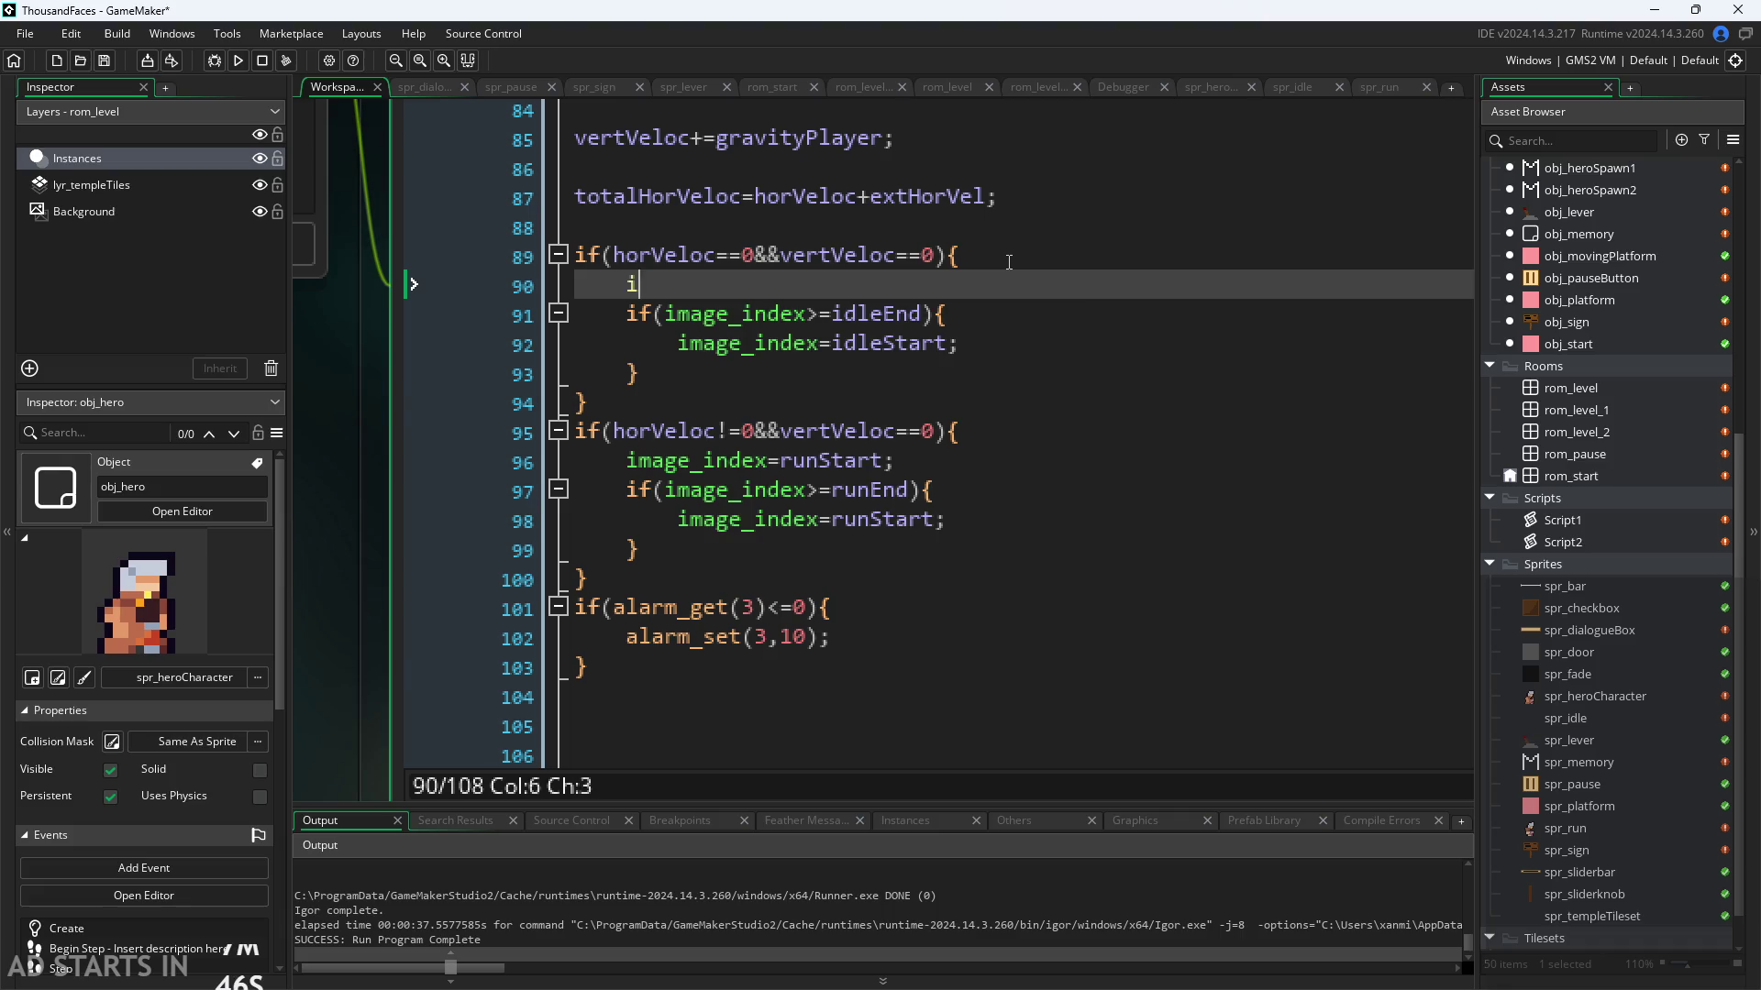
pyautogui.write('image_in')
pyautogui.write('dex=')
pyautogui.write('idleEnd')
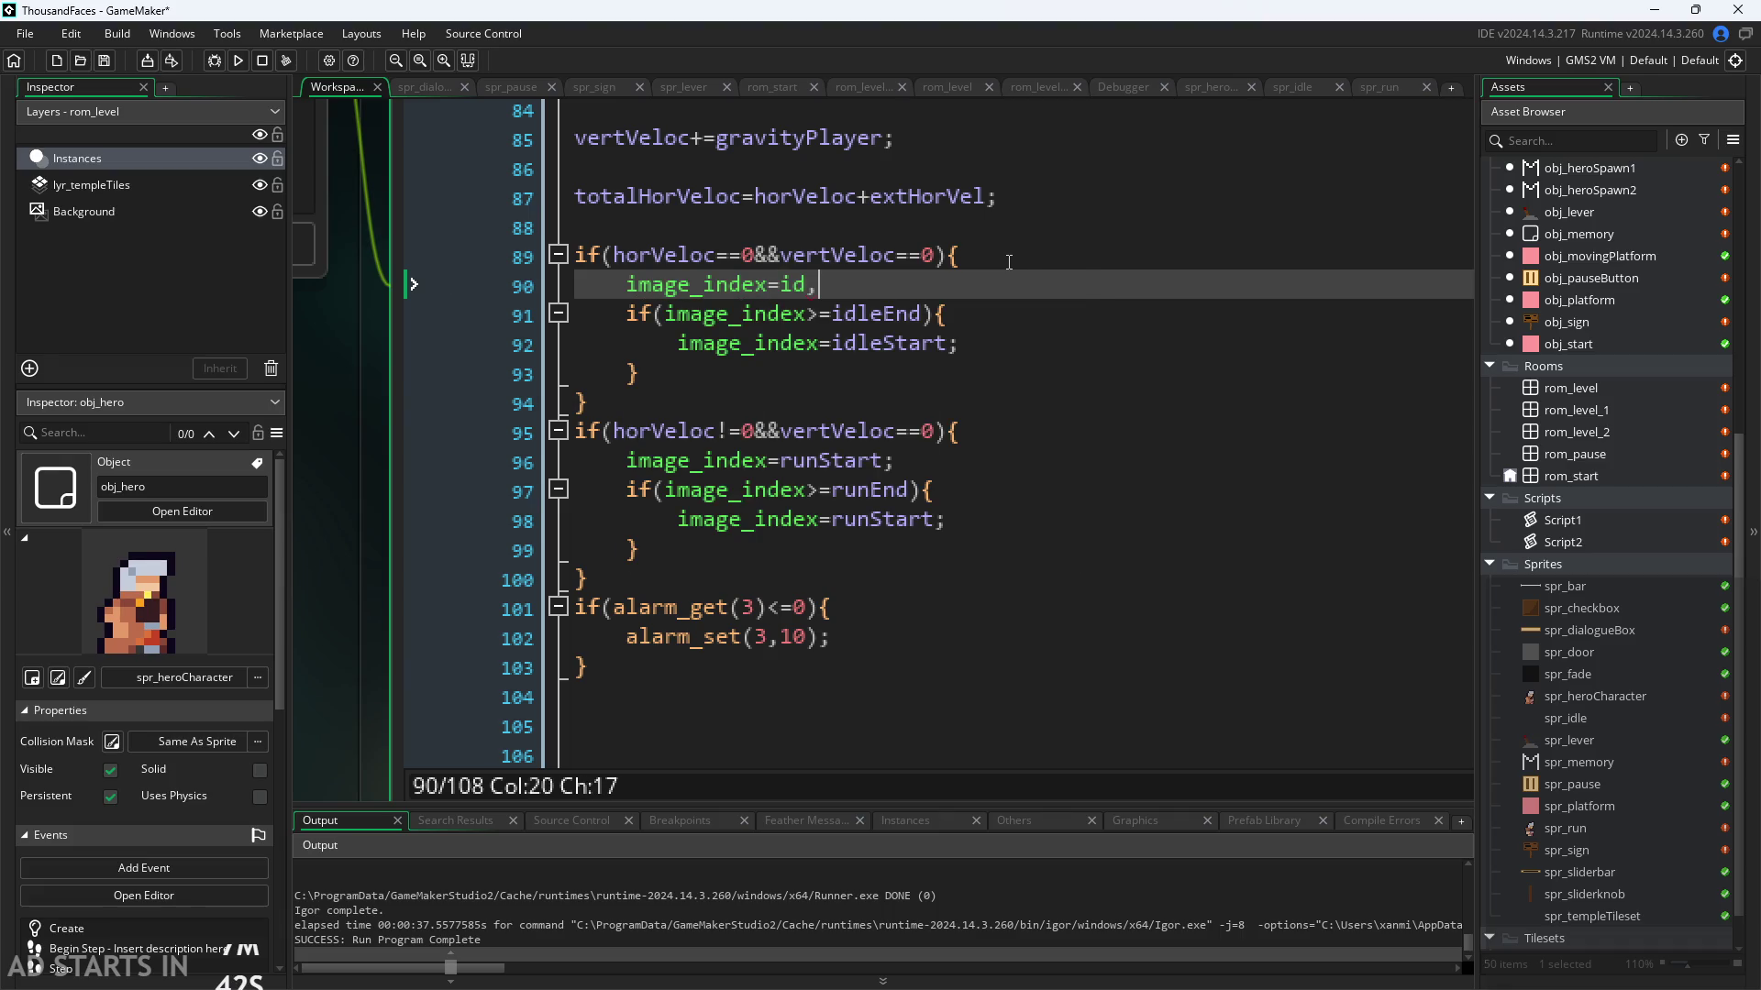
pyautogui.press('BackSpace')
pyautogui.press('BackSpace')
pyautogui.press('BackSpace')
pyautogui.write('Start;')
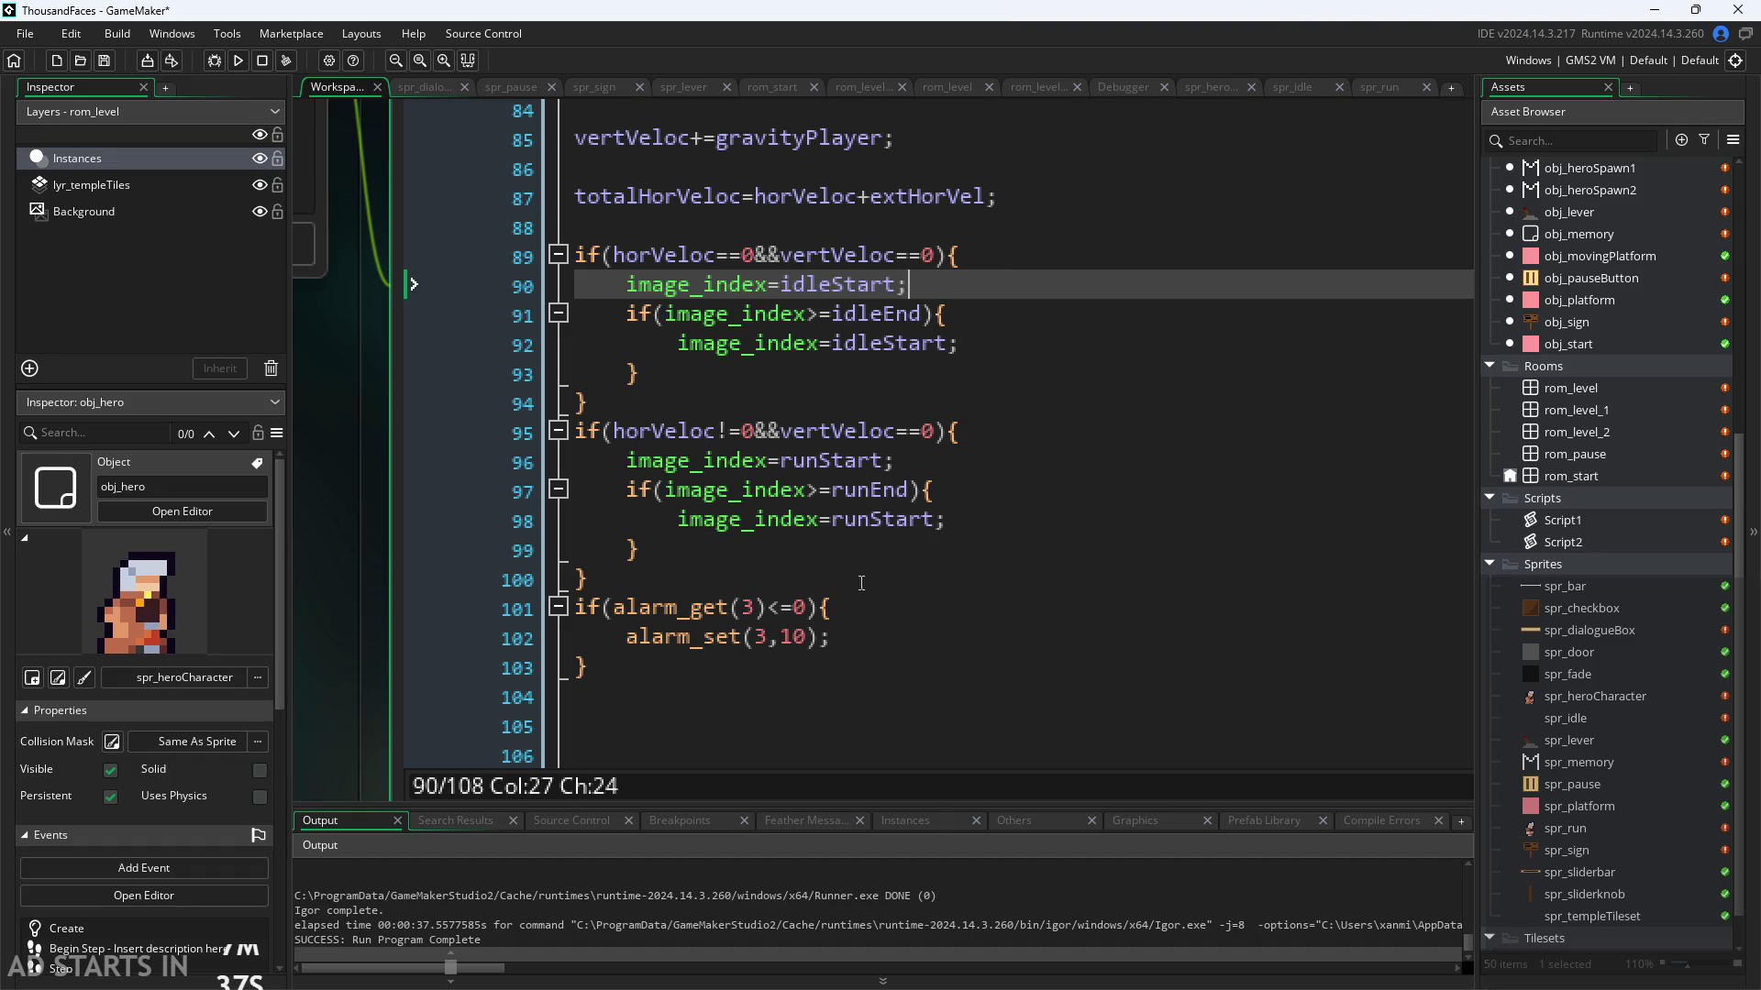
pyautogui.scroll(1, 355, 575)
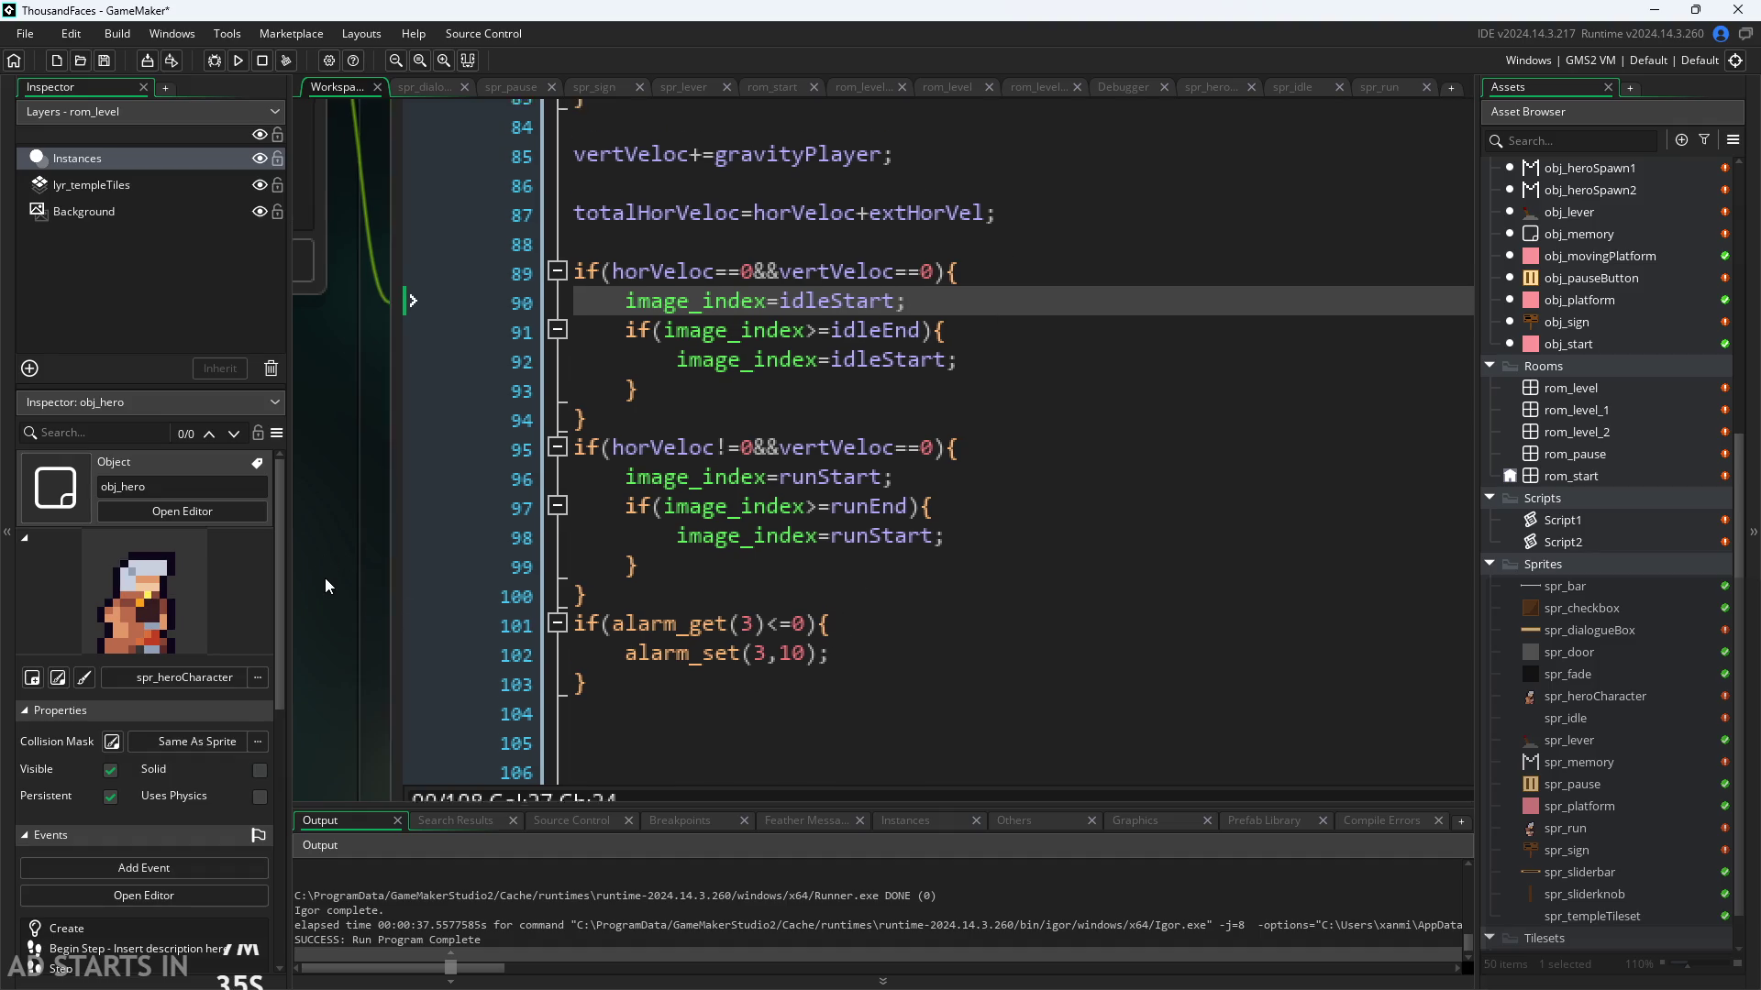
# Step: Select the image_index = idleStart statement on line 90 and shrink the code text
pyautogui.click(867, 341)
pyautogui.click(945, 312)
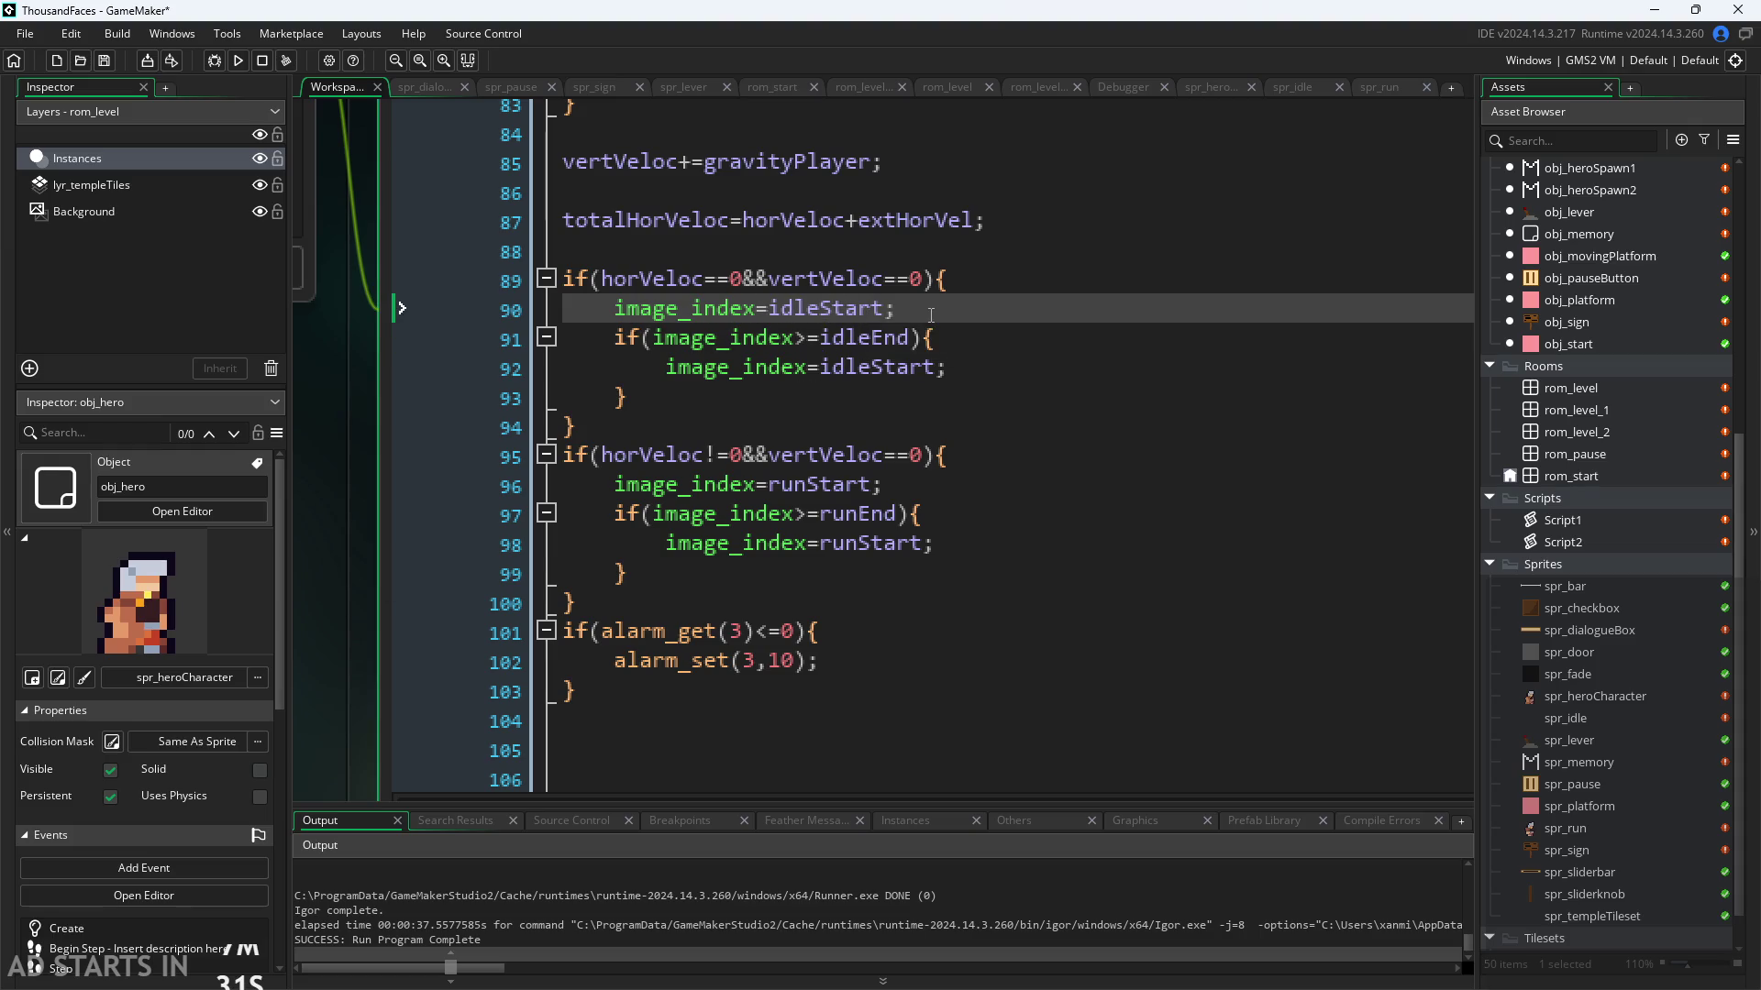
pyautogui.moveTo(931, 315); pyautogui.dragTo(613, 308)
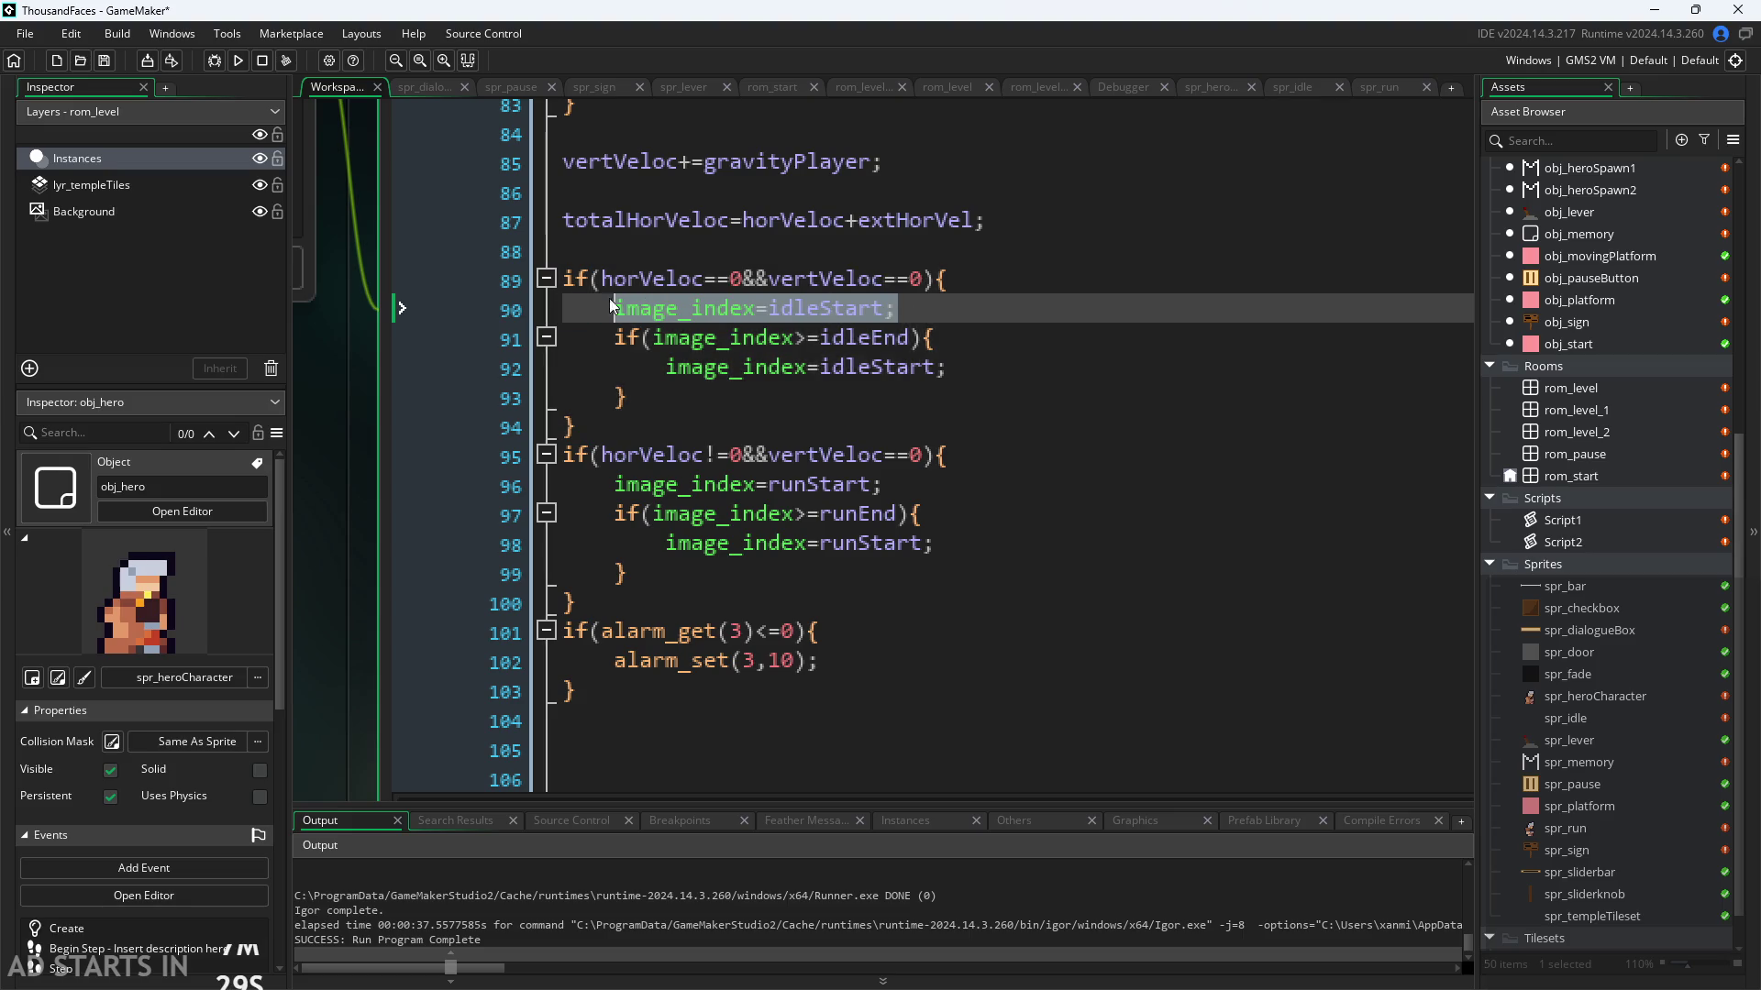
pyautogui.hotkey('ctrl', '-')
pyautogui.hotkey('ctrl', '-')
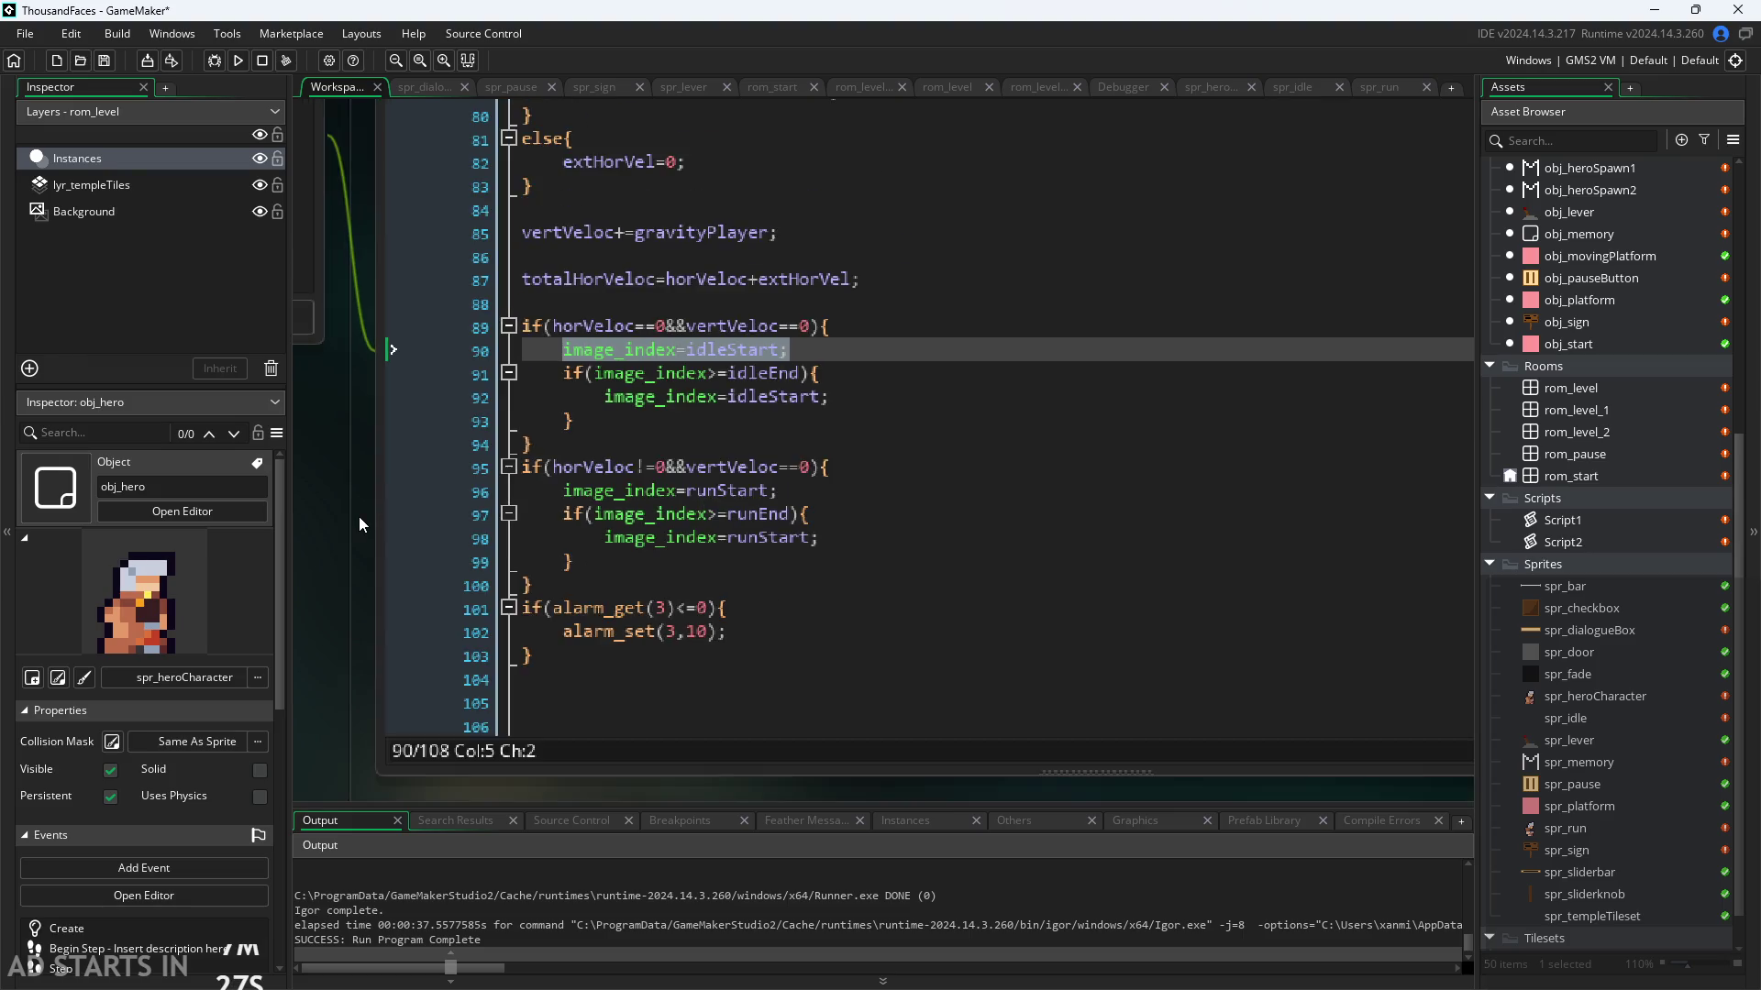
pyautogui.click(886, 449)
pyautogui.hotkey('ctrl', '+')
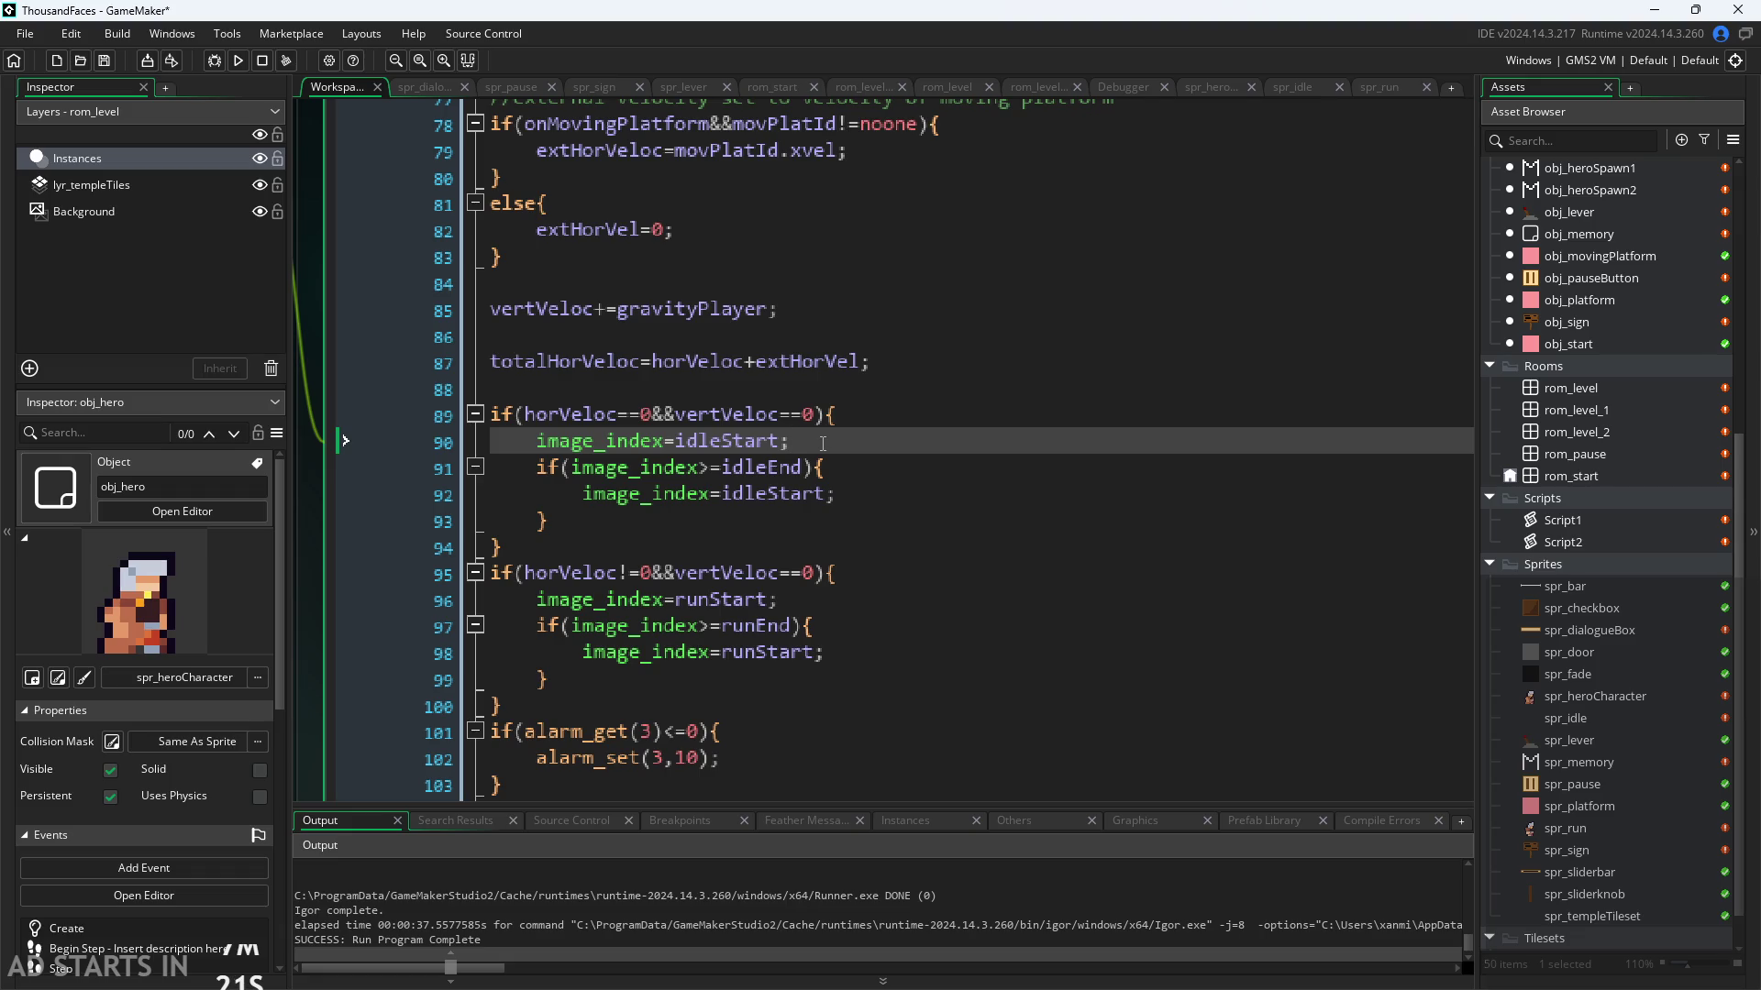
pyautogui.hotkey('ctrl', '-')
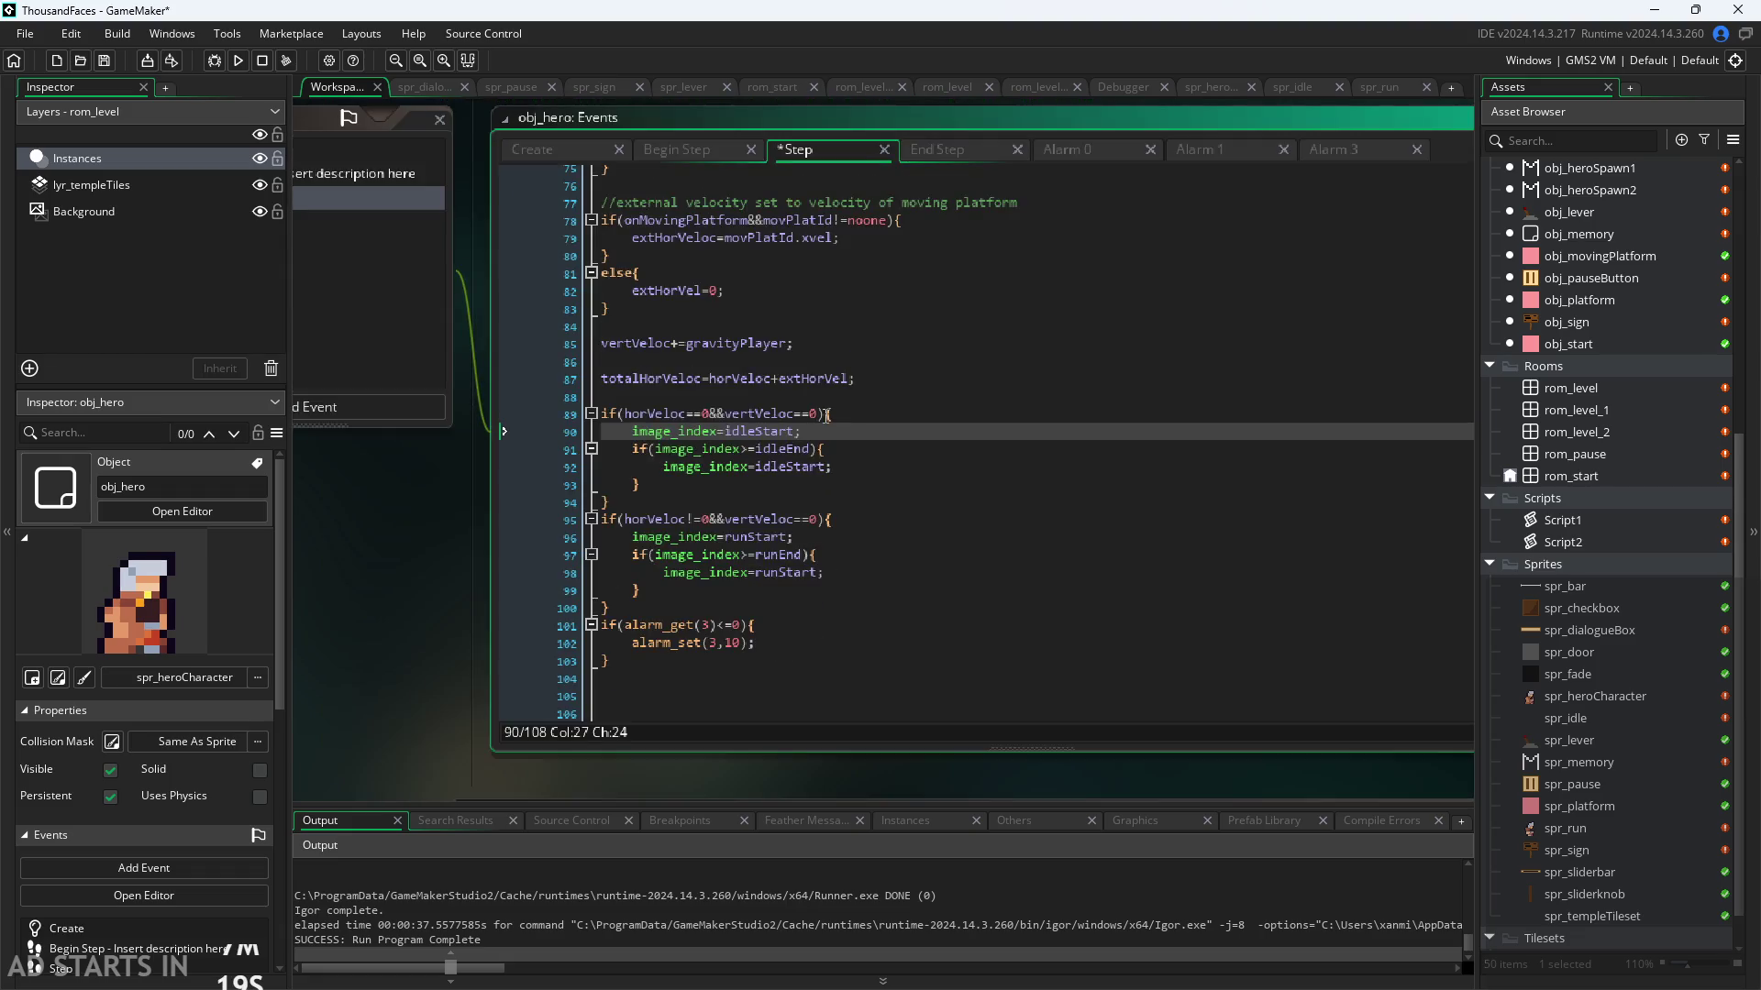
# Step: Re-examine the whole line 90 statement in the smaller code view
pyautogui.moveTo(812, 428); pyautogui.dragTo(437, 430)
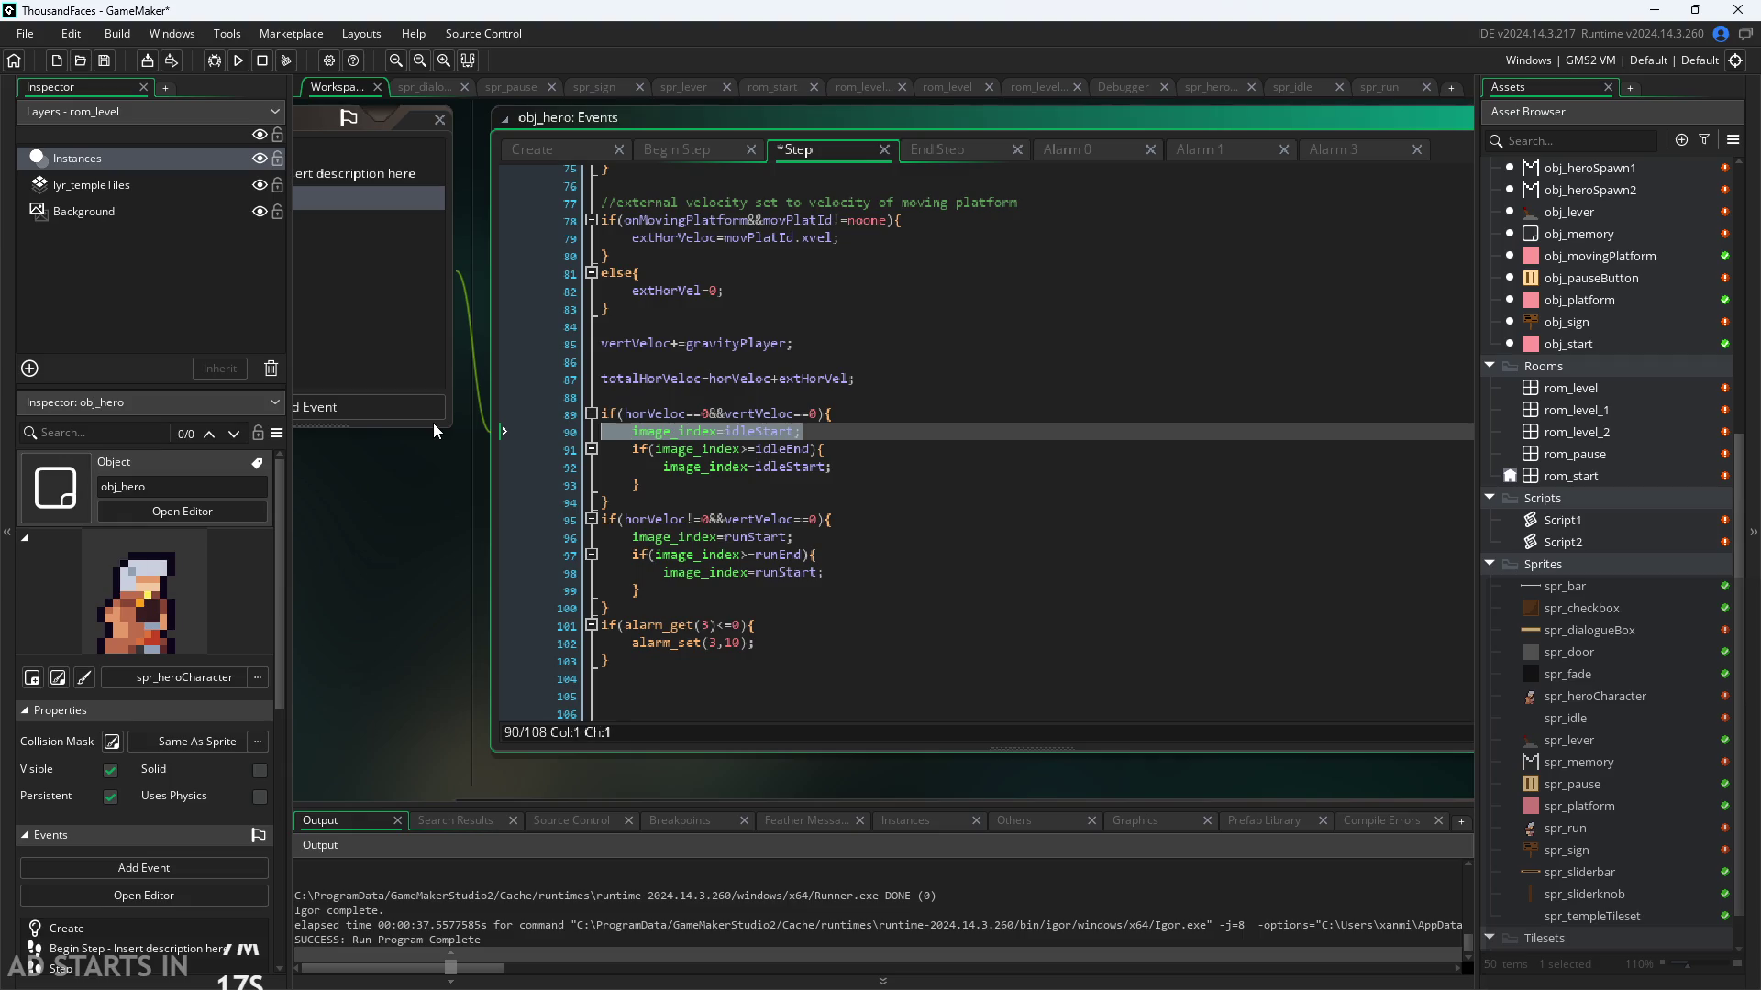
pyautogui.click(932, 503)
pyautogui.keyDown('ctrl'); pyautogui.scroll(2, 886, 496); pyautogui.keyUp('ctrl')
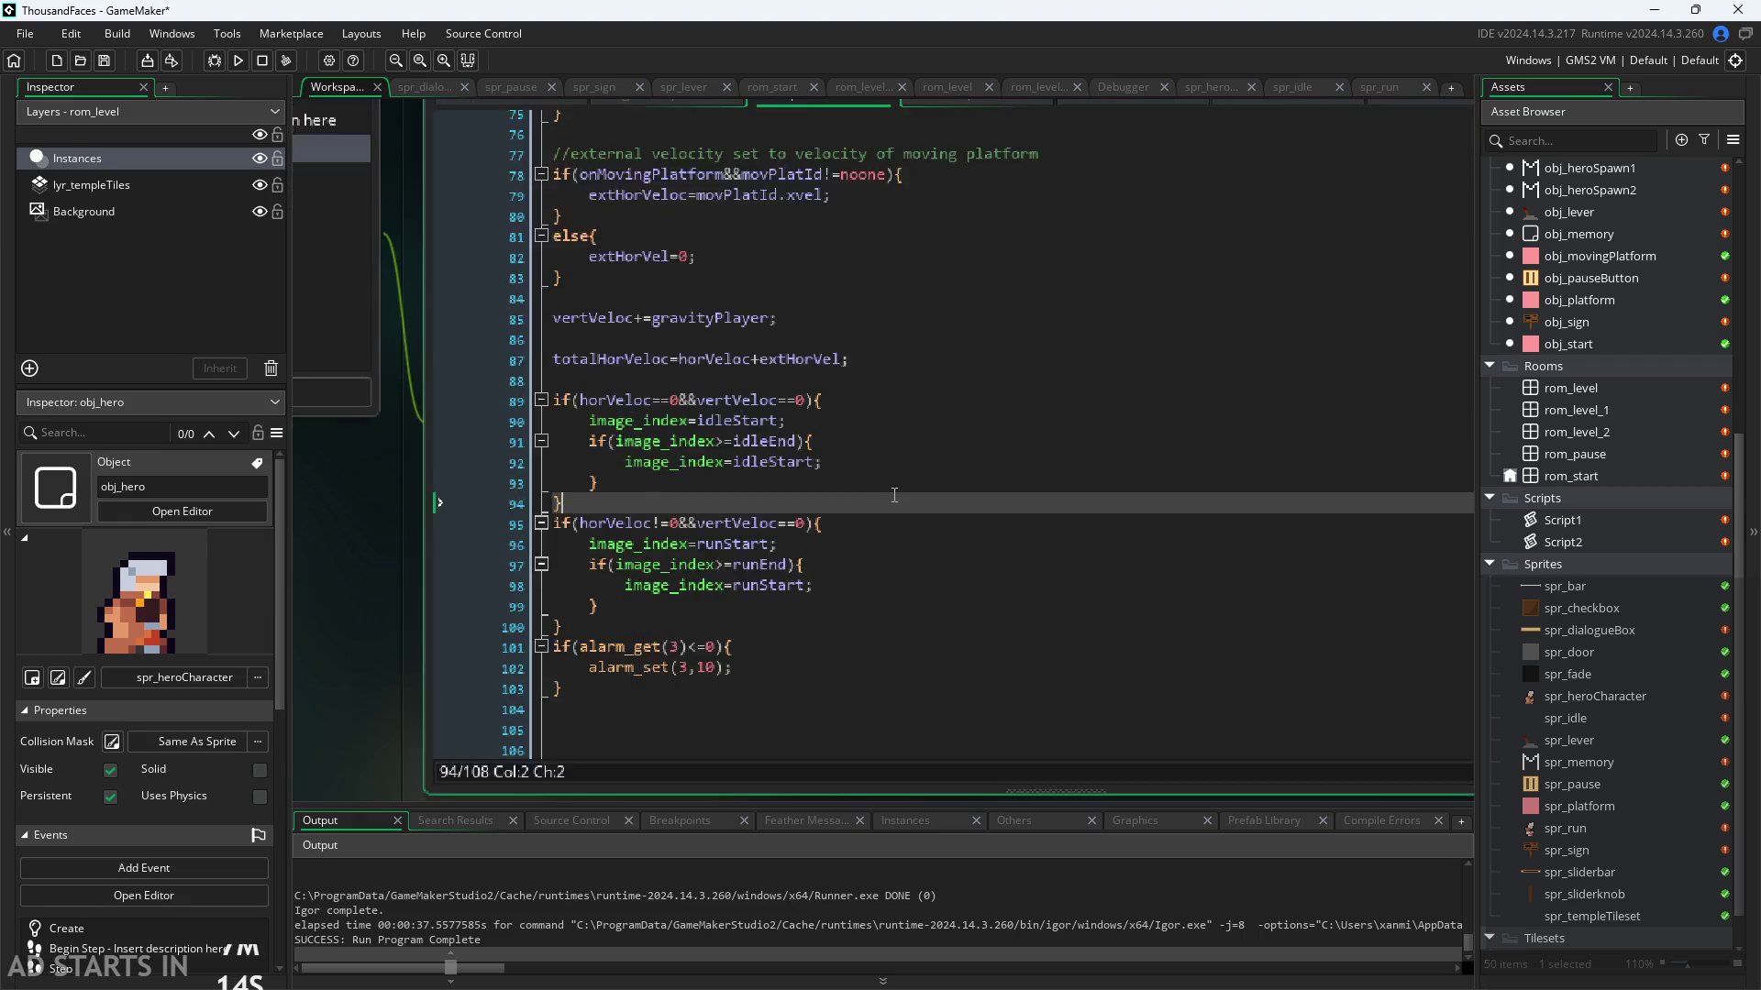
pyautogui.click(810, 396)
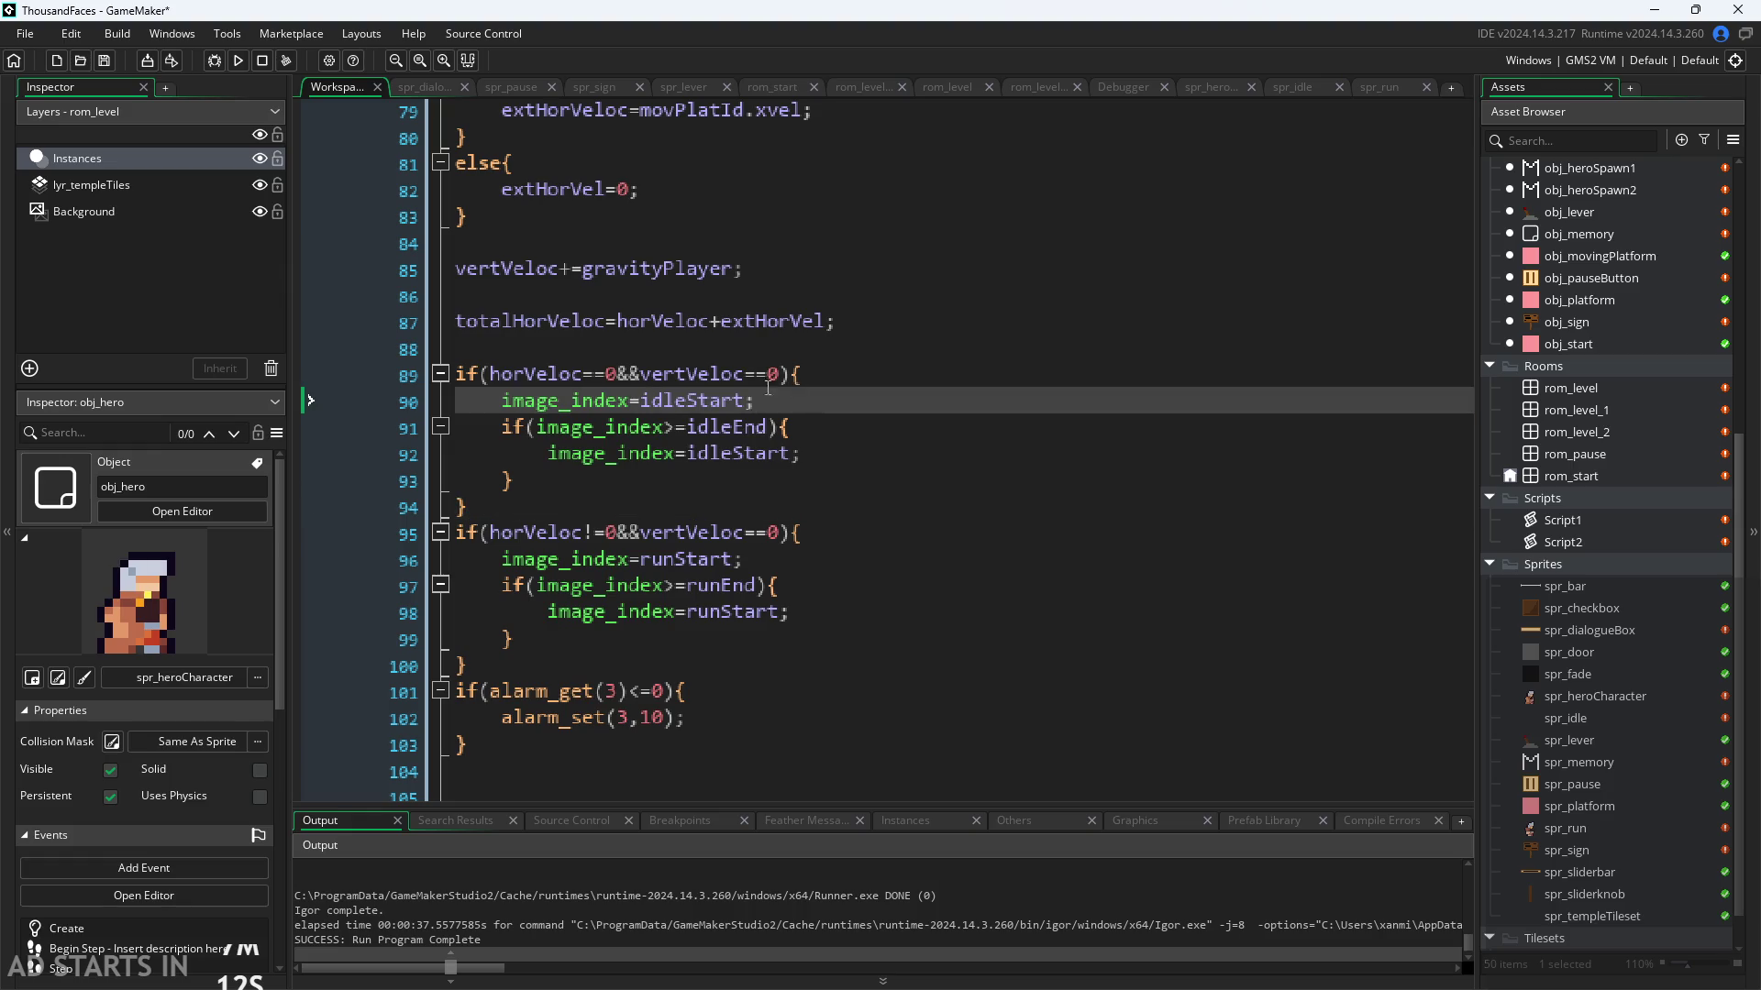
pyautogui.moveTo(767, 390); pyautogui.dragTo(426, 399)
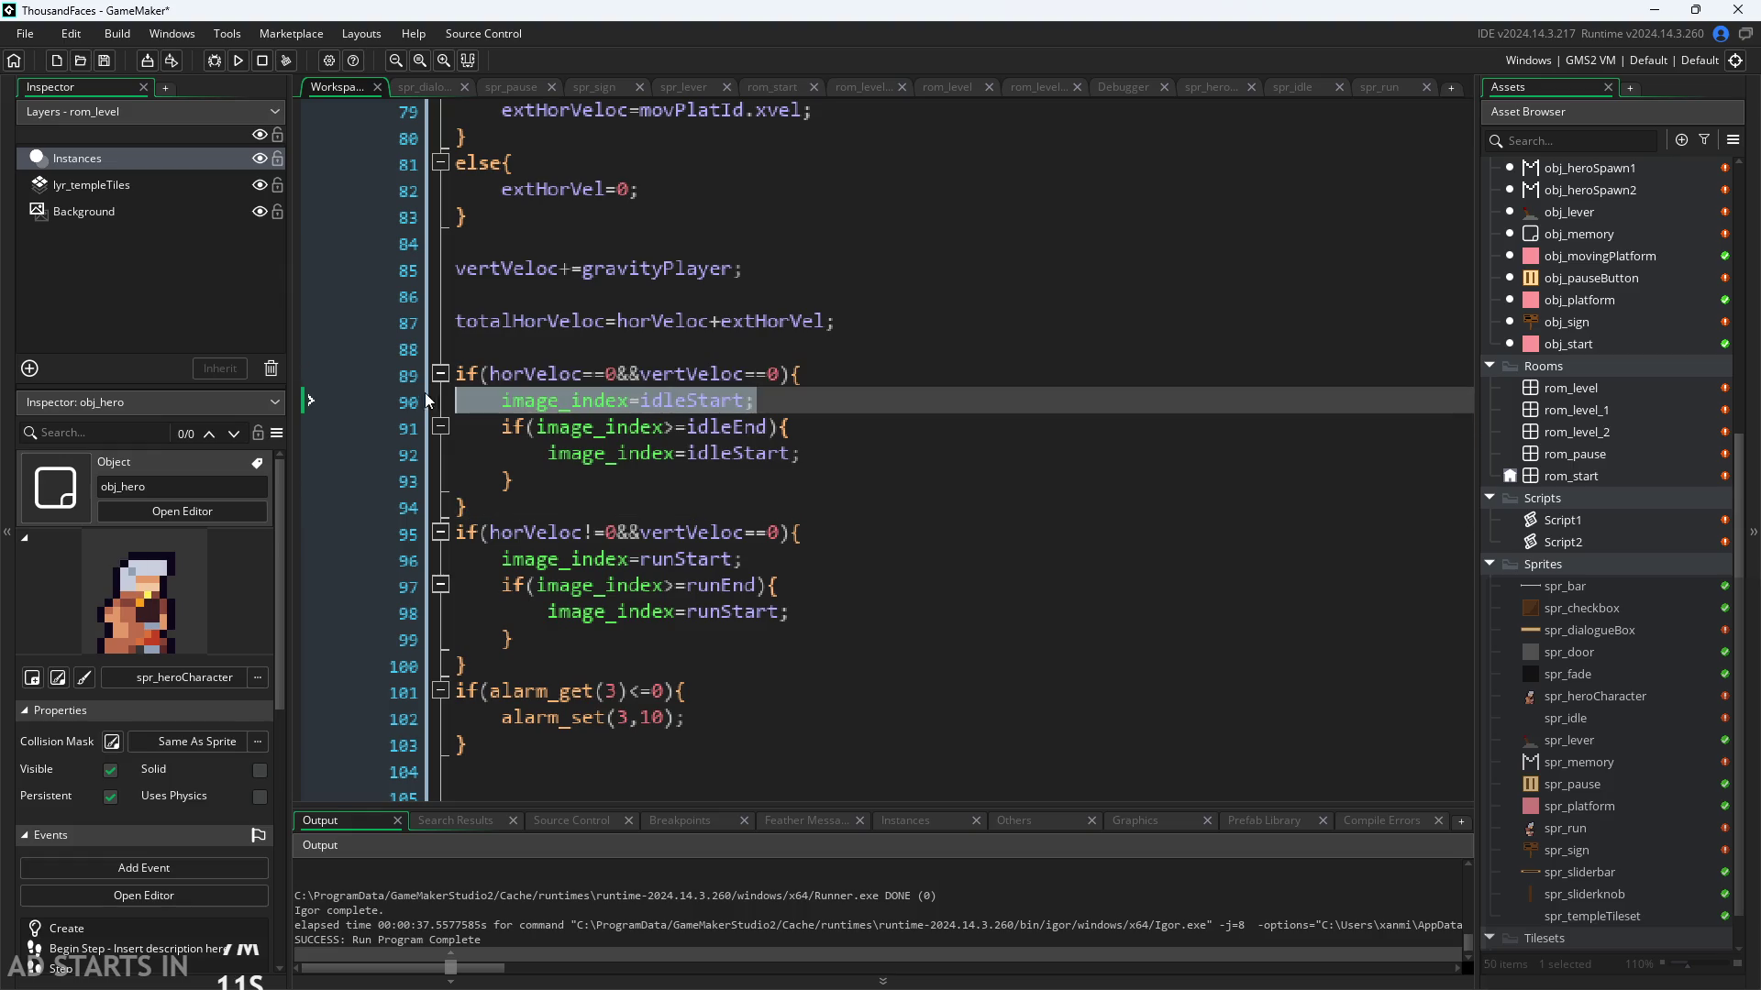
pyautogui.click(631, 402)
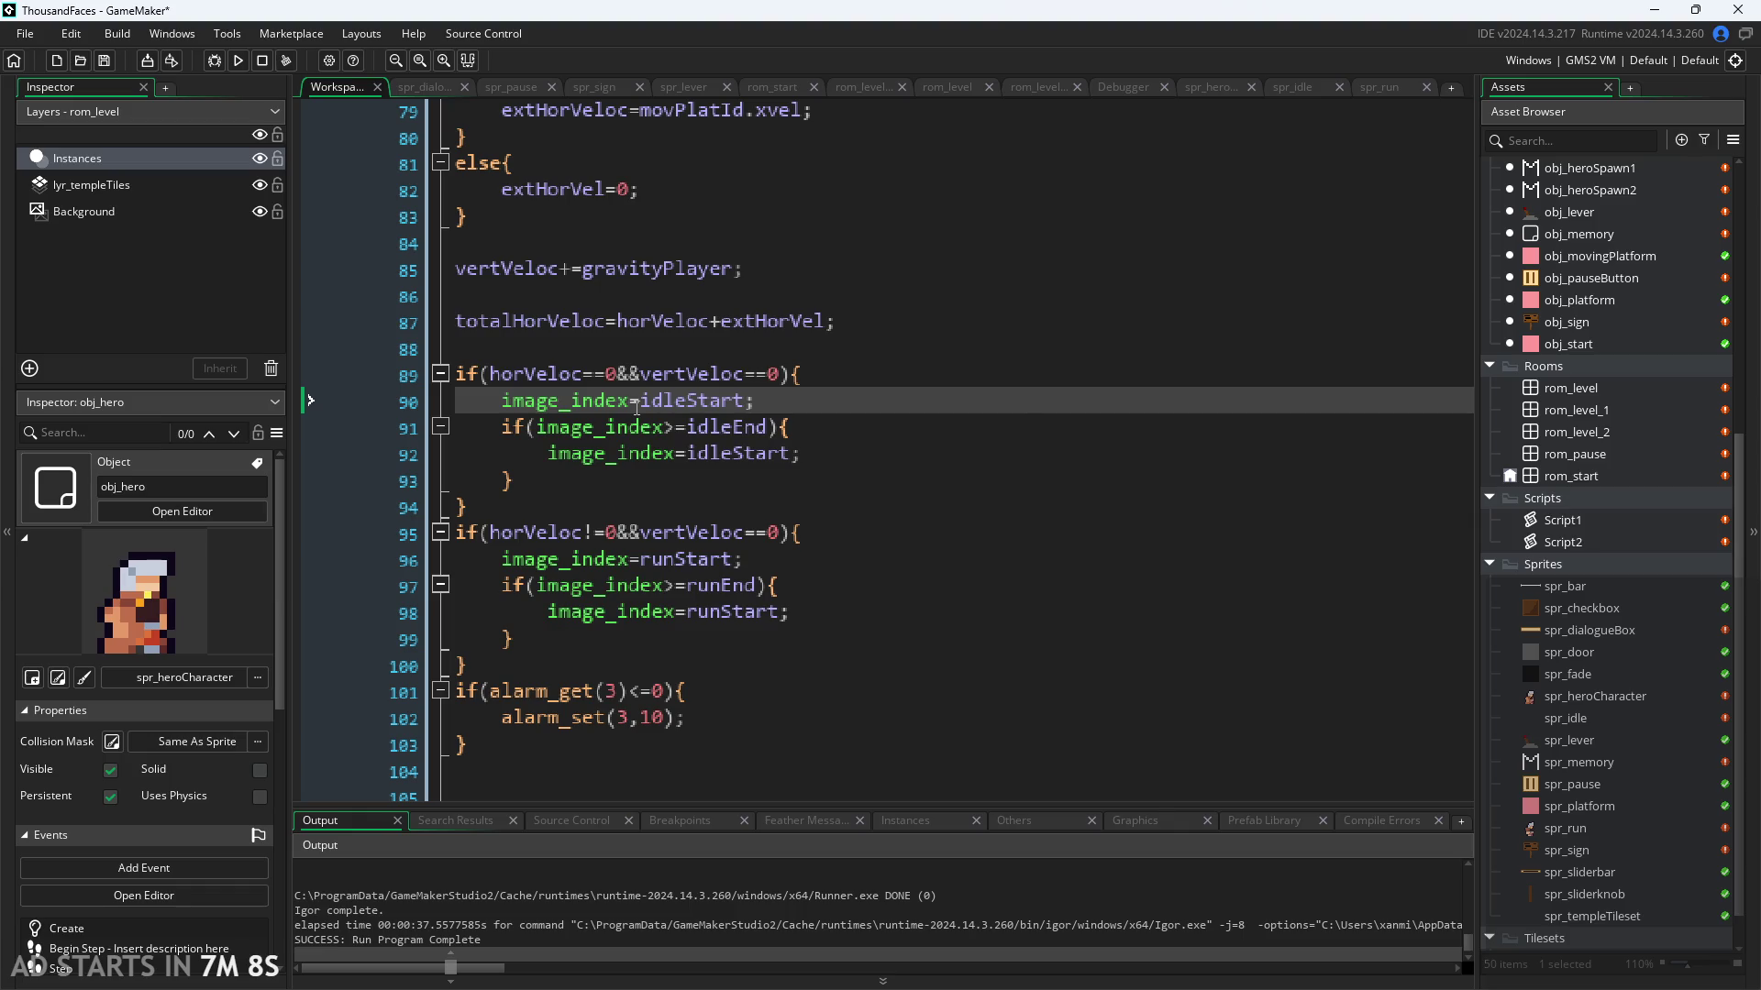
pyautogui.scroll(-2, 599, 546)
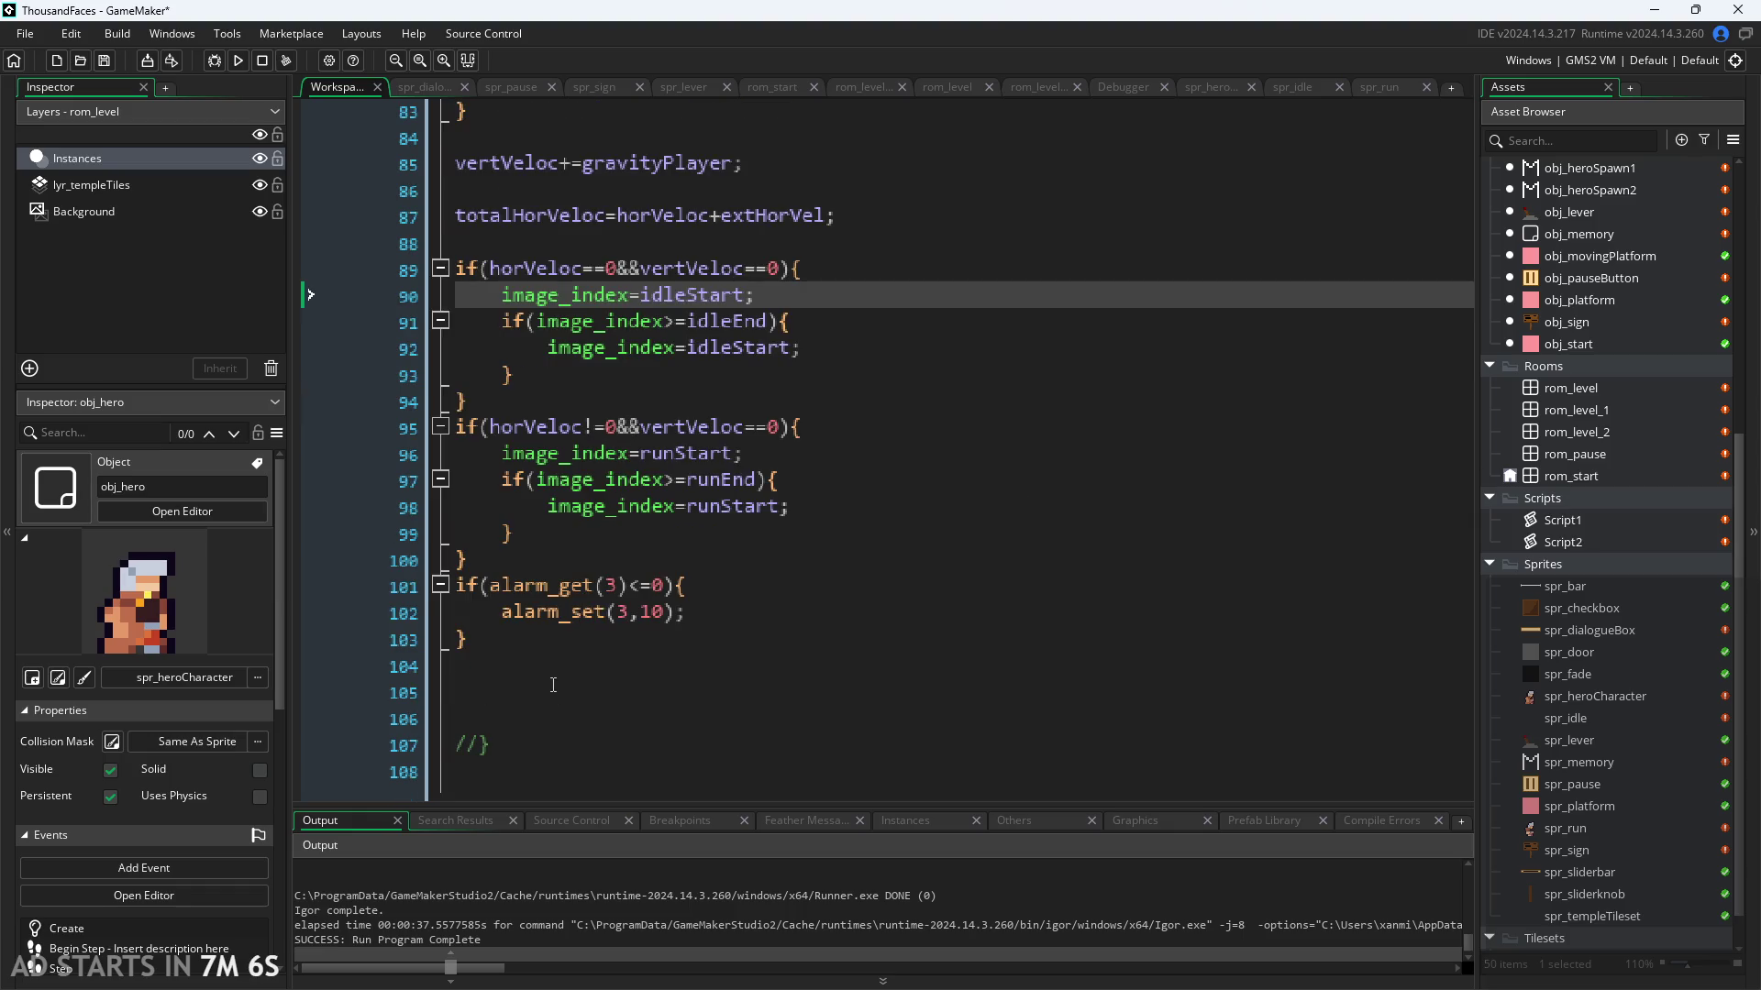
pyautogui.keyDown('ctrl'); pyautogui.scroll(-1, 553, 685); pyautogui.keyUp('ctrl')
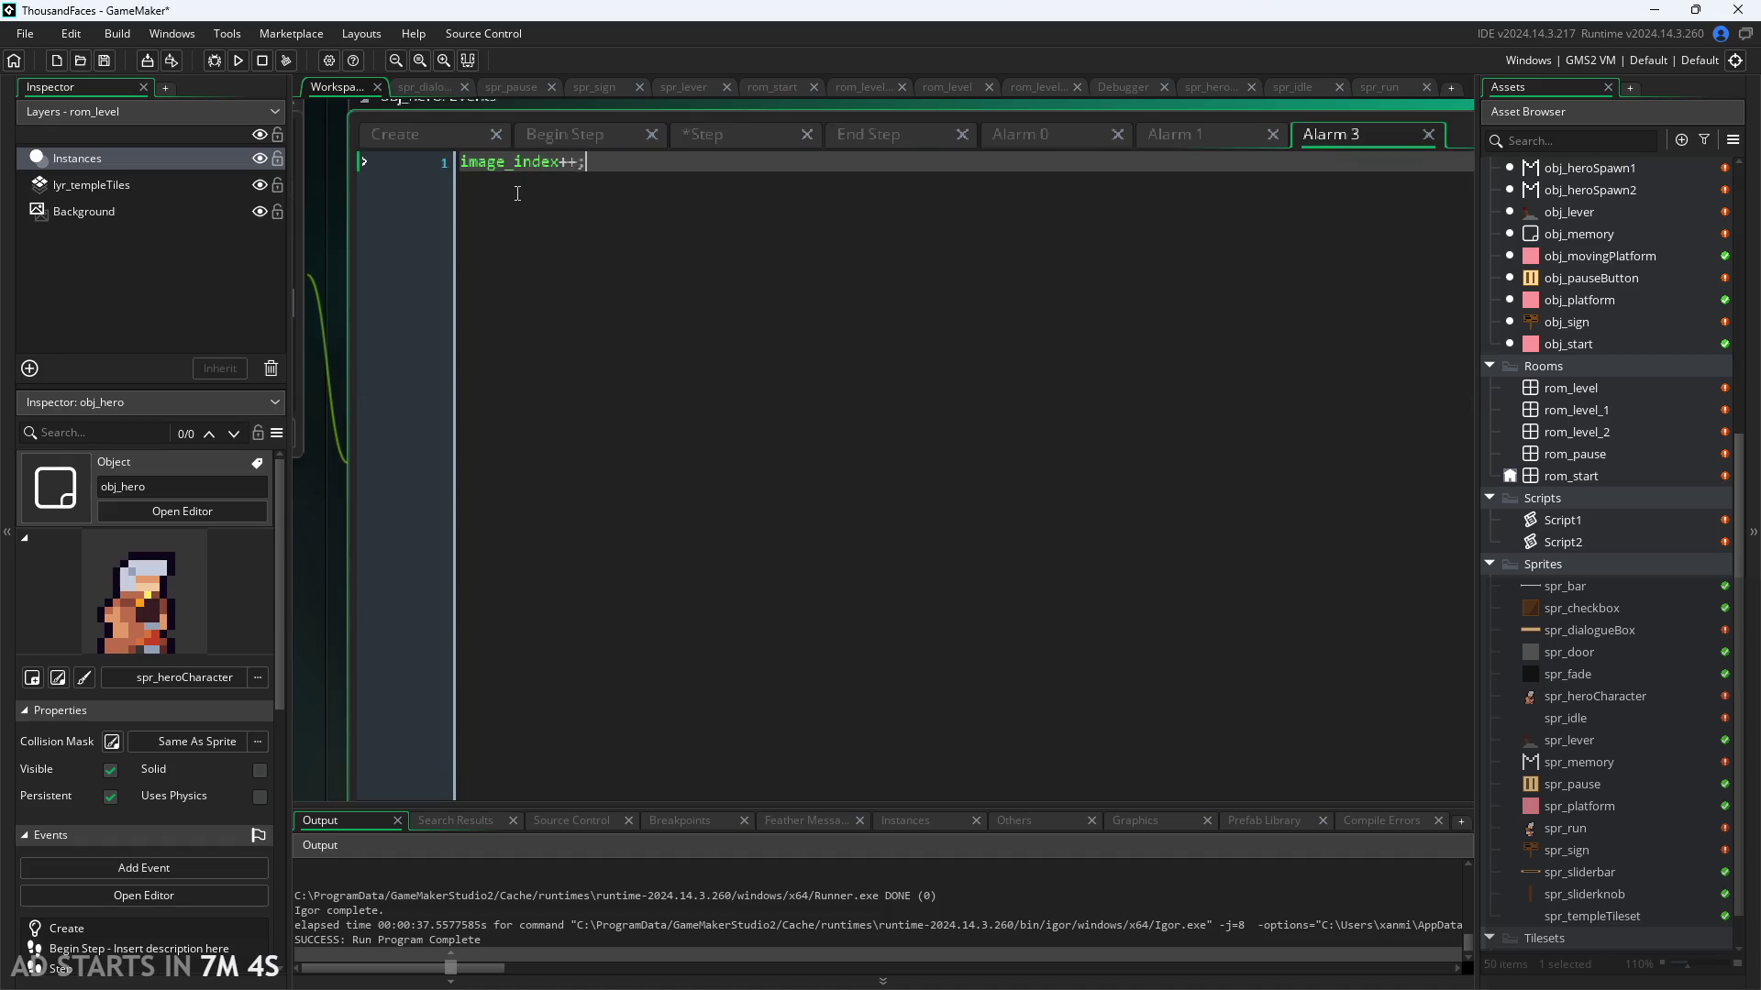
# Step: Review the hero's Create and Begin Step code, return to Step, and run the game
pyautogui.click(442, 135)
pyautogui.scroll(3, 642, 605)
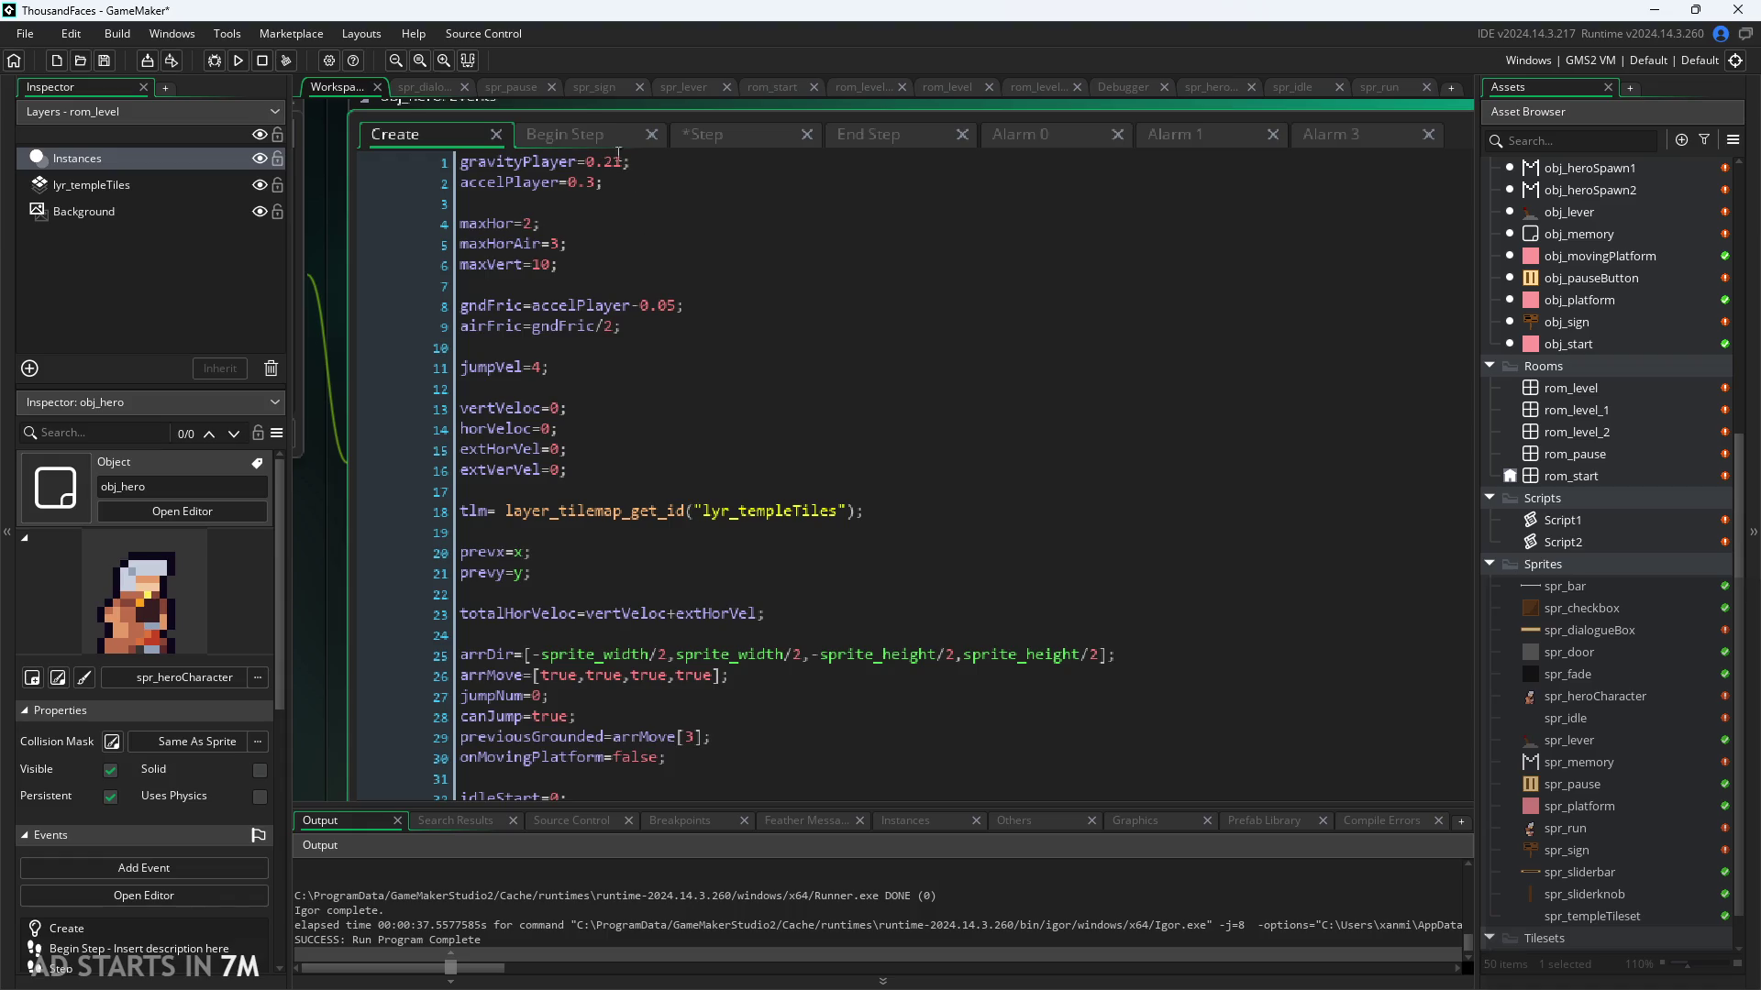
pyautogui.click(585, 136)
pyautogui.click(734, 136)
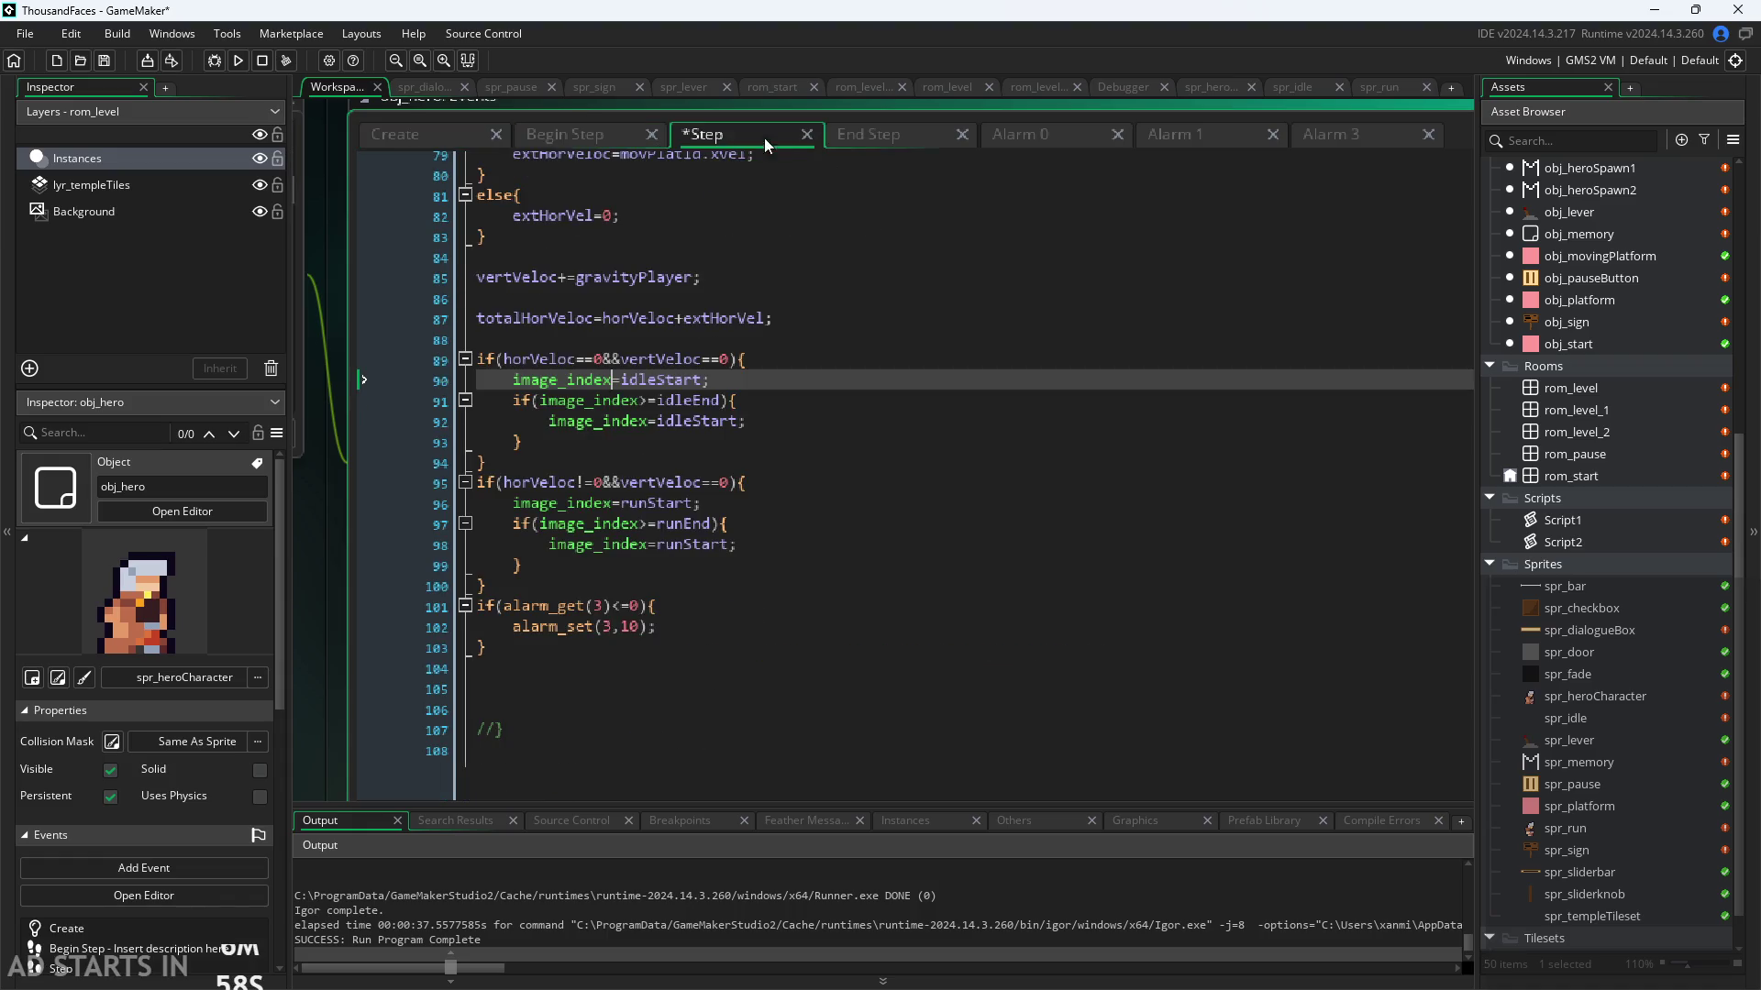
pyautogui.keyDown('ctrl'); pyautogui.scroll(3, 587, 385); pyautogui.keyUp('ctrl')
pyautogui.keyDown('ctrl'); pyautogui.scroll(-3, 586, 383); pyautogui.keyUp('ctrl')
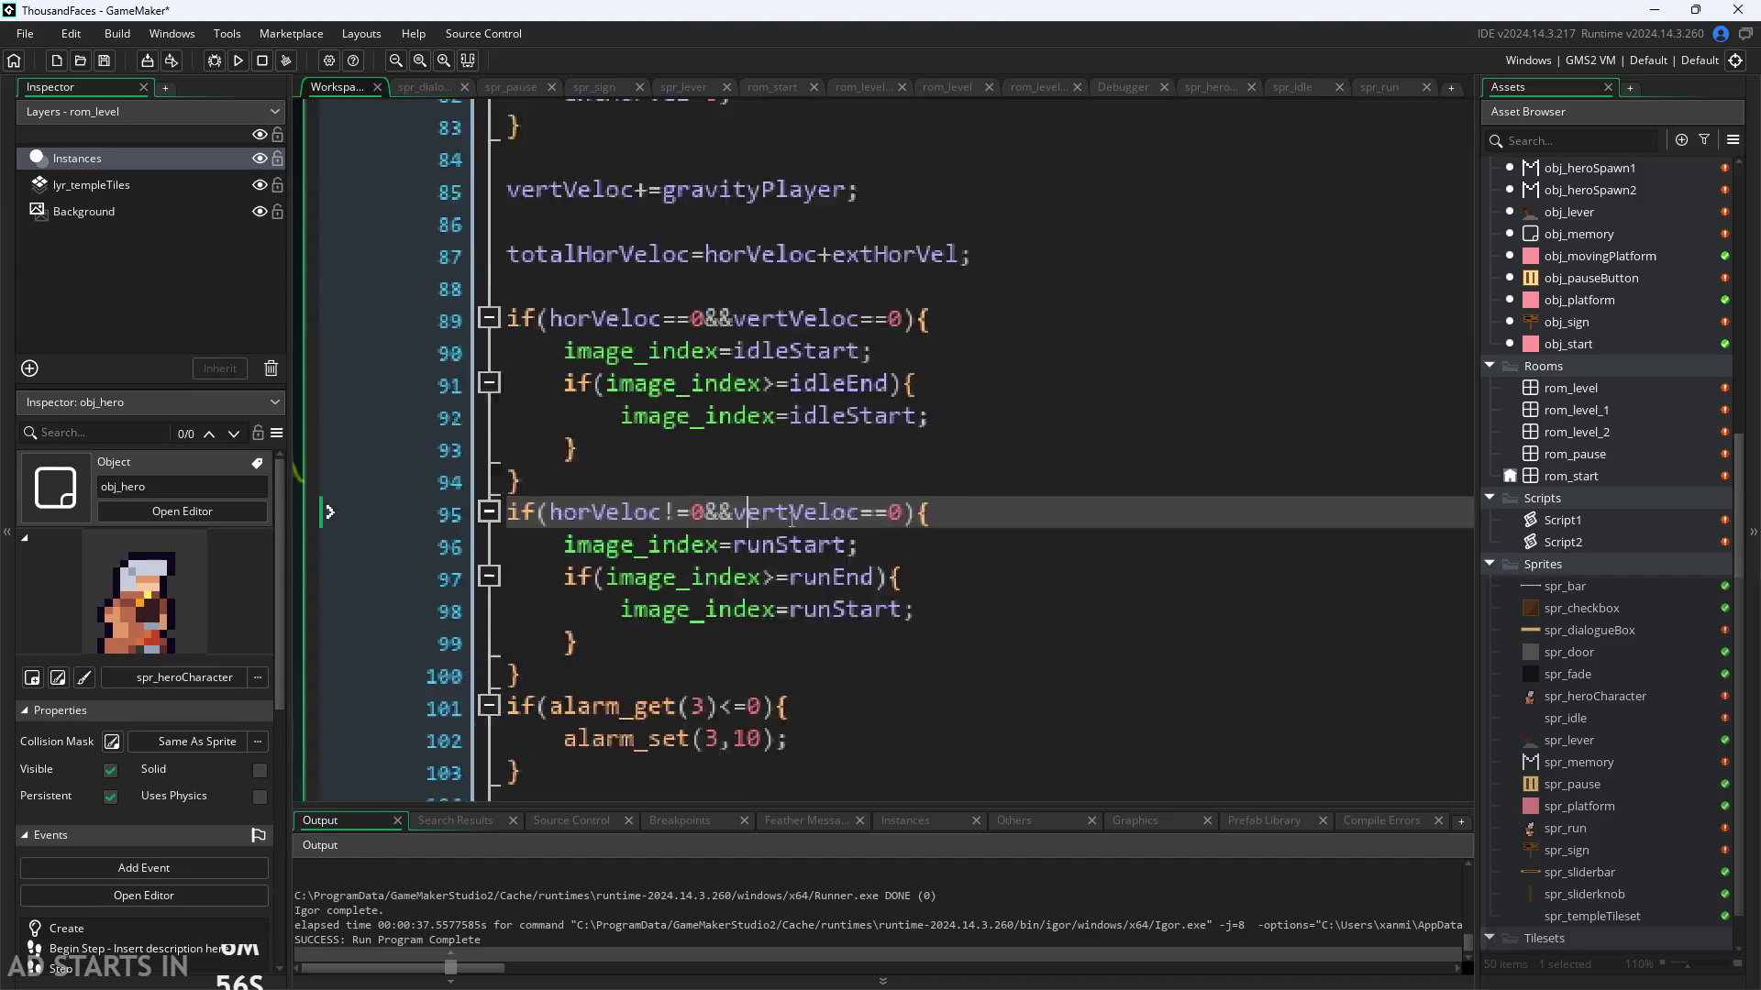
pyautogui.click(987, 414)
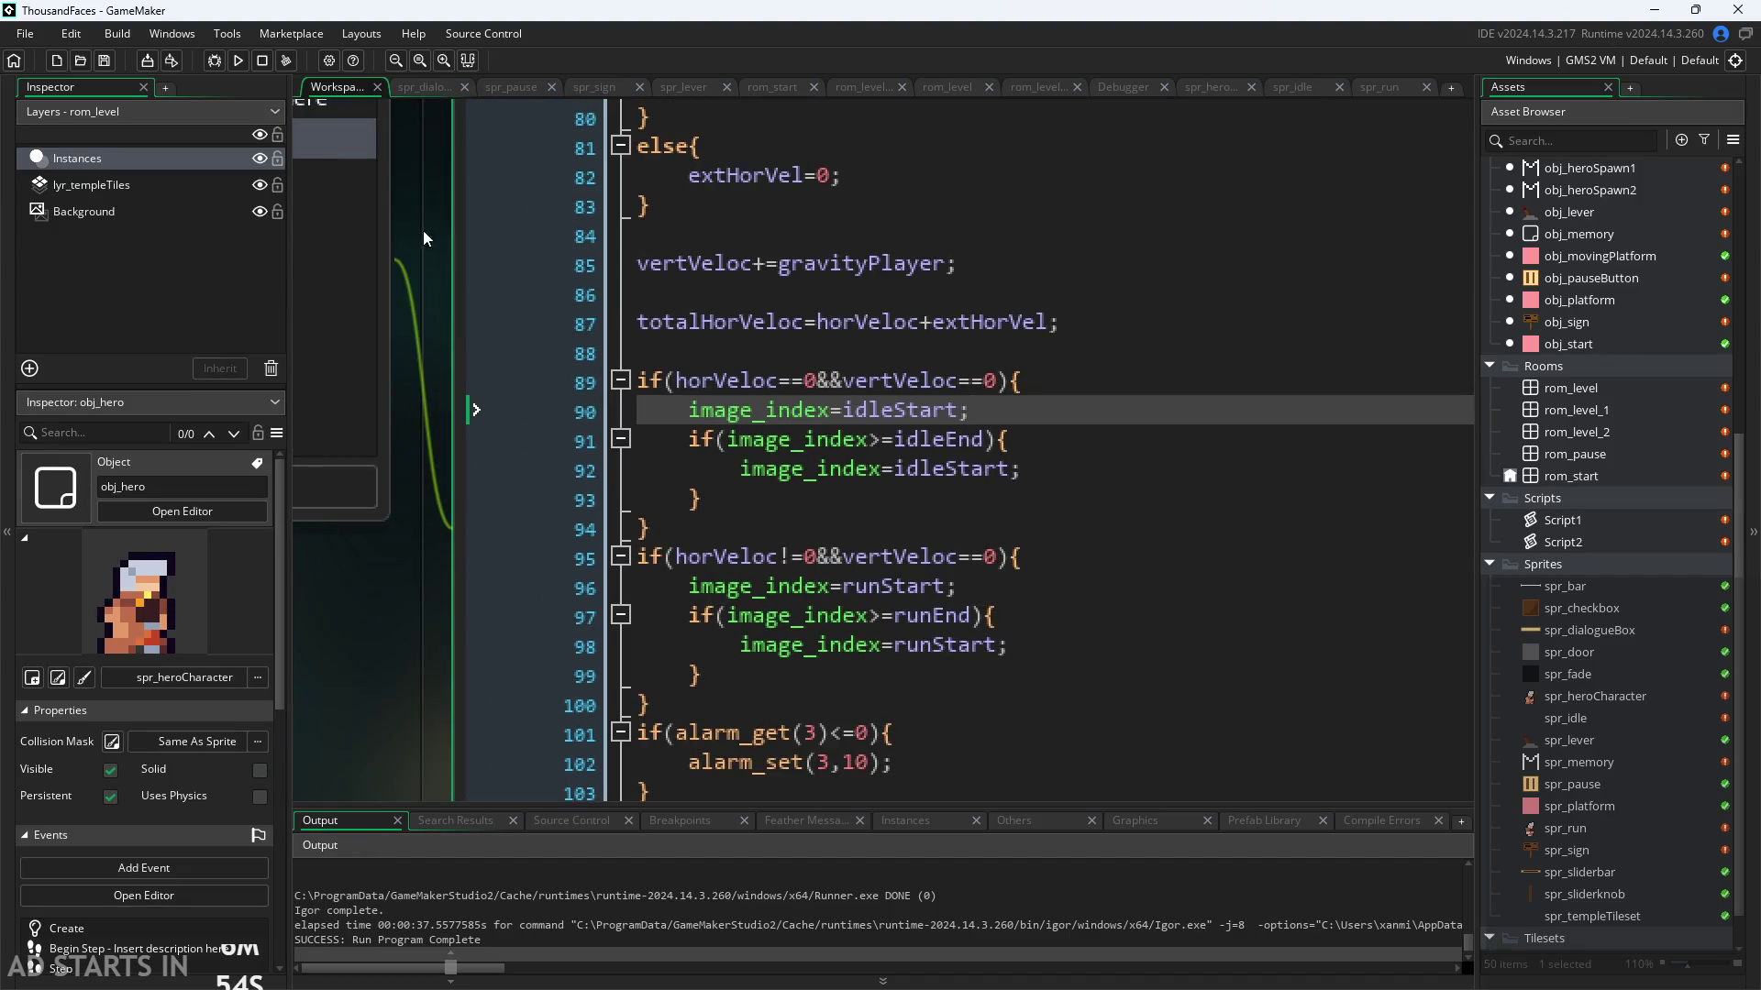
pyautogui.click(237, 59)
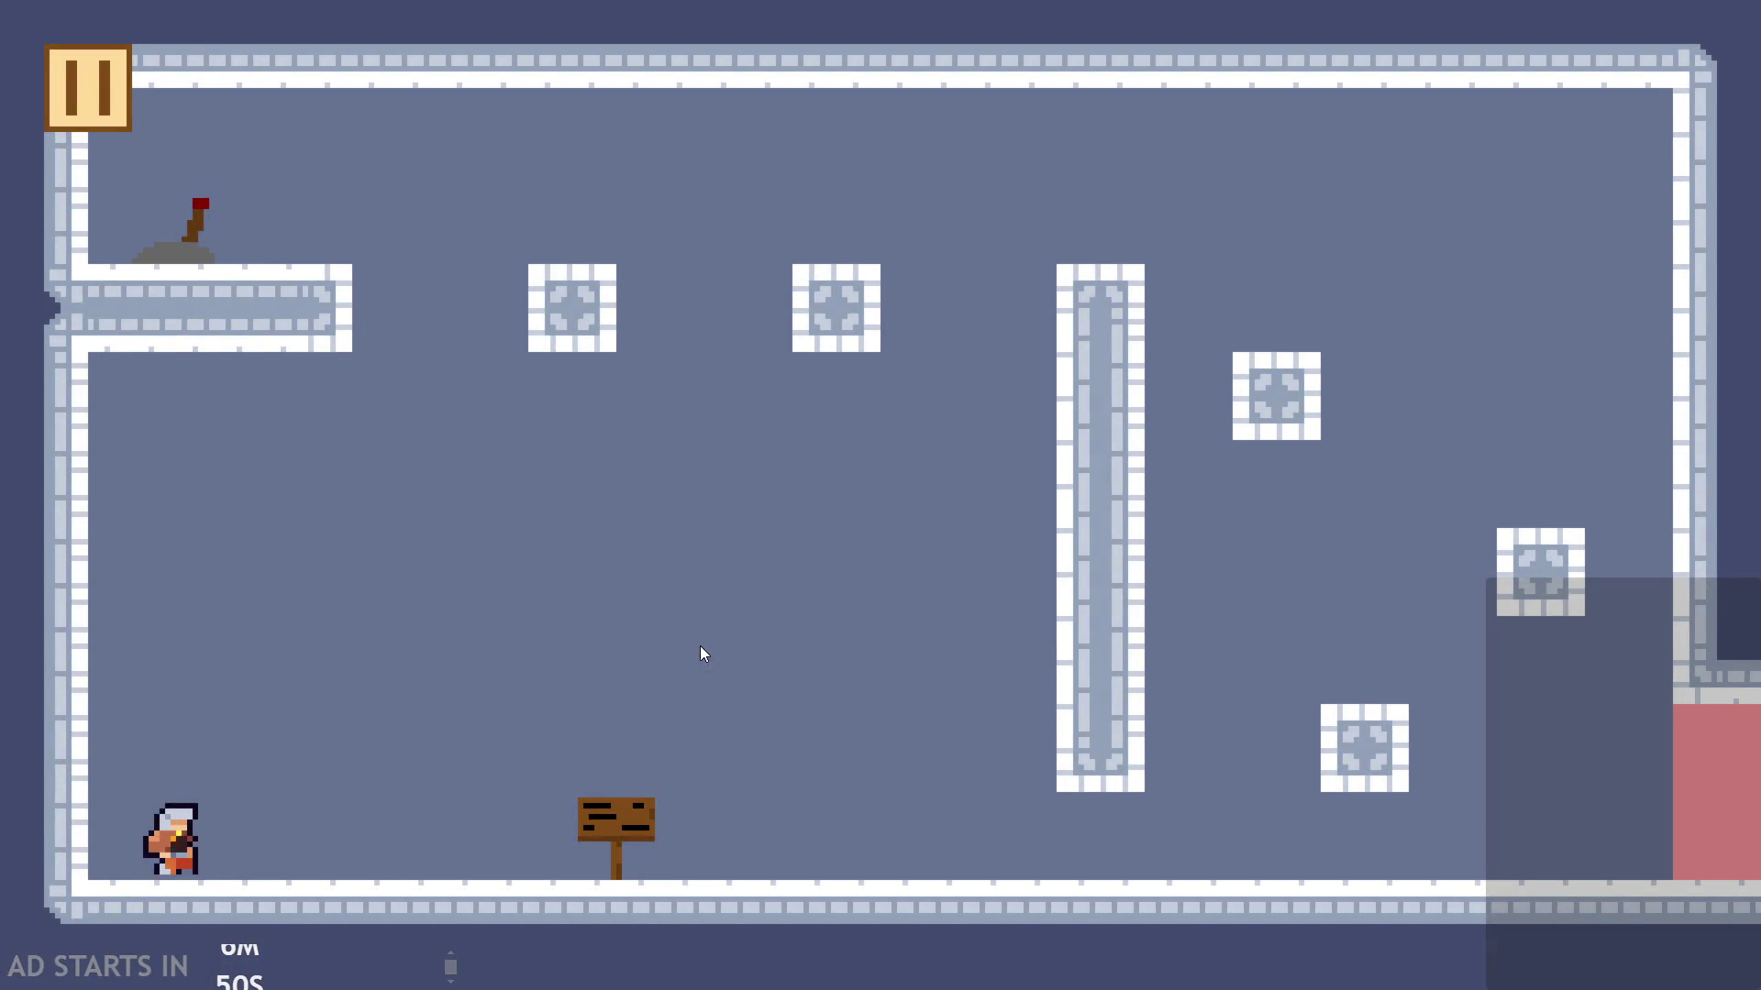
# Step: Close the game, remove the semicolon after idleStart on line 90, and rerun it
pyautogui.press('Escape')
pyautogui.click(1358, 830)
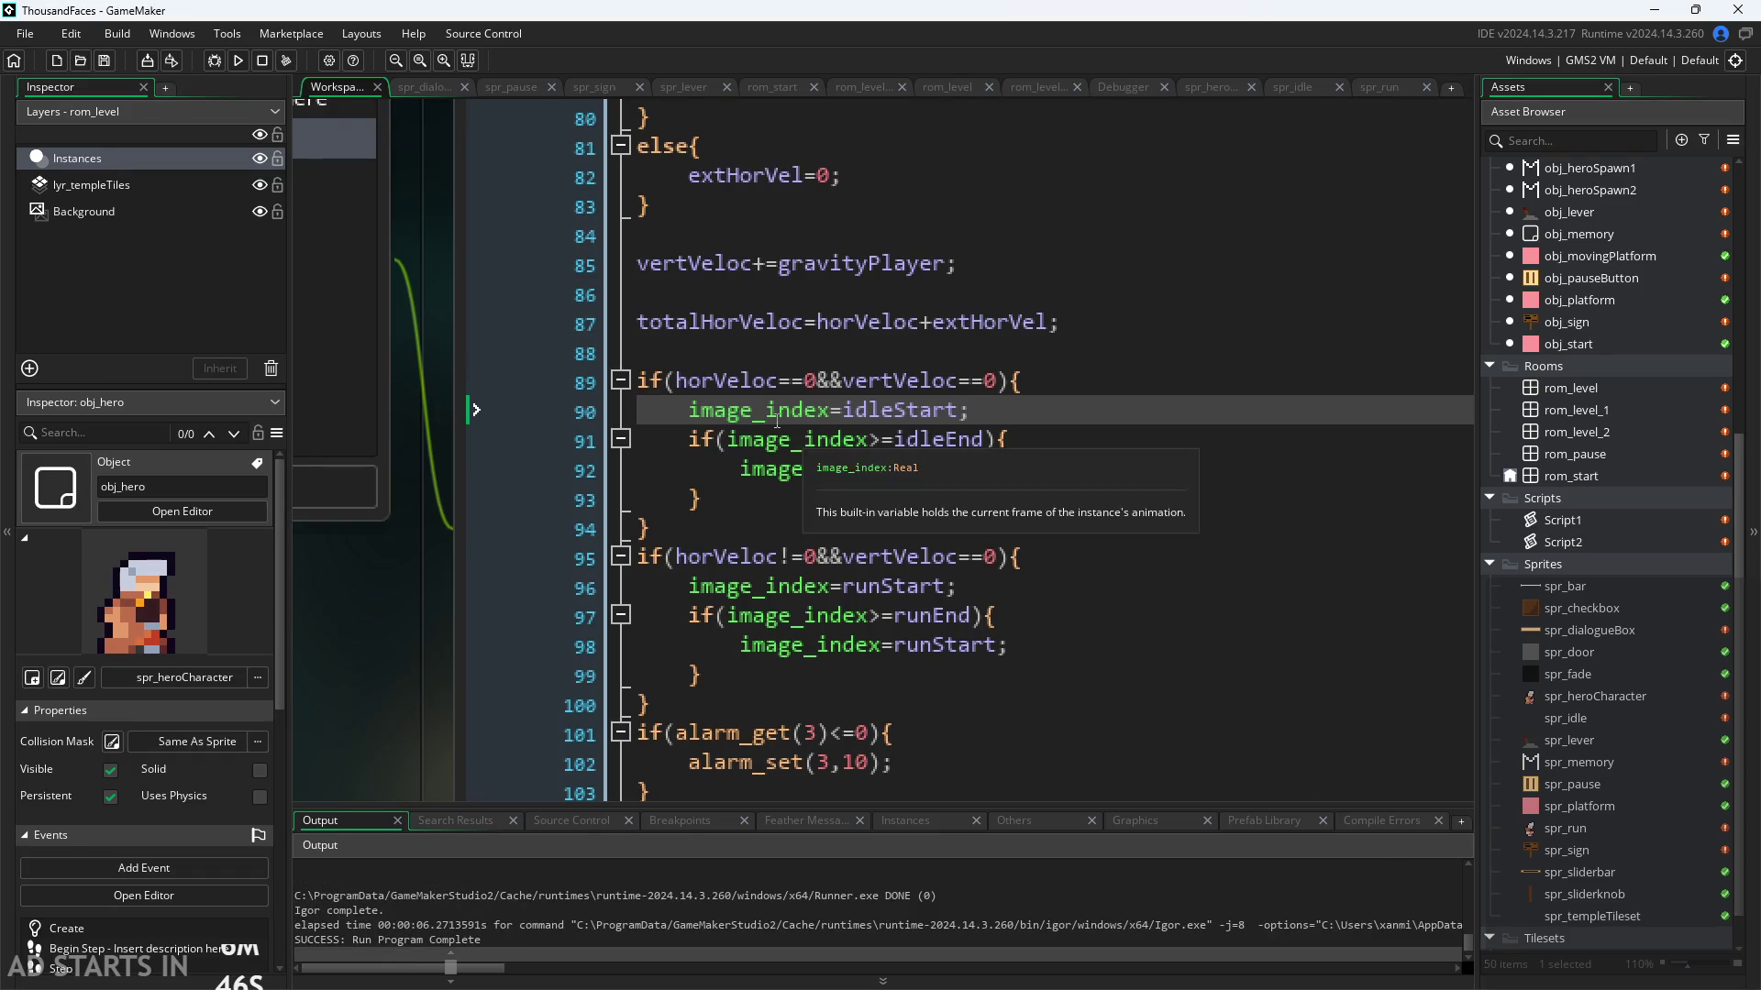
pyautogui.click(805, 380)
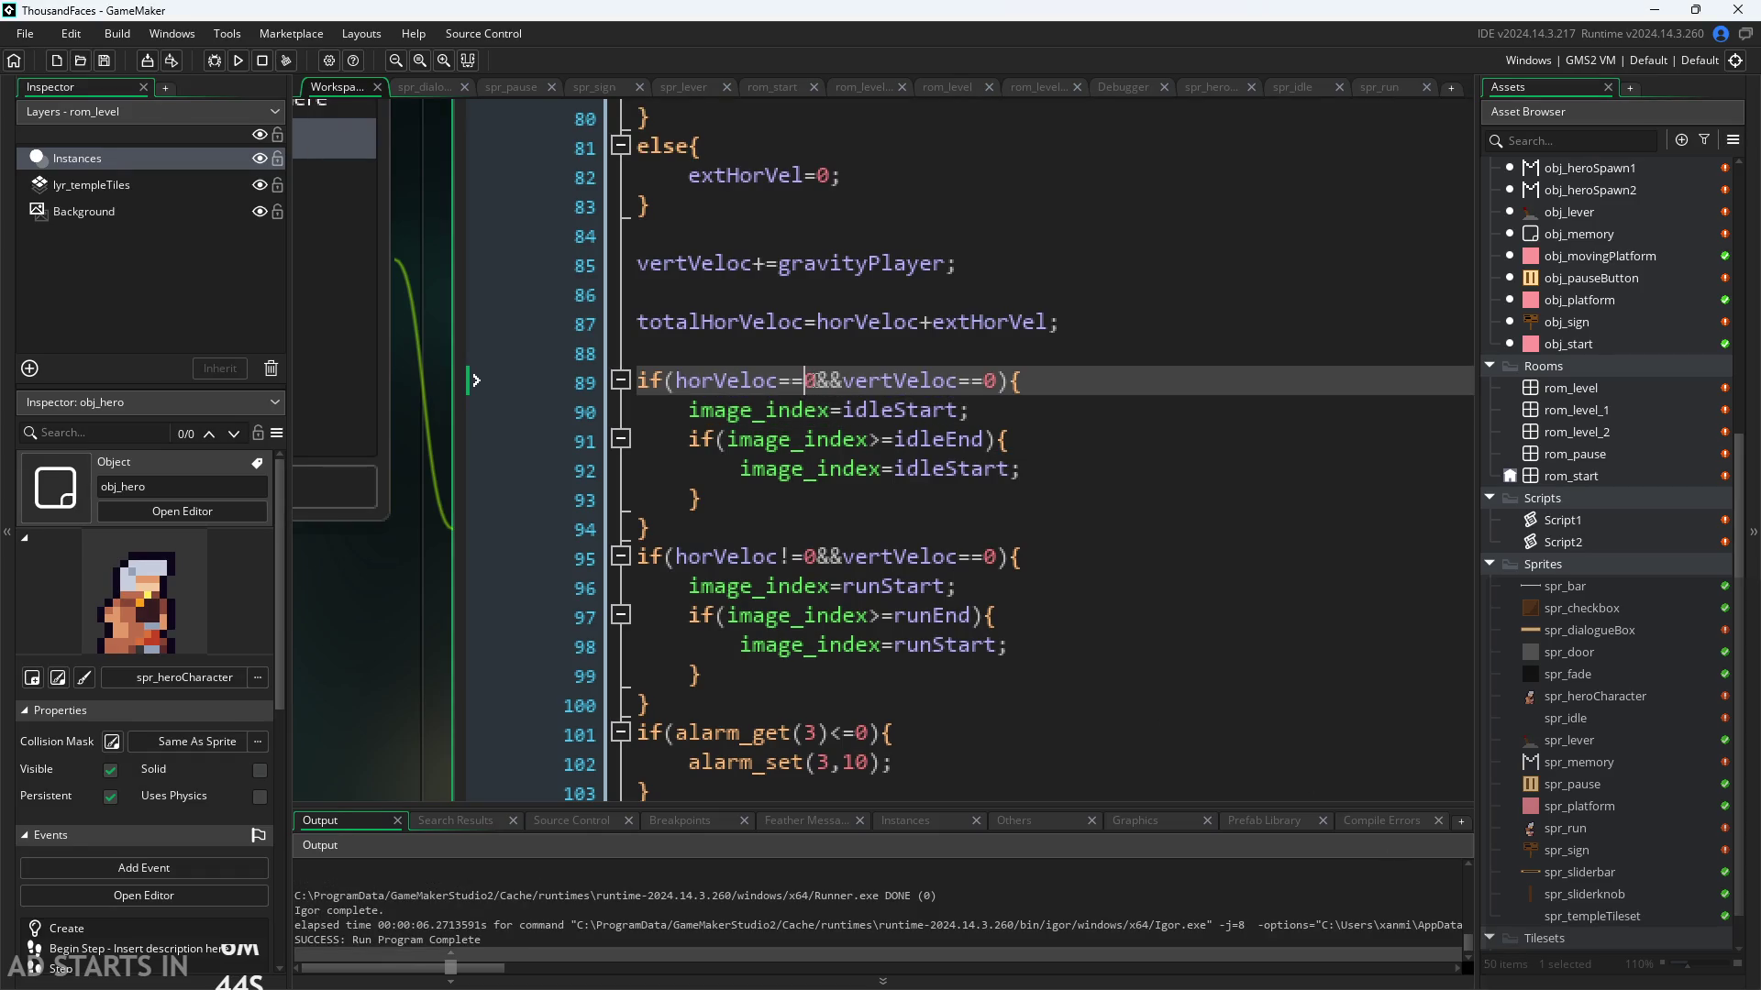
pyautogui.press('Down')
pyautogui.press('End')
pyautogui.press('BackSpace')
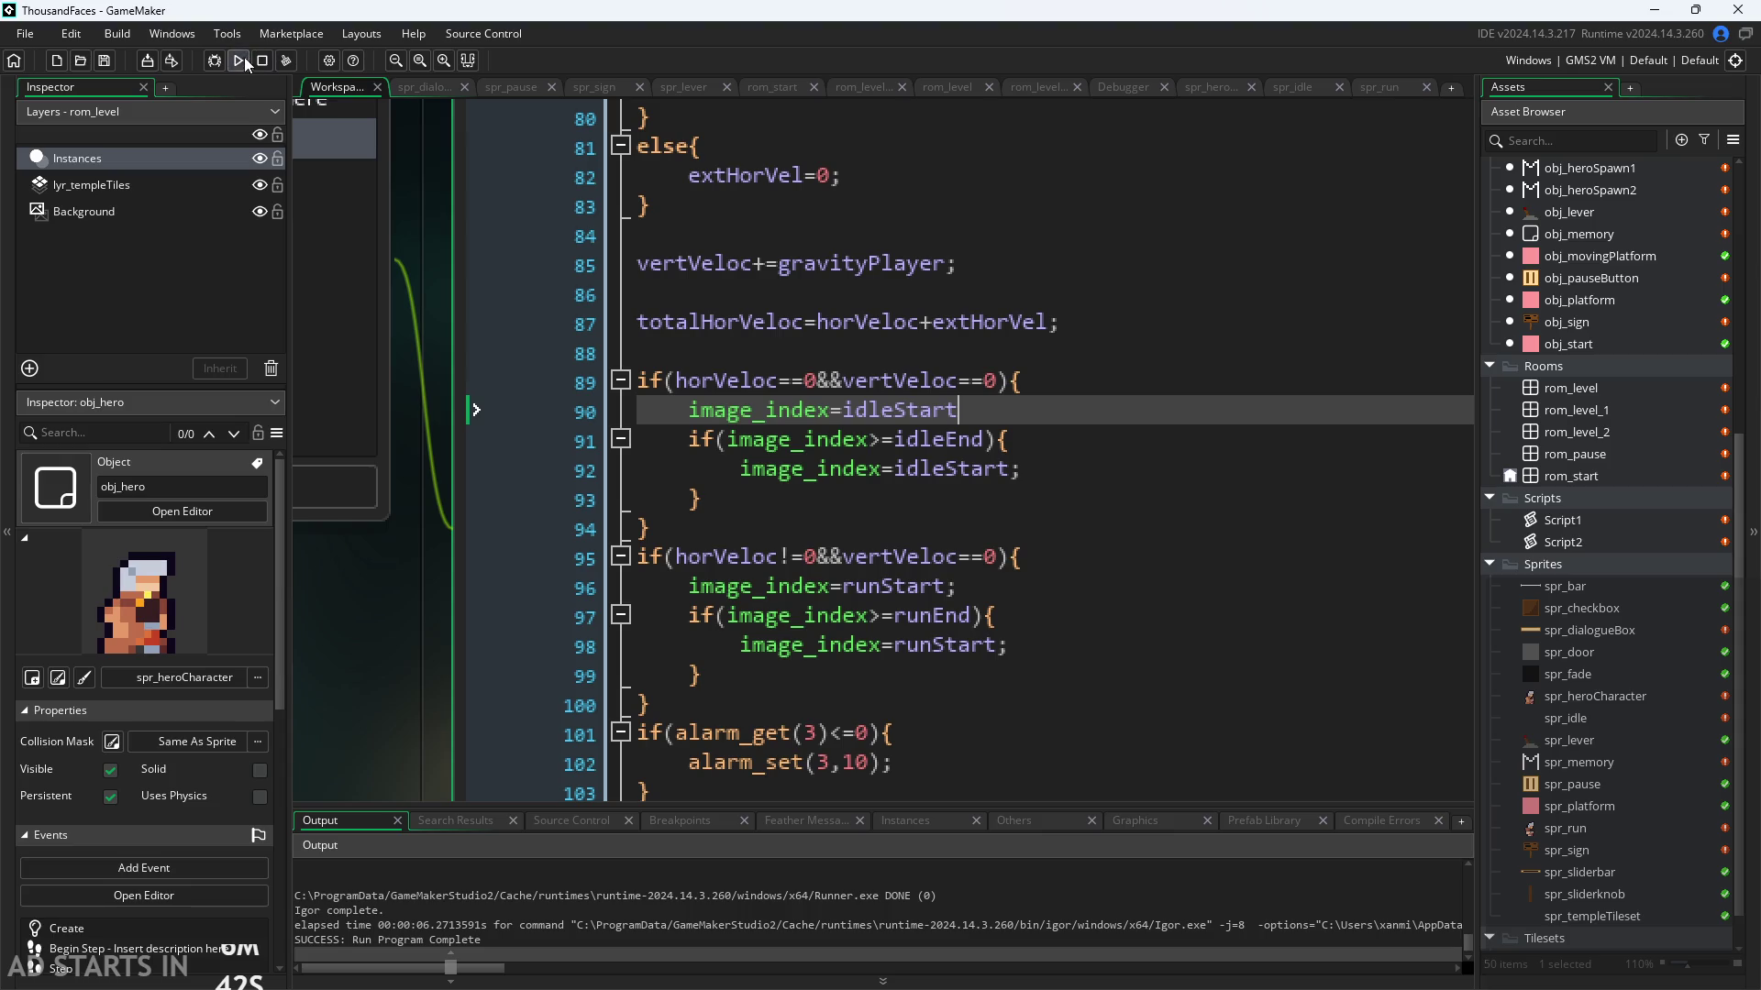
pyautogui.click(244, 57)
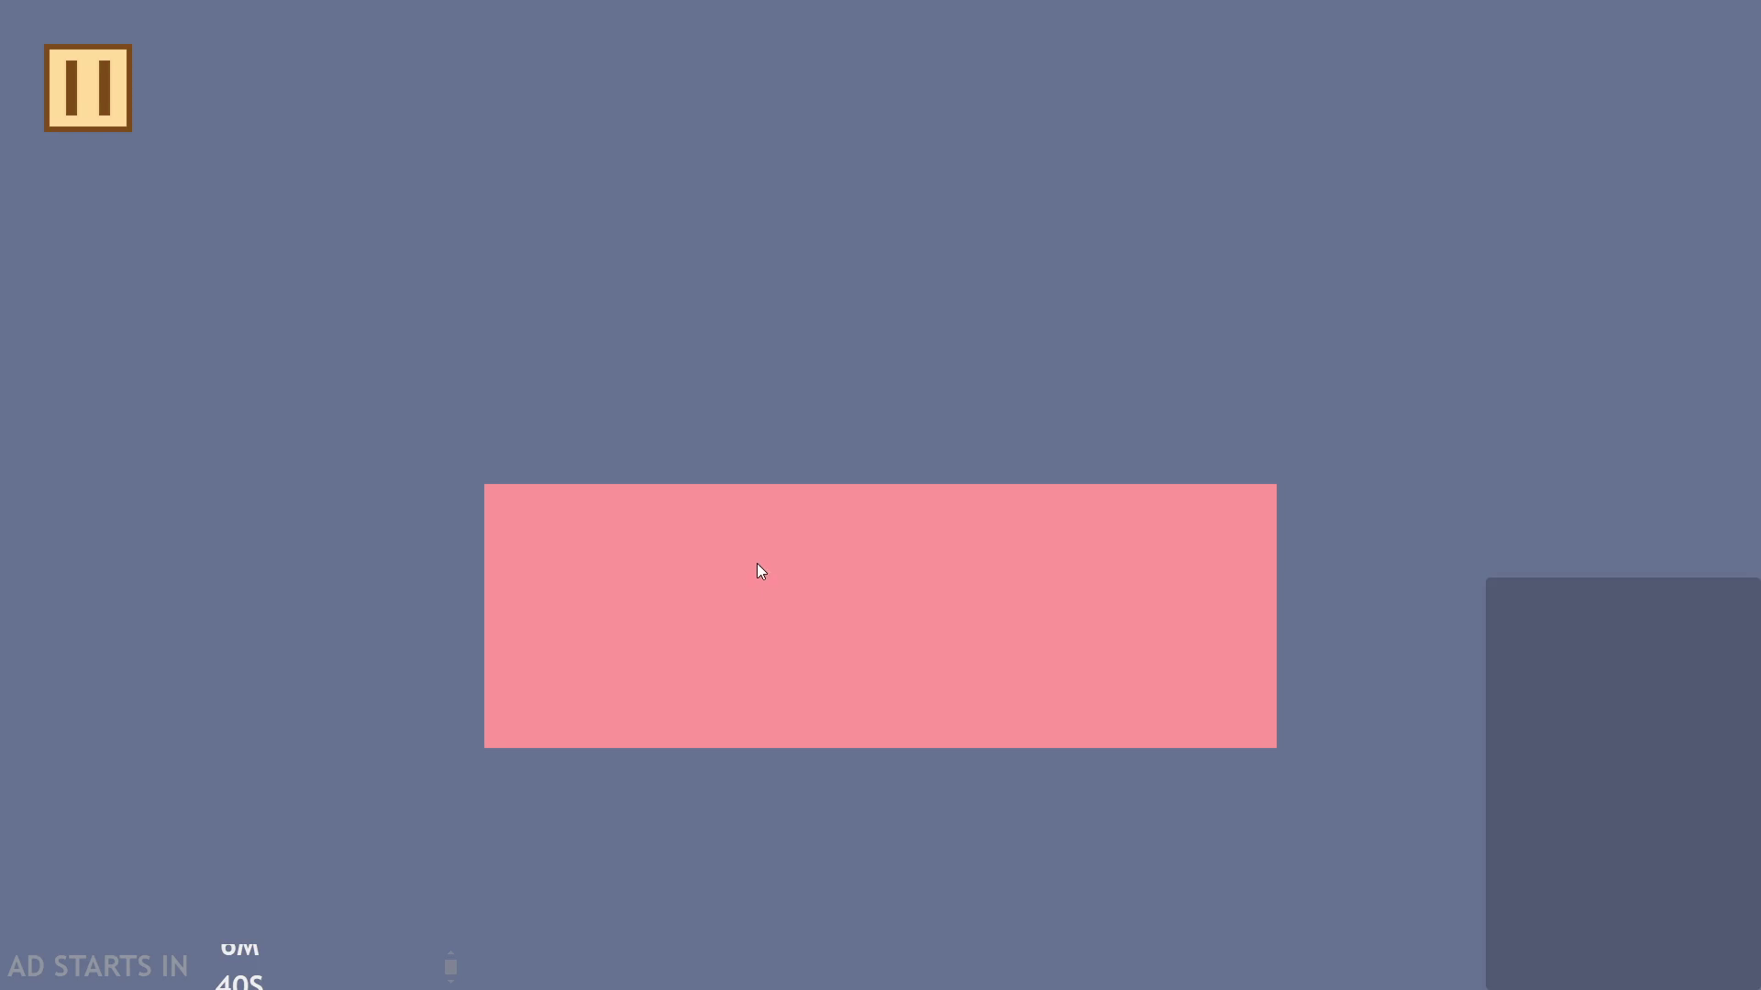
# Step: Turn on Debug Stats from the game's pause menu and resume the level
pyautogui.click(86, 123)
pyautogui.click(330, 246)
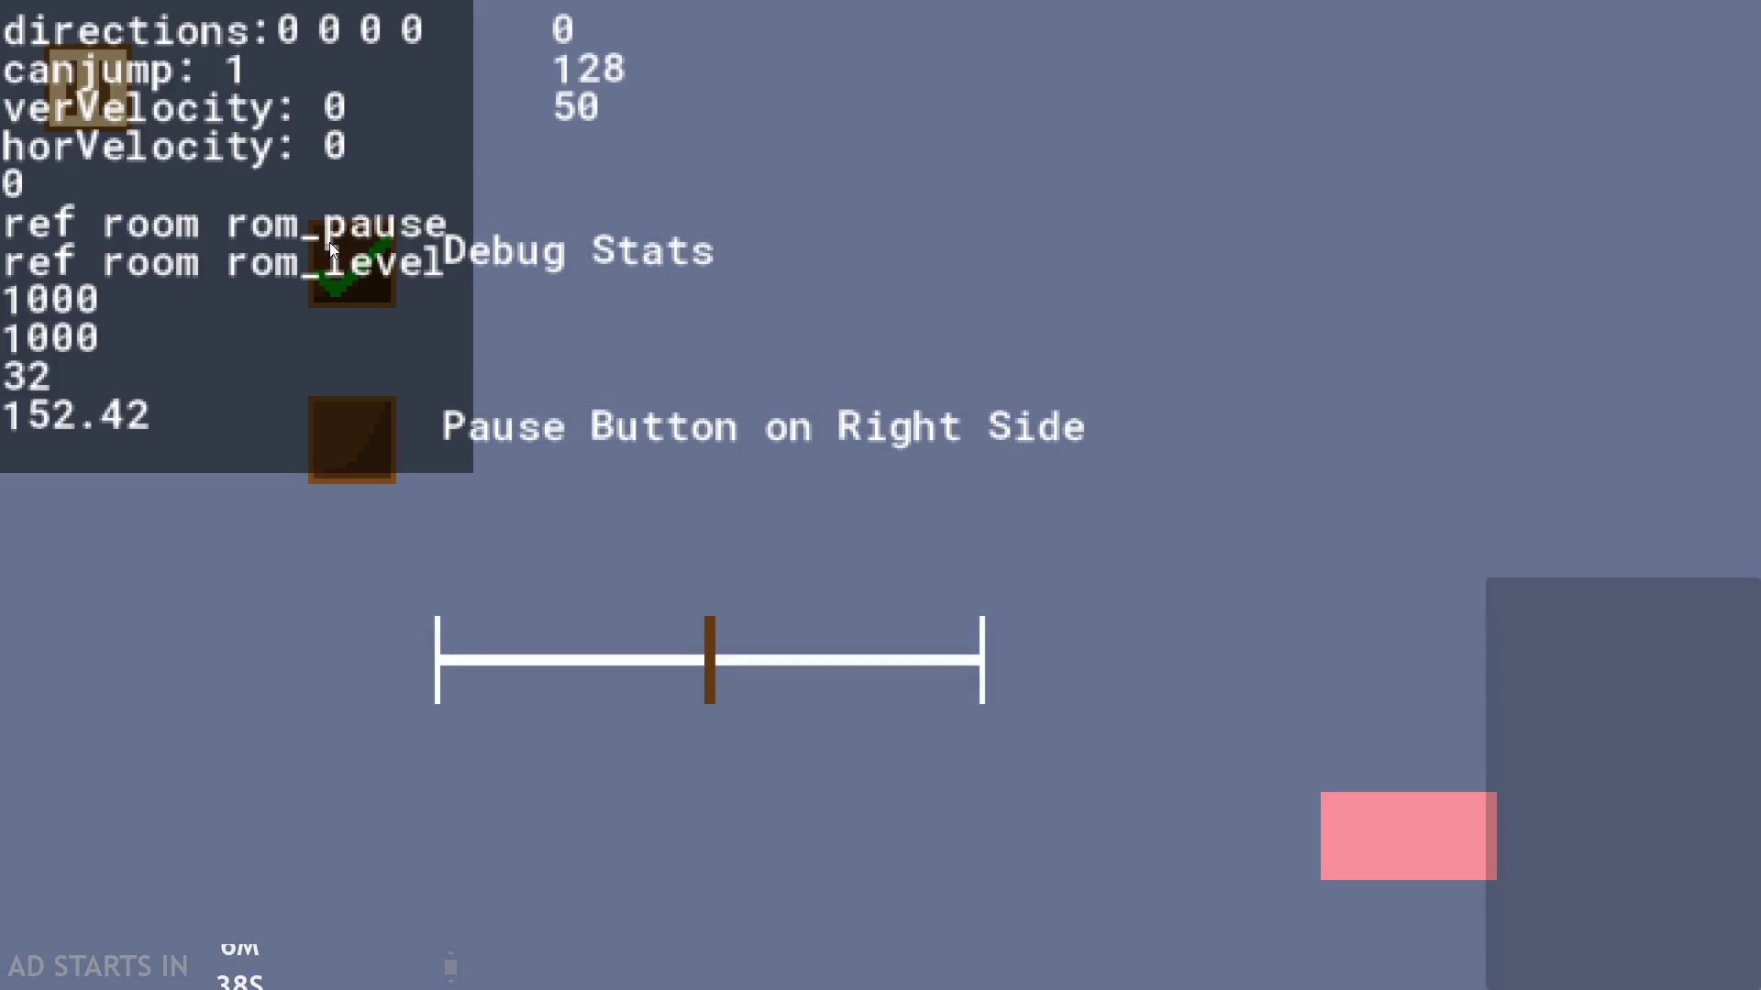
pyautogui.click(48, 69)
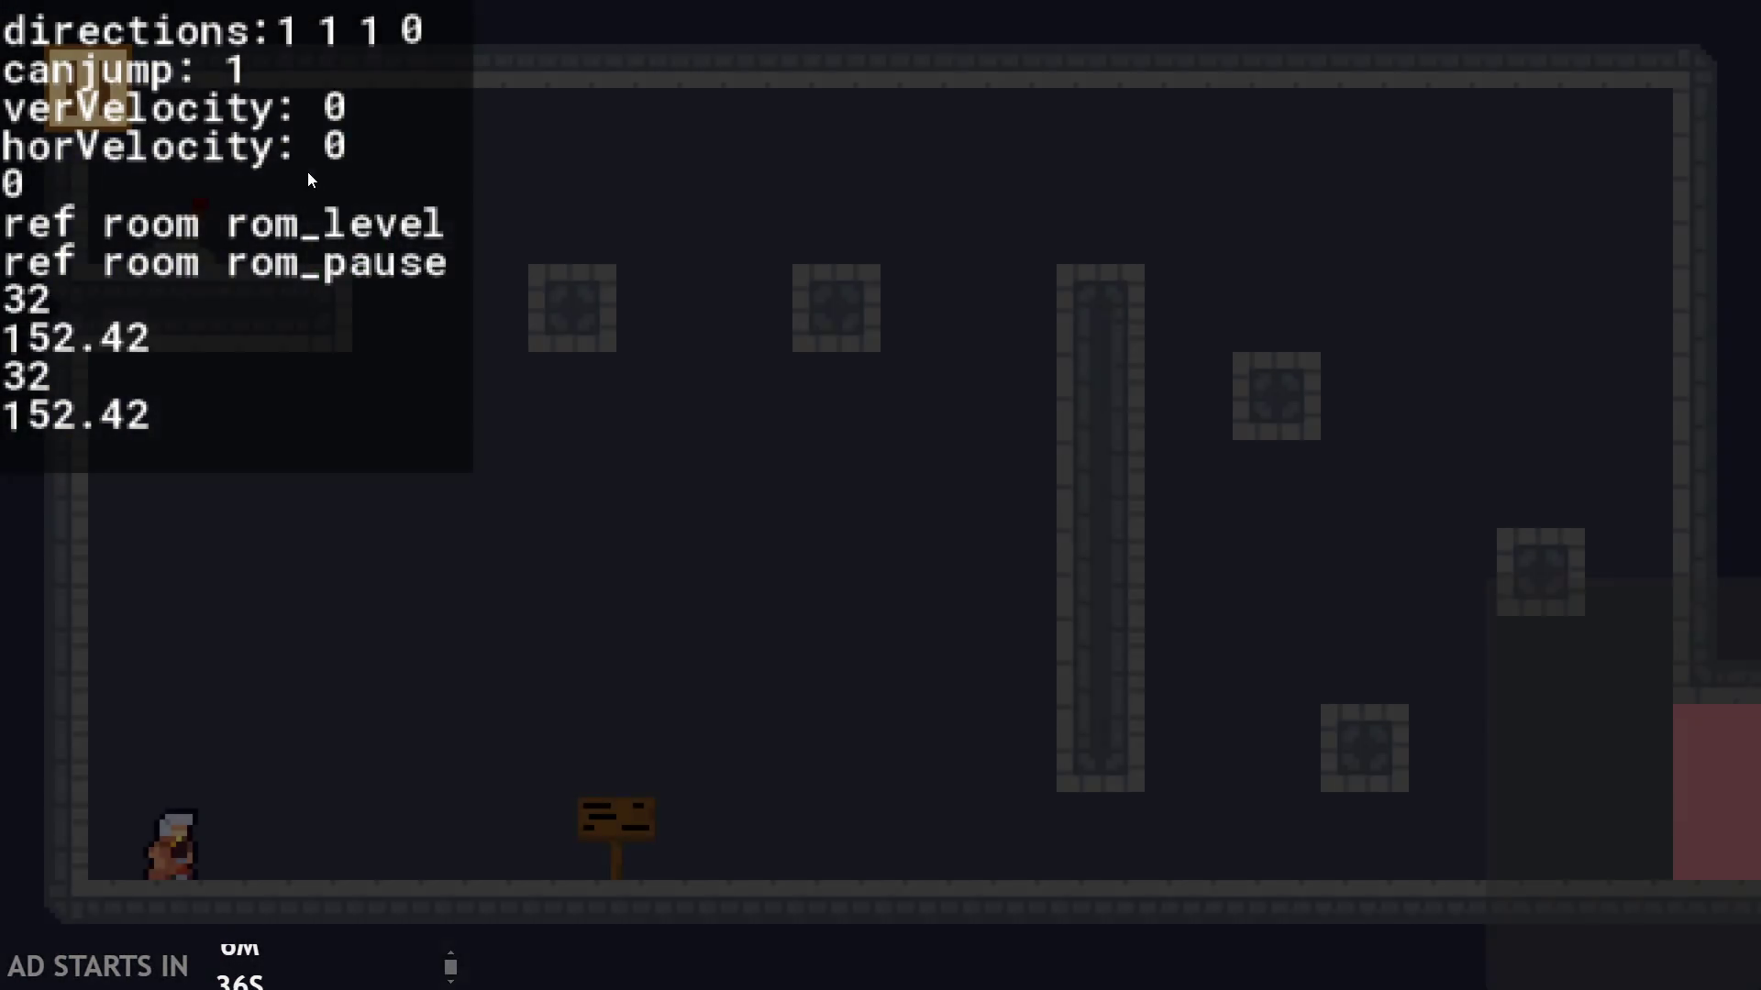
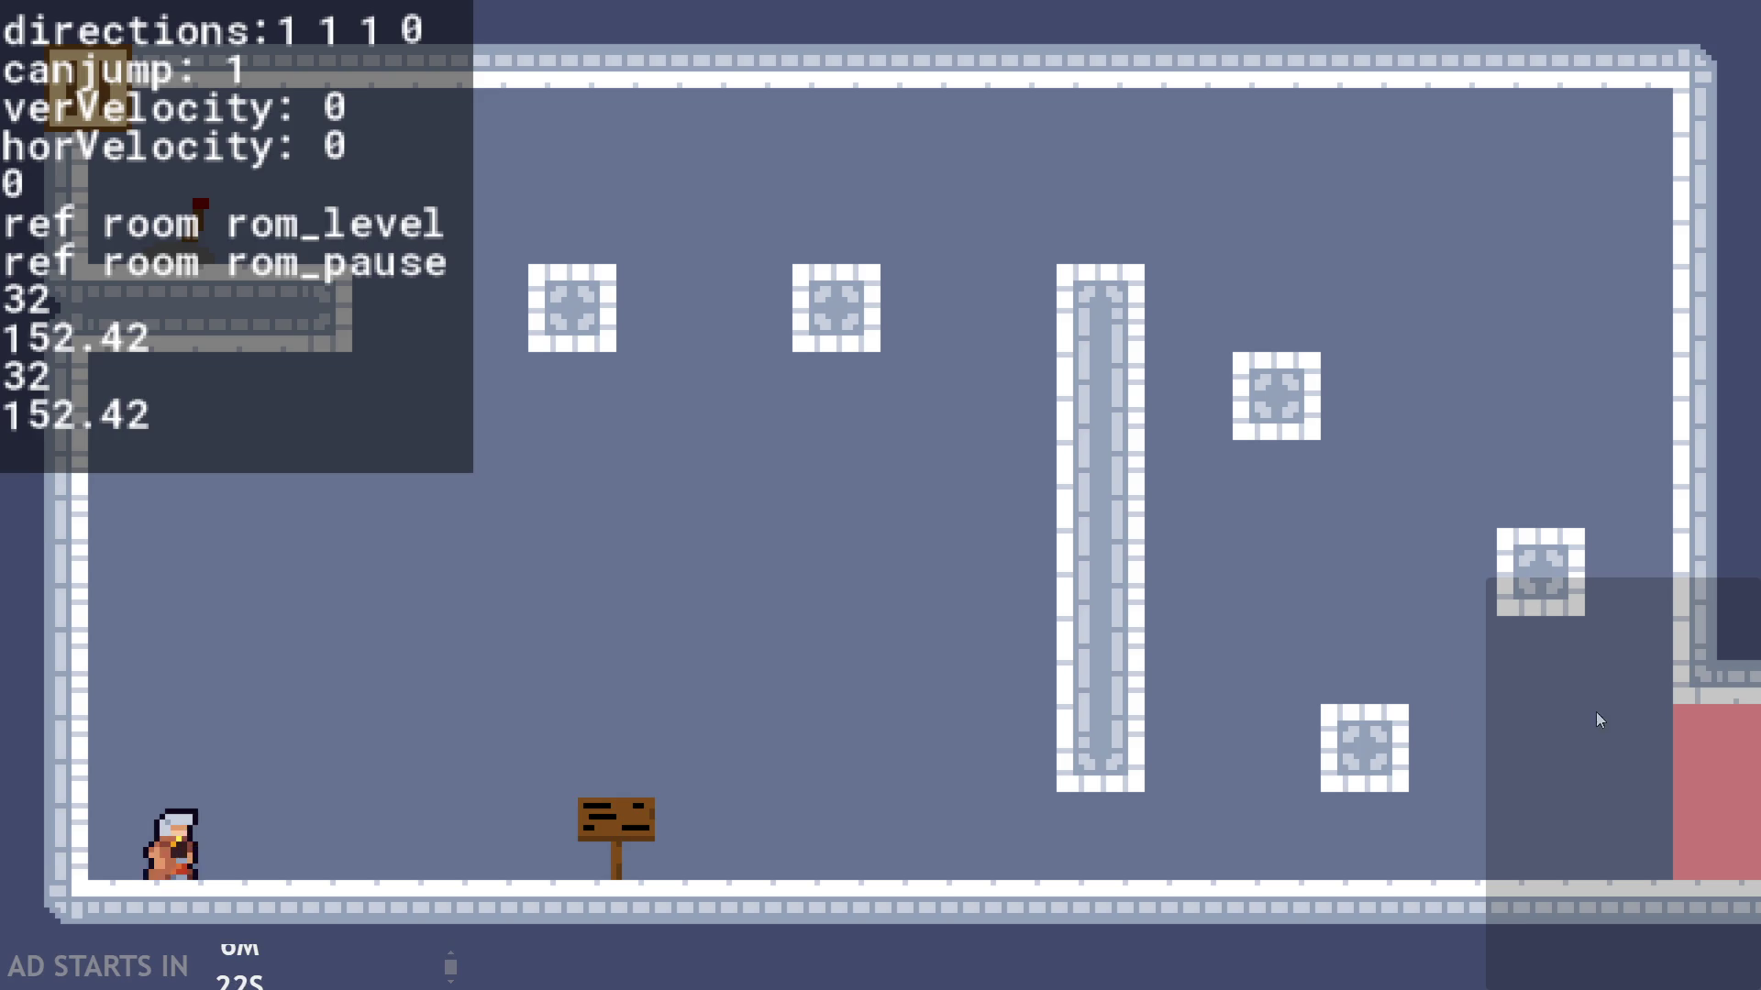
# Step: Pause and close the game test window, then open GameMaker's Source Control menu
pyautogui.click(53, 106)
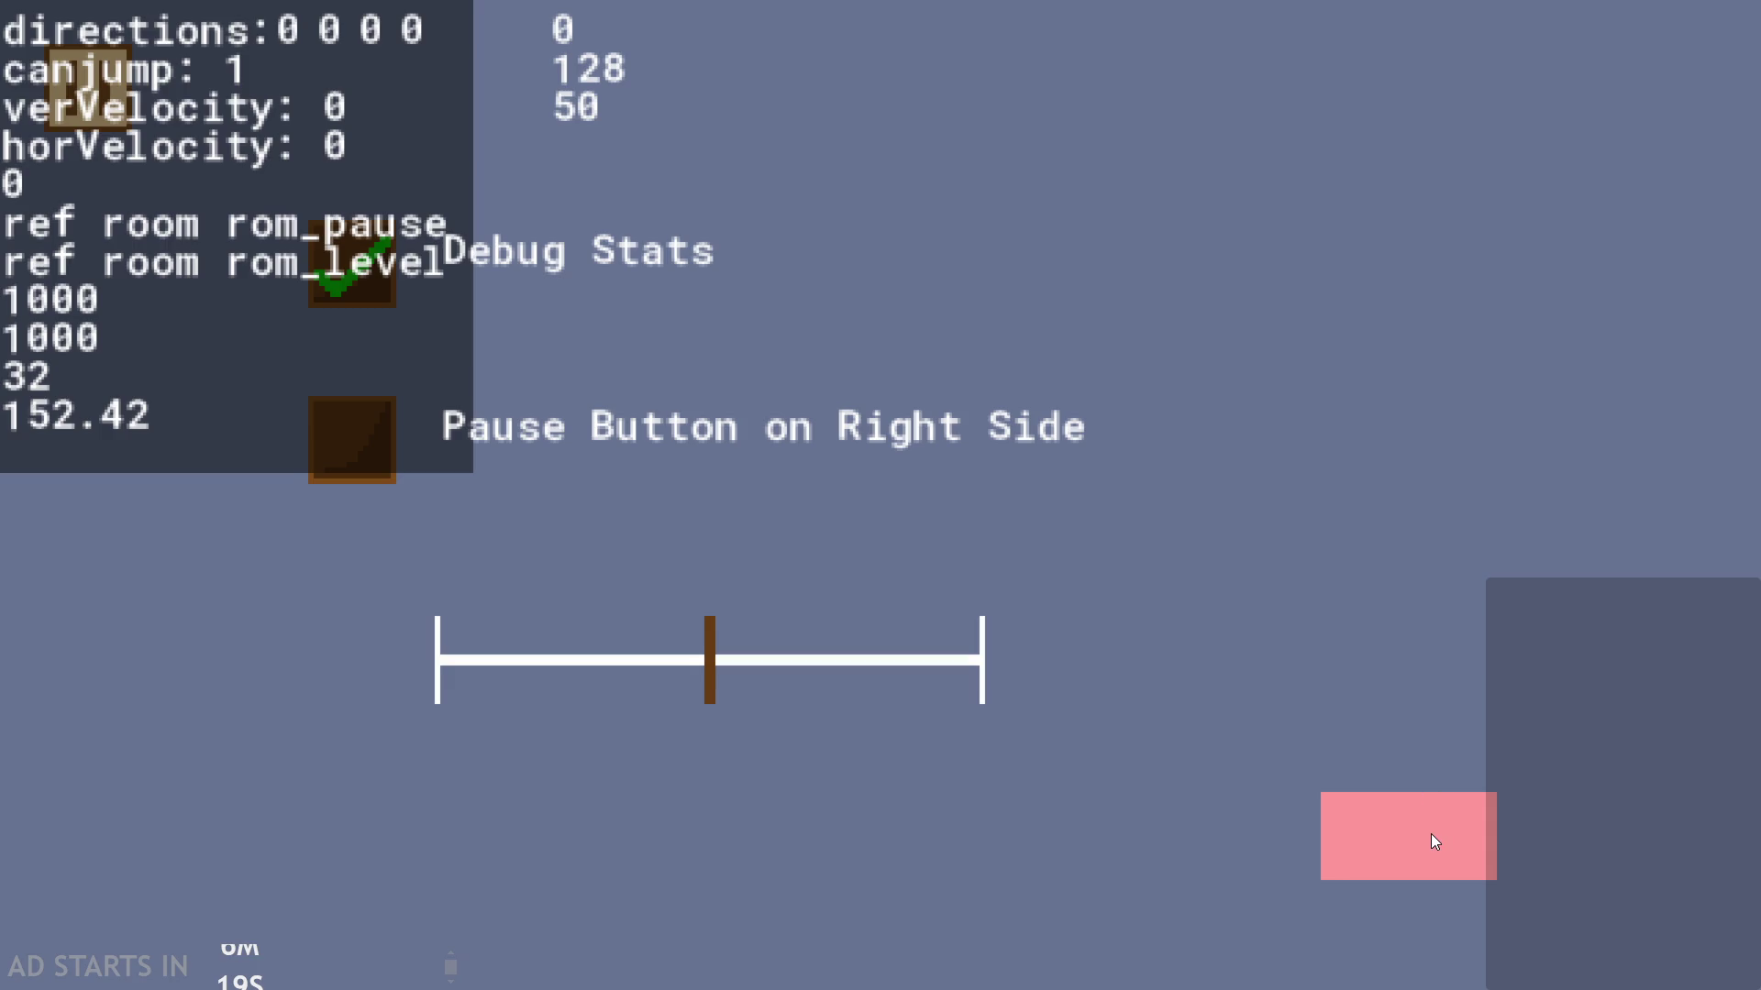
pyautogui.click(1435, 841)
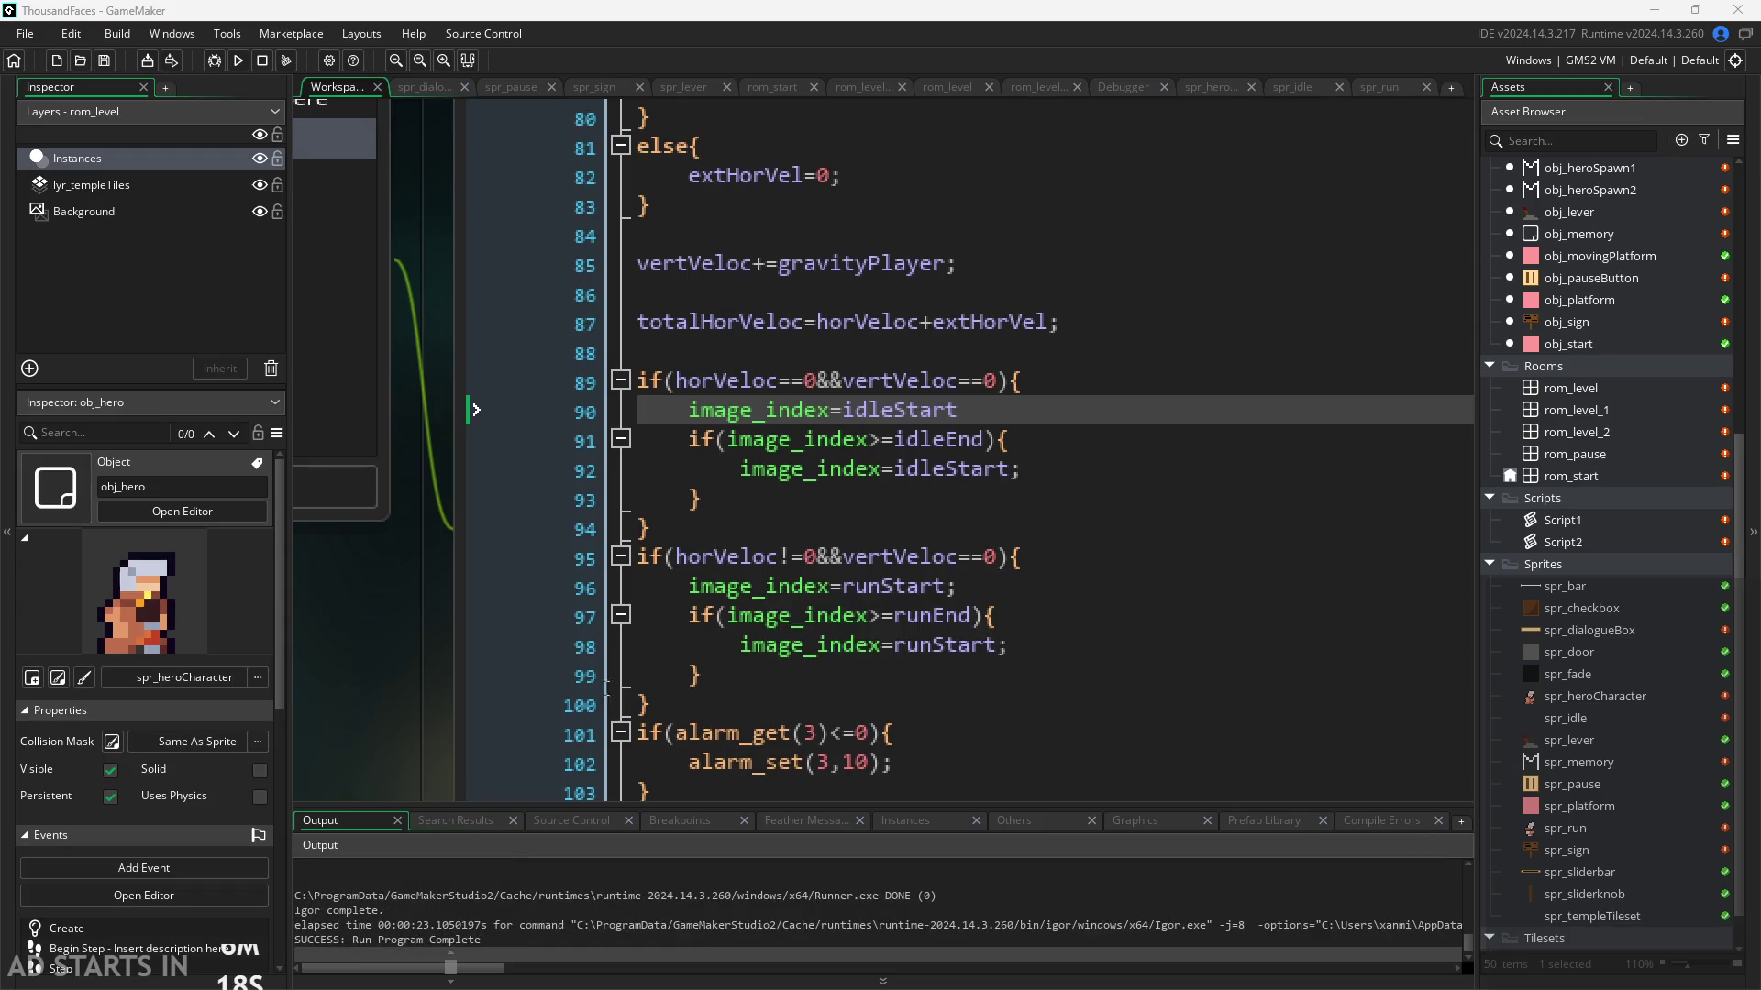
pyautogui.scroll(-2, 433, 680)
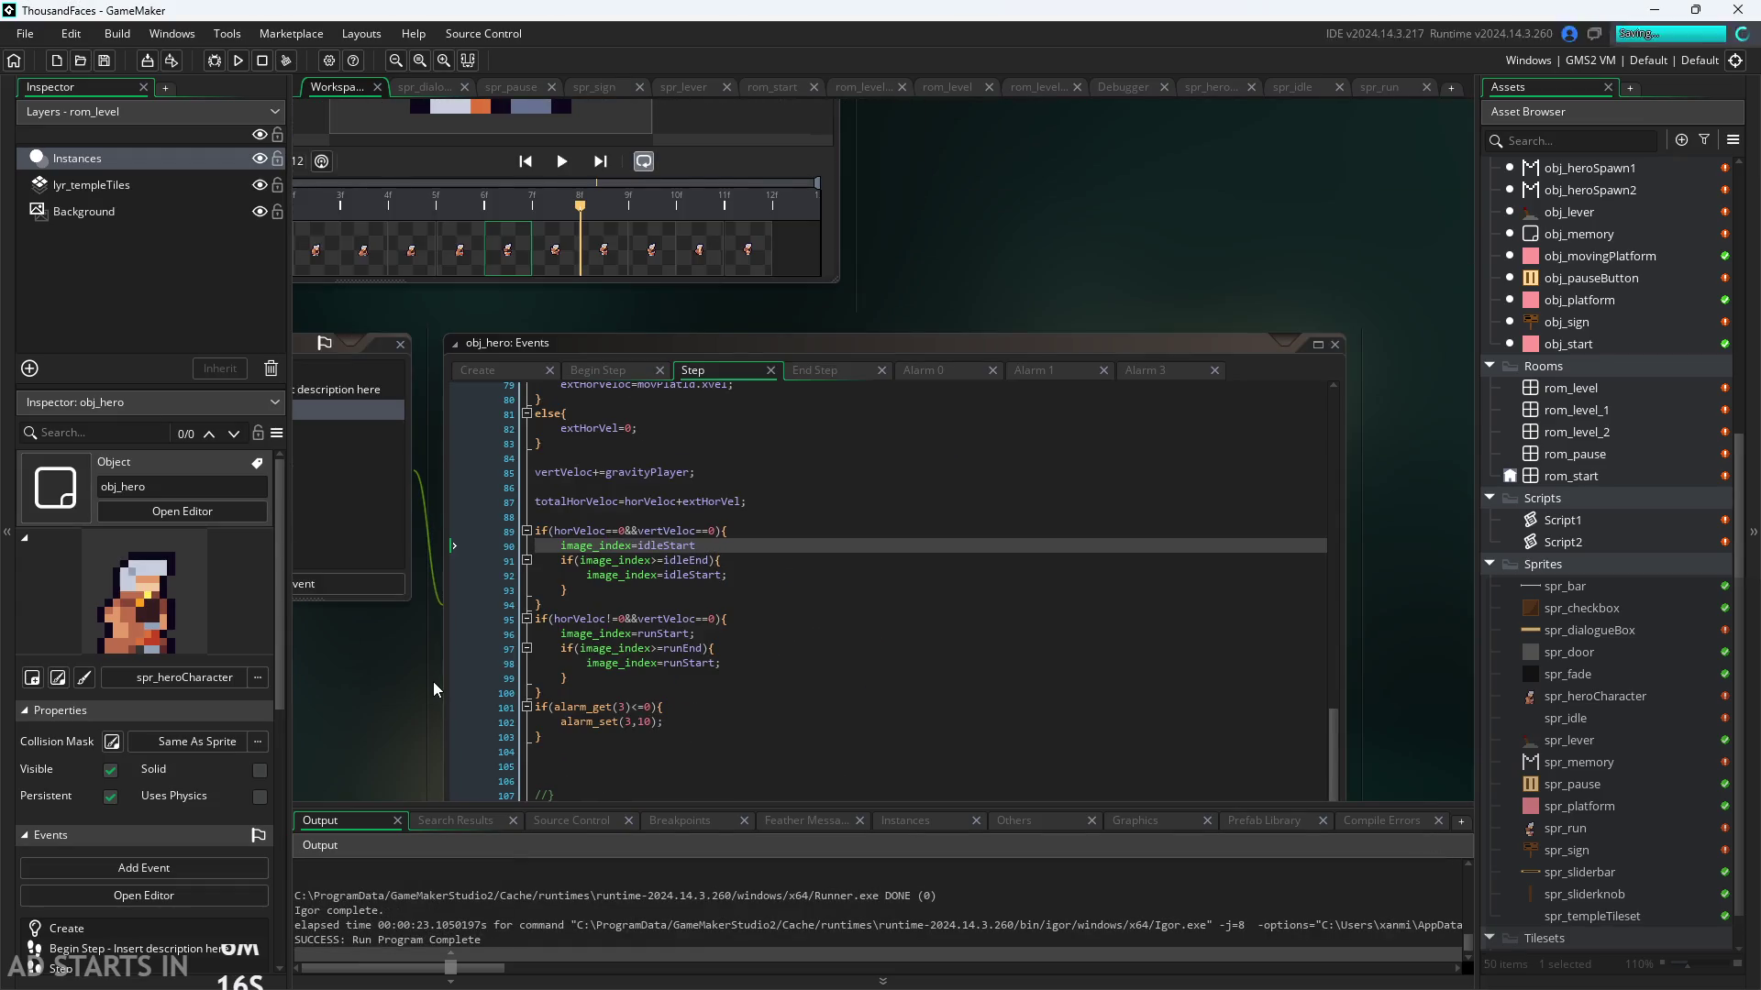
pyautogui.scroll(-1, 432, 680)
pyautogui.hscroll(-3, 1108, 305)
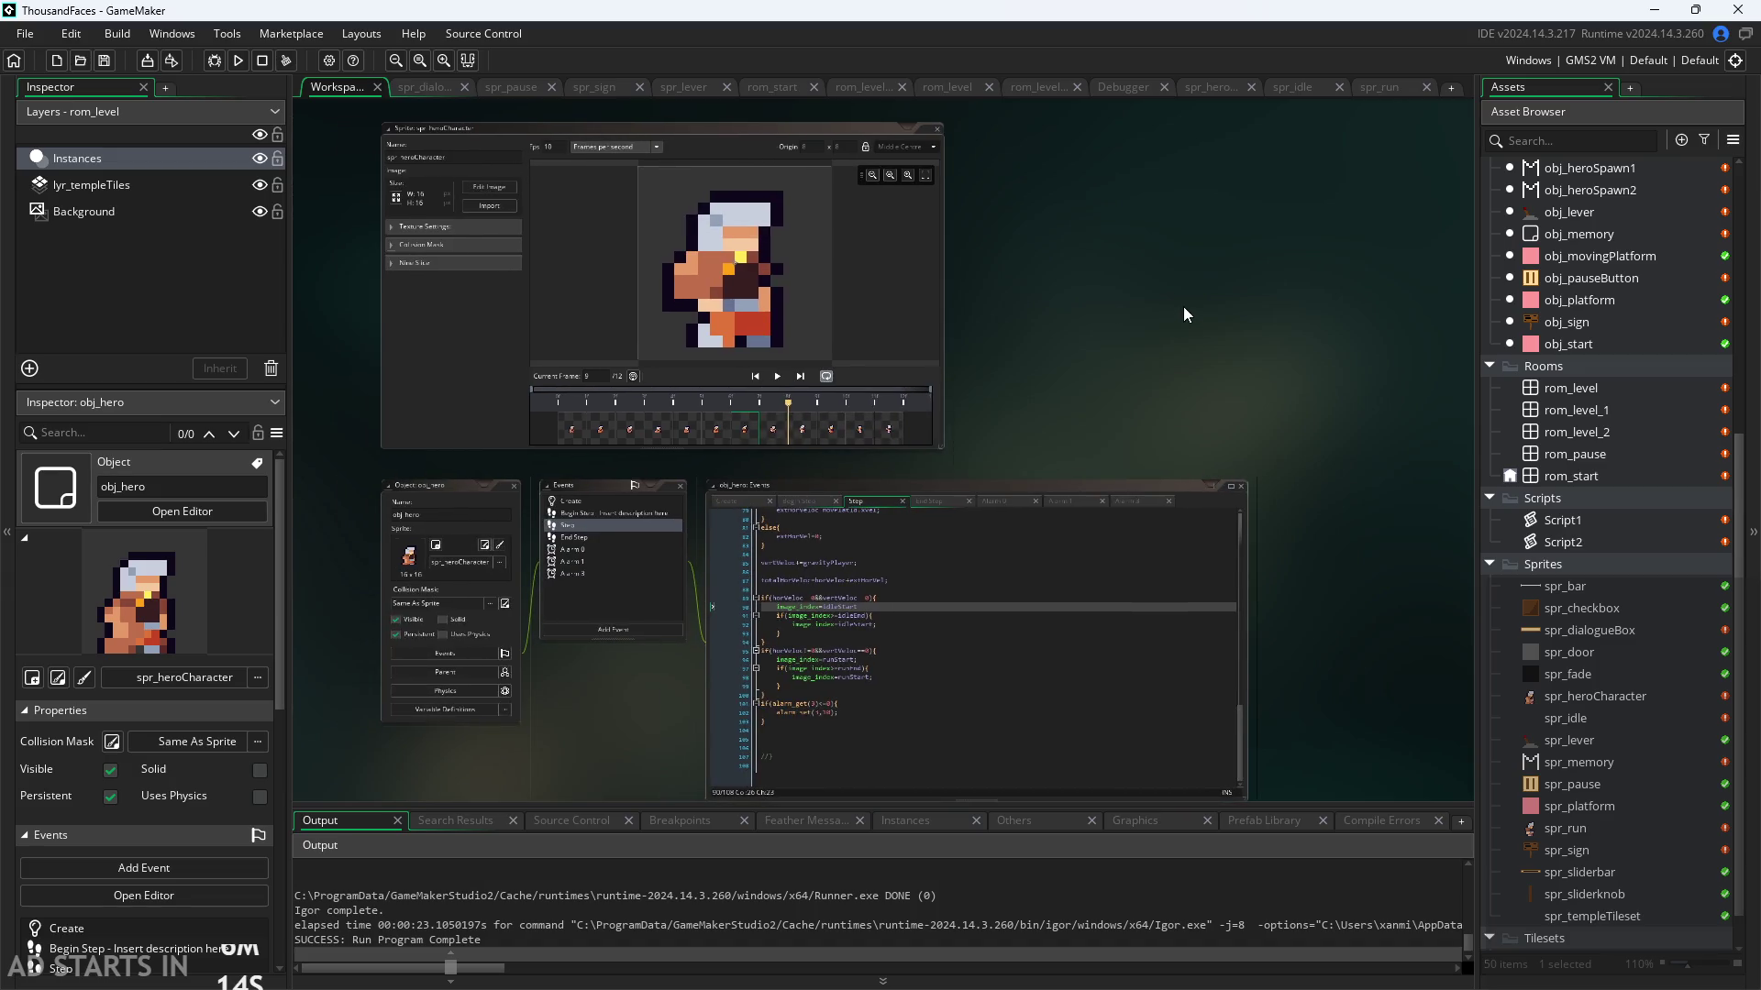
pyautogui.click(457, 37)
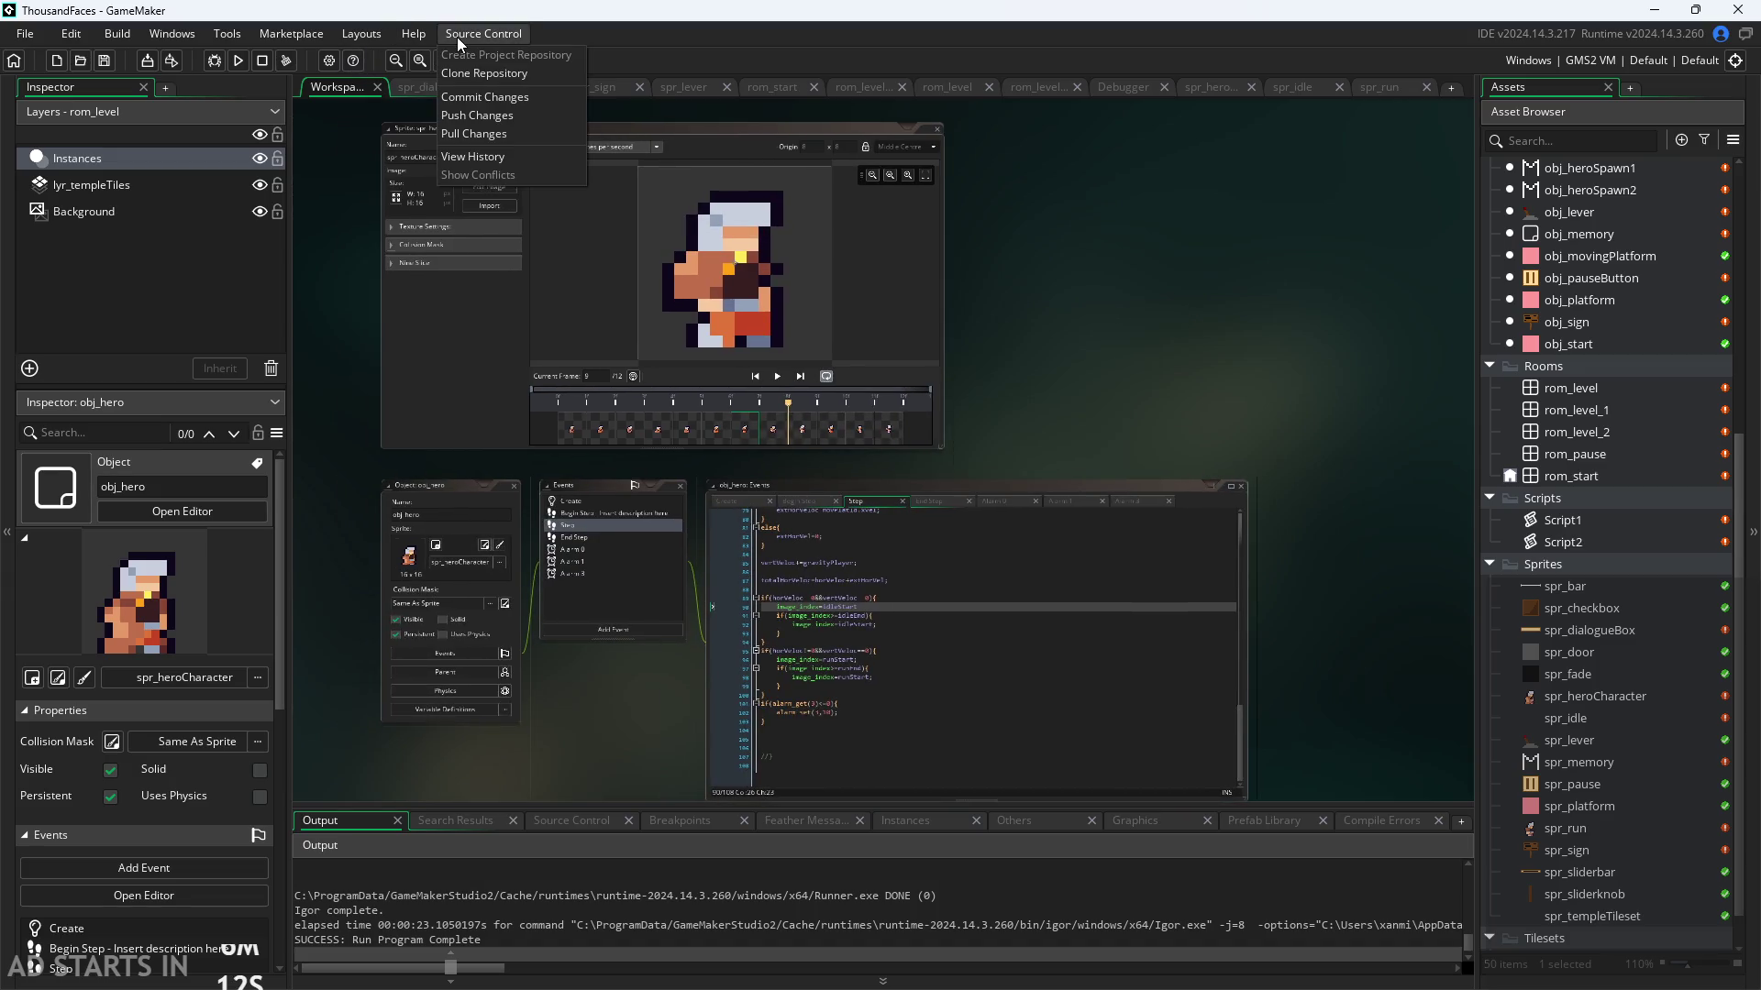
# Step: Start a commit with Commit Changes and stage all 105 changes
pyautogui.click(498, 95)
pyautogui.click(877, 302)
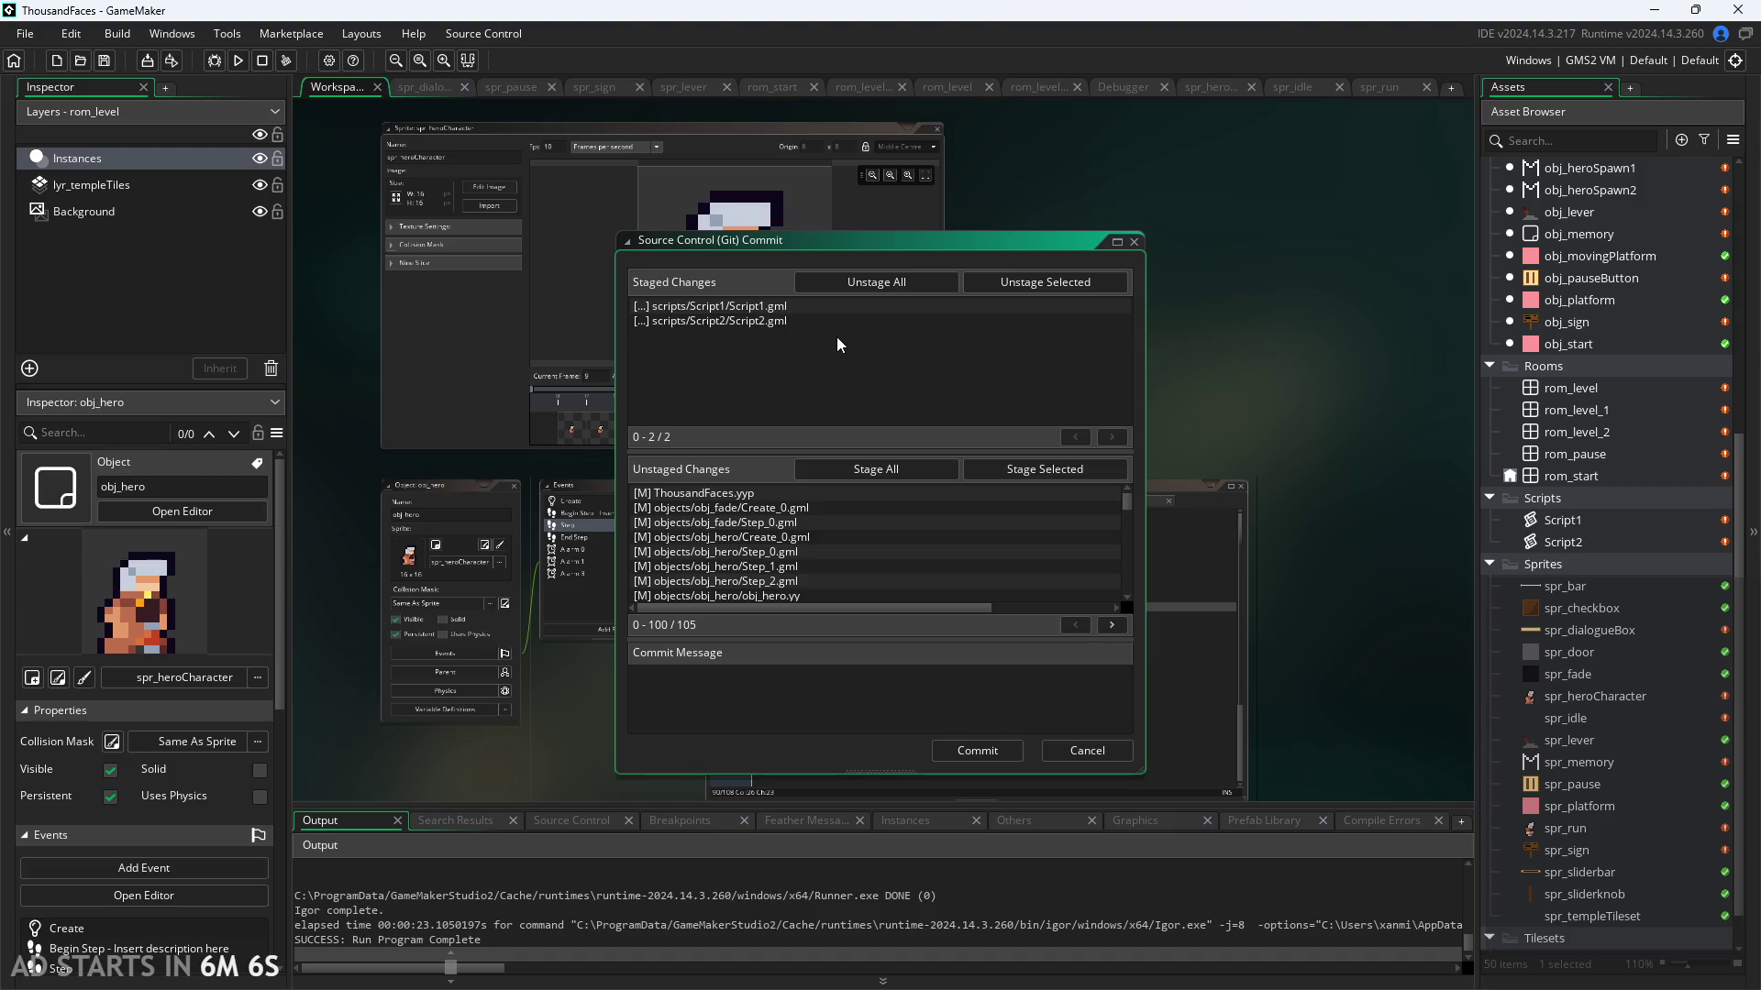
pyautogui.click(883, 475)
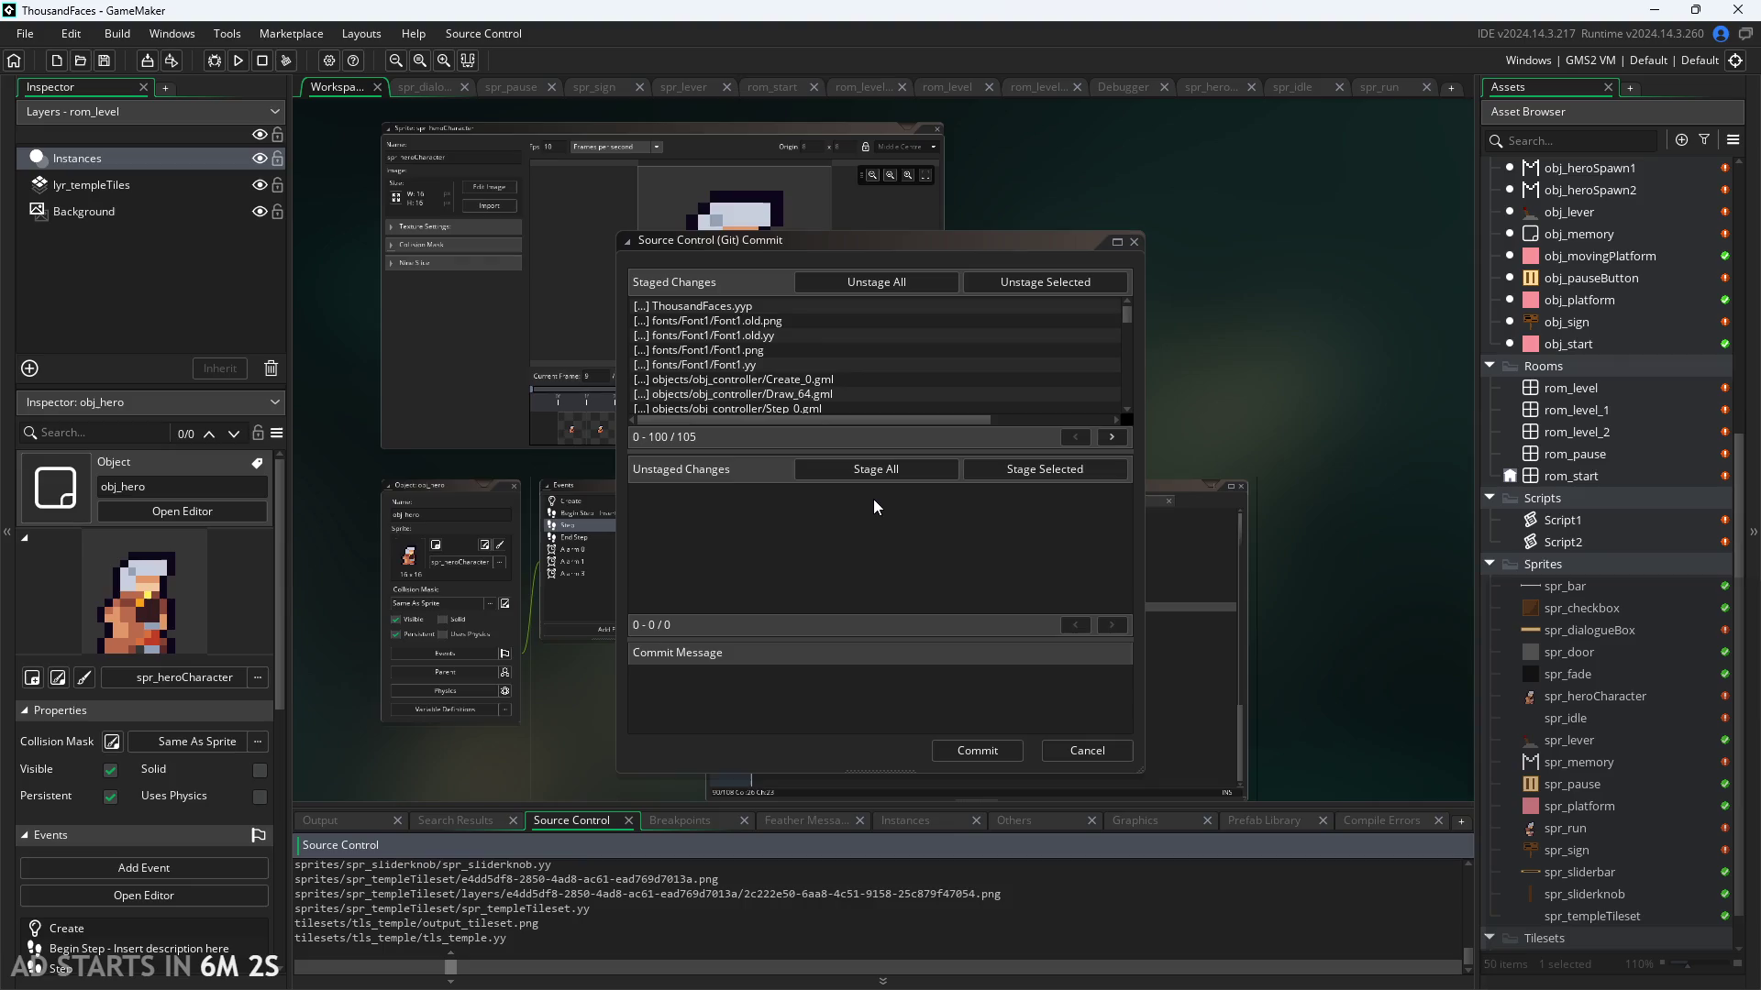
# Step: Type 'Added: Sign, basic working dialogue system,' as the commit message
pyautogui.click(804, 686)
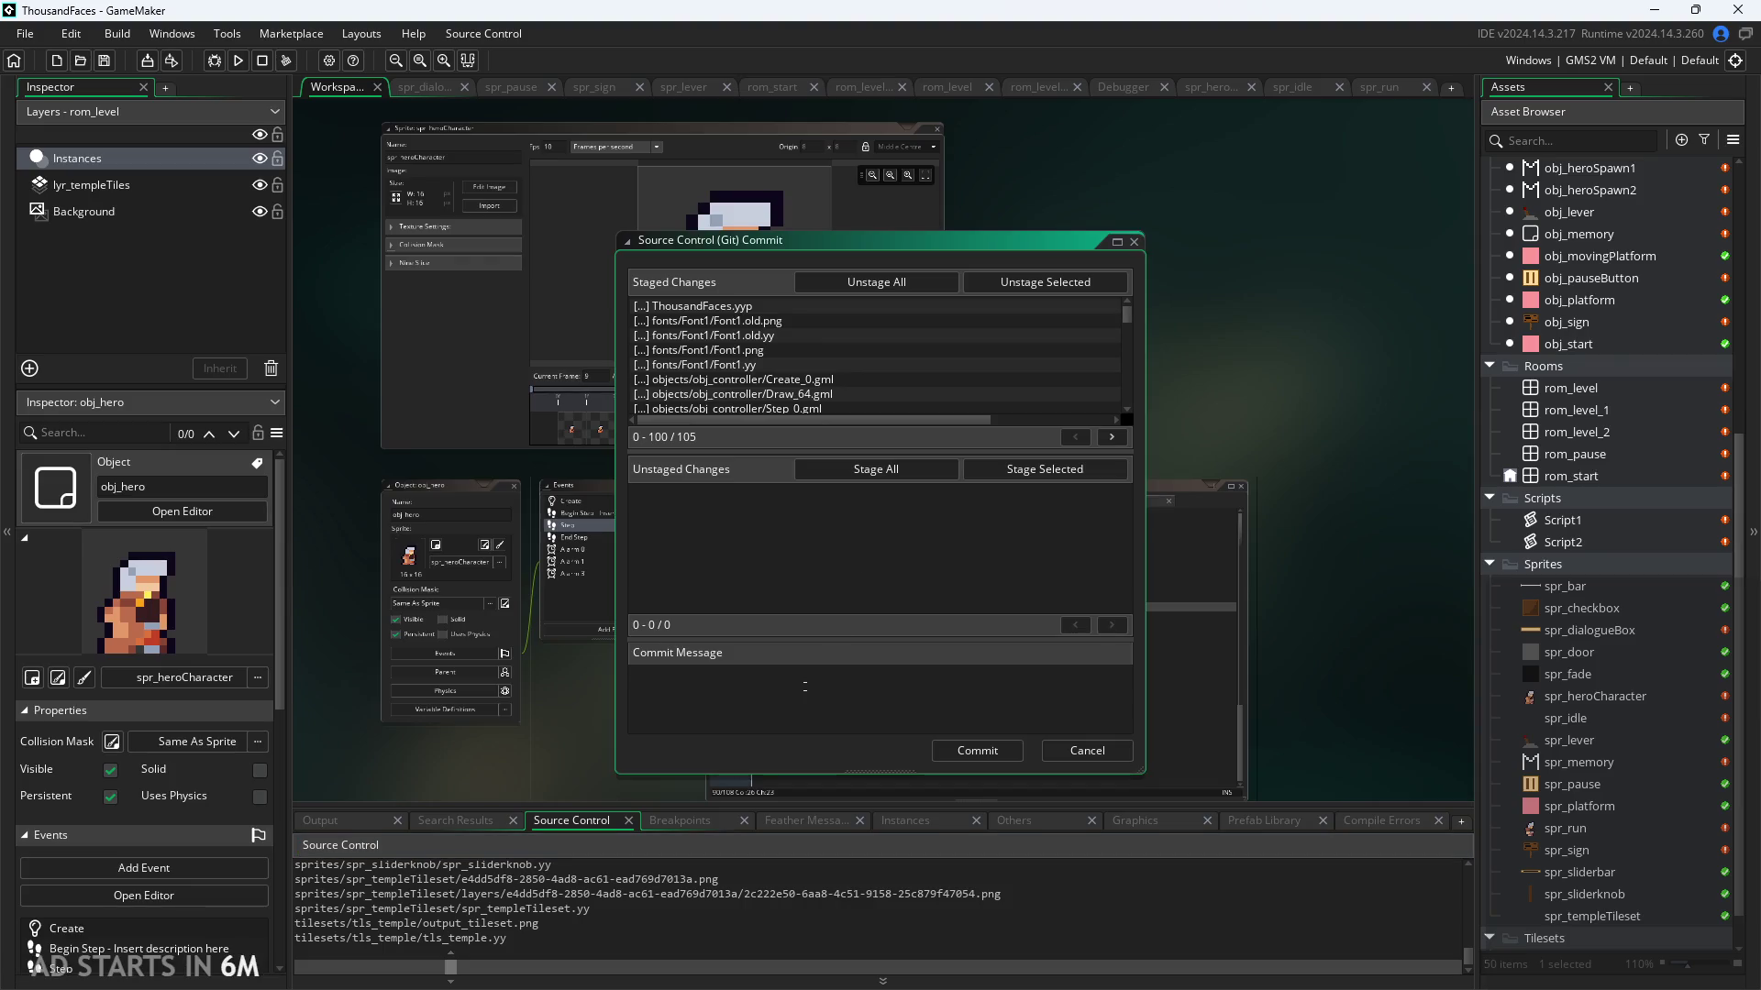
pyautogui.write('As')
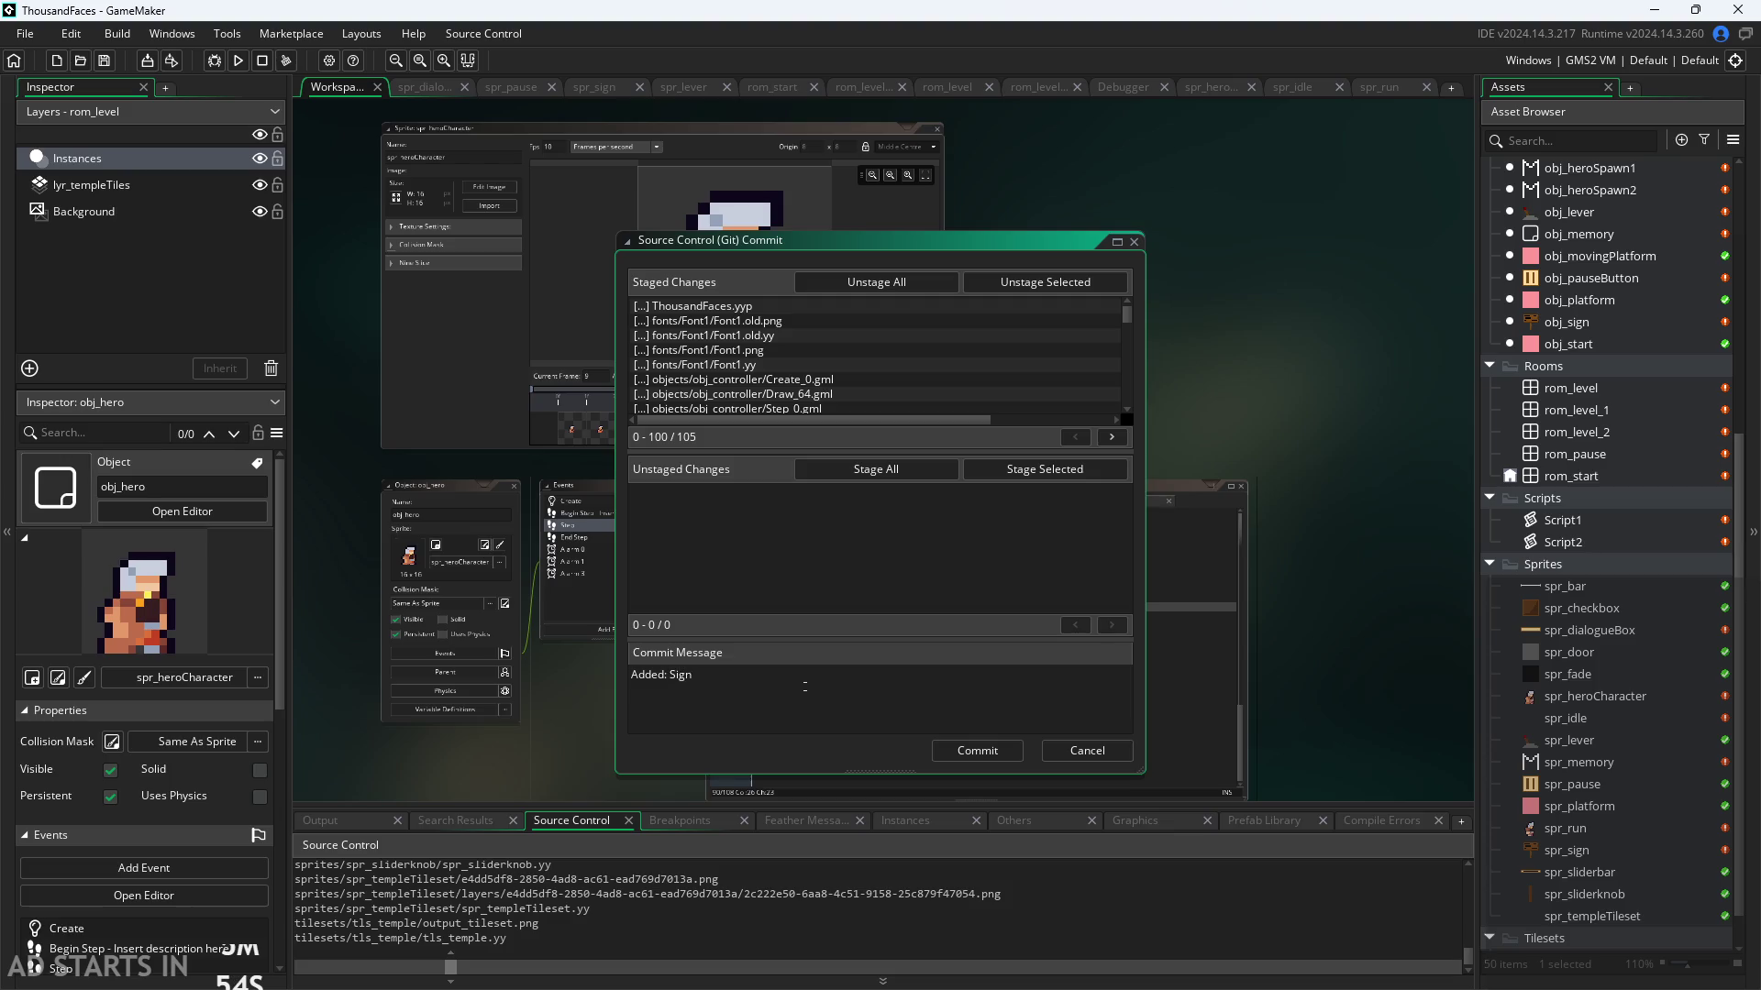
pyautogui.write('  wo')
pyautogui.write('ing')
pyautogui.press('BackSpace')
pyautogui.press('BackSpace')
pyautogui.press('BackSpace')
pyautogui.press('BackSpace')
pyautogui.write('basic ')
pyautogui.write('working dialogue s')
pyautogui.write('ystem,')
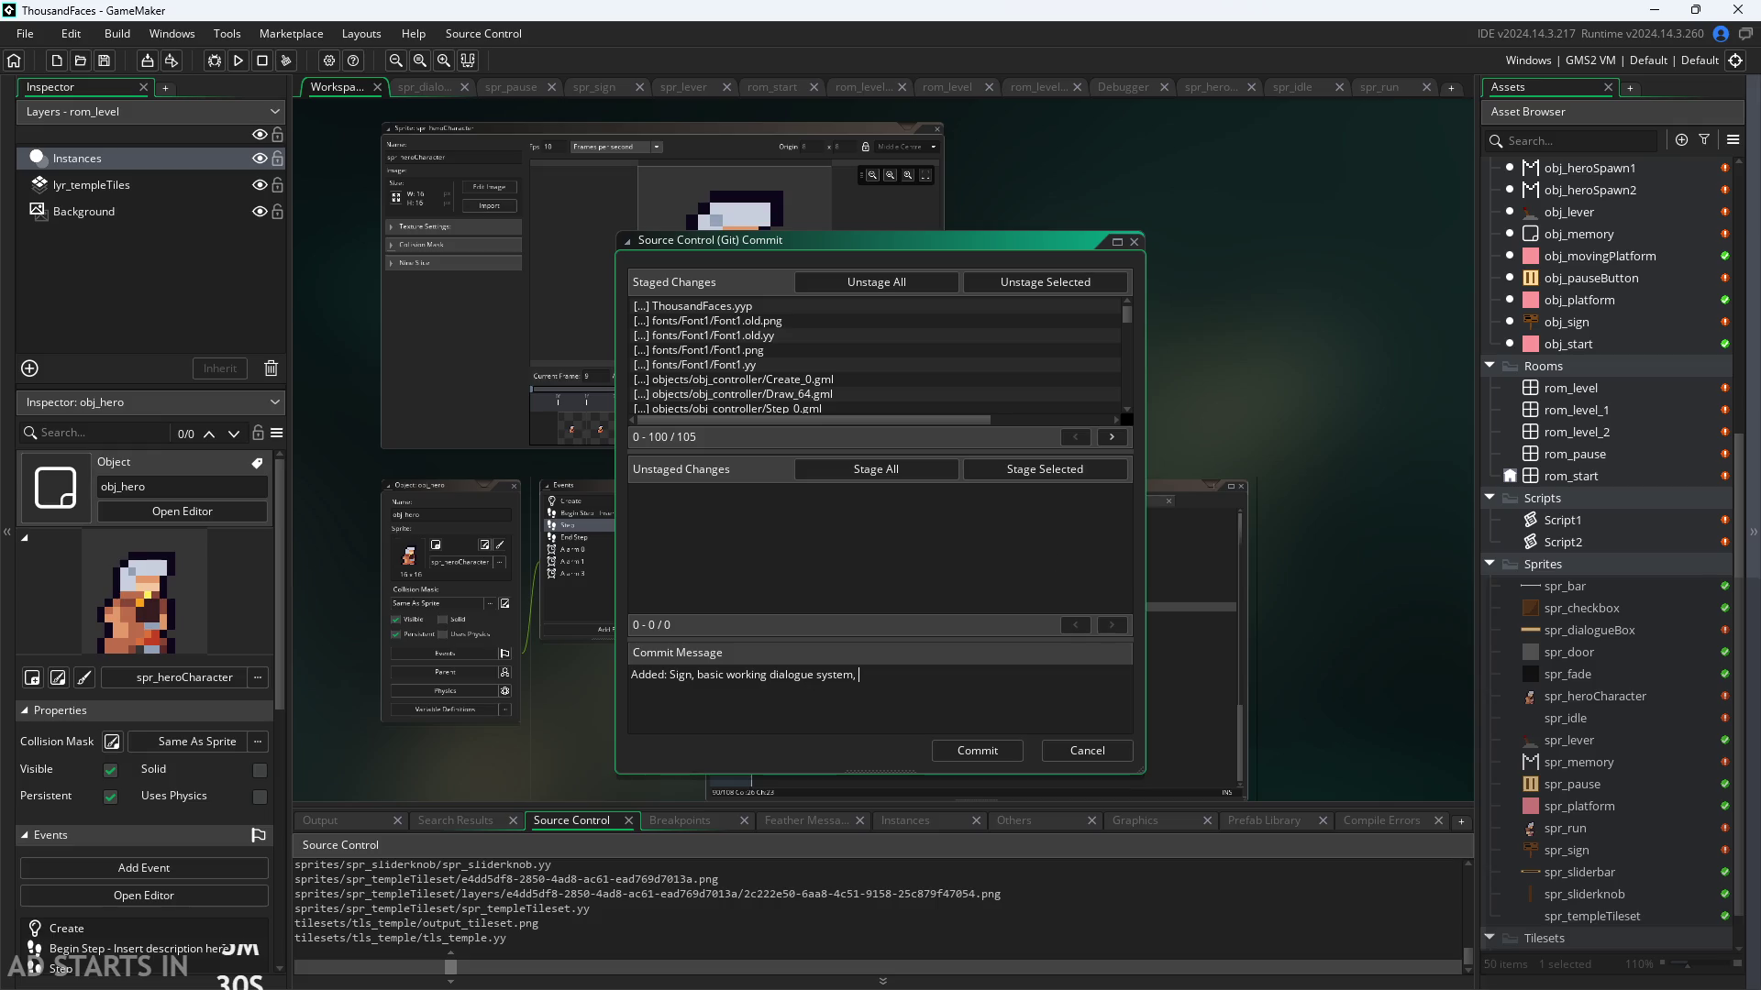
# Step: Glance over the Paint notes and return to the GameMaker commit window
pyautogui.hotkey('alt', 'Tab')
pyautogui.keyDown('ctrl'); pyautogui.scroll(-5, 844, 683); pyautogui.keyUp('ctrl')
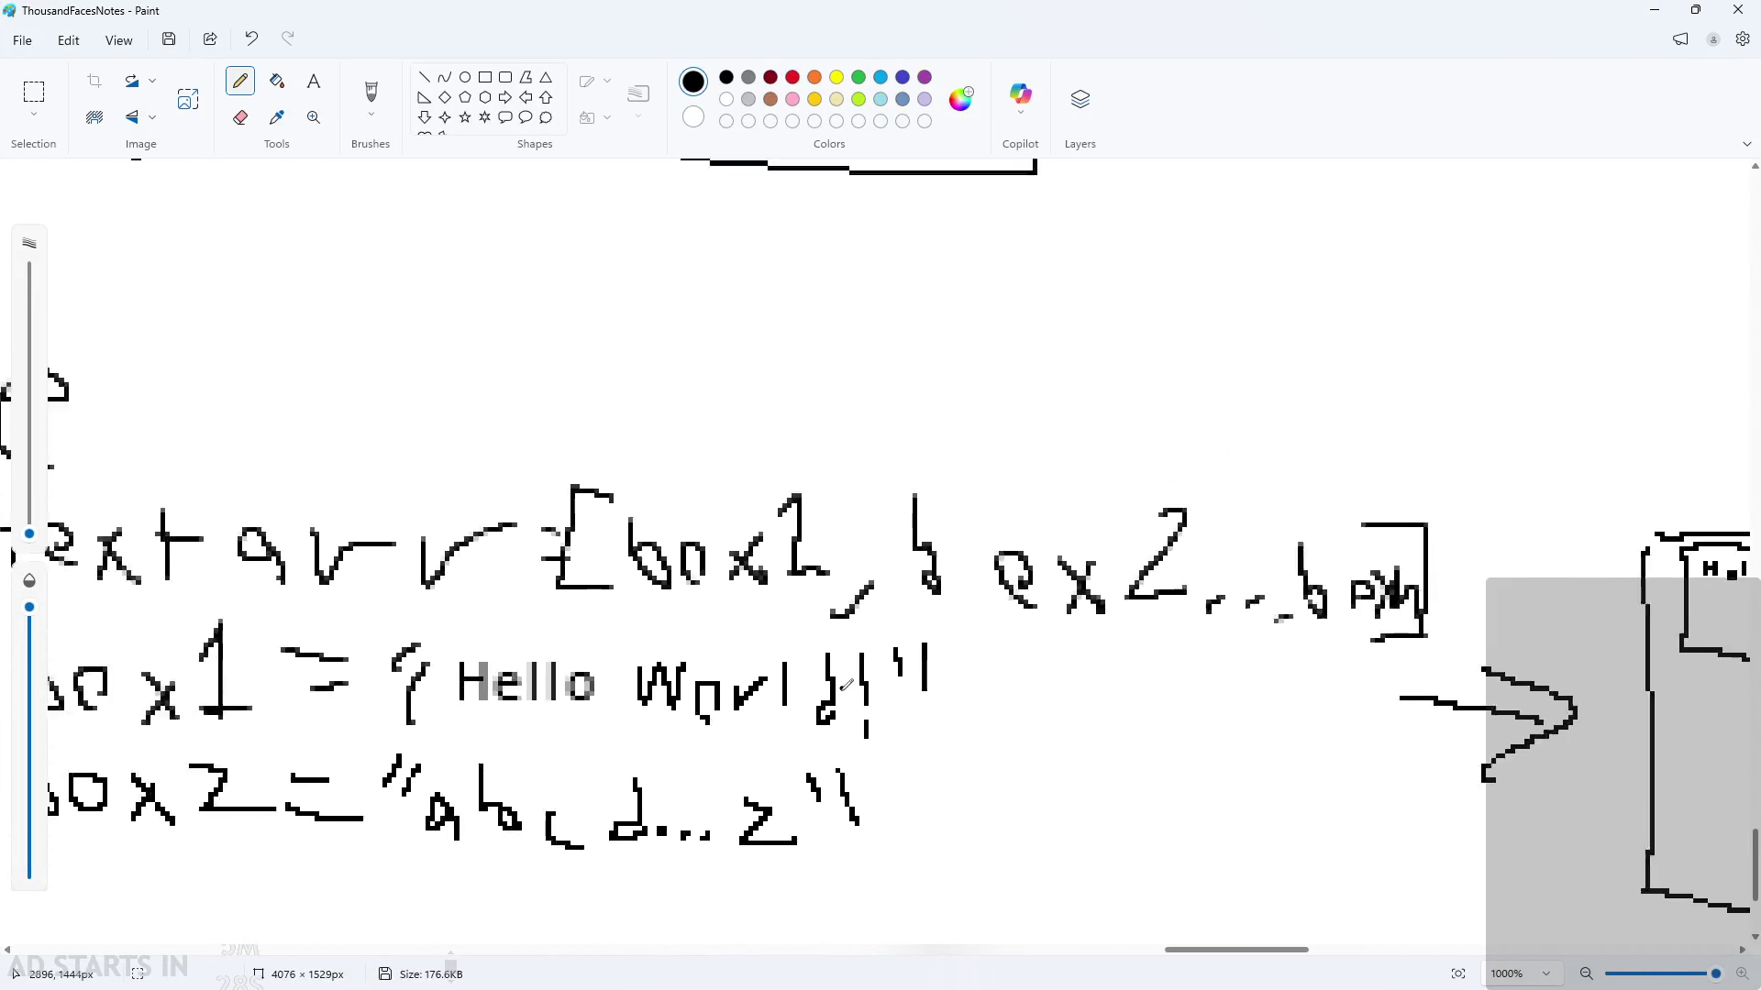
pyautogui.keyDown('ctrl'); pyautogui.scroll(-3, 845, 686); pyautogui.keyUp('ctrl')
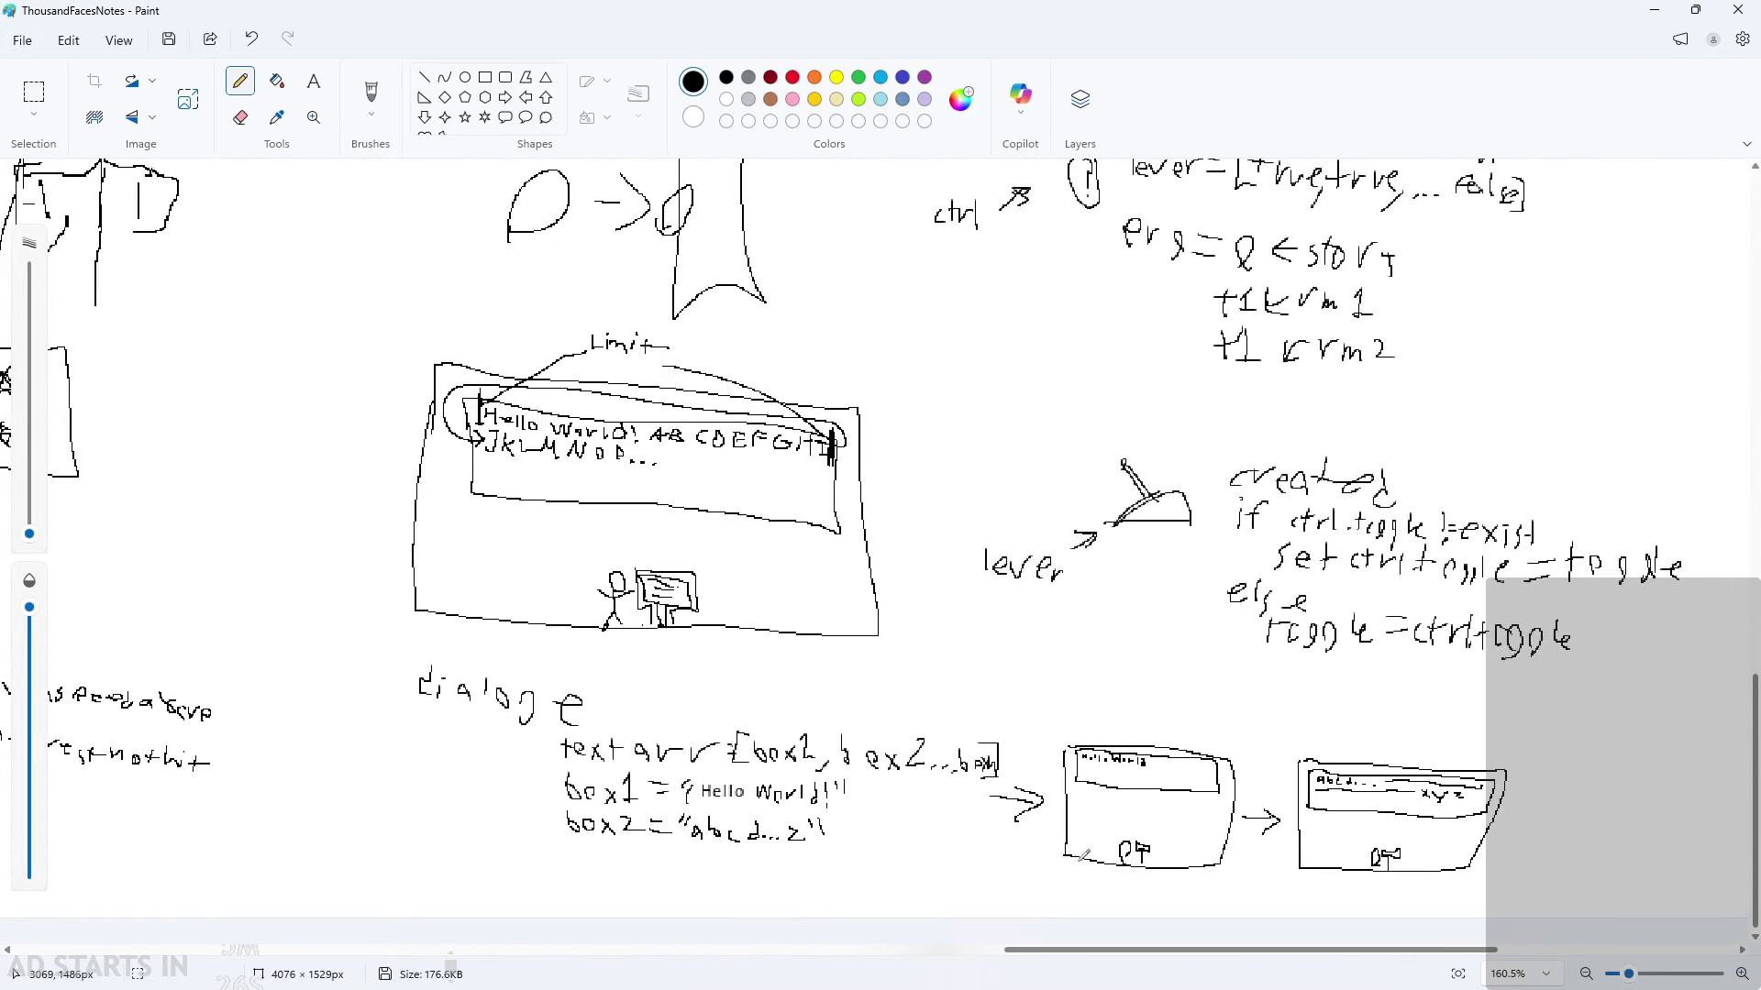
pyautogui.hscroll(-10, 1202, 917)
pyautogui.hscroll(15, 1465, 872)
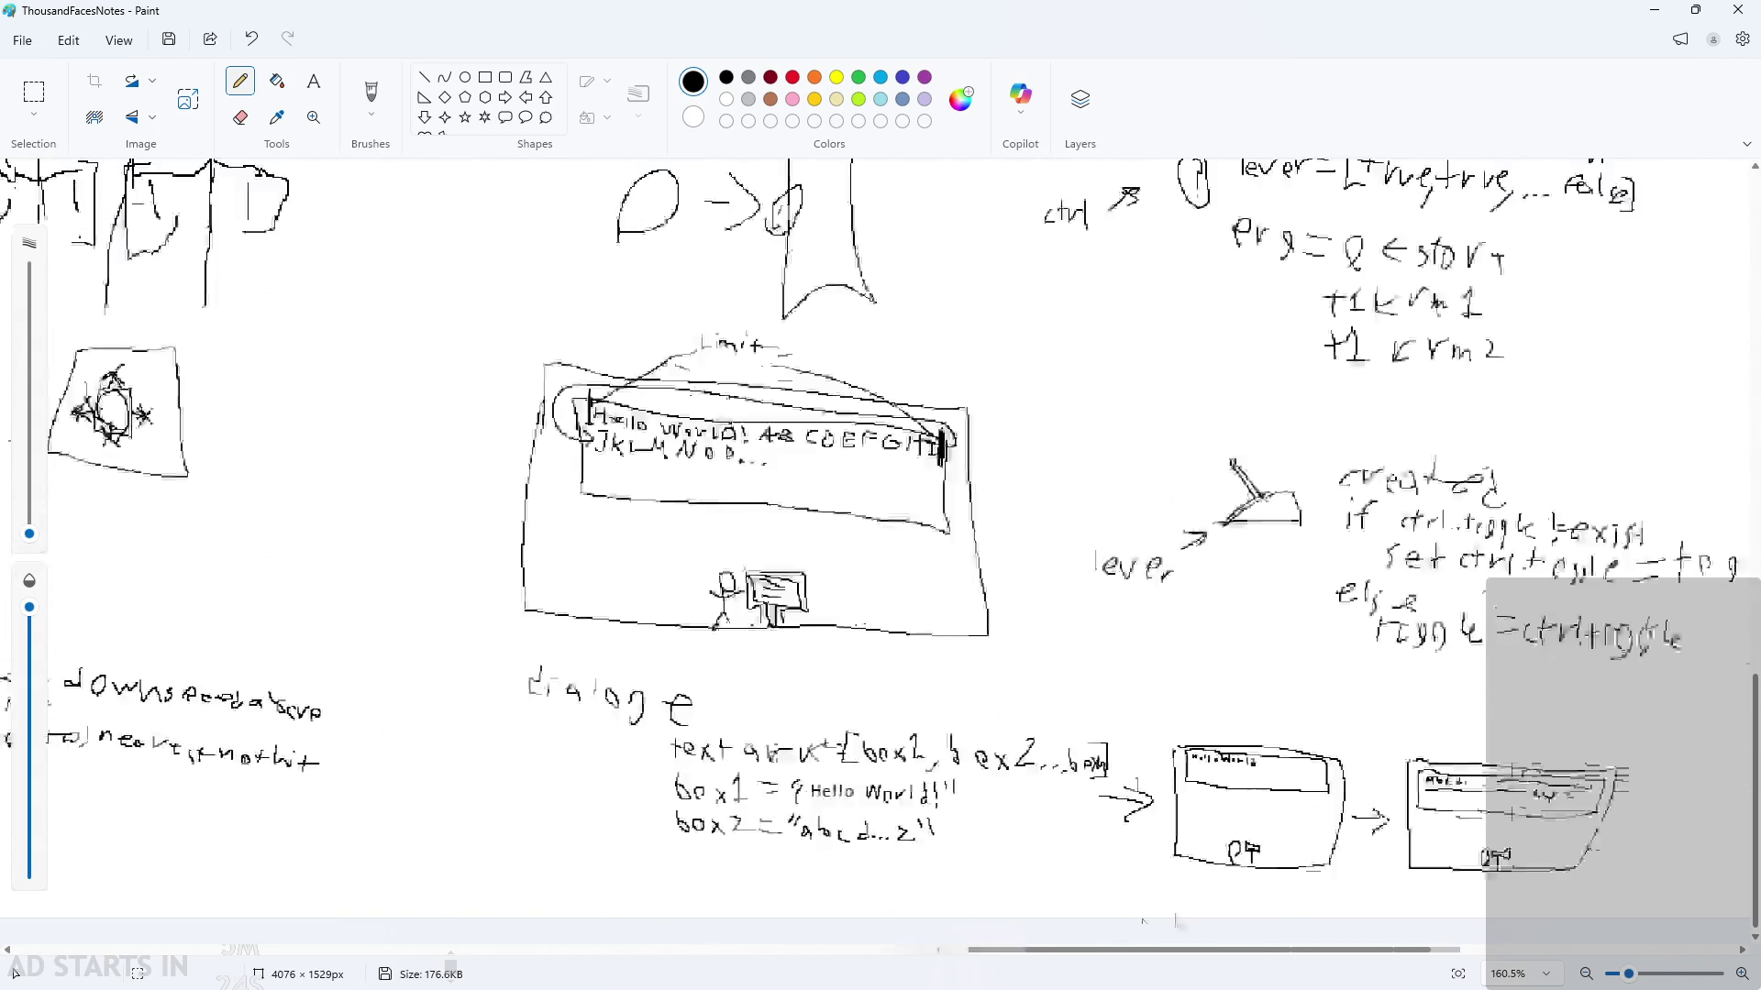
pyautogui.hotkey('alt', 'Tab')
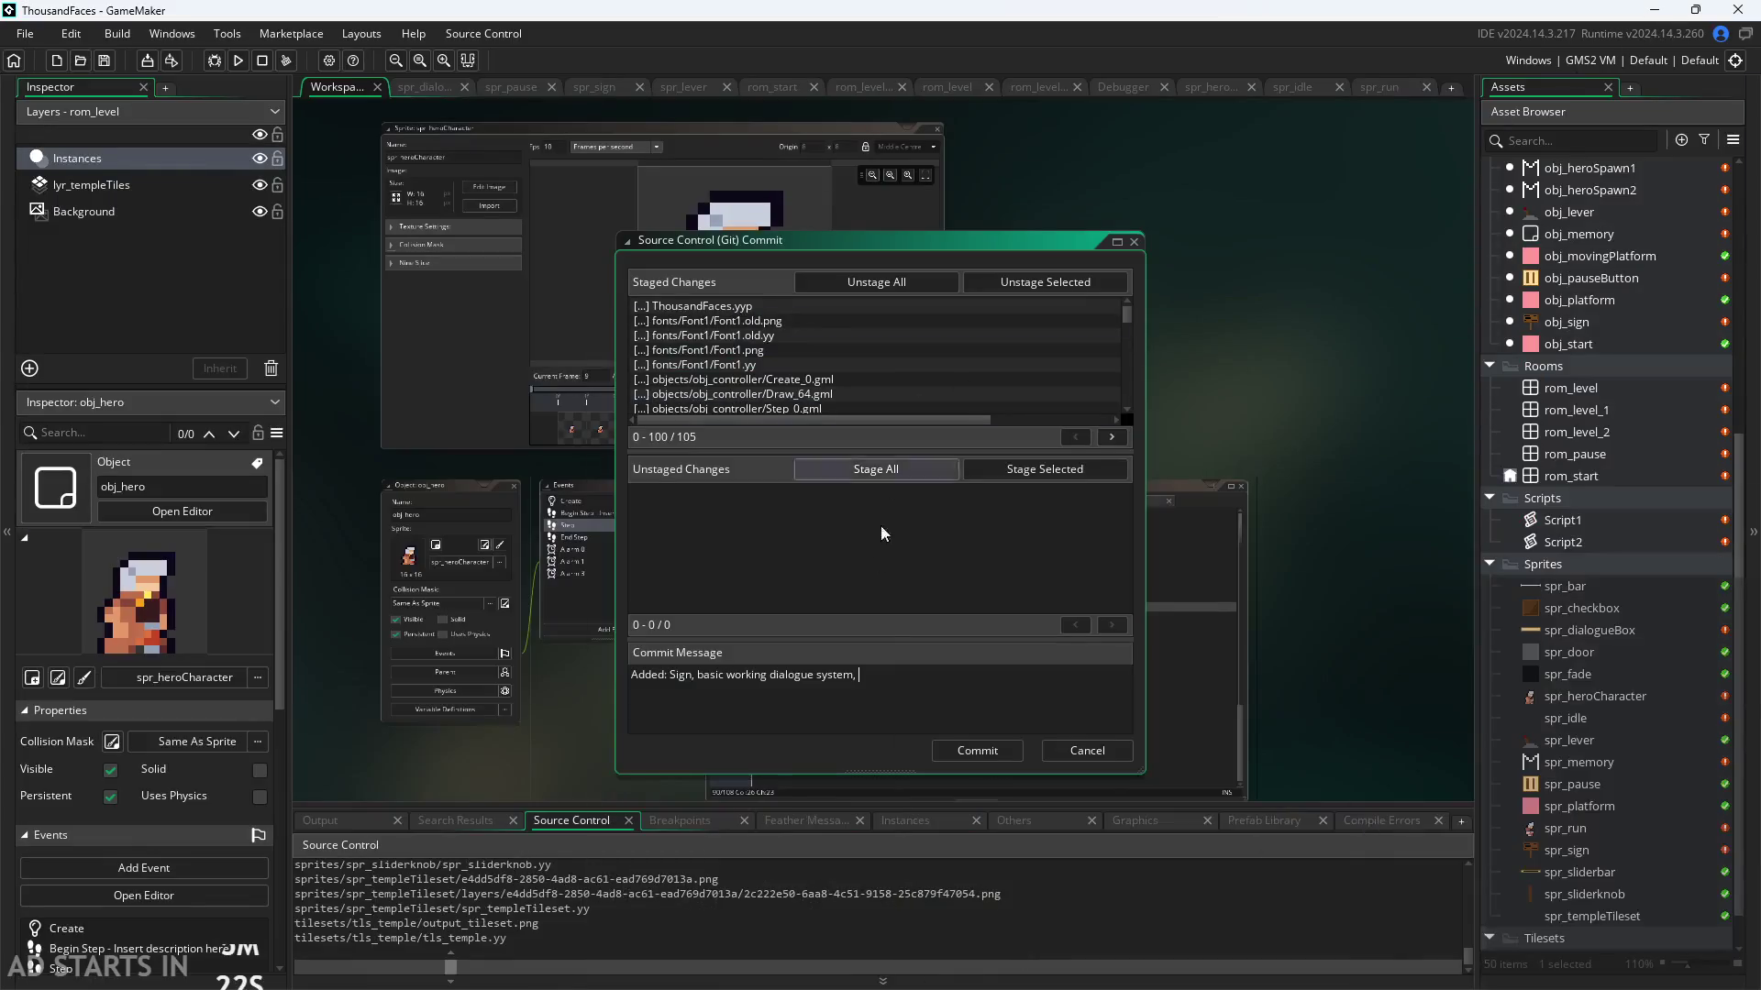
# Step: Append 'created controller object,' to the commit message
pyautogui.write('c')
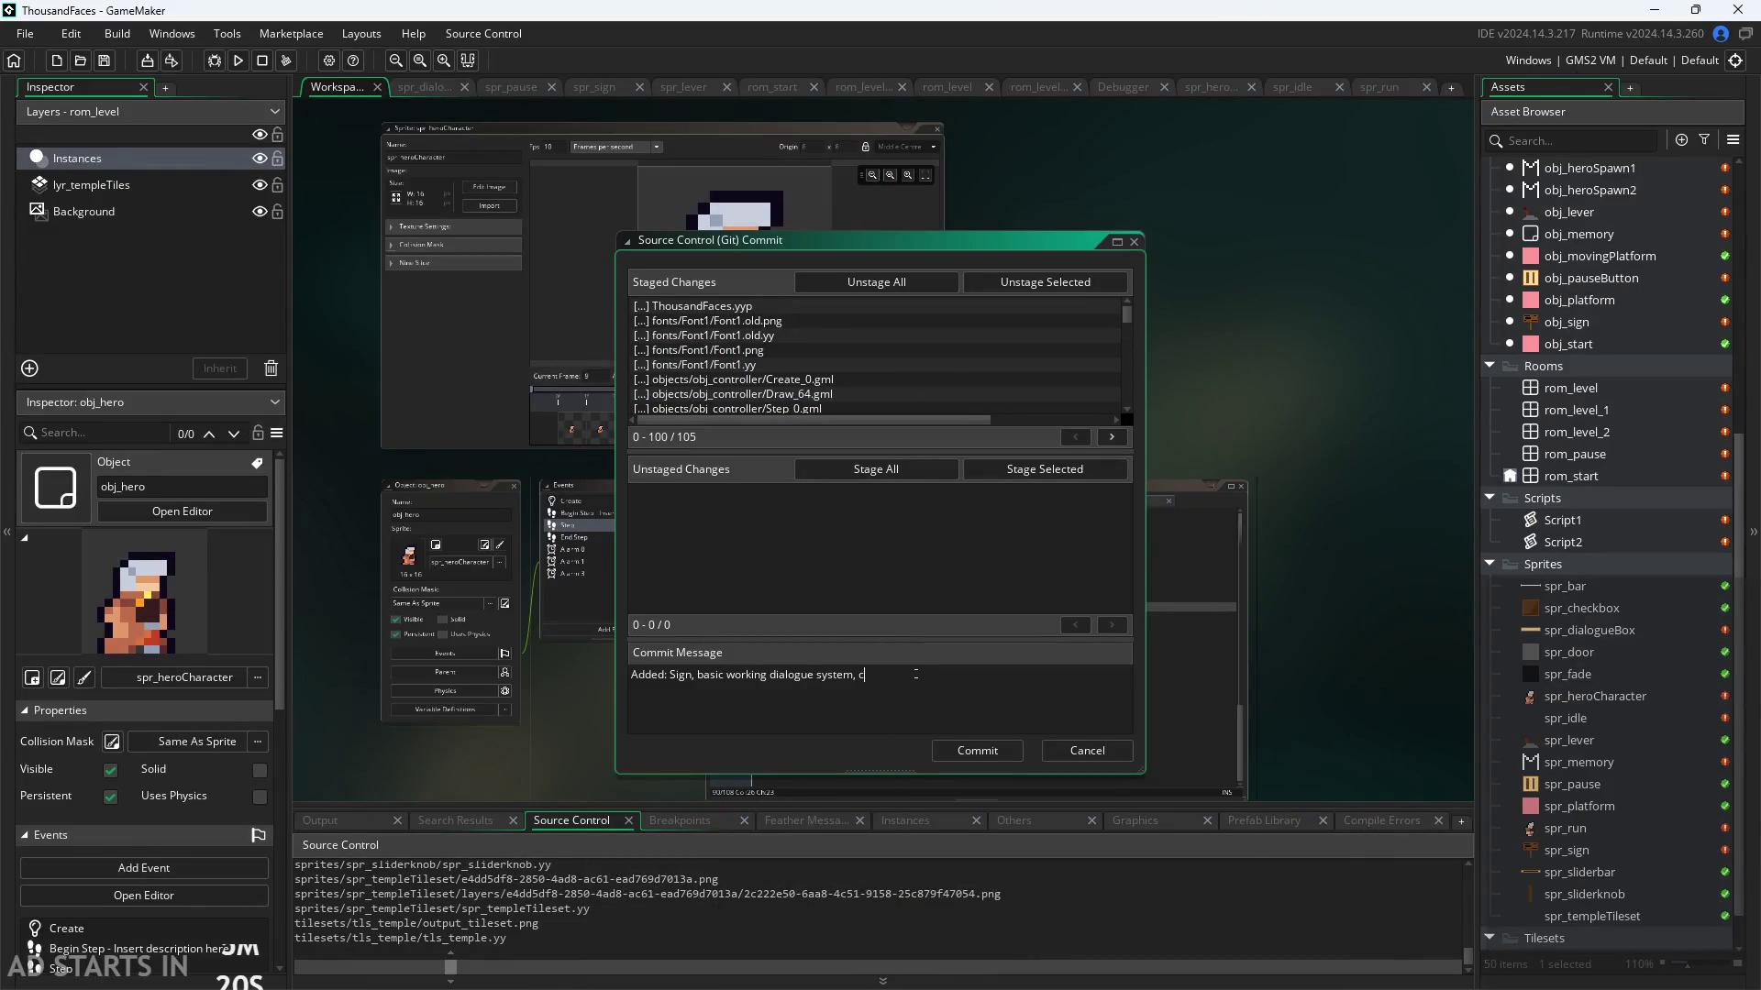
pyautogui.write('ted controller')
pyautogui.write(' ob')
pyautogui.write('ject,')
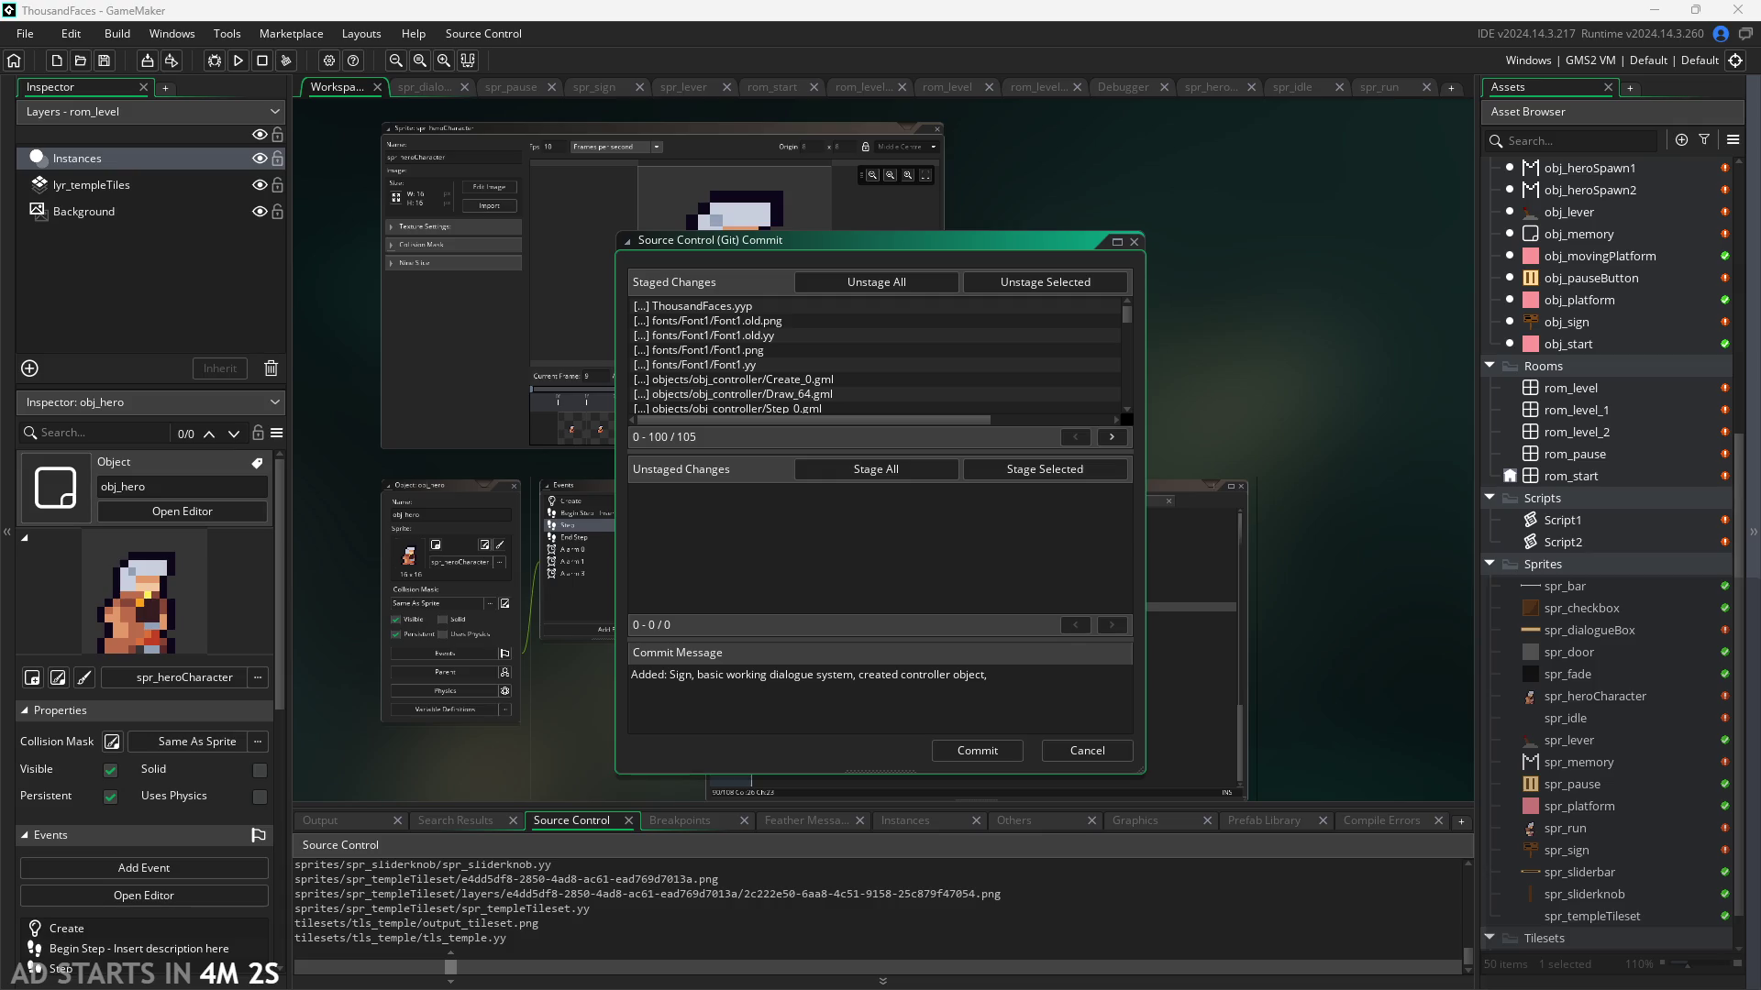
# Step: Append 'made collision be tile-based alongside the platforms,' to the message, then switch to Paint
pyautogui.click(1036, 676)
pyautogui.write('made colli')
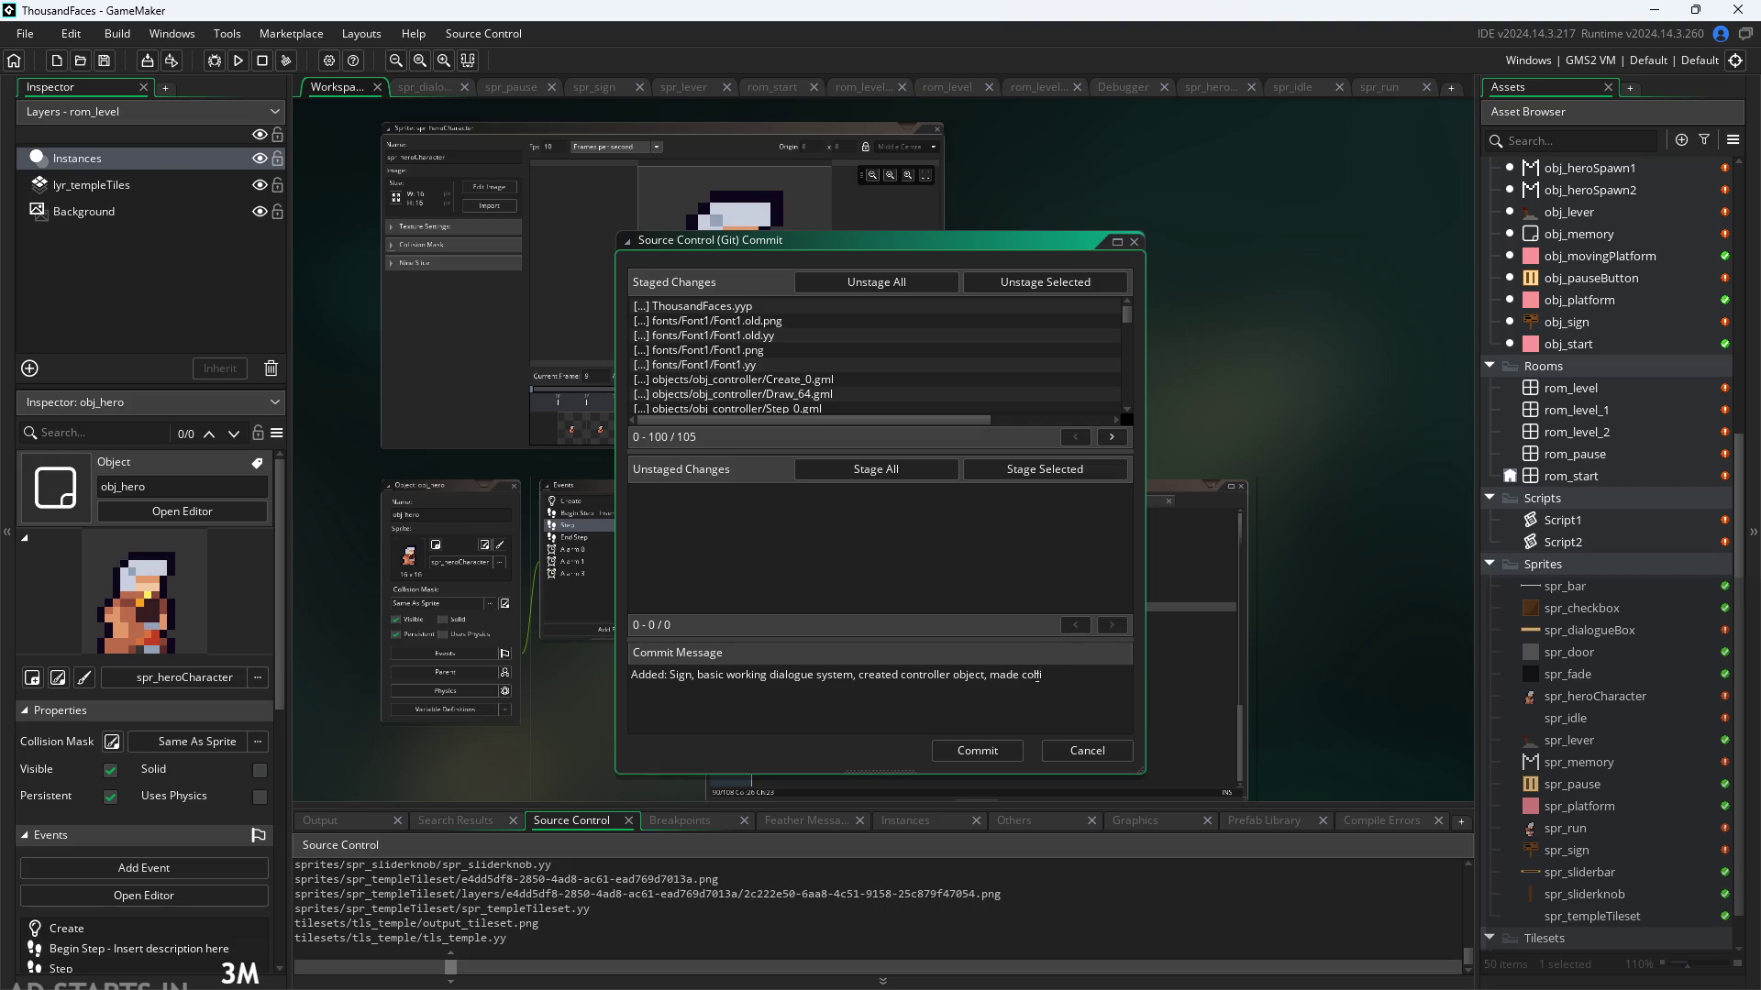
pyautogui.write('sion be til')
pyautogui.write('e-based')
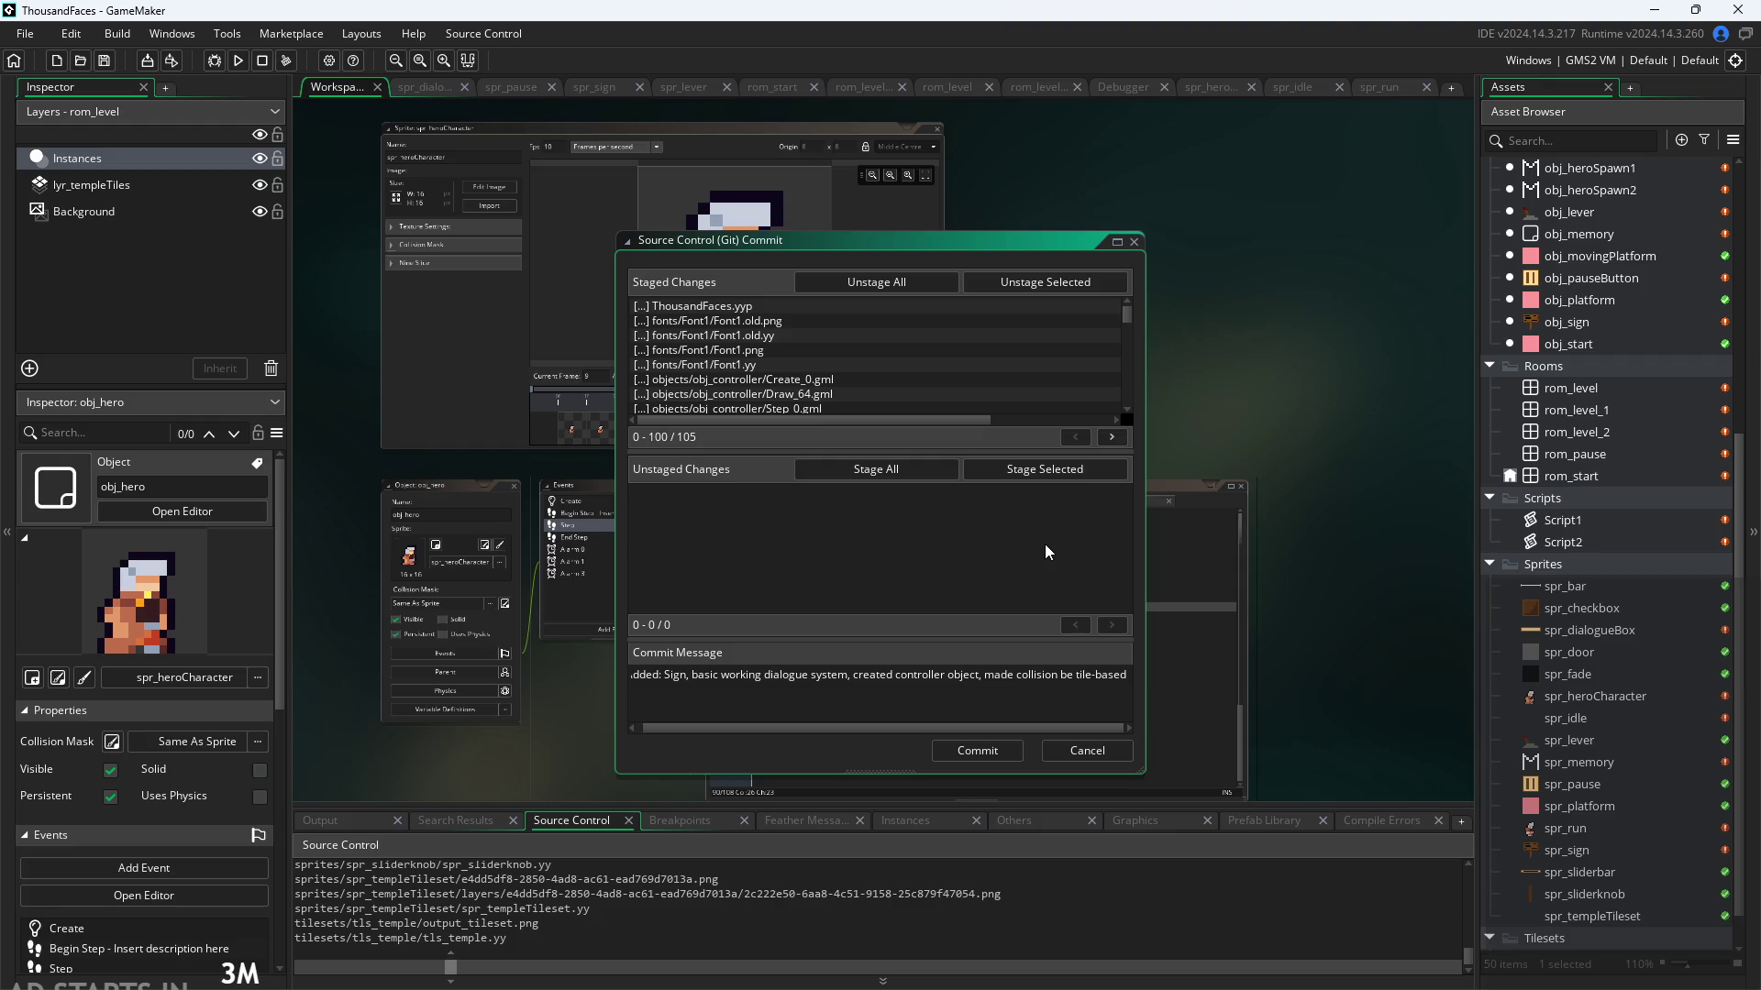
pyautogui.write(' alon')
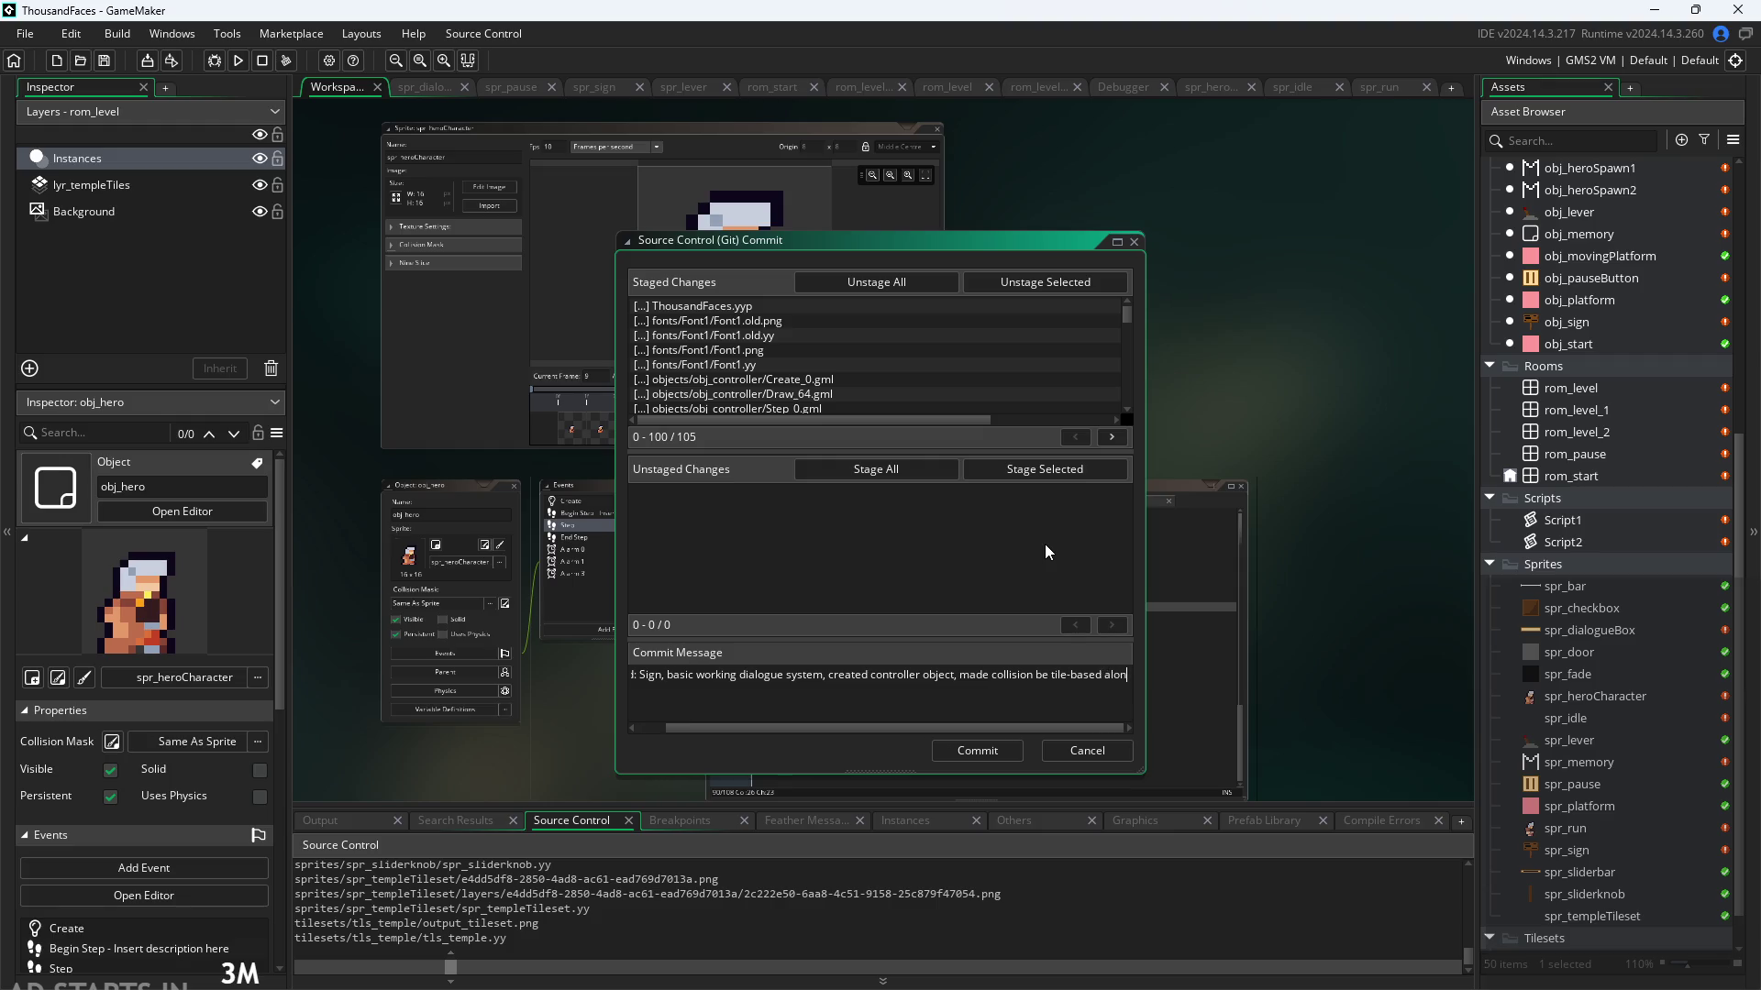
pyautogui.write('gside the platforms.')
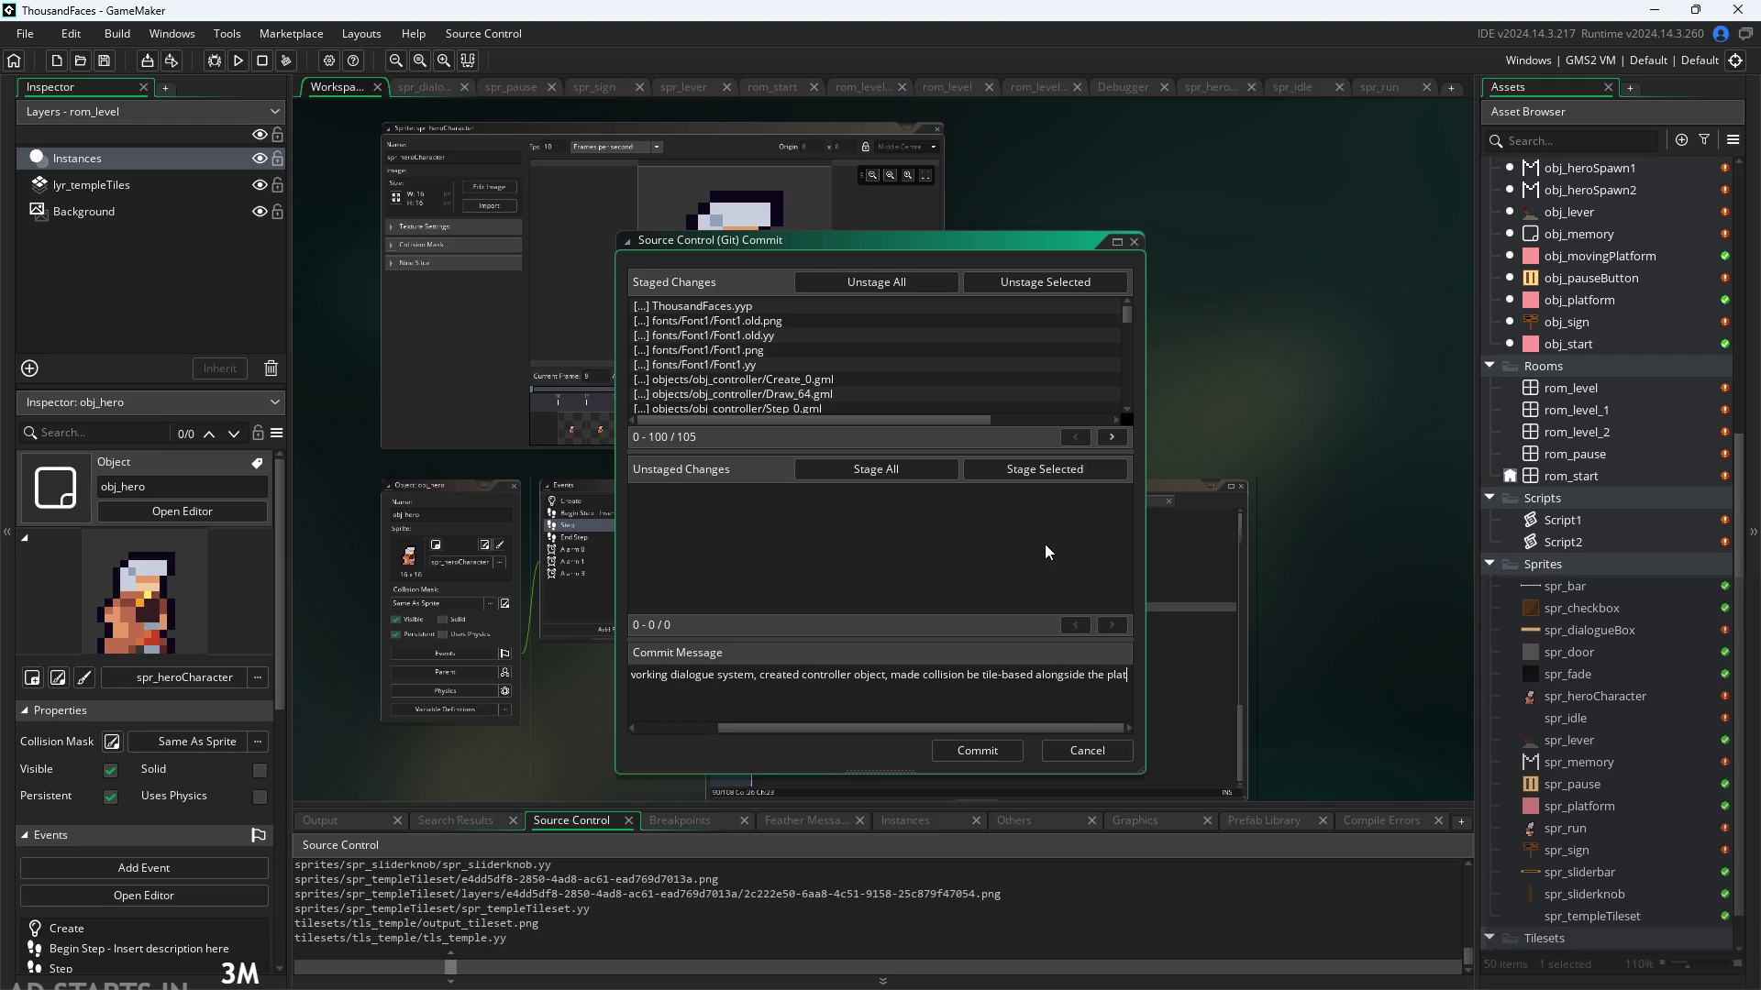
pyautogui.press('BackSpace')
pyautogui.write(',')
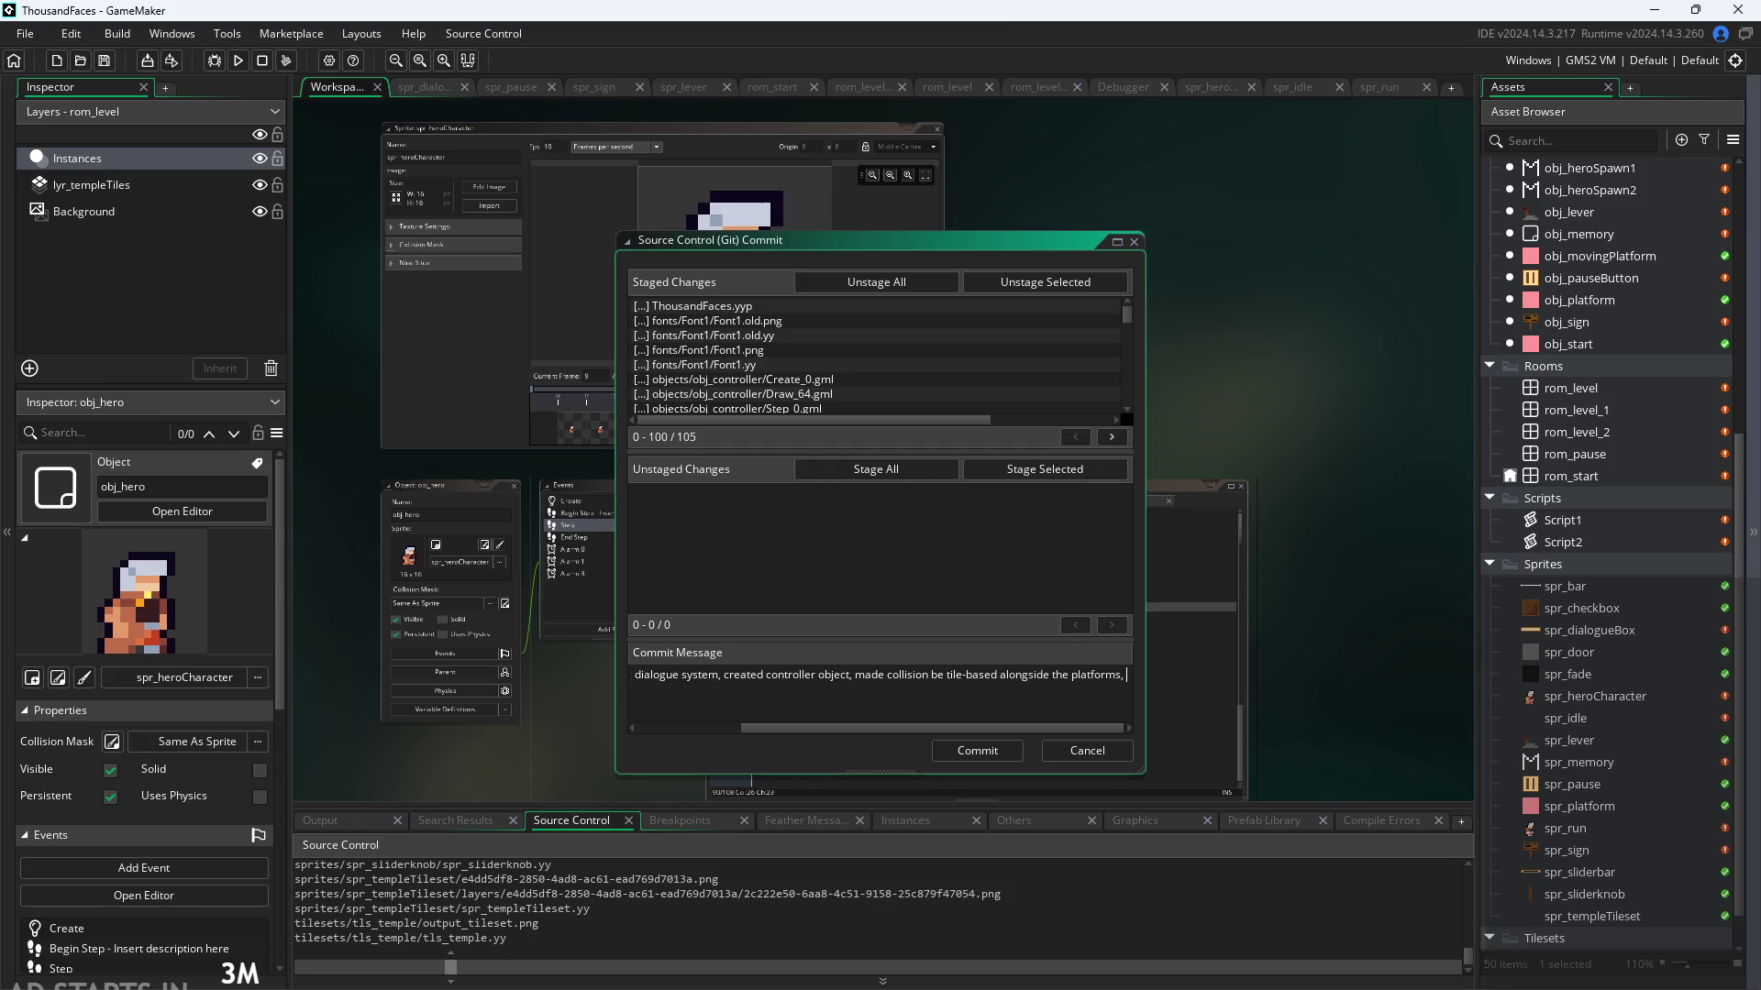
pyautogui.hotkey('alt', 'Tab')
pyautogui.scroll(-5, 1270, 784)
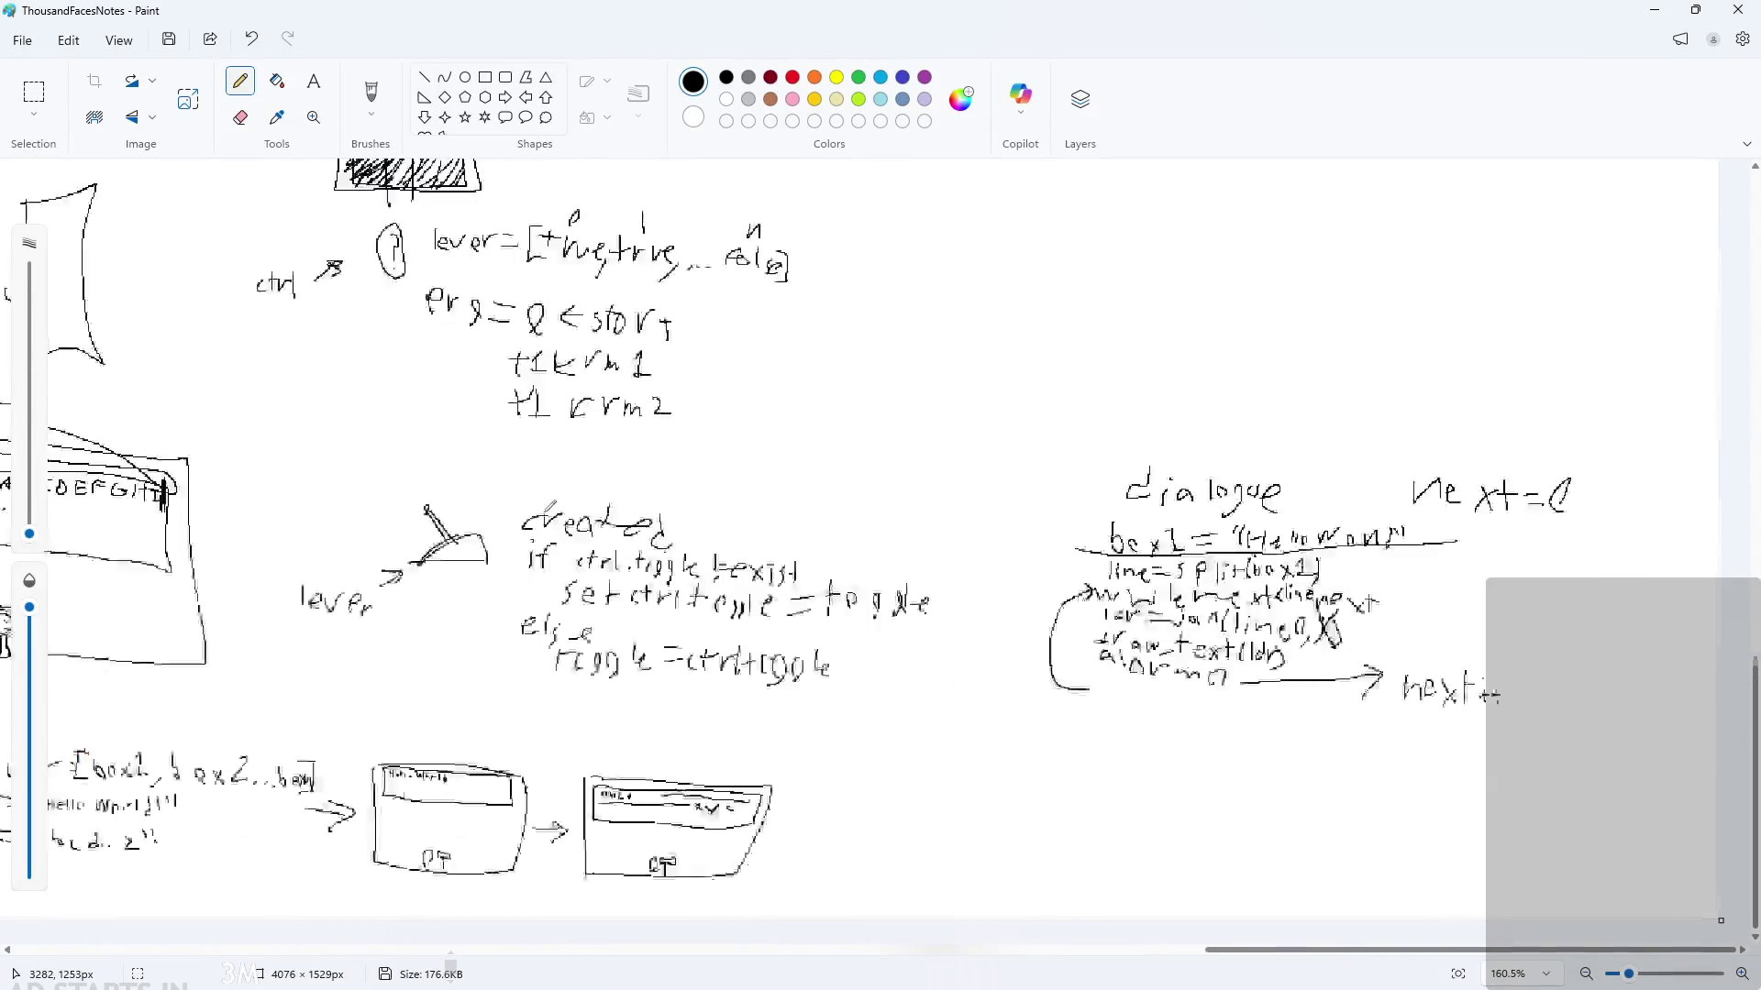
# Step: Tick off the text/dialogue box to-do item with a green 6px brush stroke
pyautogui.scroll(-2, 1275, 785)
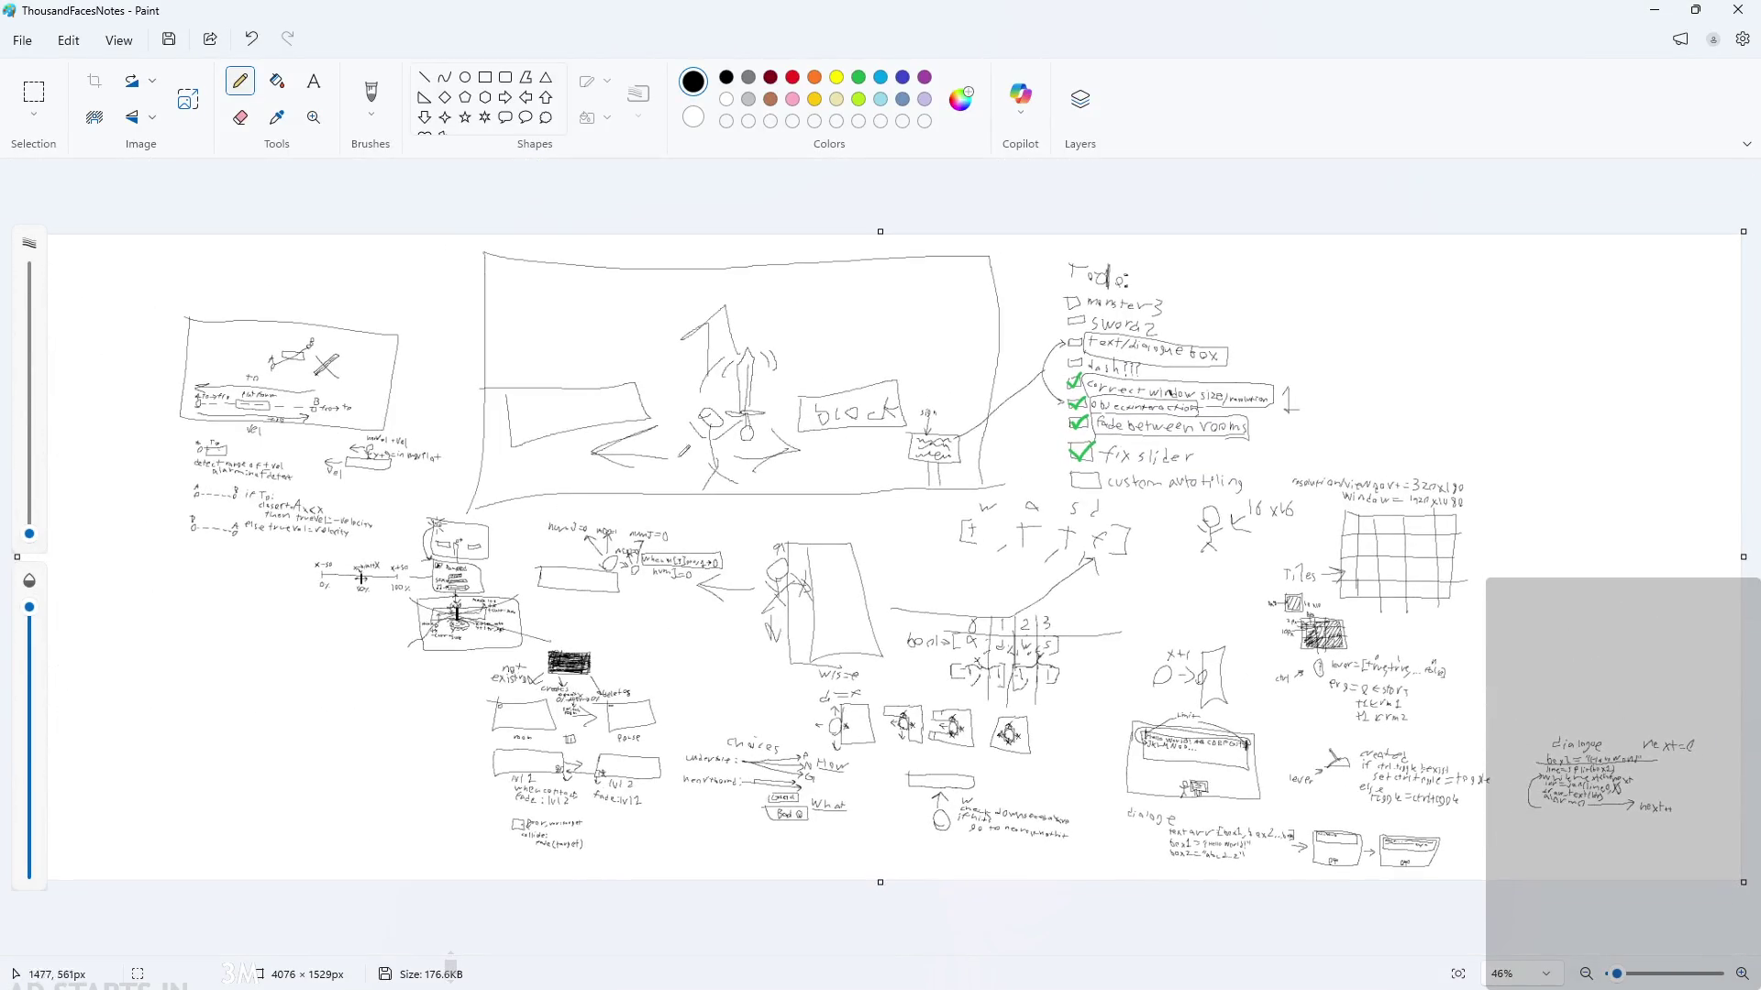
pyautogui.scroll(5, 1227, 300)
pyautogui.scroll(4, 1284, 274)
pyautogui.scroll(-1, 1284, 273)
pyautogui.click(858, 77)
pyautogui.moveTo(29, 534); pyautogui.dragTo(62, 519)
pyautogui.moveTo(631, 342)
pyautogui.mouseDown()
pyautogui.moveTo(680, 332)
pyautogui.moveTo(695, 301)
pyautogui.mouseUp()
# Step: Reset the Paint brush to 1px black
pyautogui.scroll(-3, 768, 405)
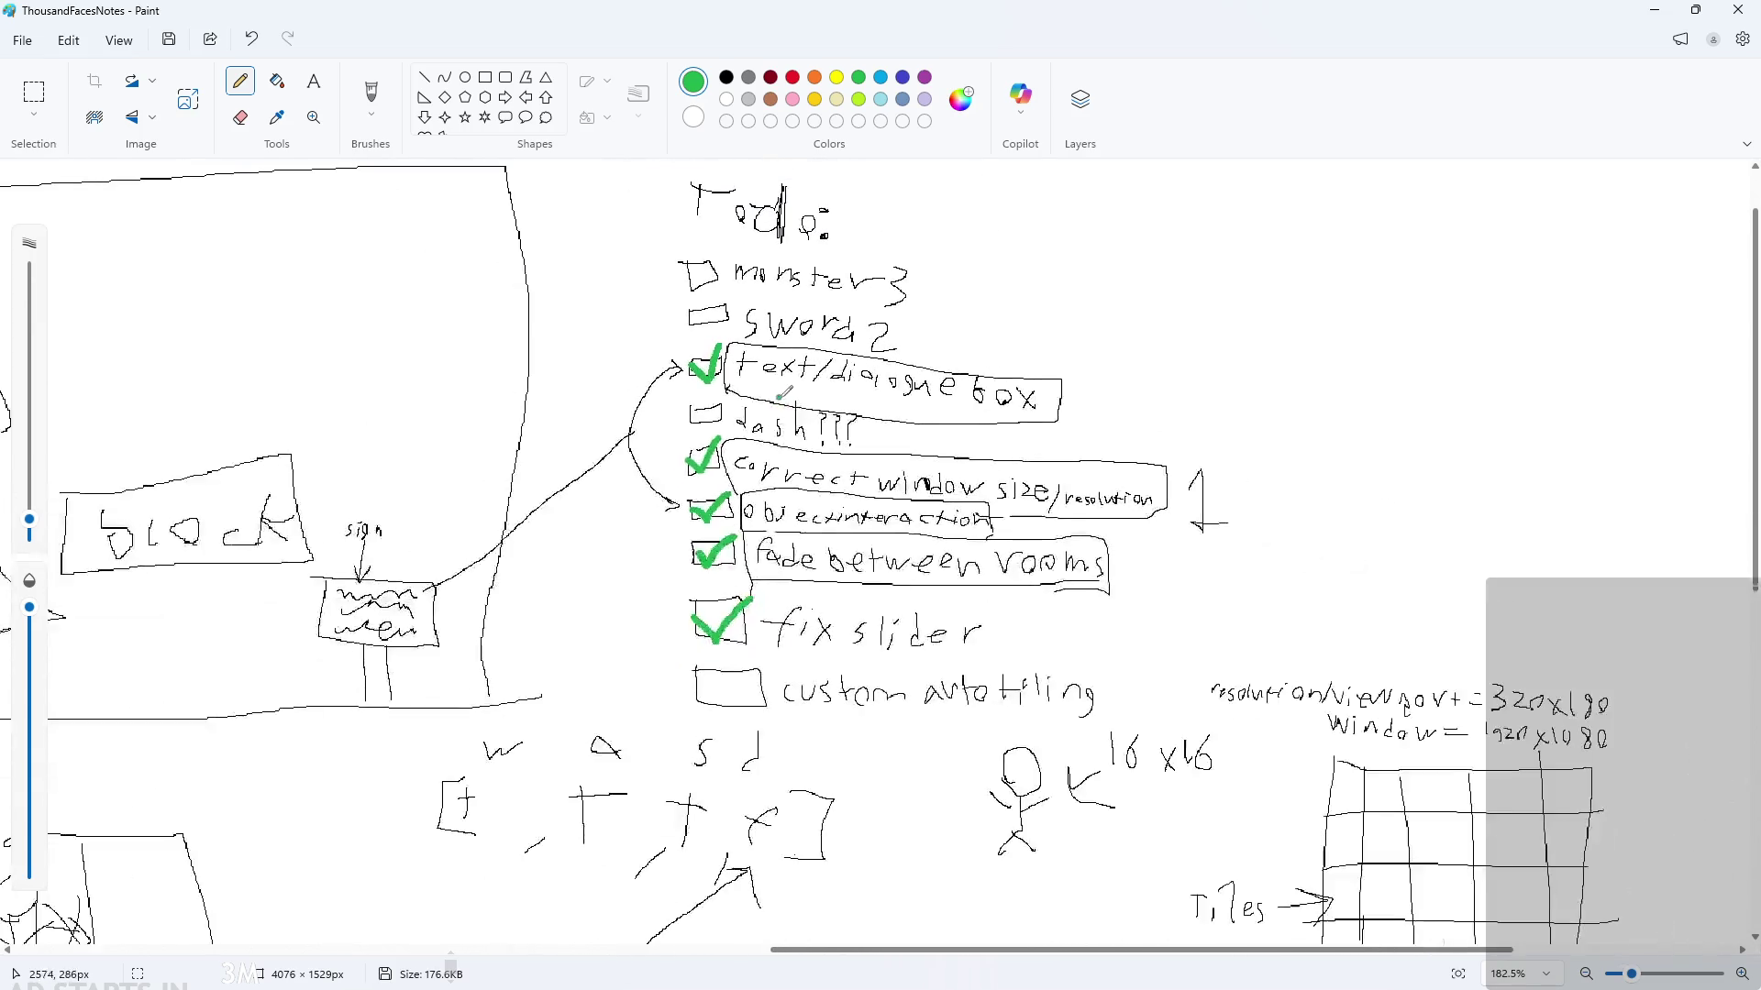
pyautogui.scroll(-2, 763, 776)
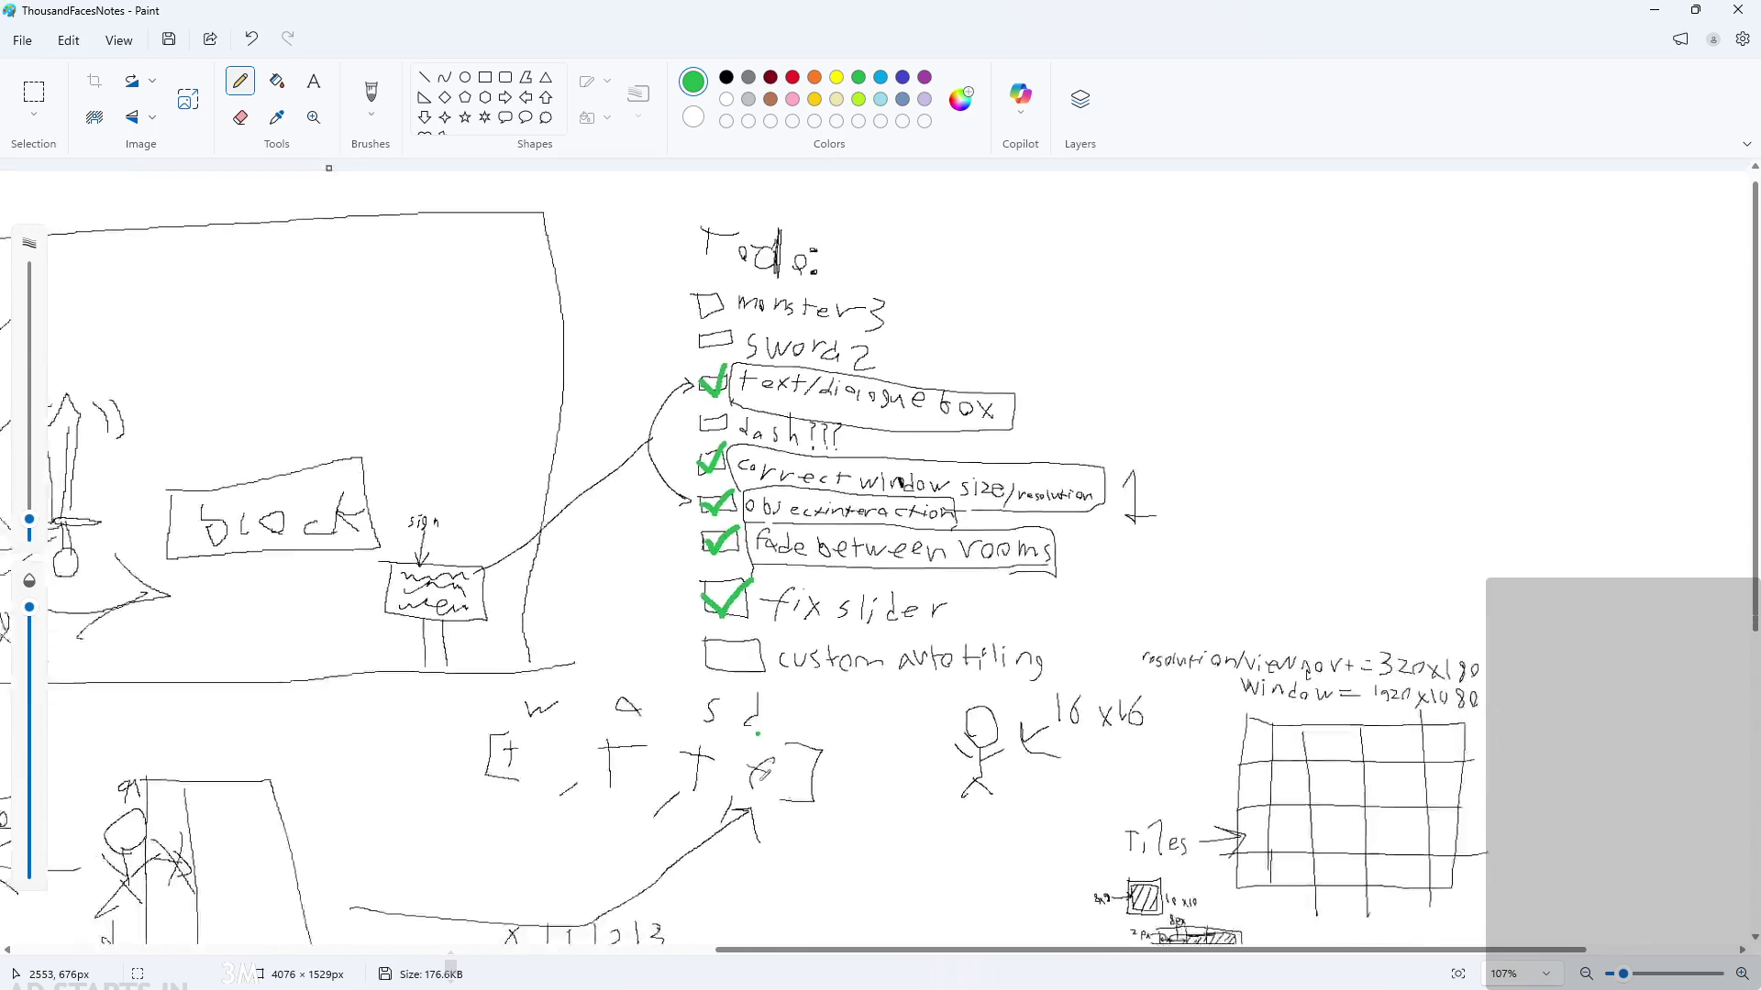
pyautogui.scroll(5, 710, 650)
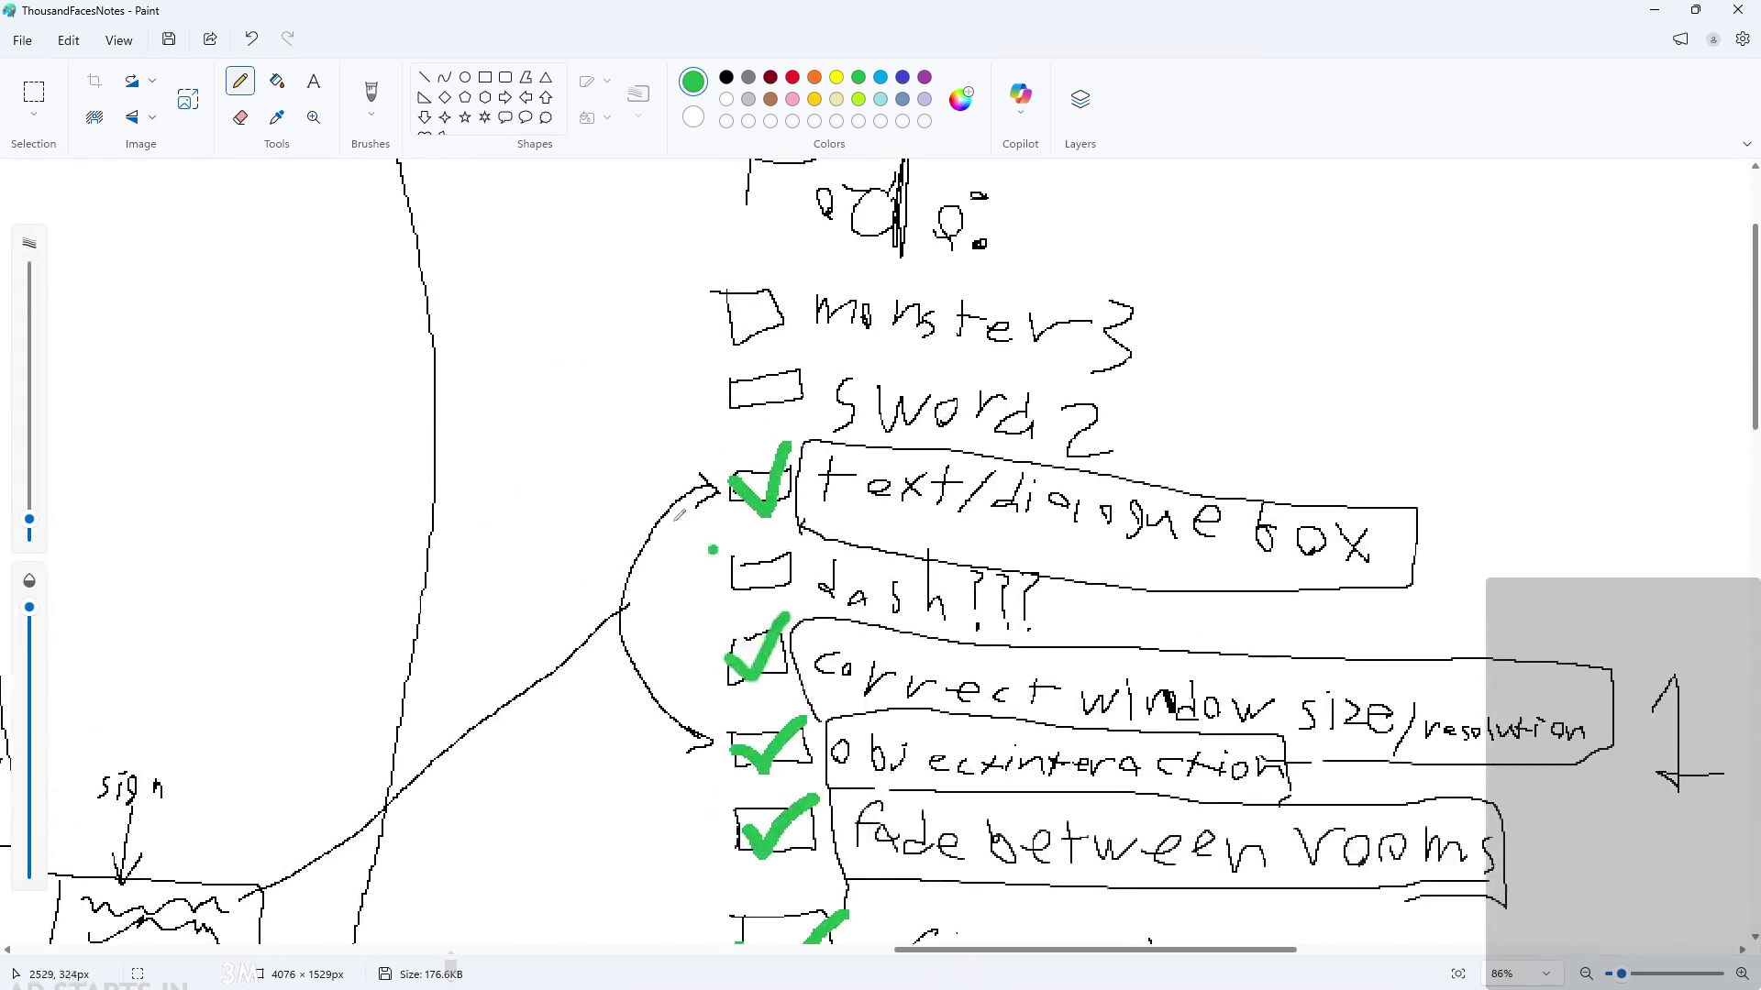
pyautogui.scroll(-2, 1082, 733)
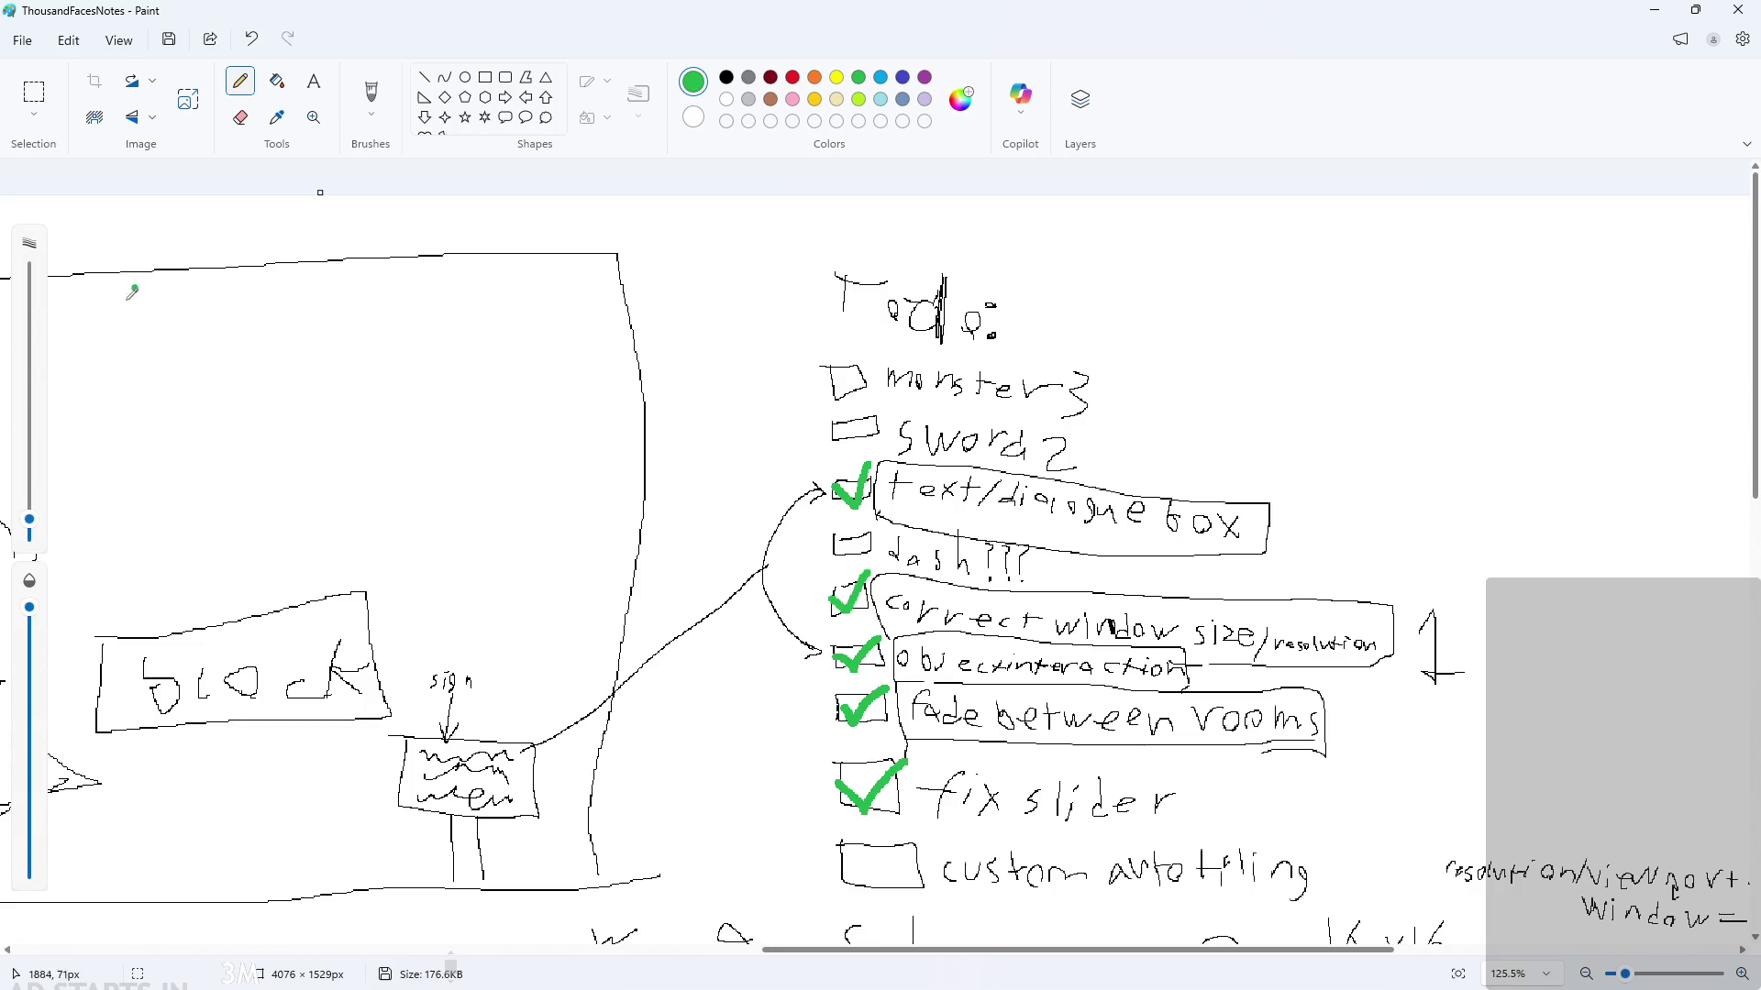
pyautogui.click(29, 534)
pyautogui.click(727, 77)
# Step: Review the rest of the notes canvas, then minimize Paint to reveal GameMaker
pyautogui.scroll(-5, 272, 661)
pyautogui.scroll(1, 188, 456)
pyautogui.scroll(-2, 187, 456)
pyautogui.scroll(4, 184, 407)
pyautogui.scroll(4, 325, 550)
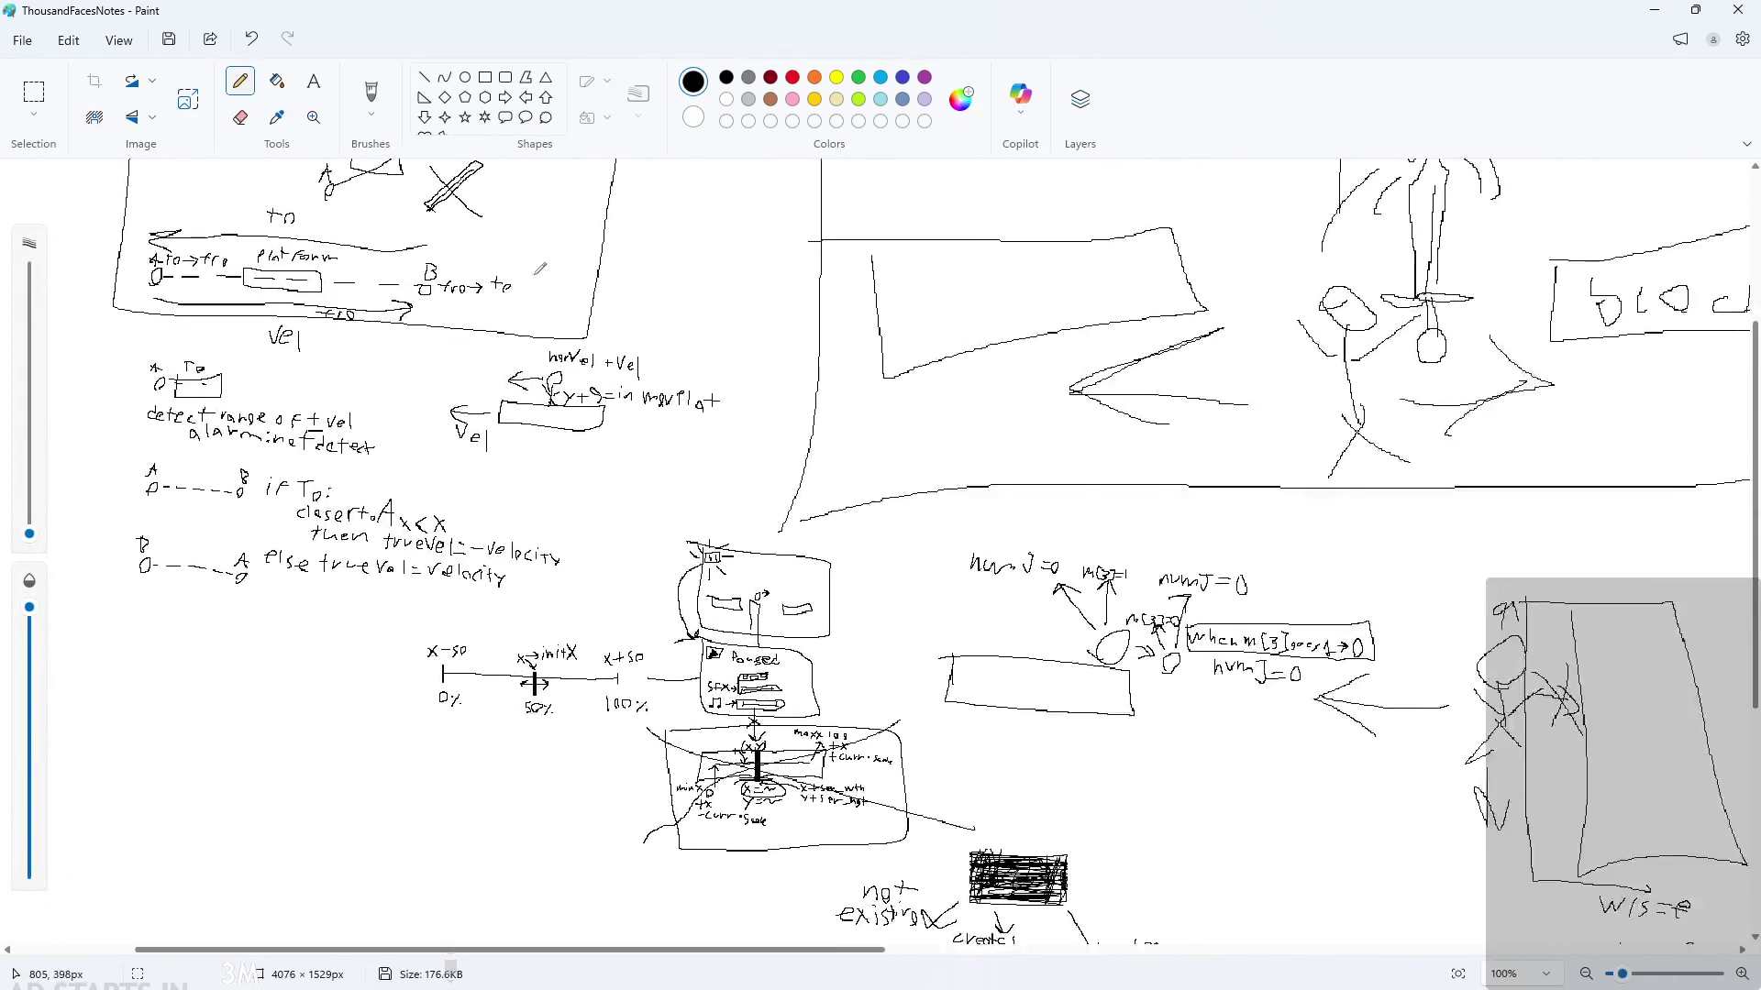
pyautogui.scroll(-1, 784, 786)
pyautogui.moveTo(754, 954)
pyautogui.mouseDown()
pyautogui.moveTo(947, 976)
pyautogui.moveTo(963, 957)
pyautogui.moveTo(1227, 954)
pyautogui.moveTo(1488, 805)
pyautogui.moveTo(1628, 778)
pyautogui.mouseUp()
pyautogui.scroll(4, 1033, 556)
pyautogui.scroll(-5, 1082, 624)
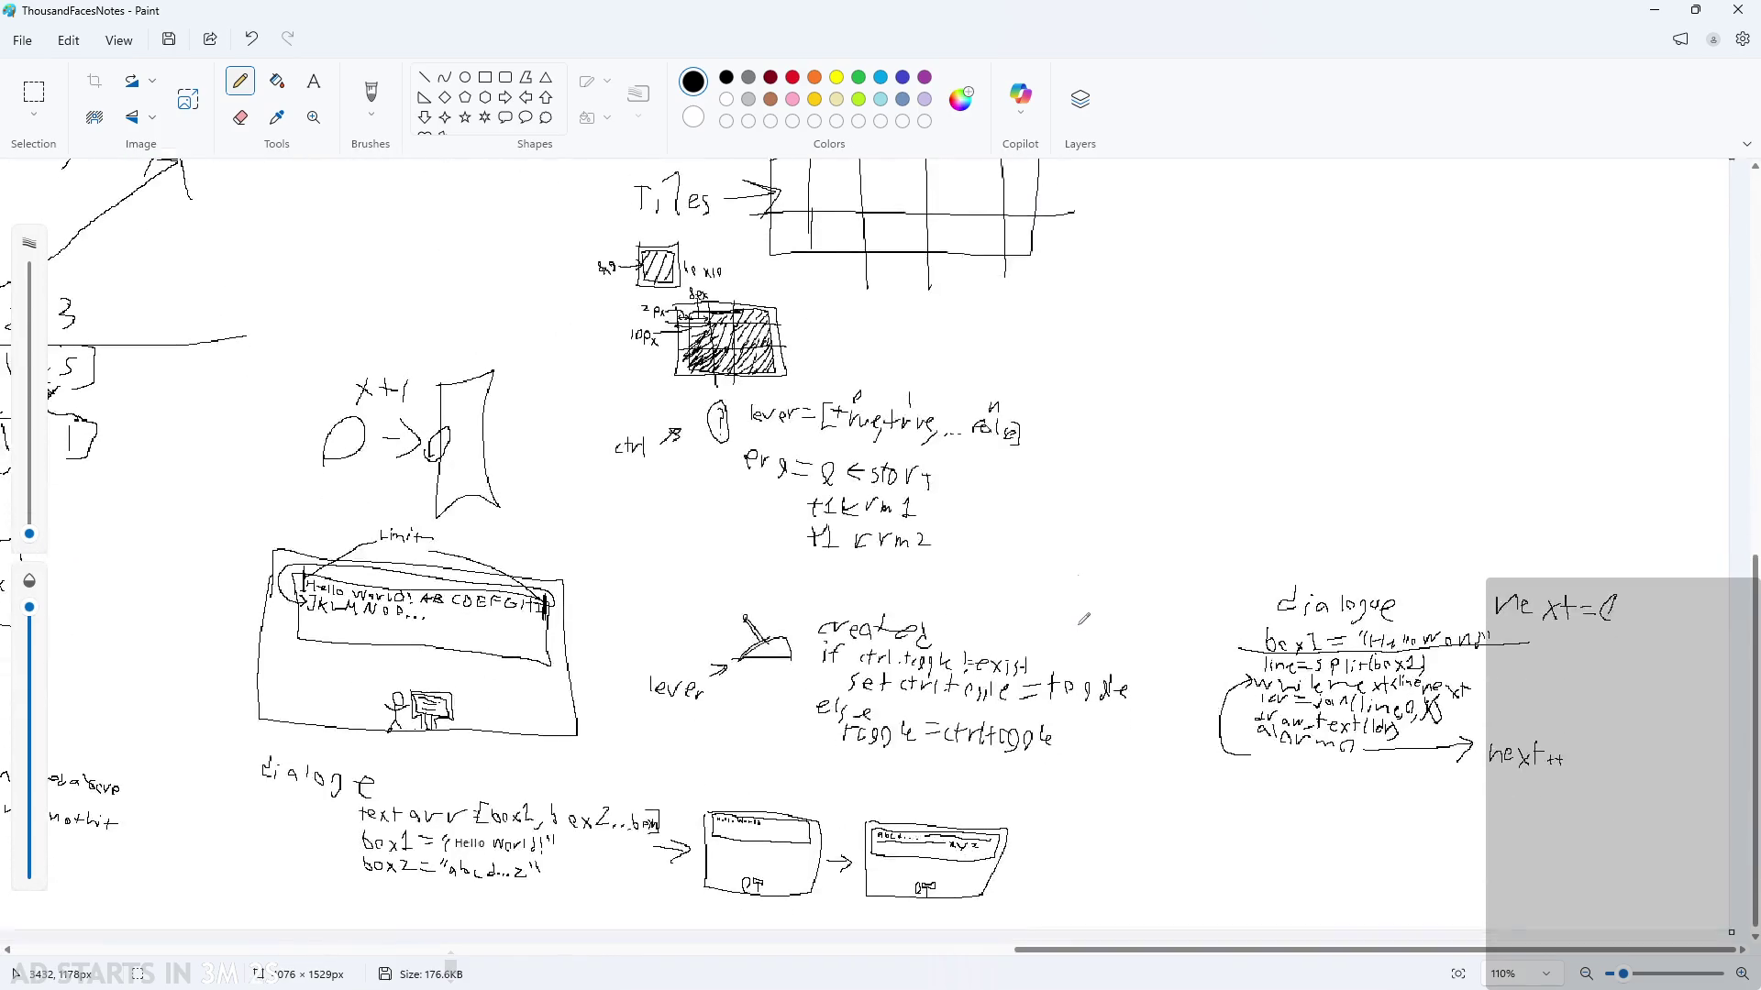
pyautogui.scroll(3, 1133, 697)
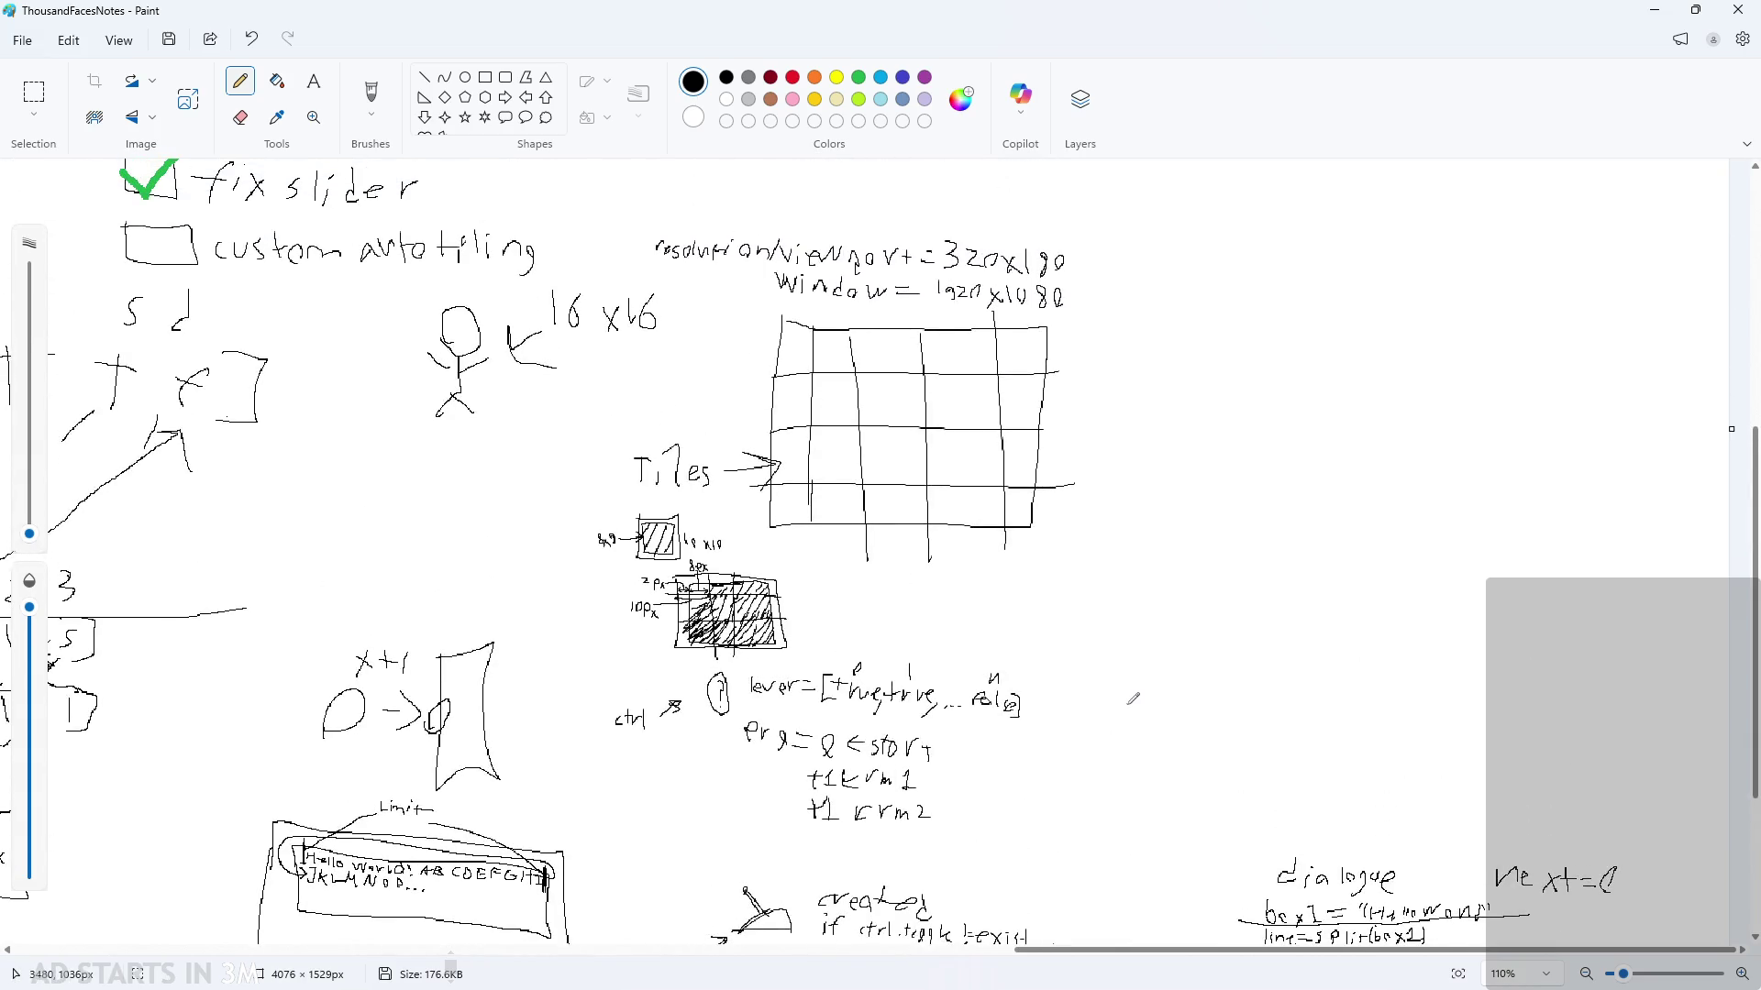
pyautogui.scroll(-2, 1133, 697)
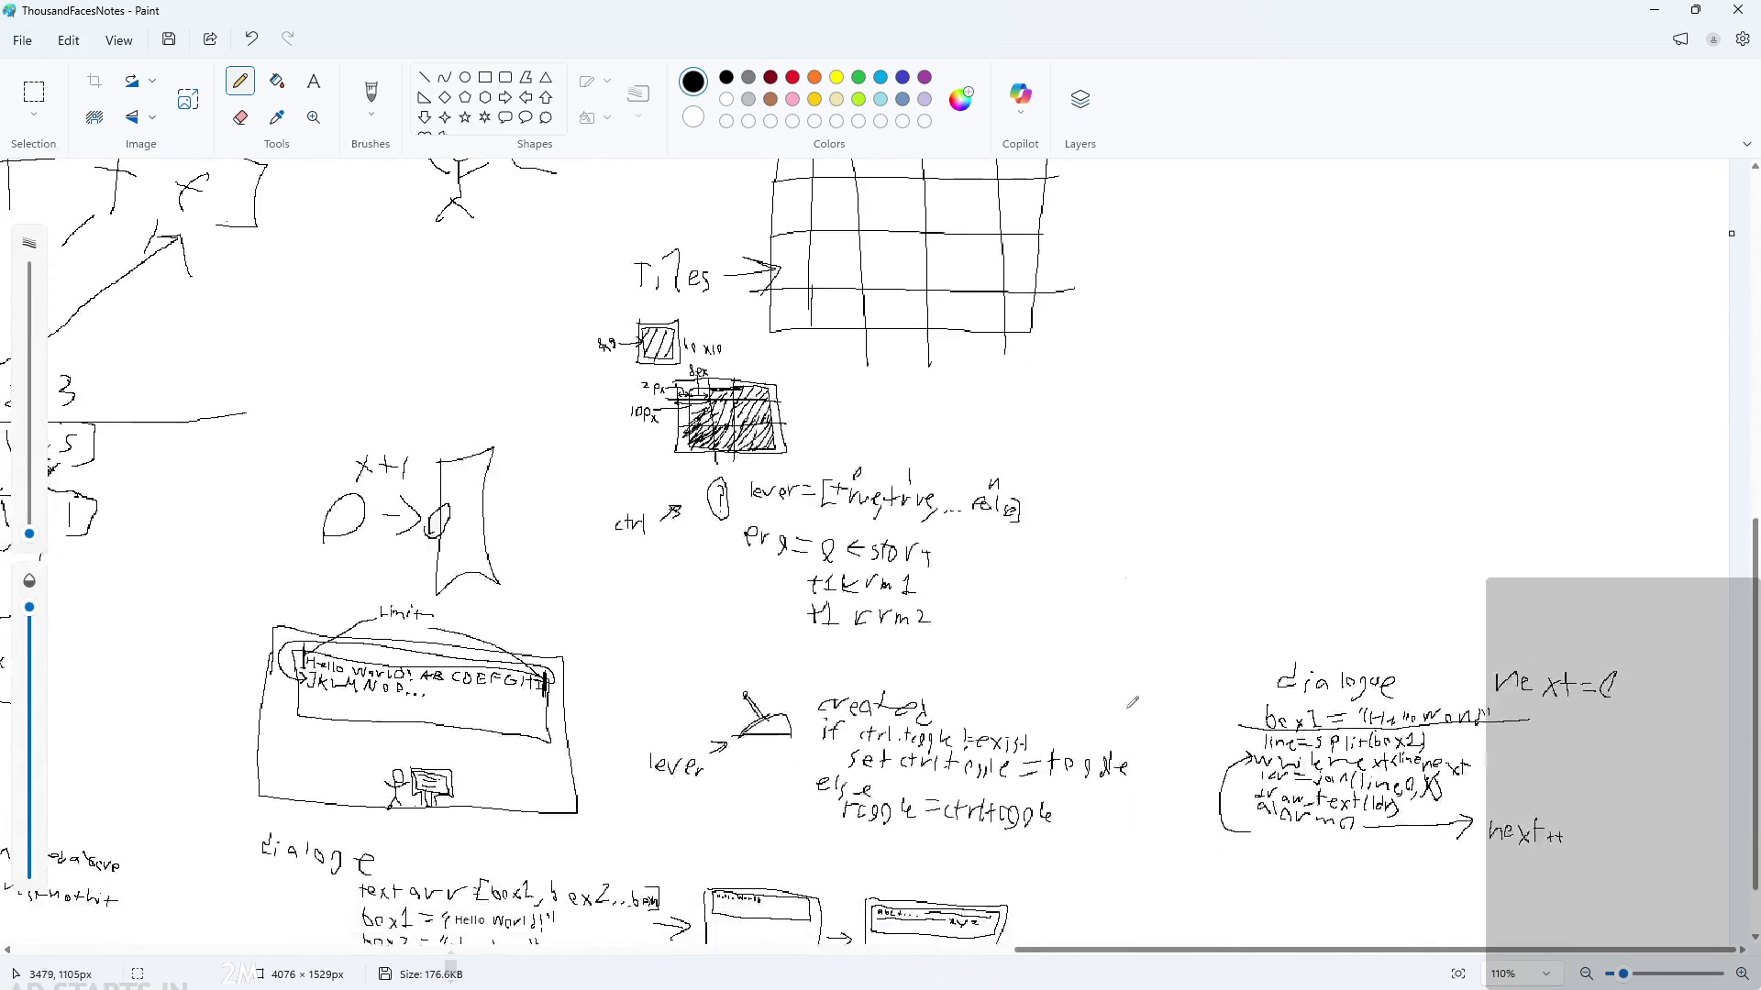
pyautogui.scroll(2, 1112, 690)
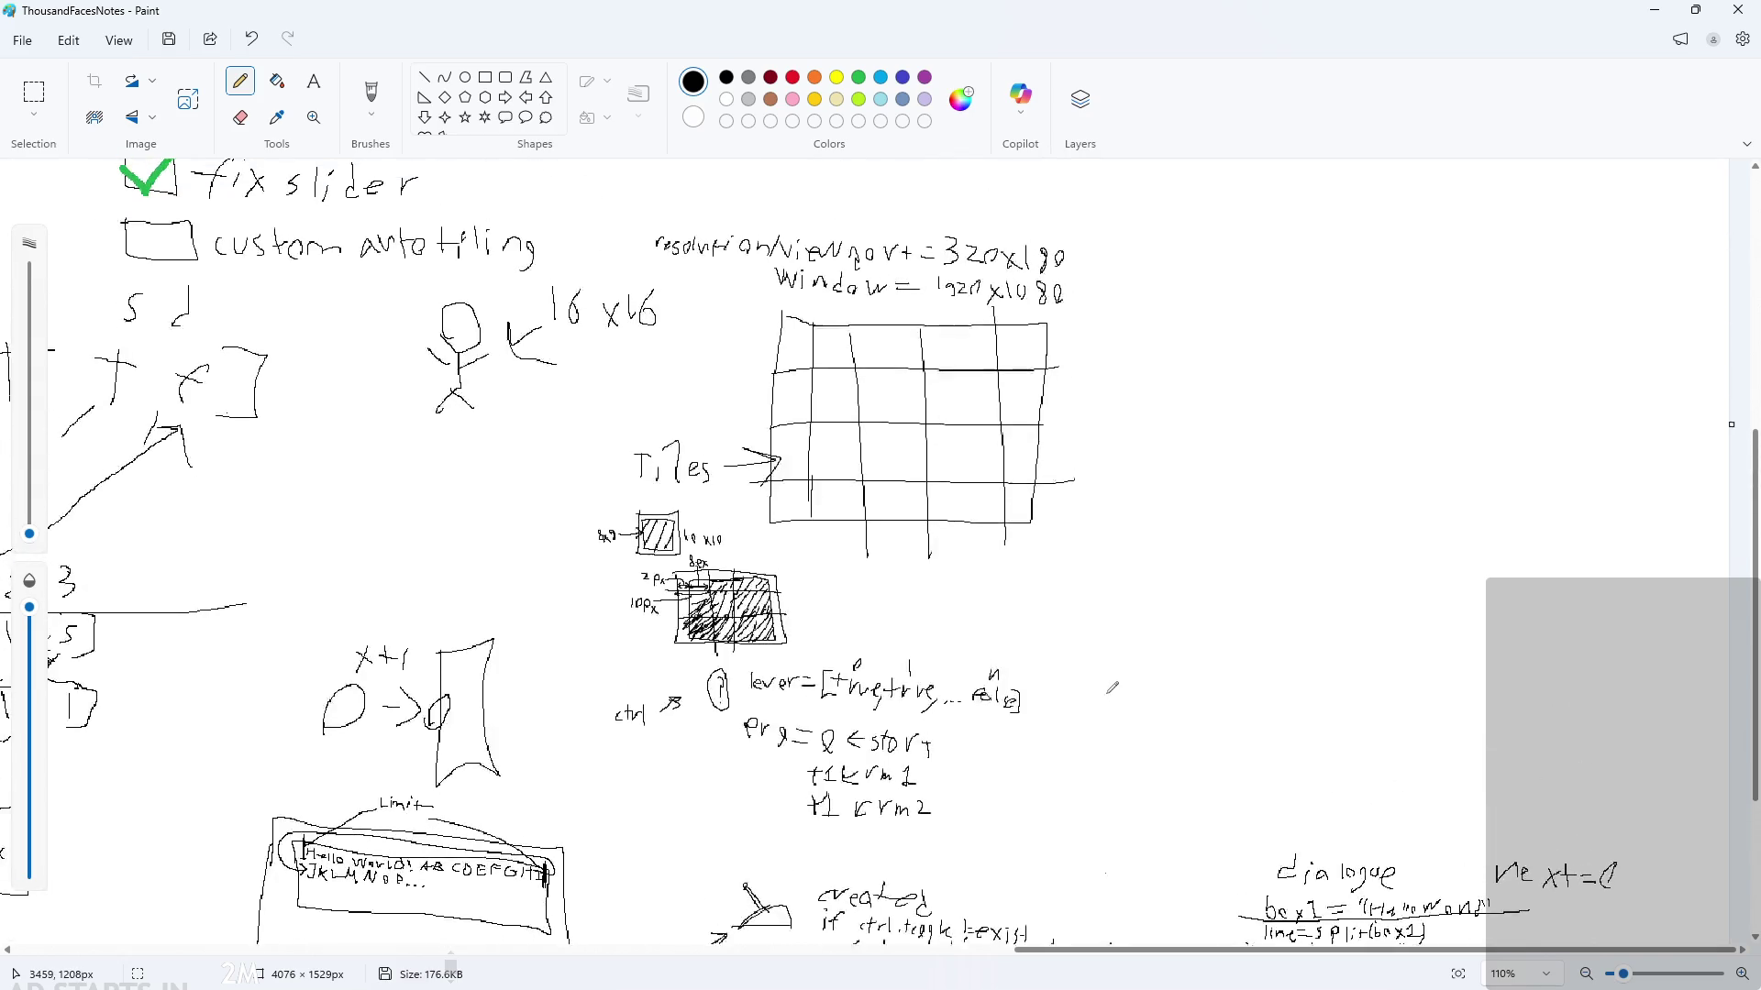
pyautogui.scroll(-3, 1111, 690)
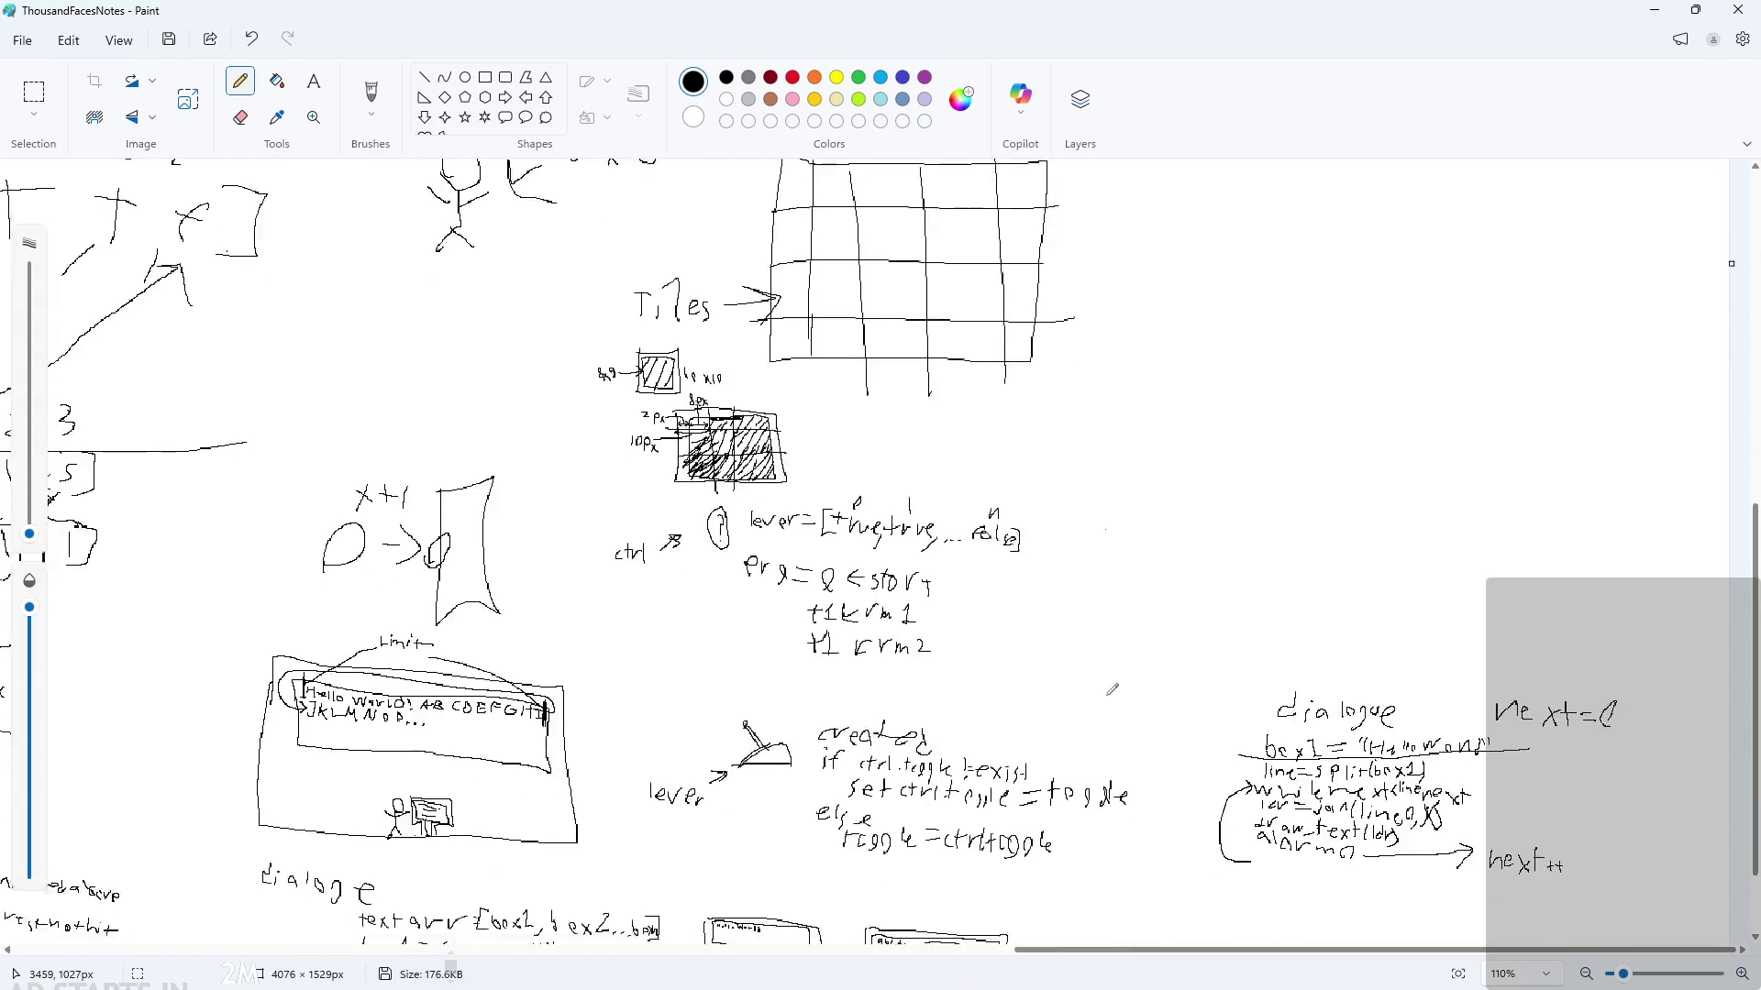
pyautogui.scroll(5, 1458, 741)
pyautogui.scroll(-5, 1459, 741)
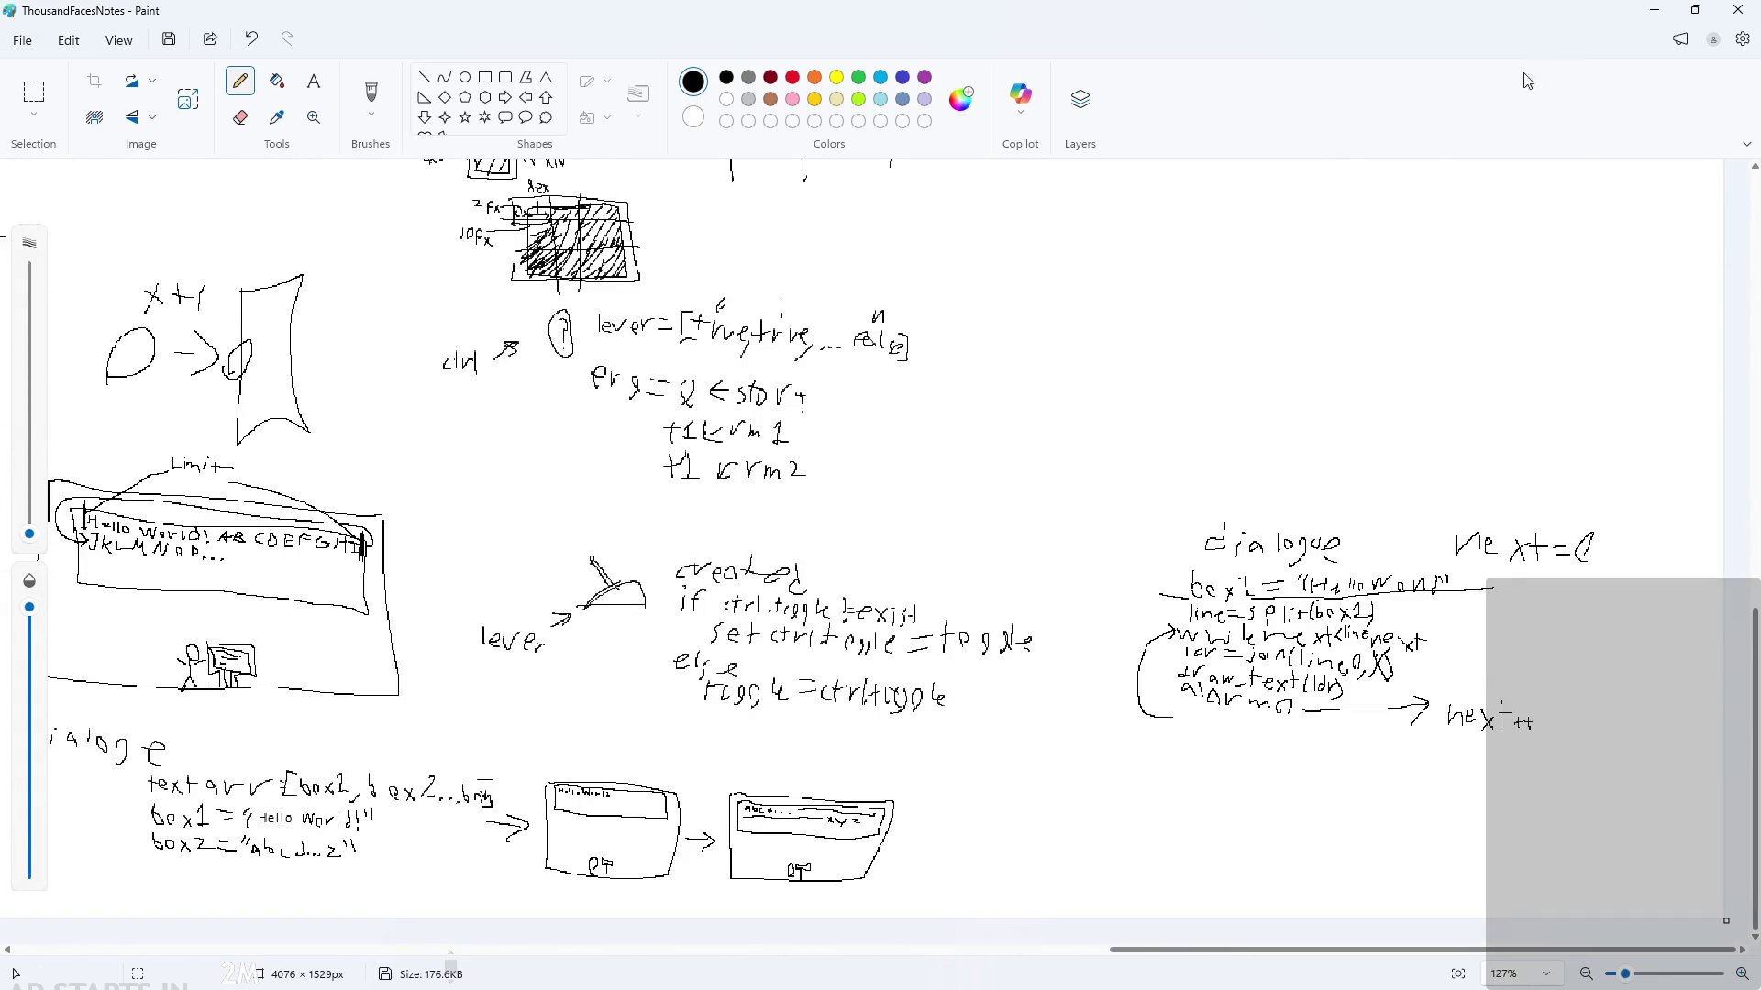
pyautogui.click(1654, 11)
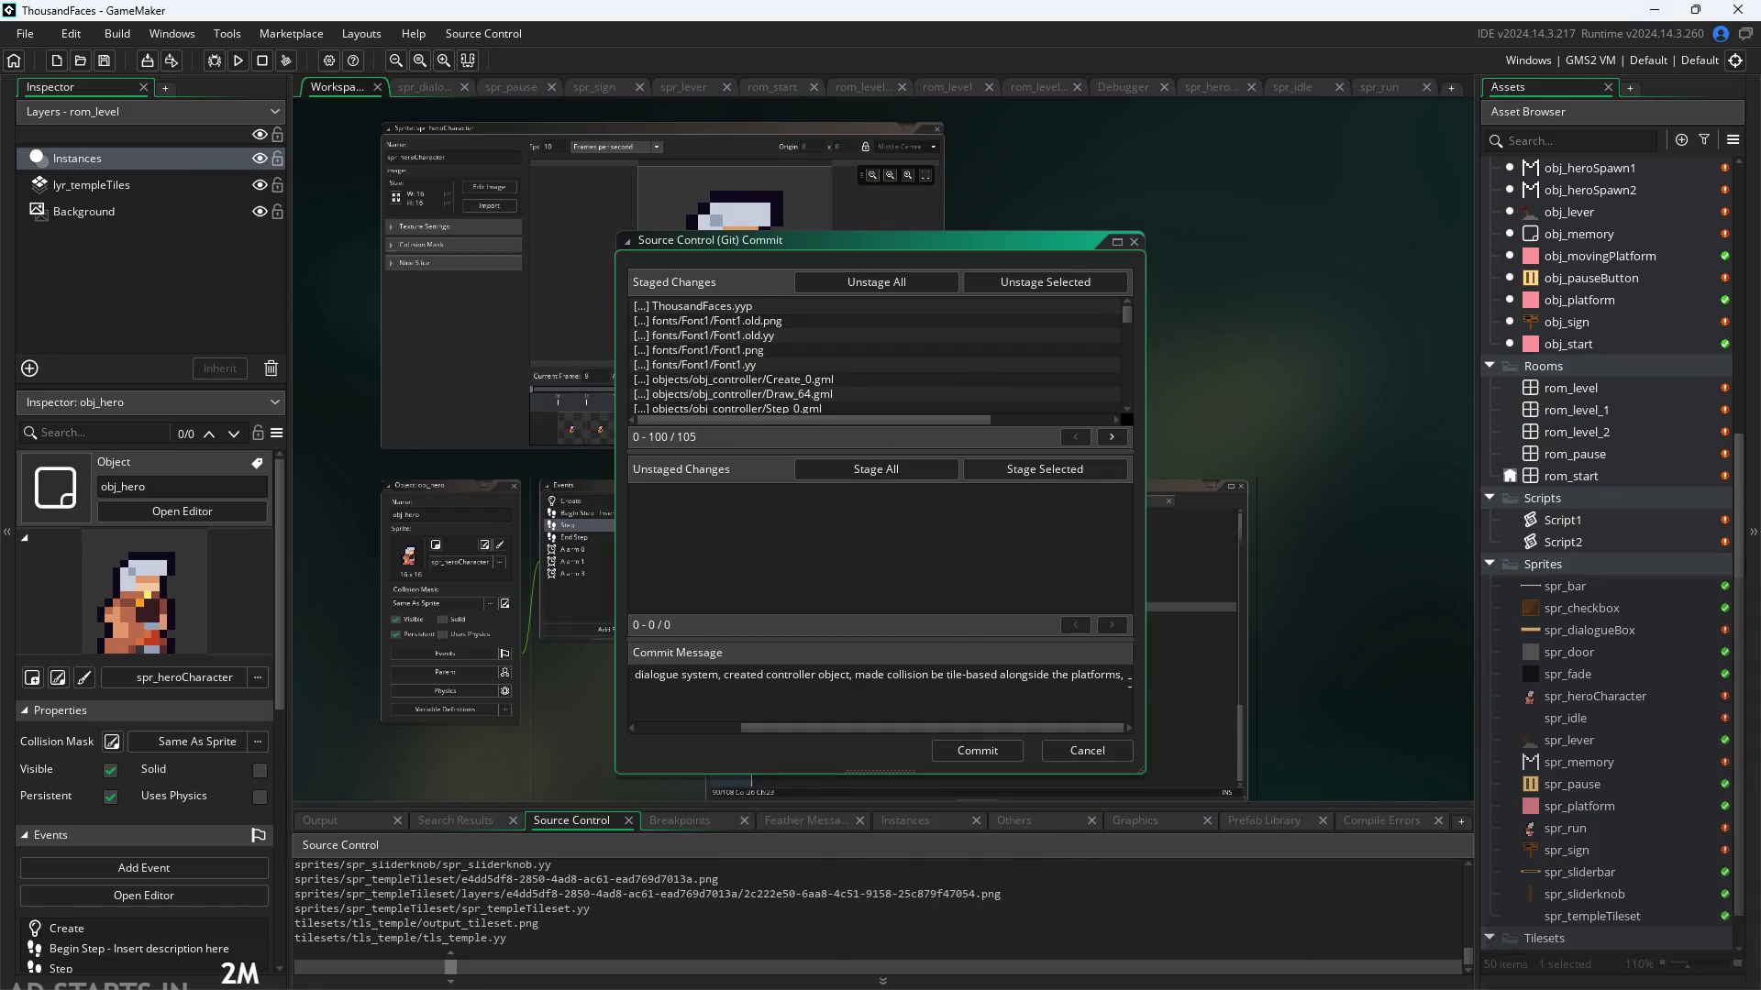
# Step: Append 'added player animations (needs work!!),' to the commit message
pyautogui.scroll(-1, 1621, 679)
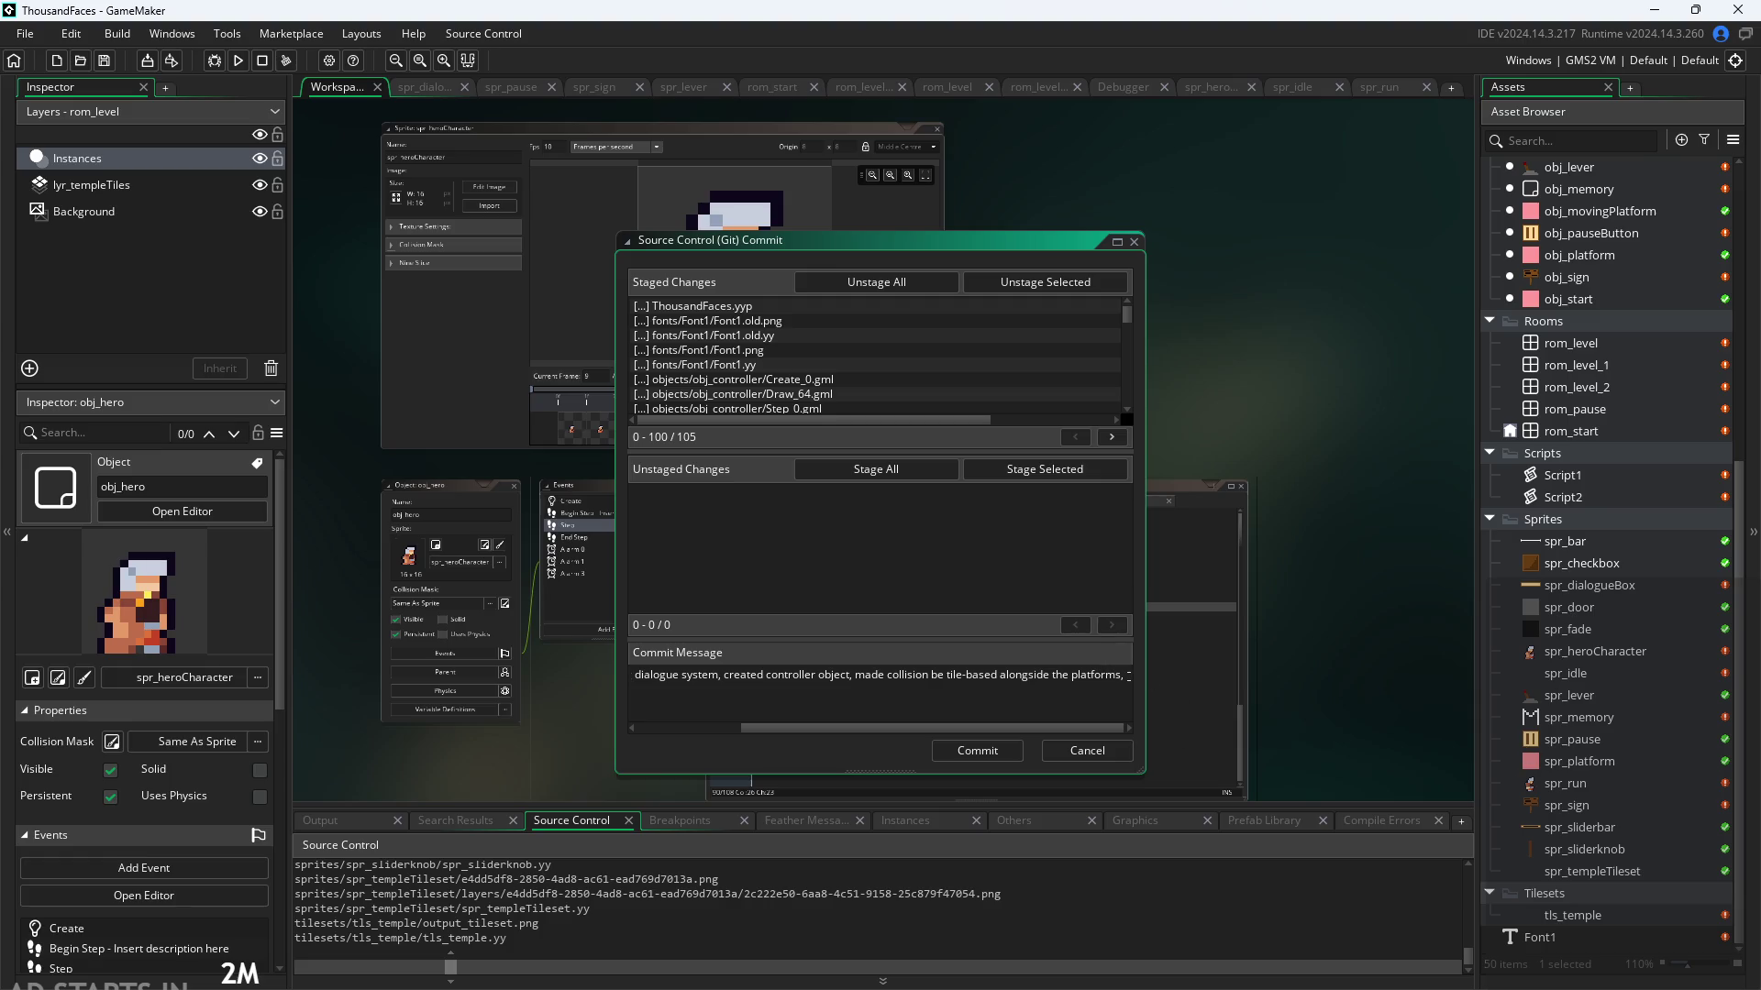
pyautogui.write('added ')
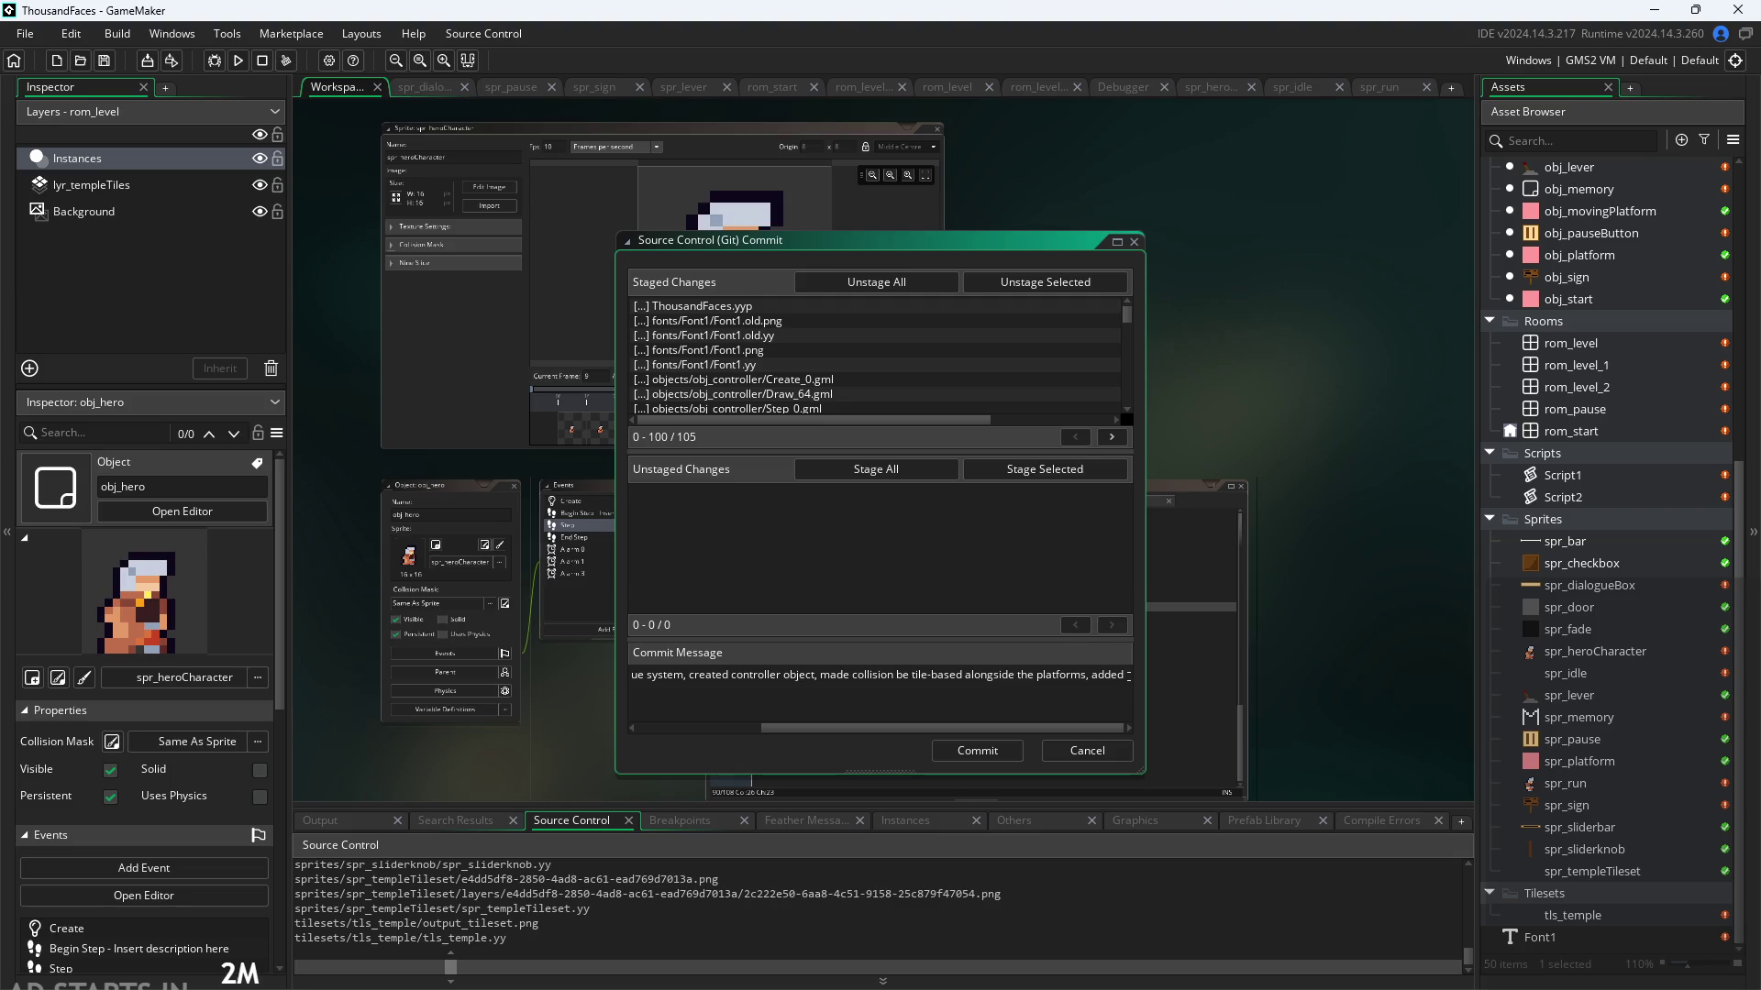
pyautogui.write('sprites')
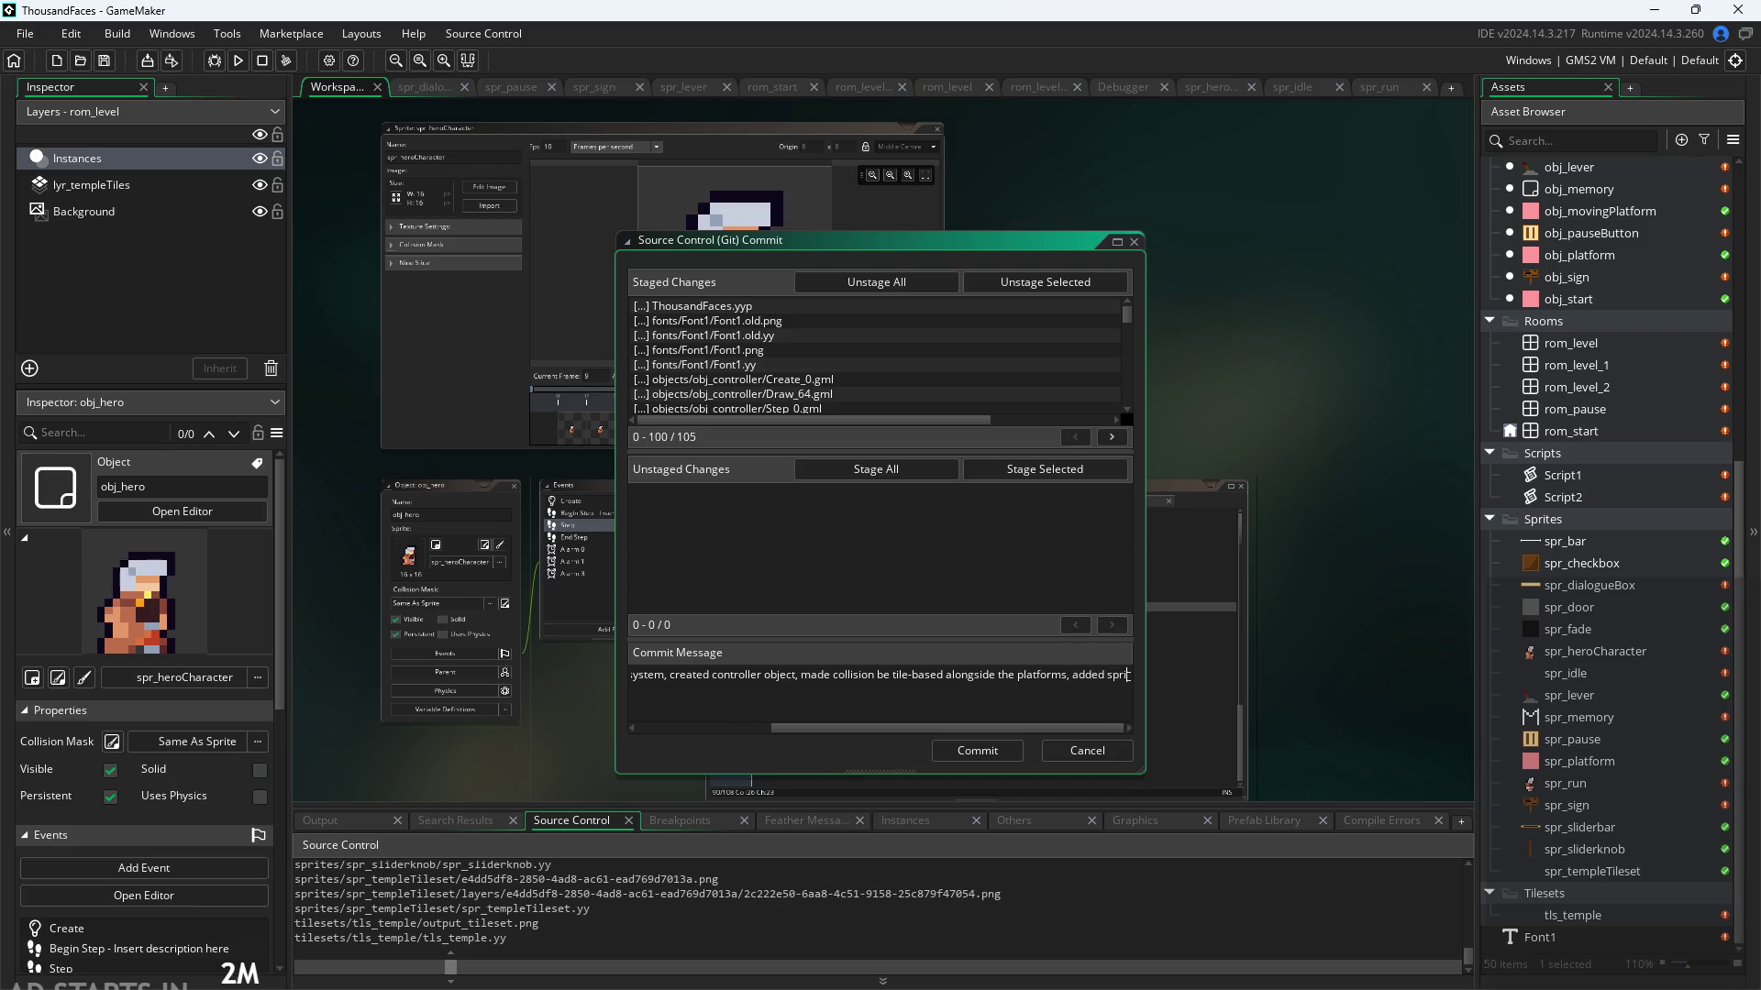
pyautogui.press('BackSpace')
pyautogui.press('BackSpace')
pyautogui.press('BackSpace')
pyautogui.write('pl')
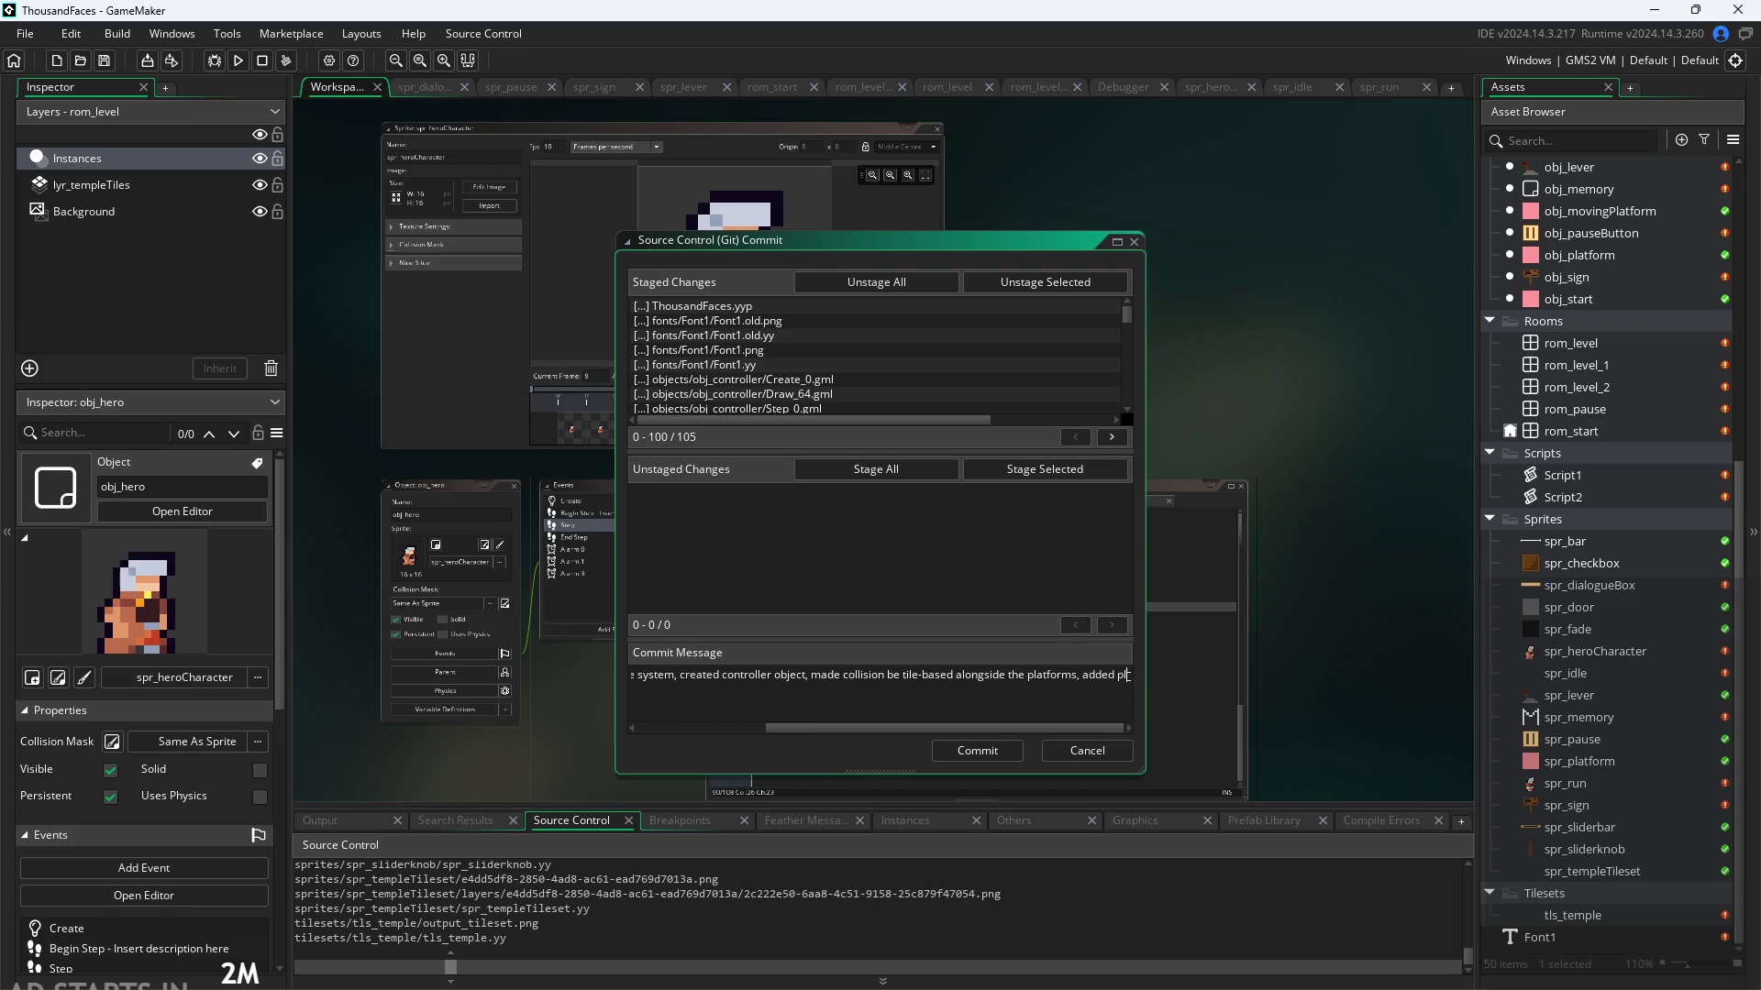
pyautogui.write('ayer animations')
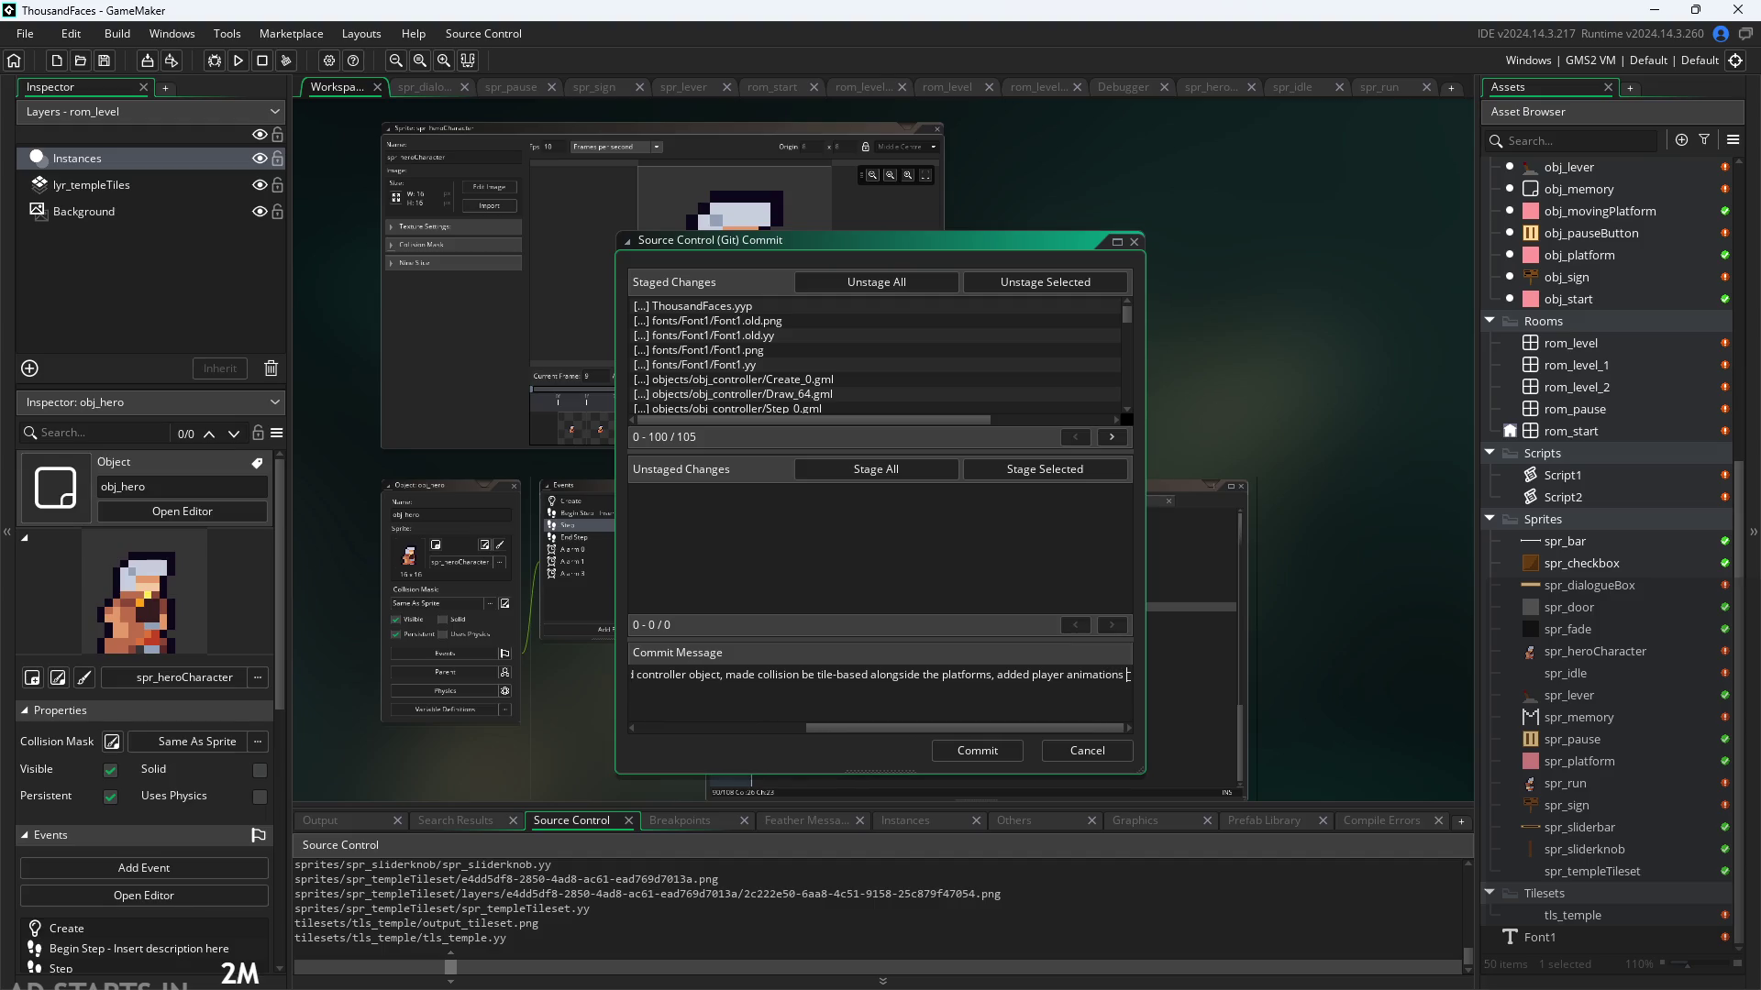
pyautogui.write(' (needs')
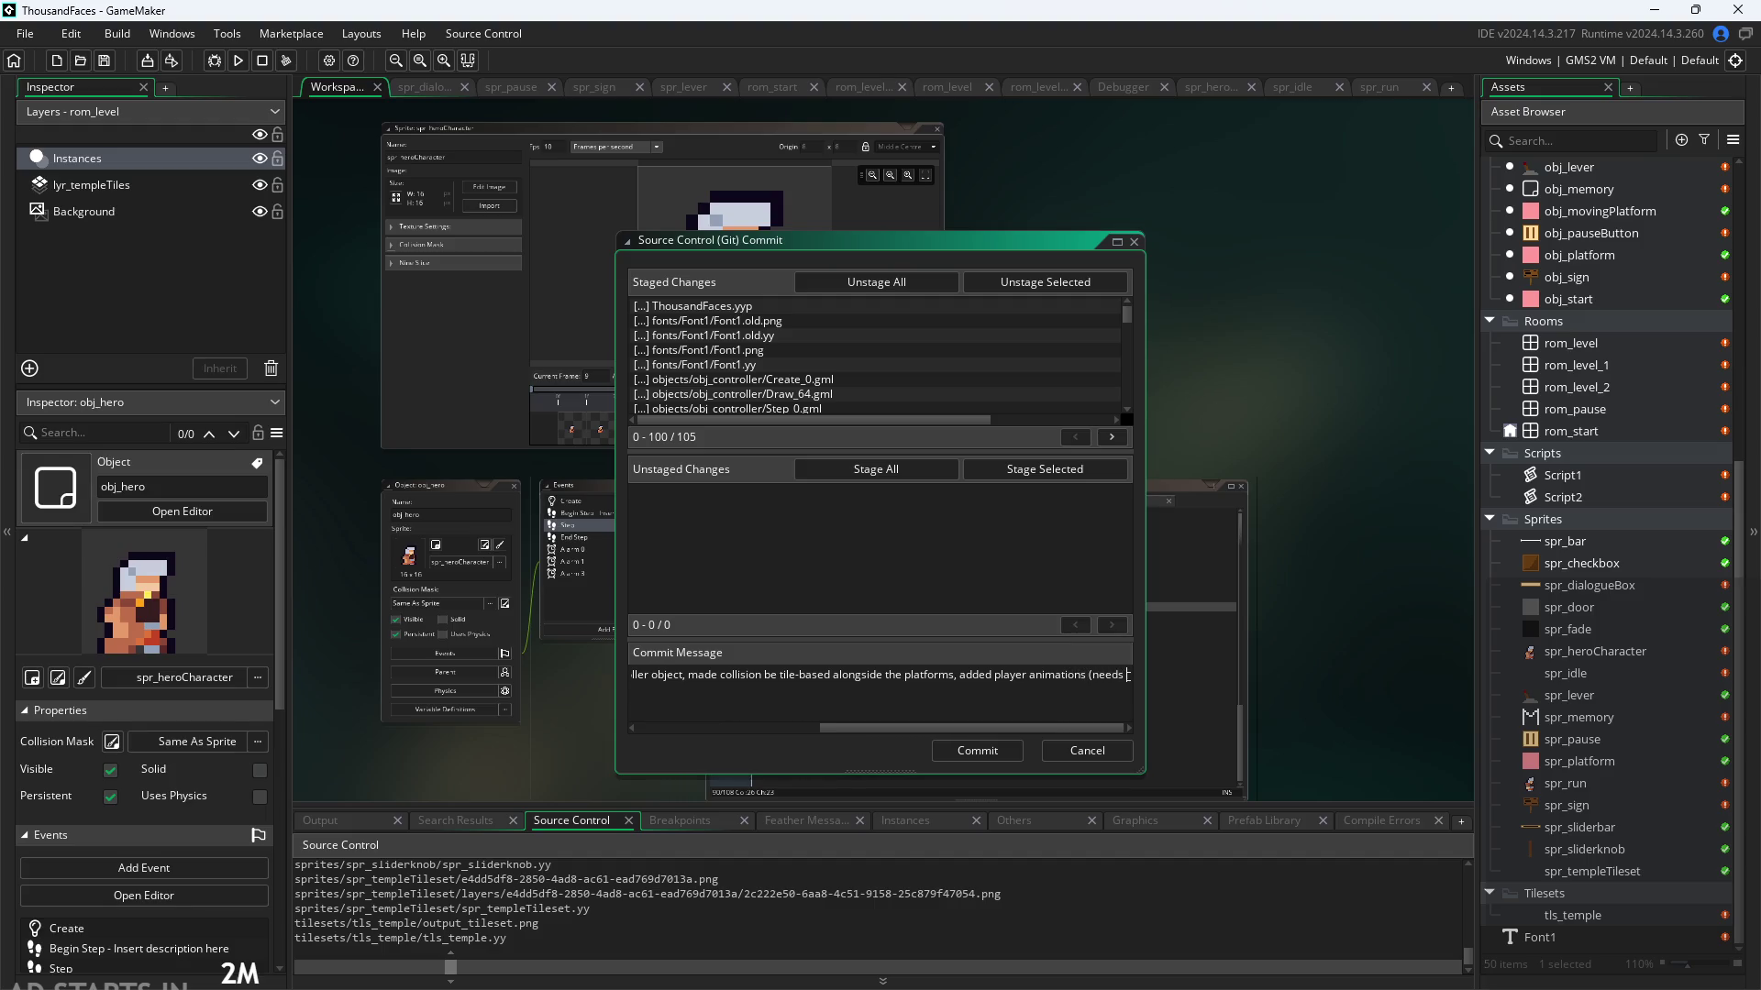
pyautogui.write(' work)')
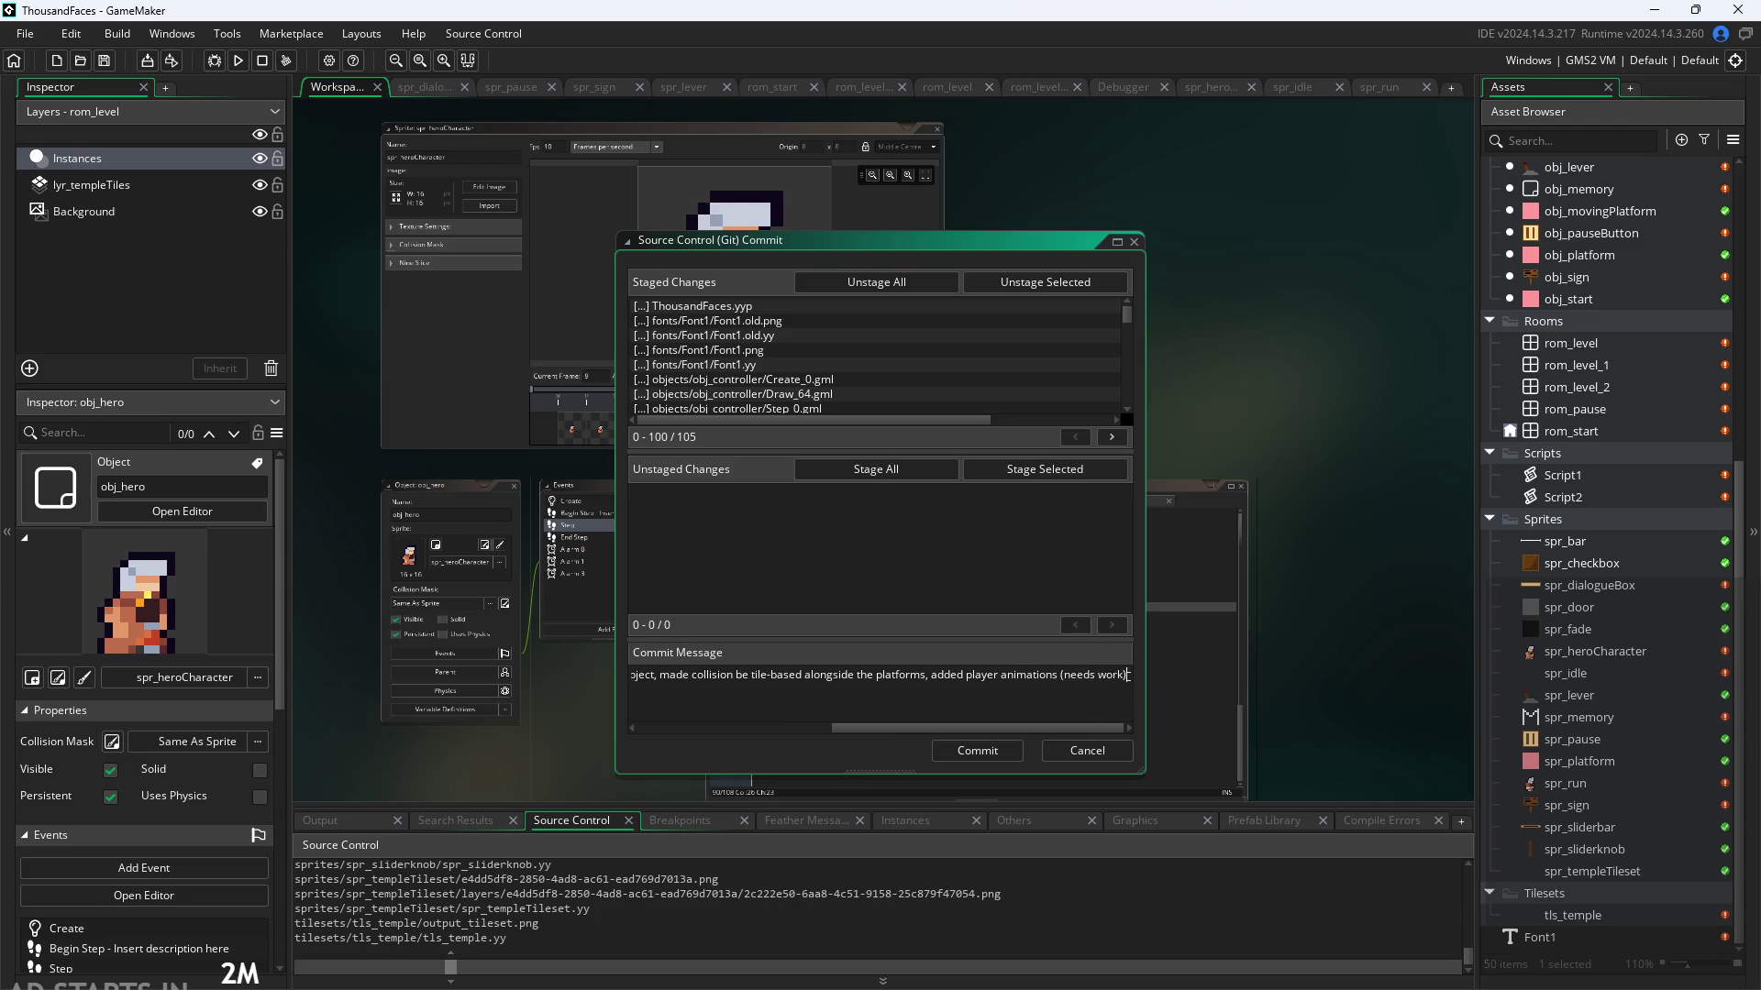
pyautogui.write('!),')
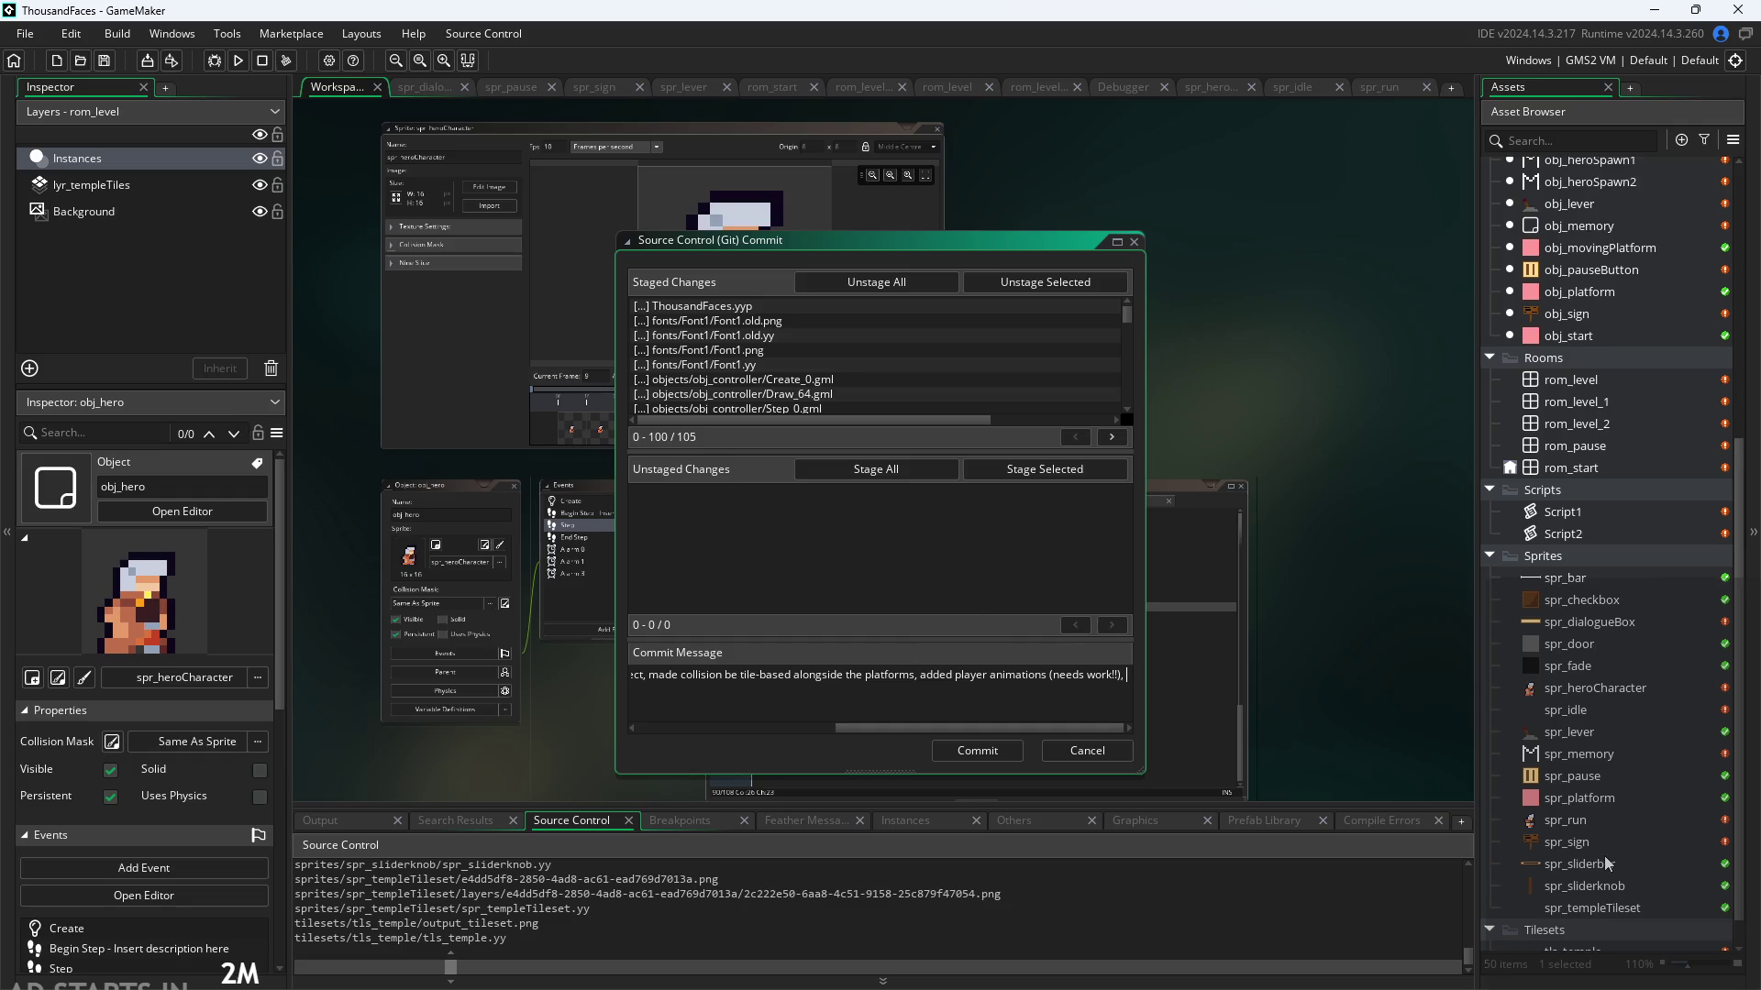
pyautogui.click(1607, 867)
pyautogui.scroll(3, 1627, 867)
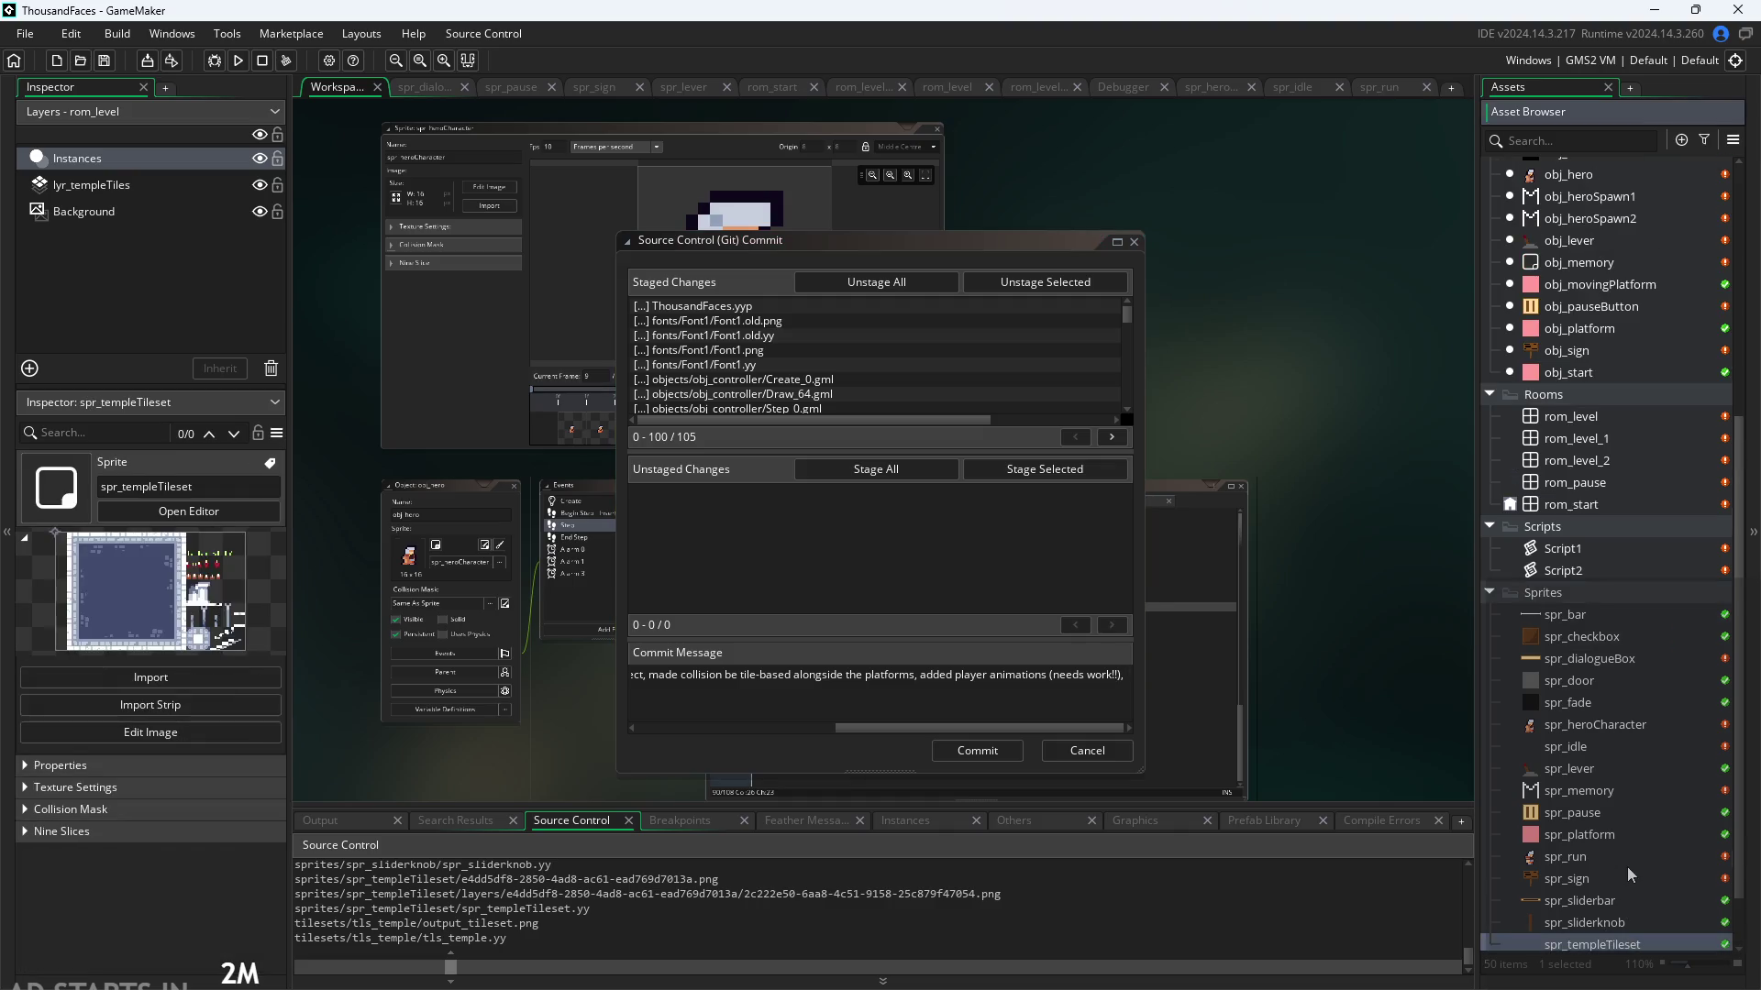
pyautogui.click(1627, 862)
pyautogui.click(1620, 849)
pyautogui.click(1601, 761)
pyautogui.click(1597, 673)
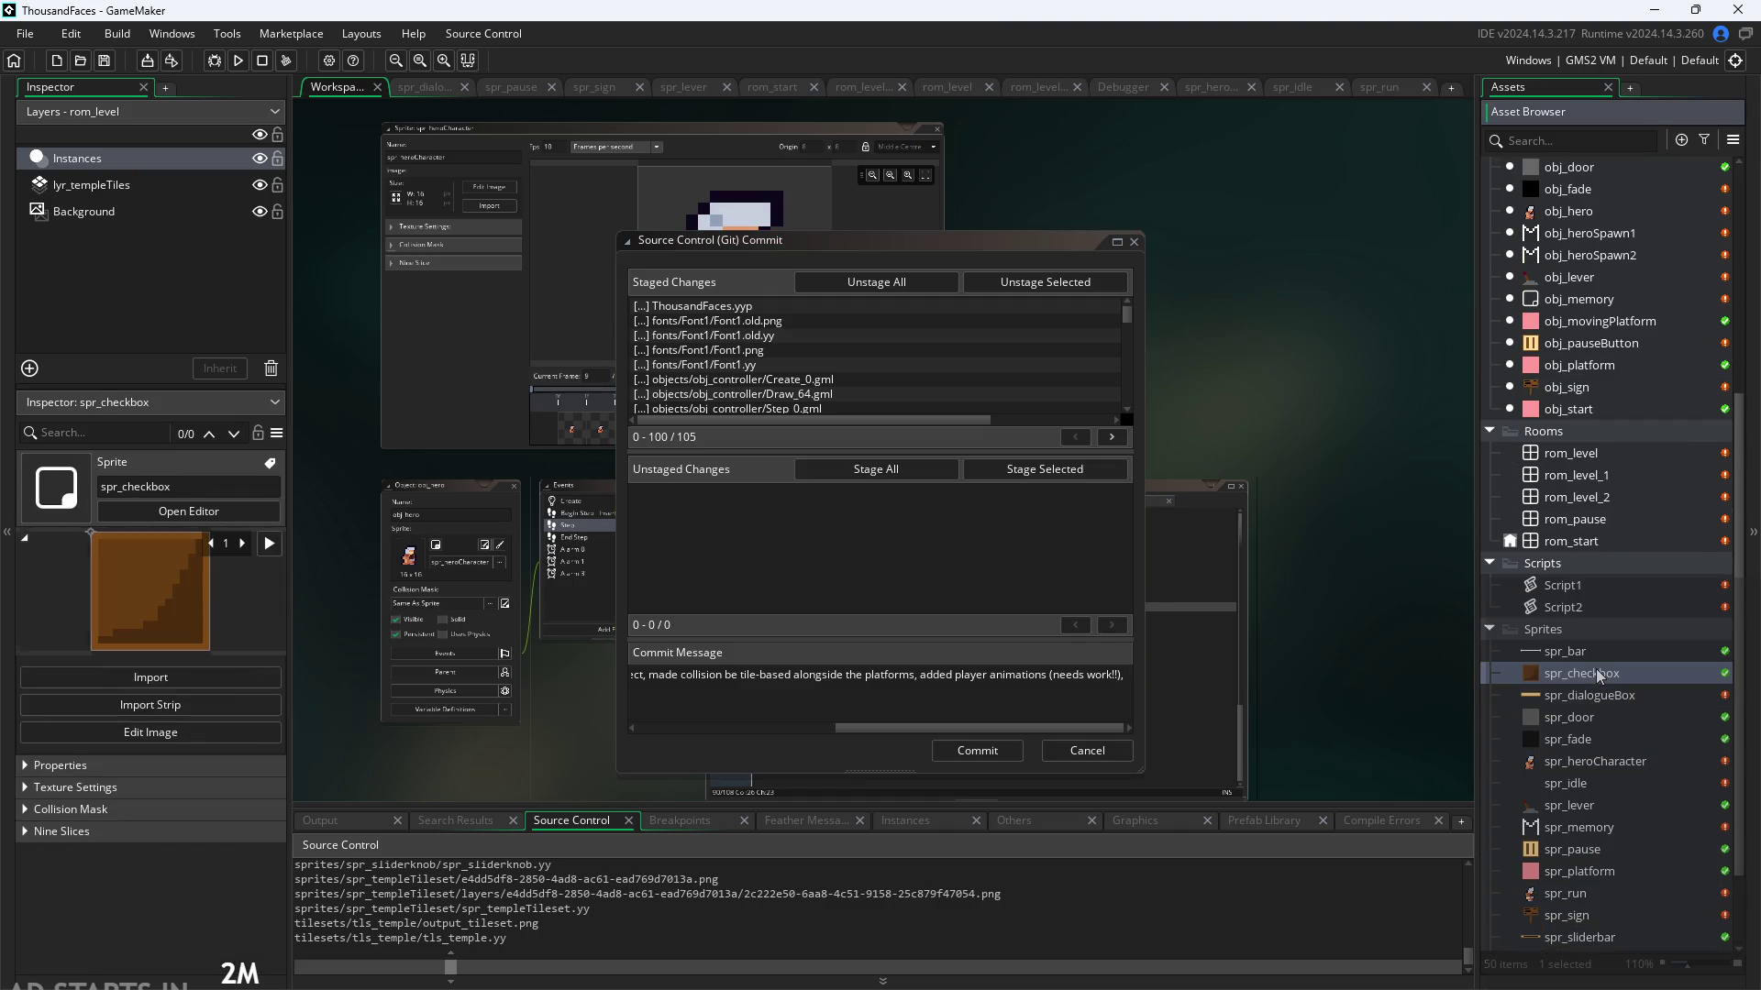
pyautogui.scroll(1, 1600, 664)
pyautogui.click(1609, 689)
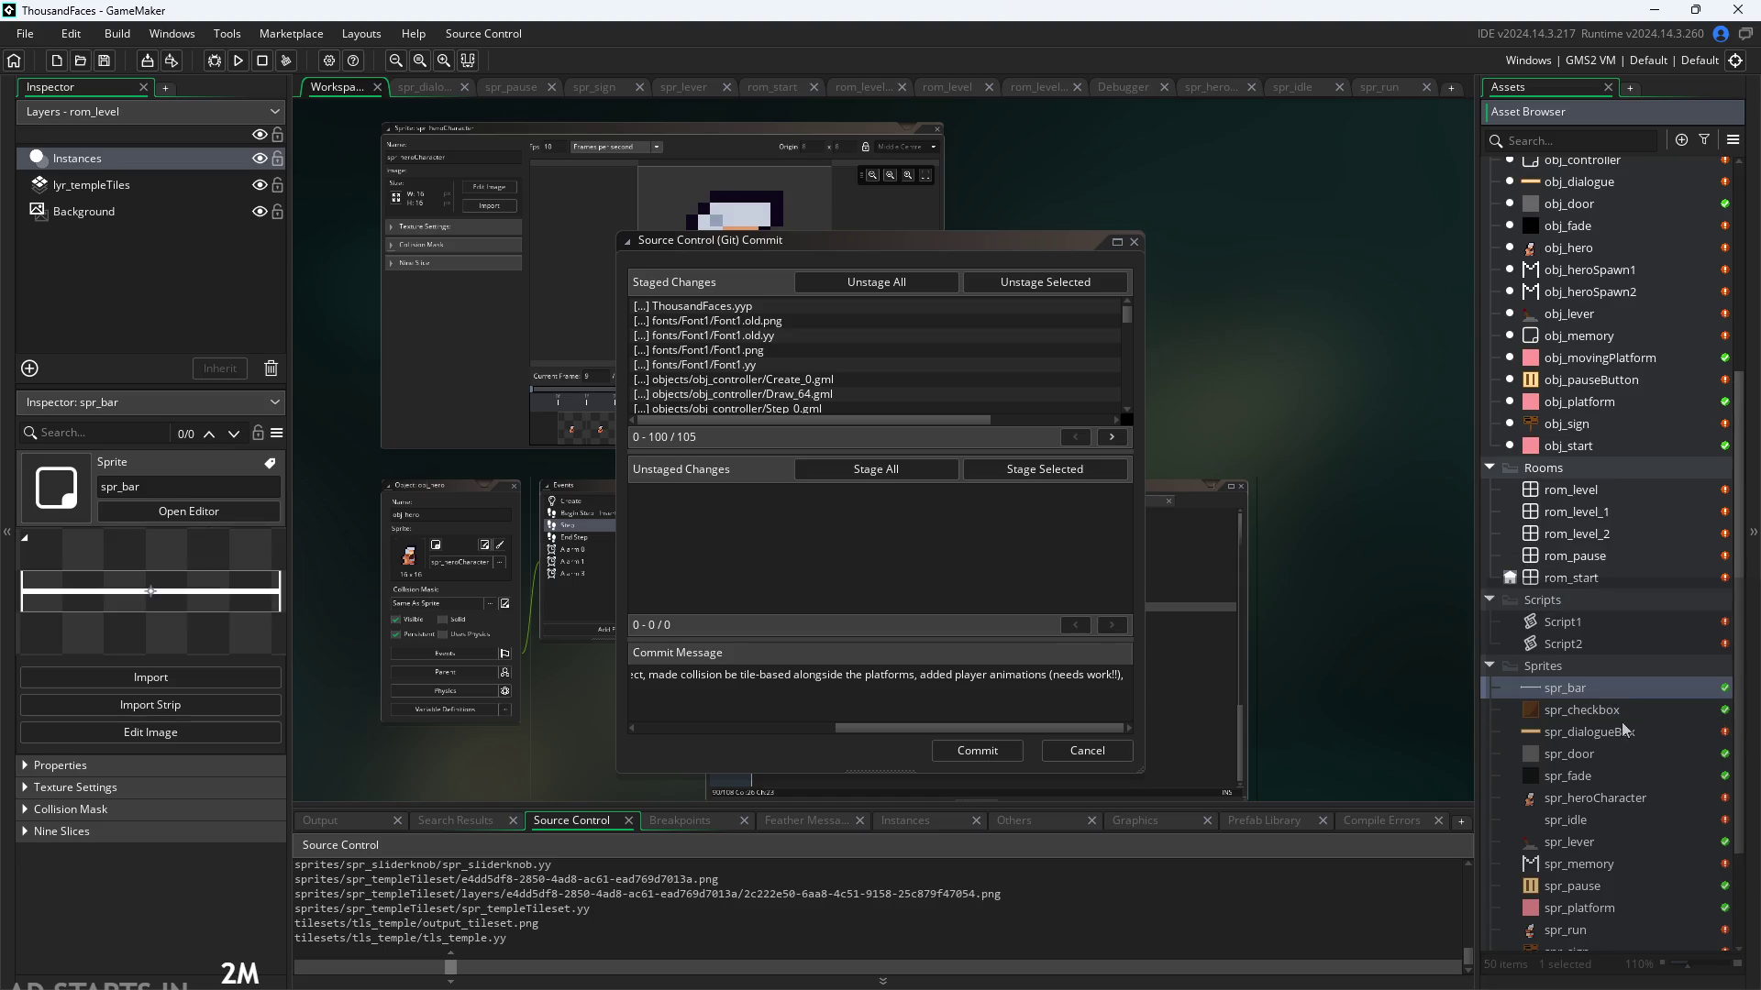
pyautogui.click(1623, 732)
pyautogui.scroll(8, 1610, 719)
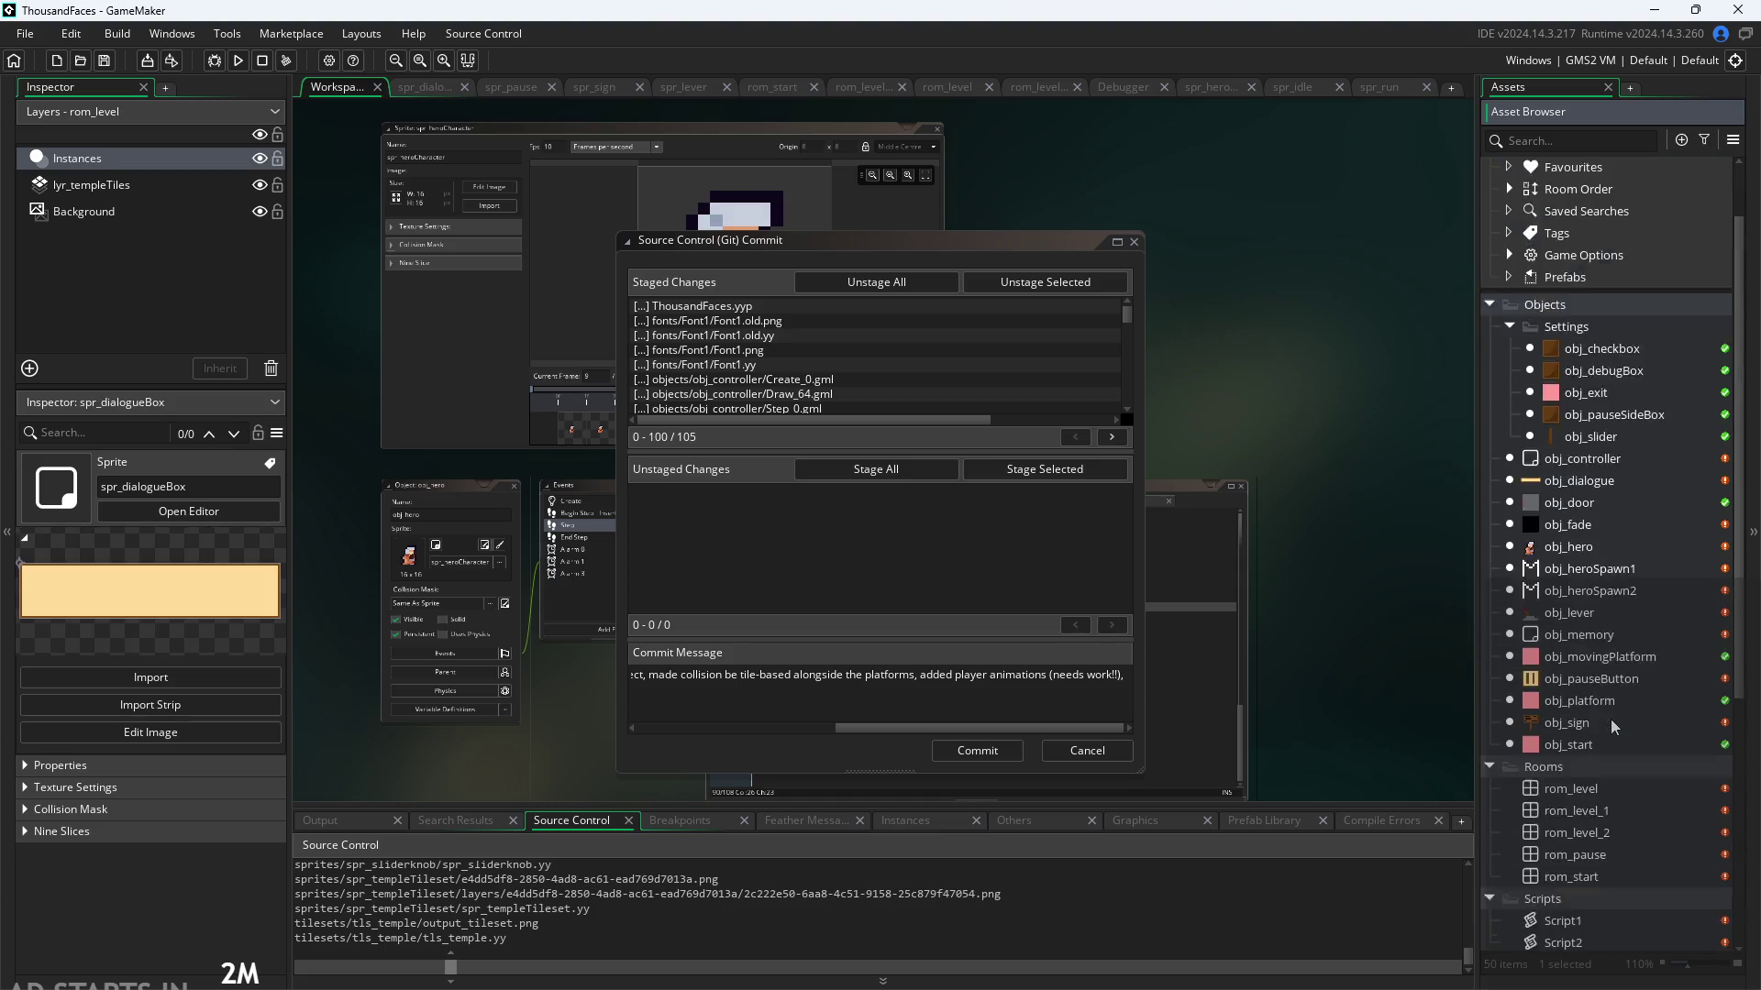
pyautogui.click(1598, 501)
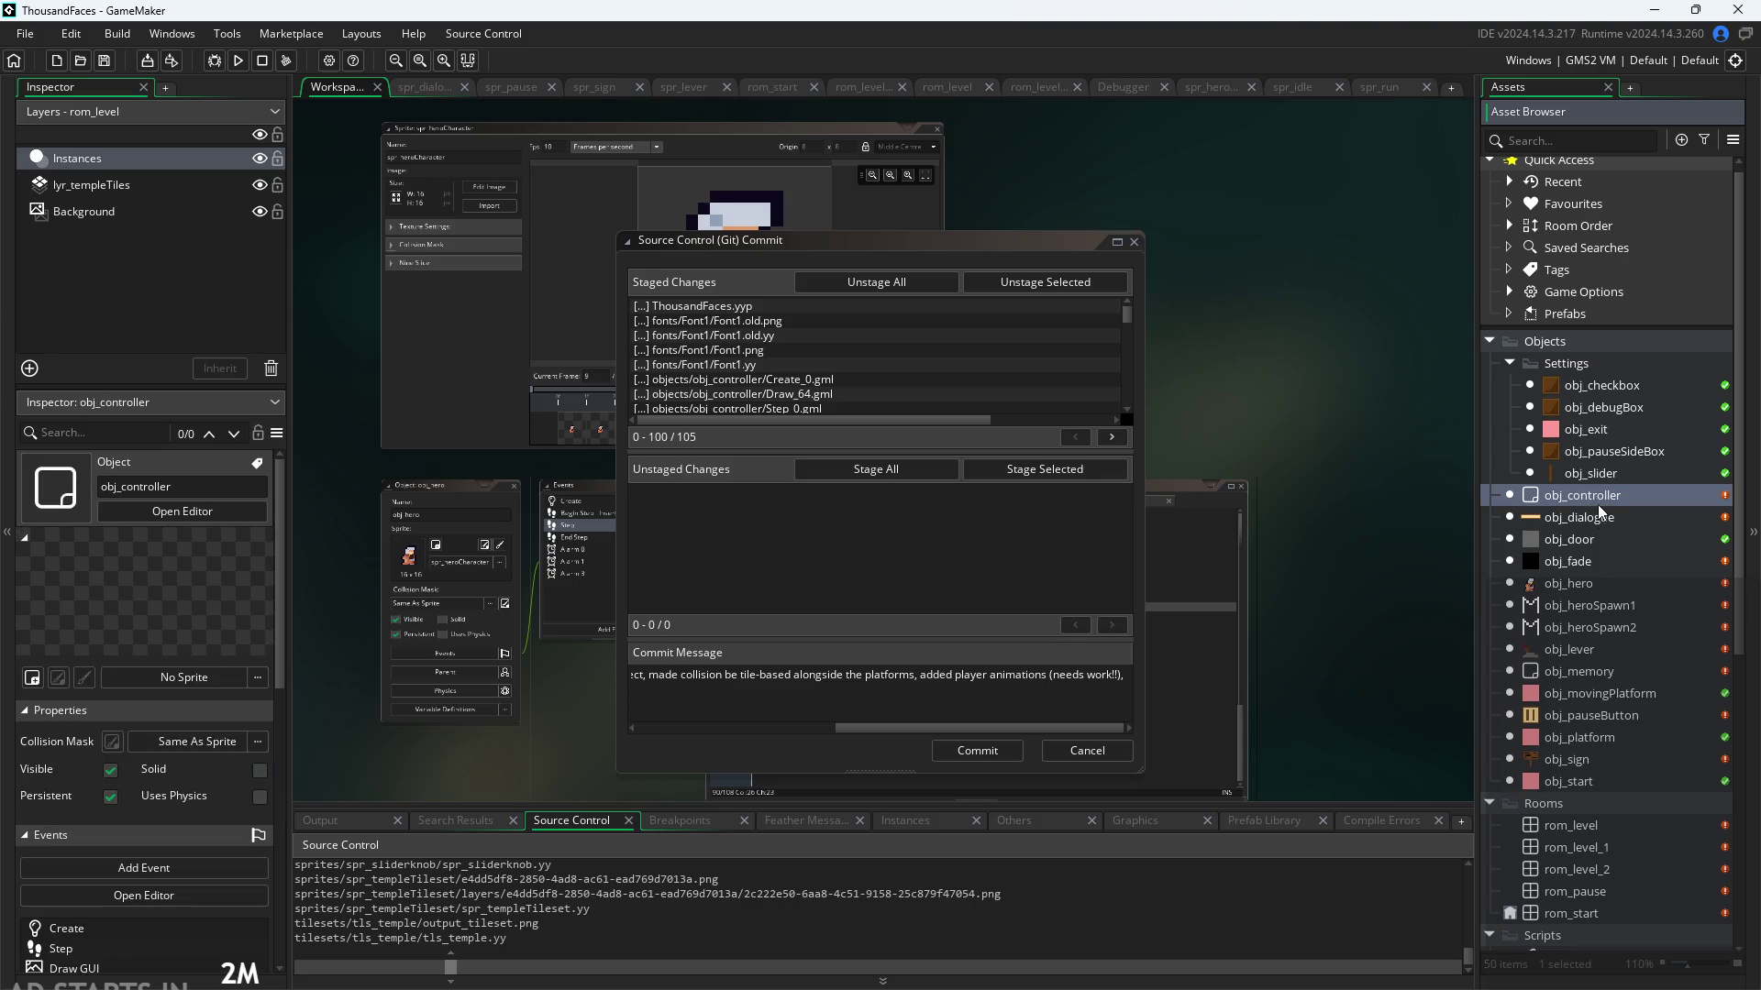
pyautogui.click(1607, 541)
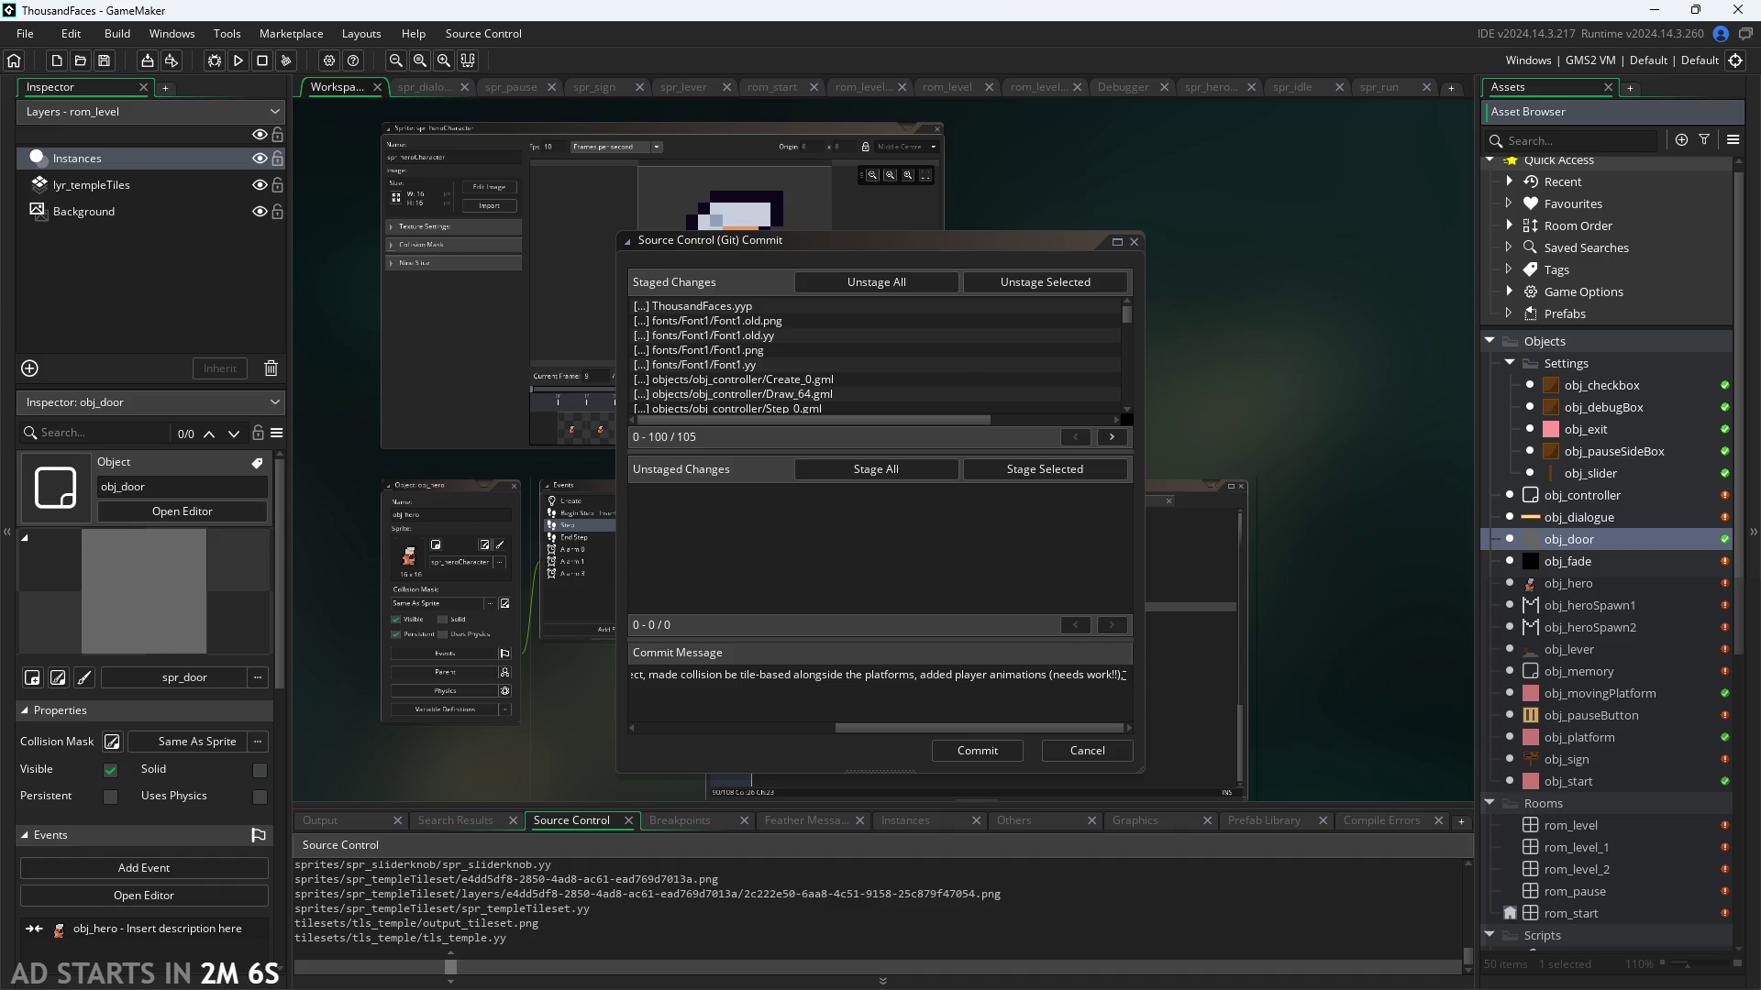
pyautogui.click(1134, 676)
# Step: Add 'fixed player spawning' to the message, checking obj_heroSpawn2, obj_memory and obj_lever
pyautogui.write('fixed s')
pyautogui.press('BackSpace')
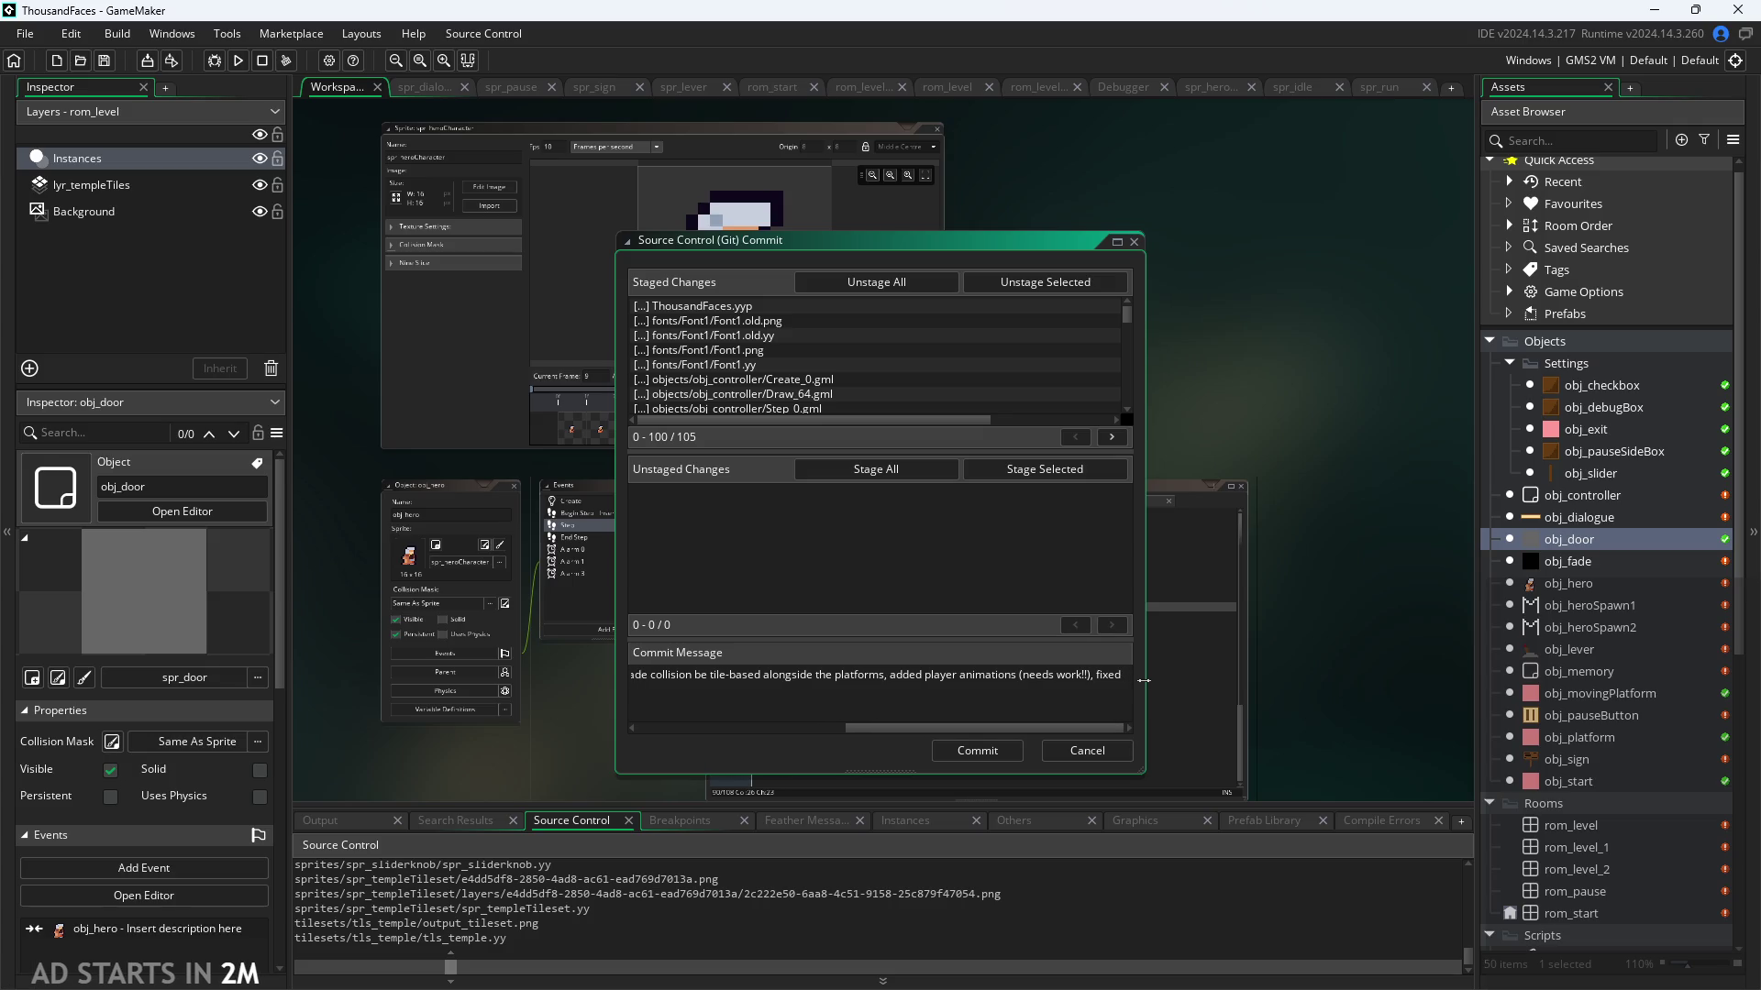
pyautogui.write('player spawning')
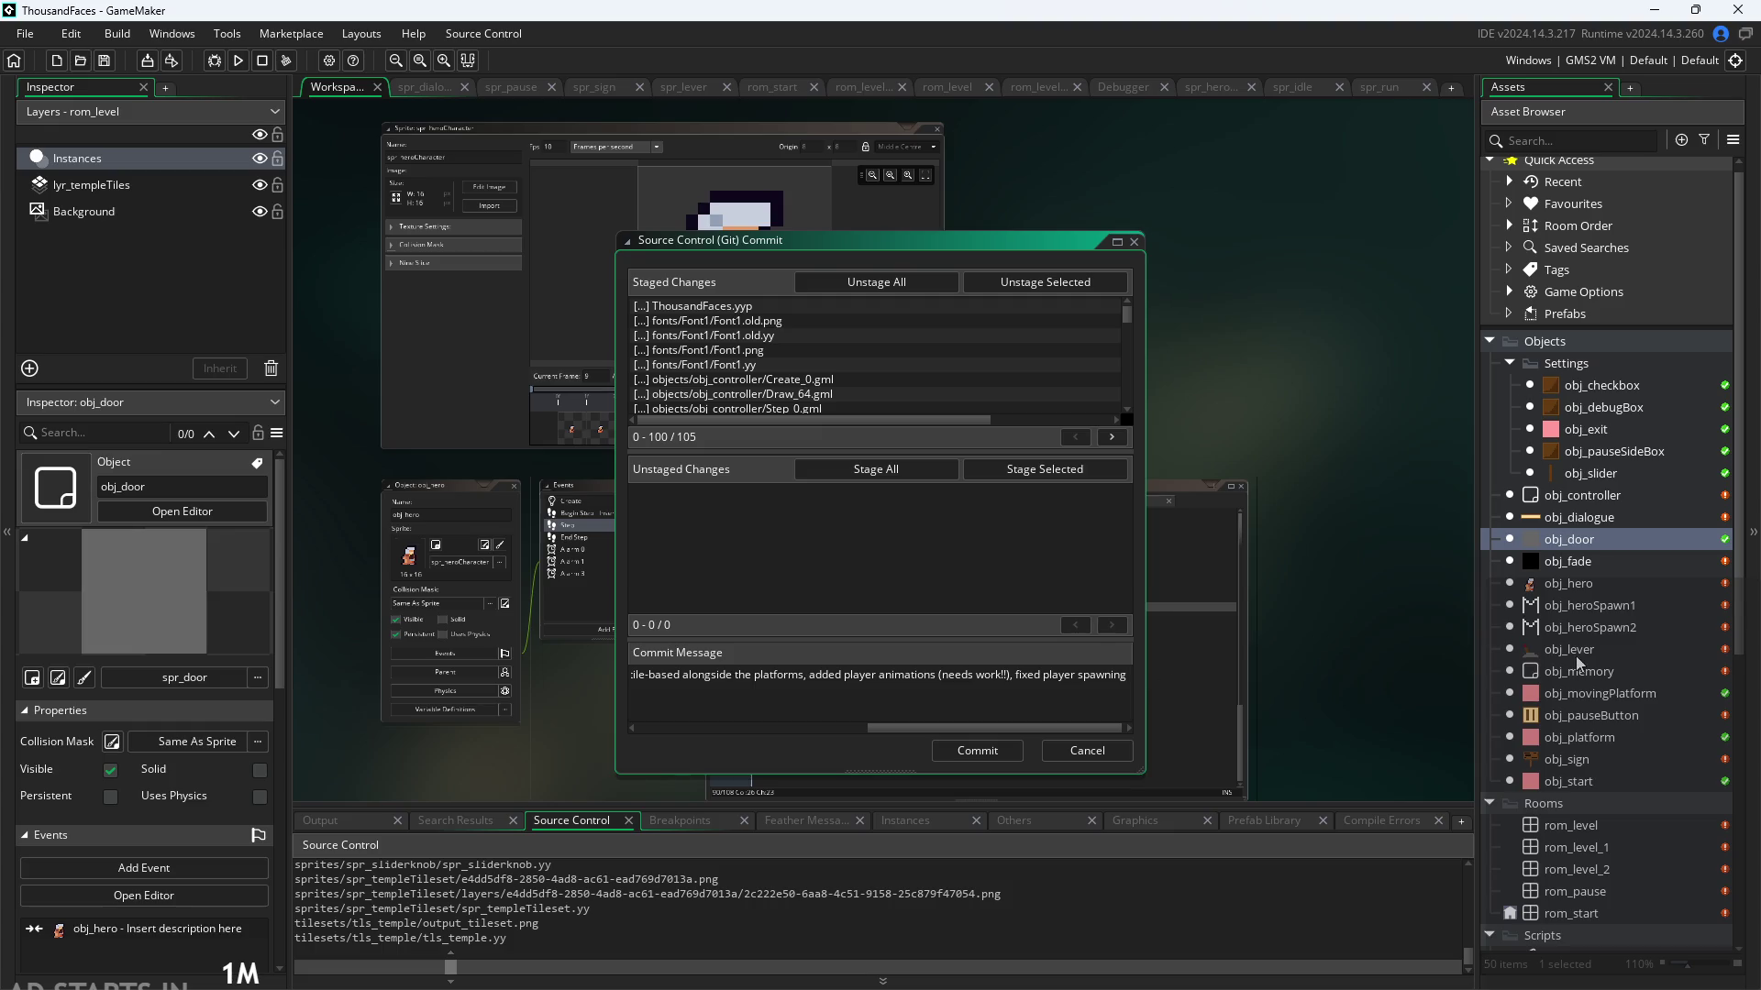
pyautogui.click(1578, 651)
pyautogui.click(1609, 627)
pyautogui.click(1579, 651)
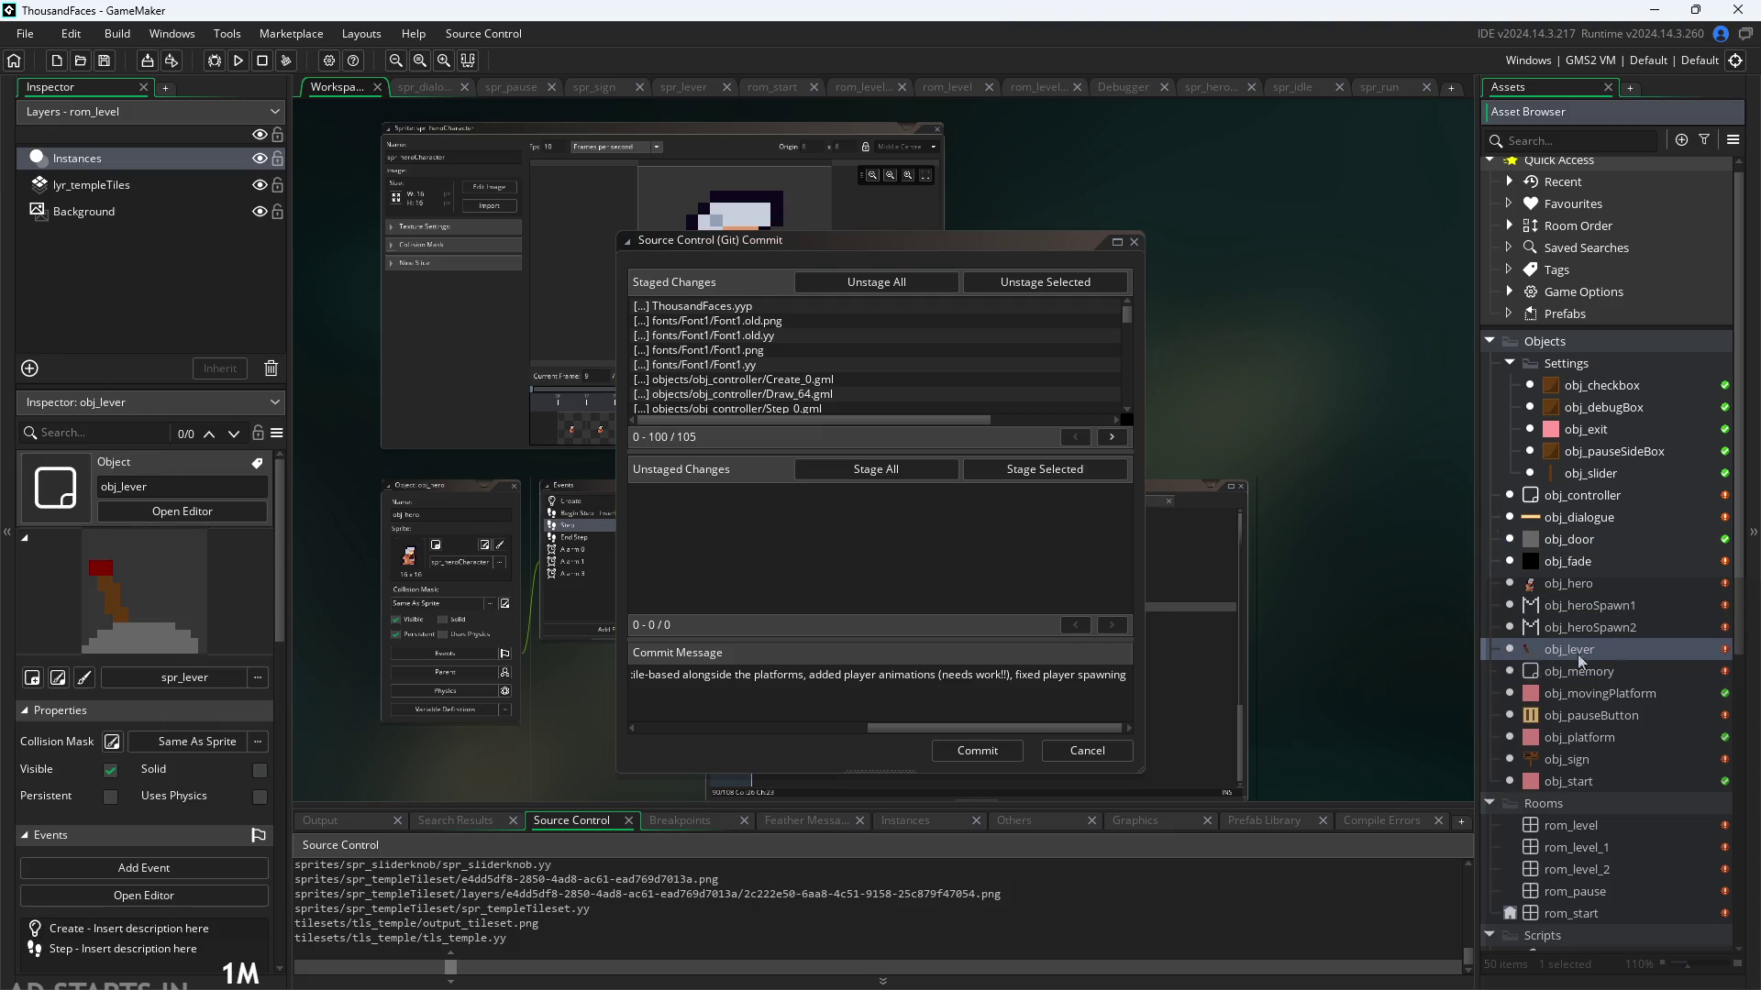
# Step: Add 'made the toggling of levers be persistent,' then review obj_memory, obj_platform and obj_sign
pyautogui.click(1203, 724)
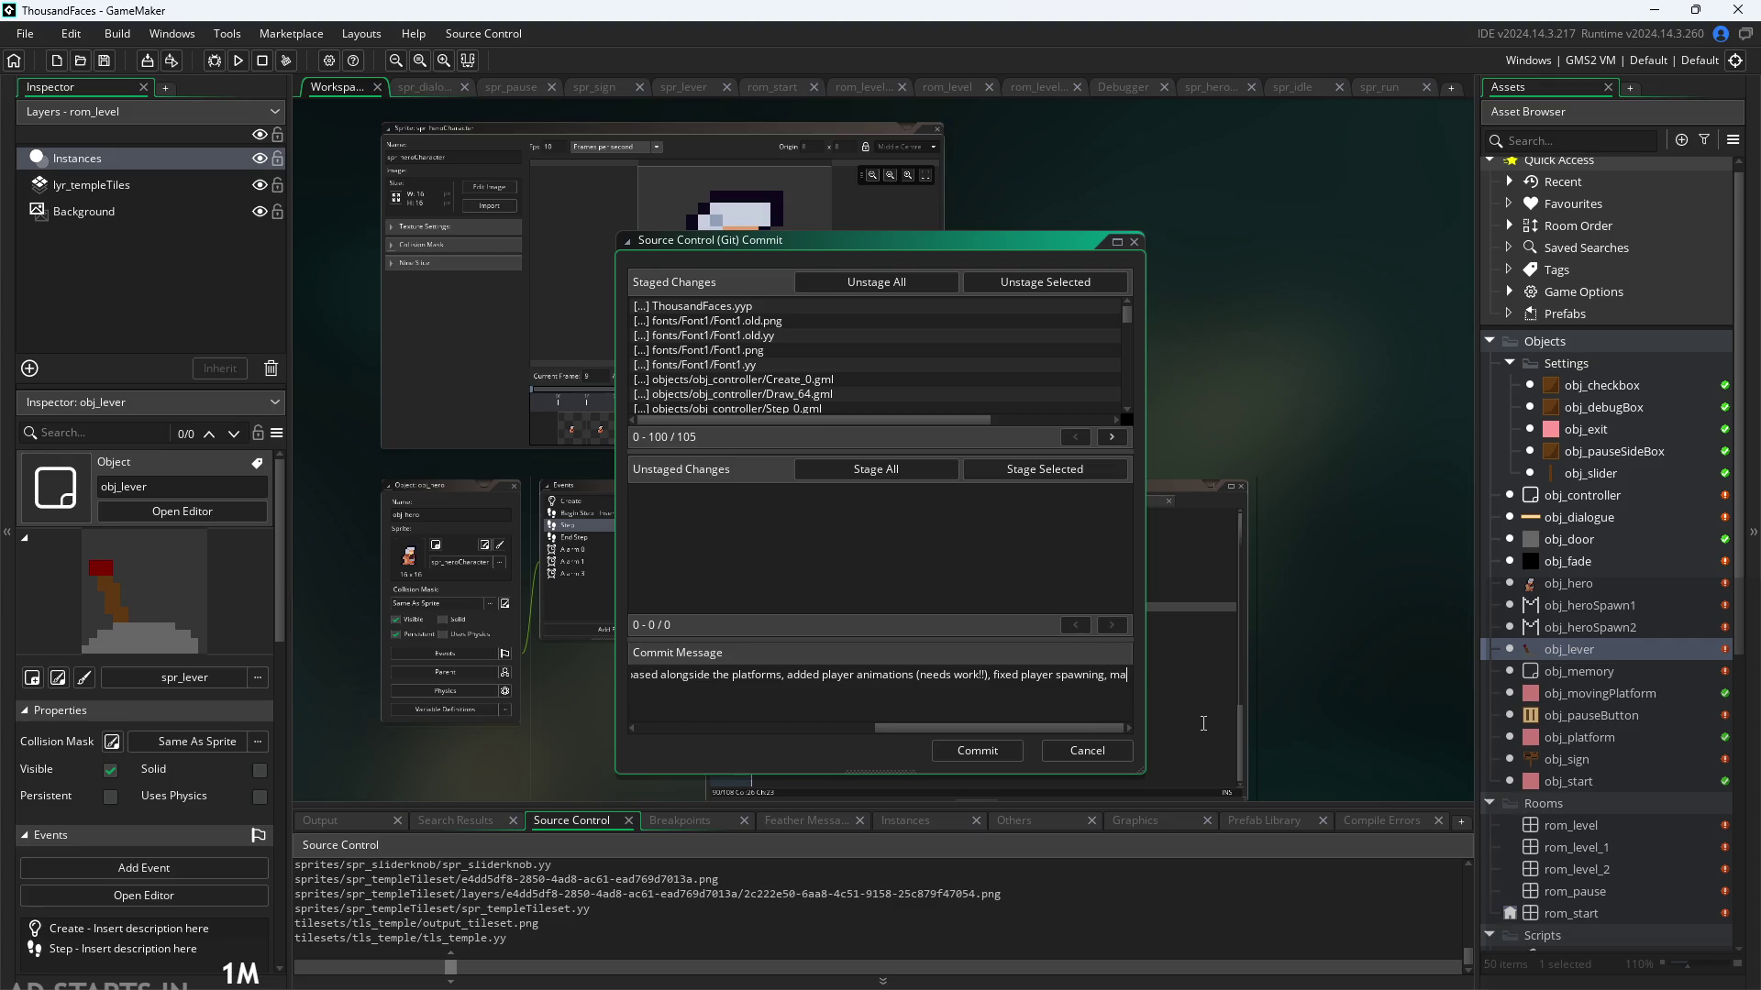
pyautogui.write('ing of ')
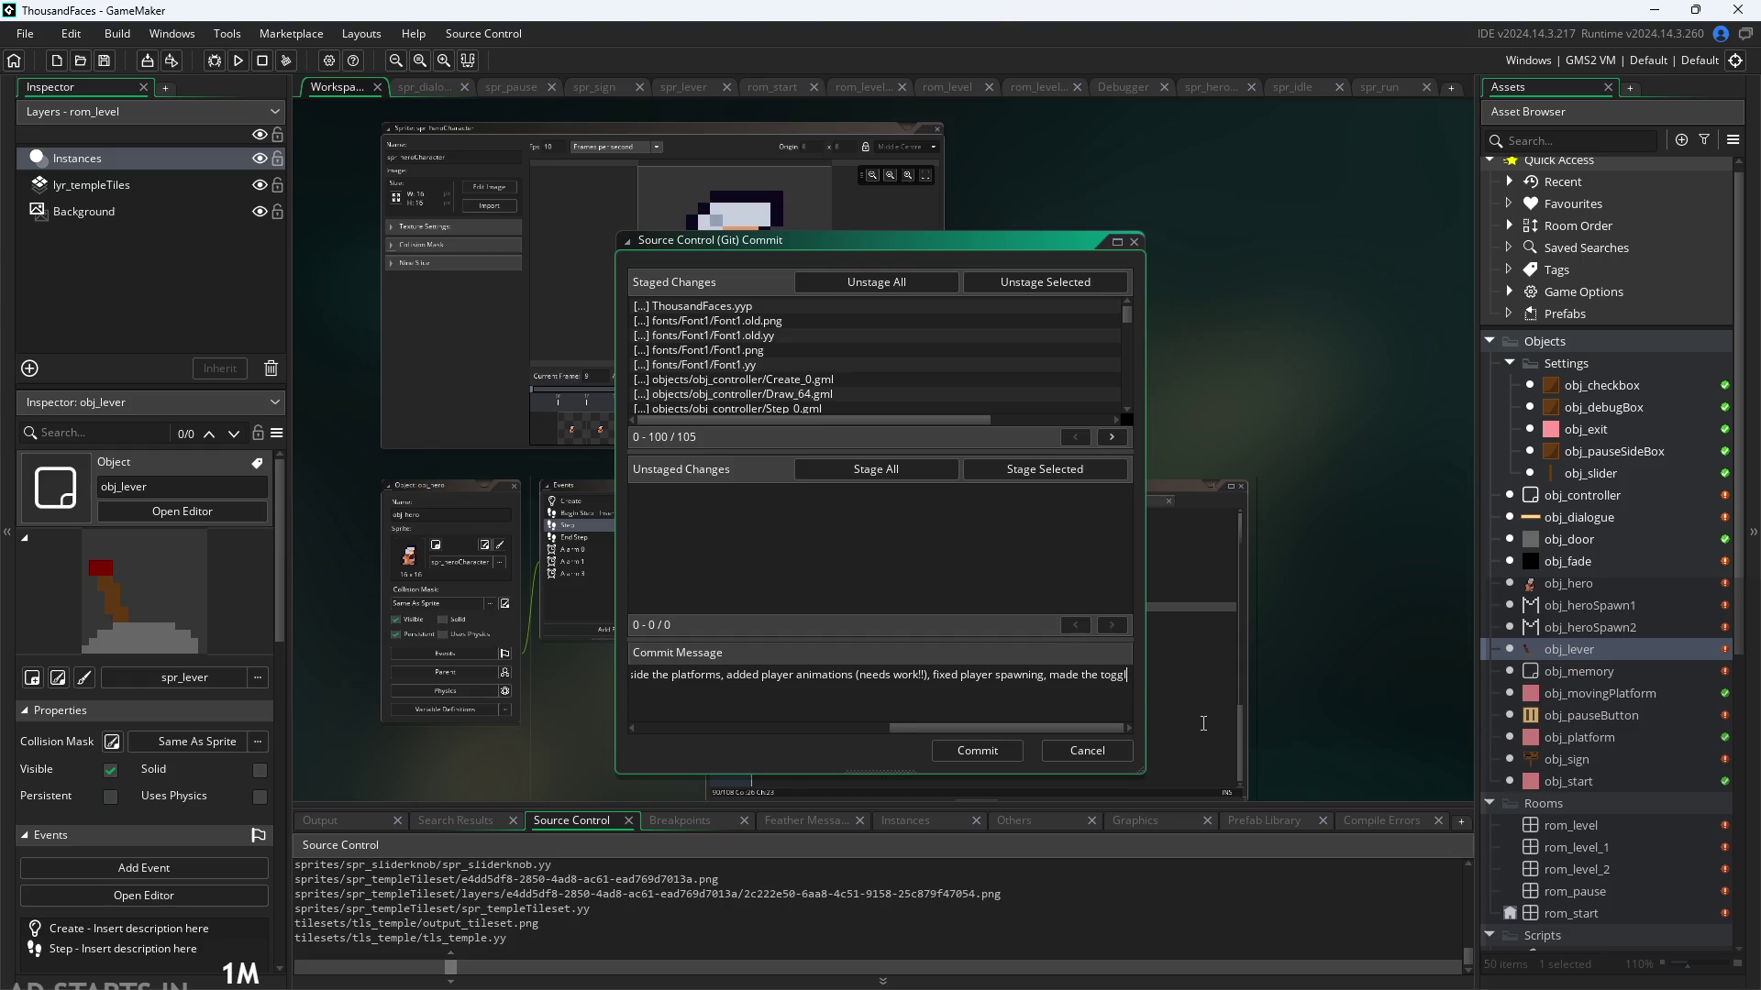
pyautogui.write('lev')
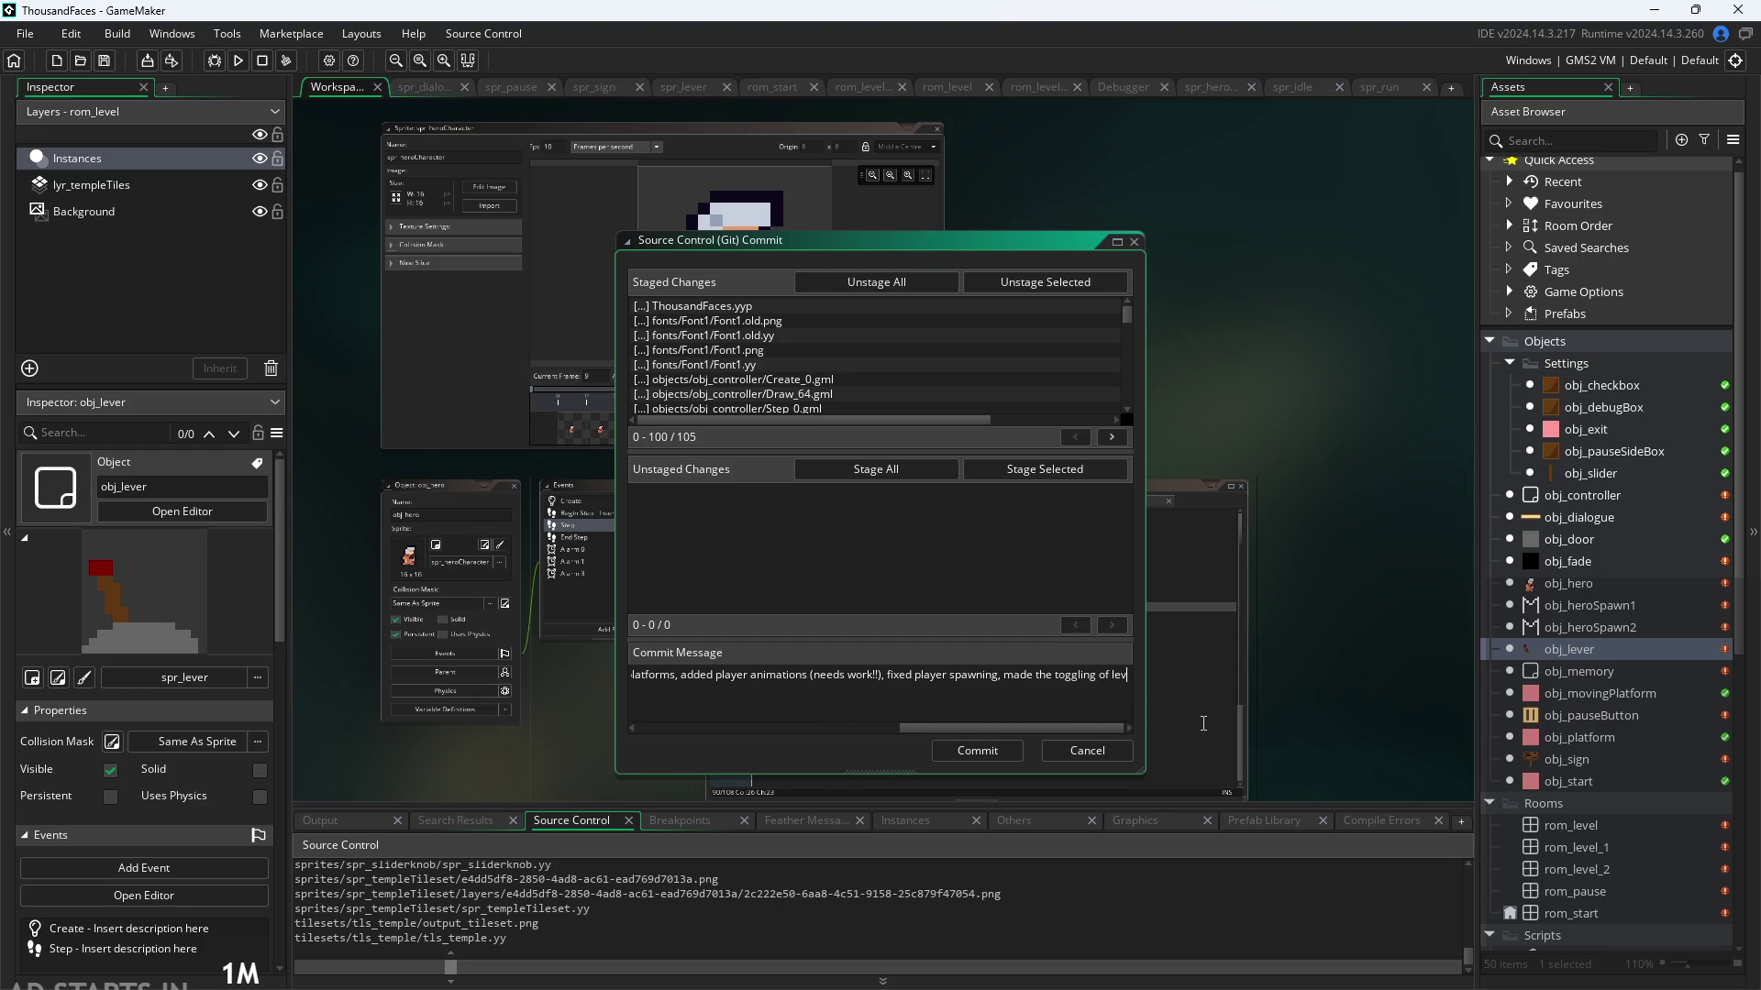
pyautogui.write('ers be persi')
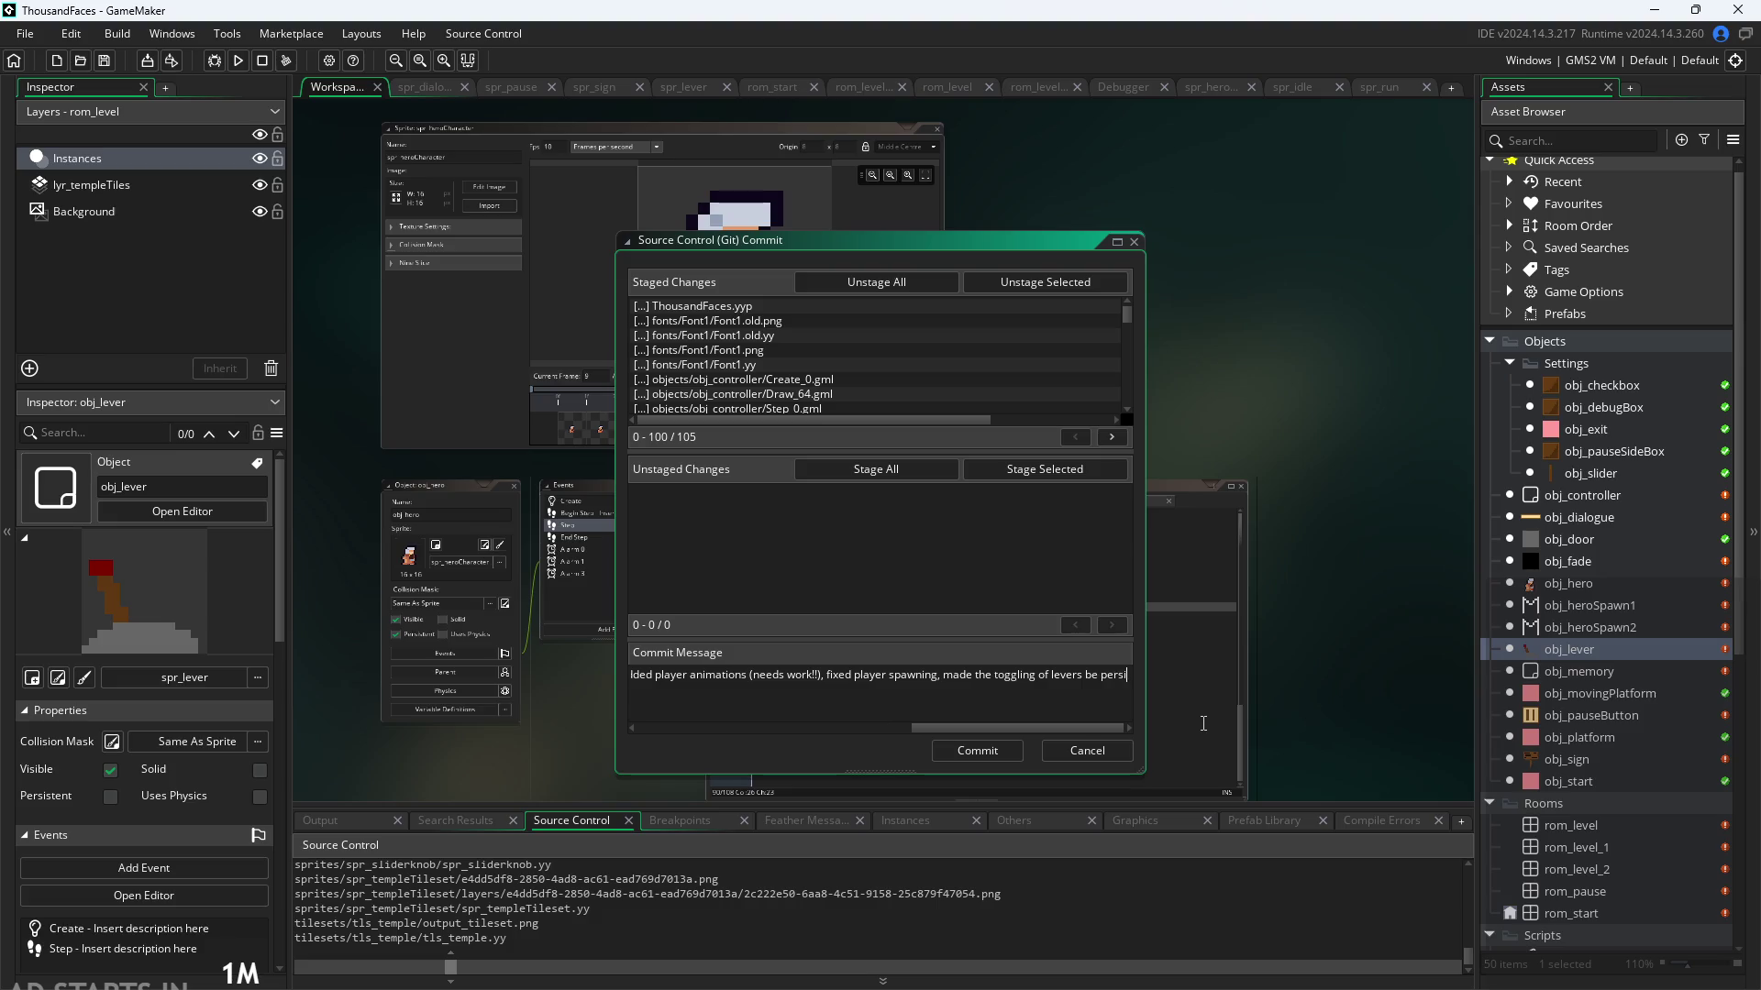
pyautogui.write('stent')
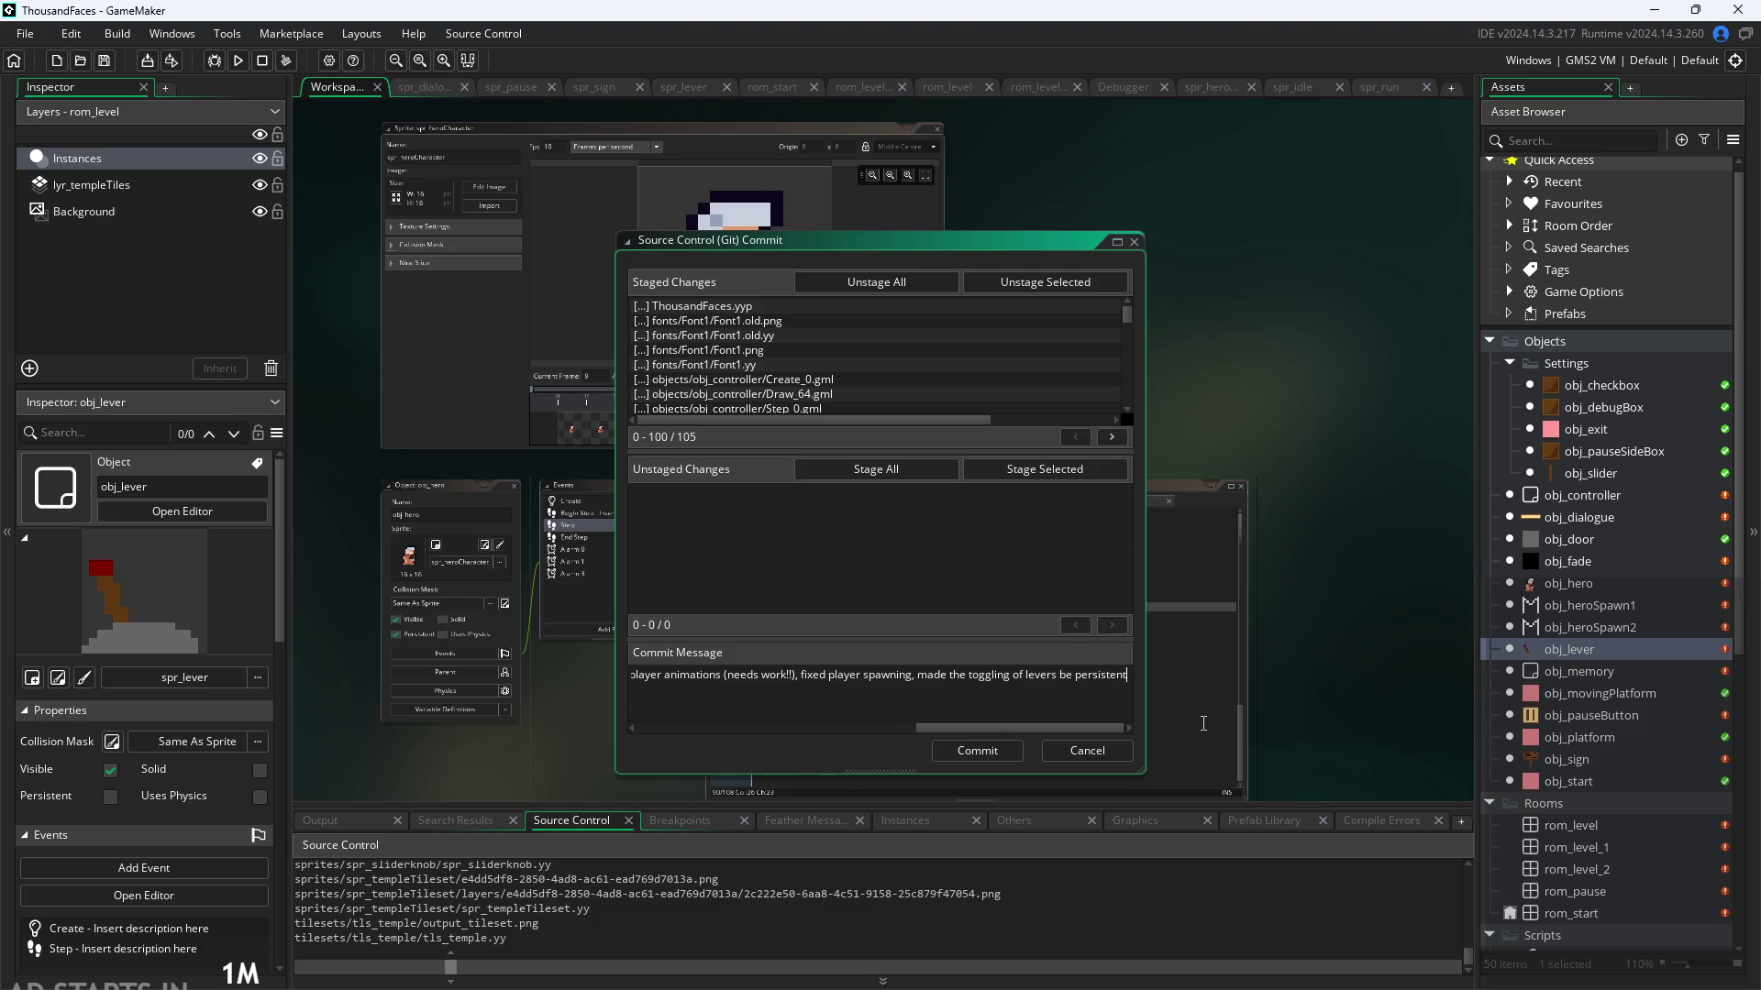
pyautogui.write(',')
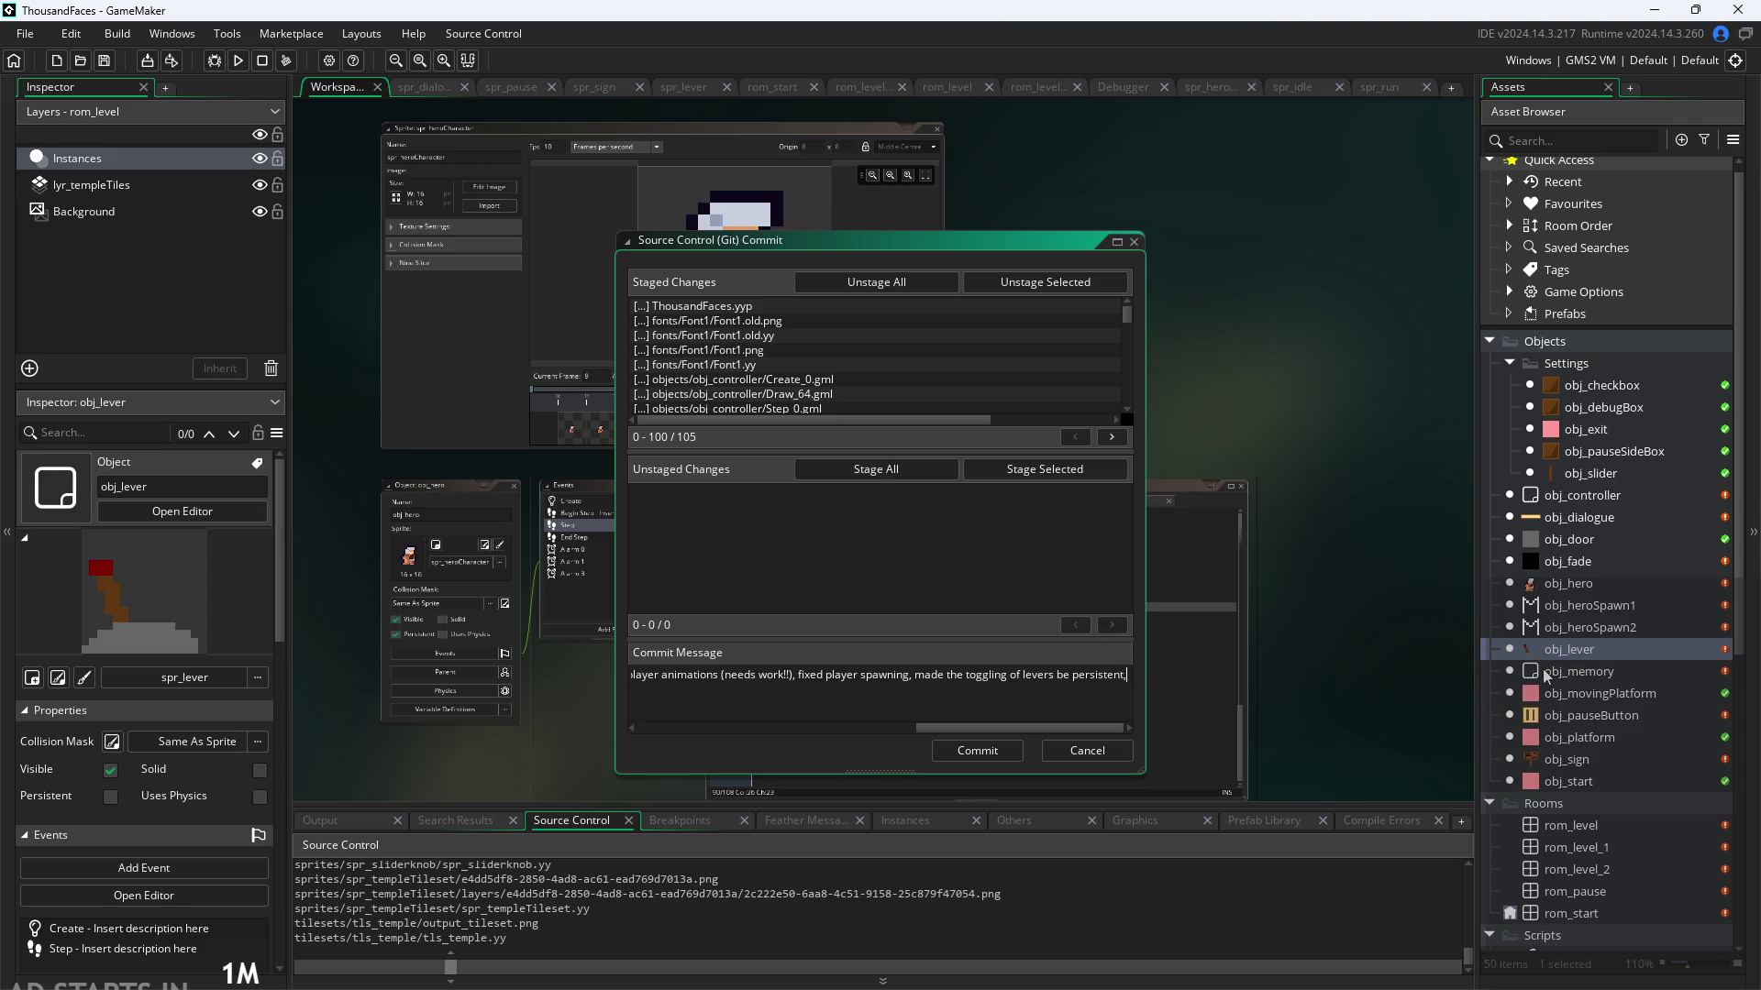
pyautogui.click(1566, 672)
pyautogui.click(1586, 675)
pyautogui.click(1595, 696)
pyautogui.click(1605, 728)
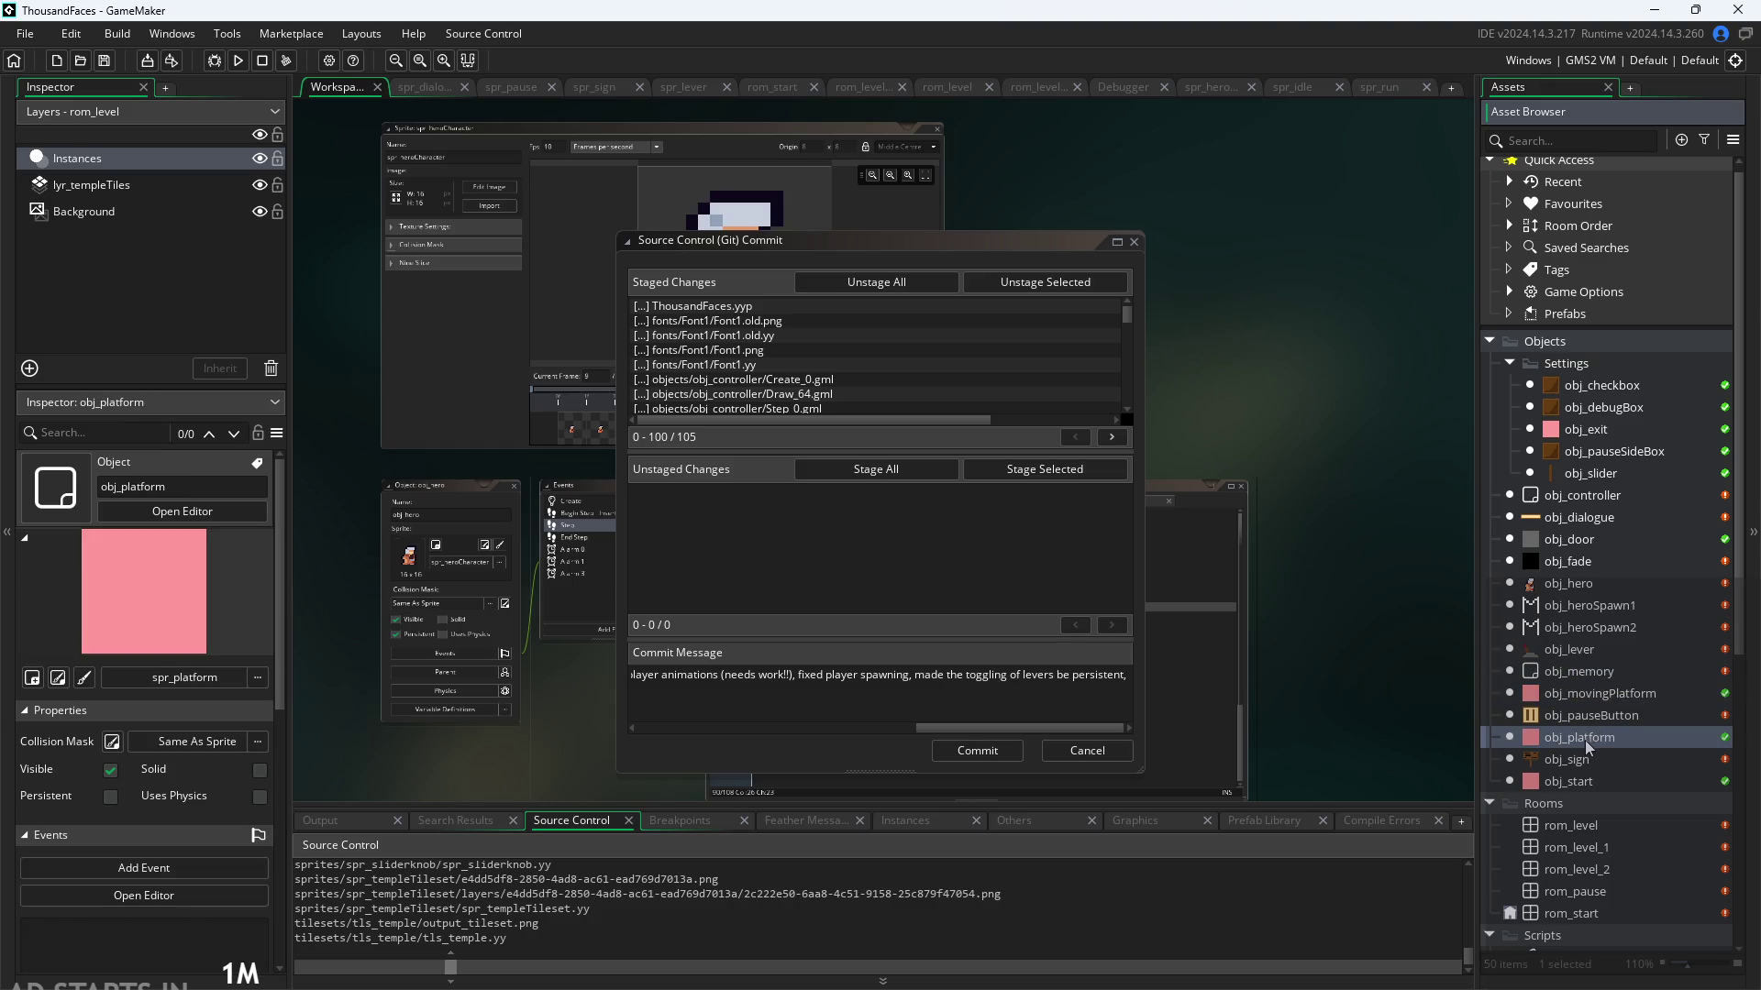
pyautogui.click(1589, 765)
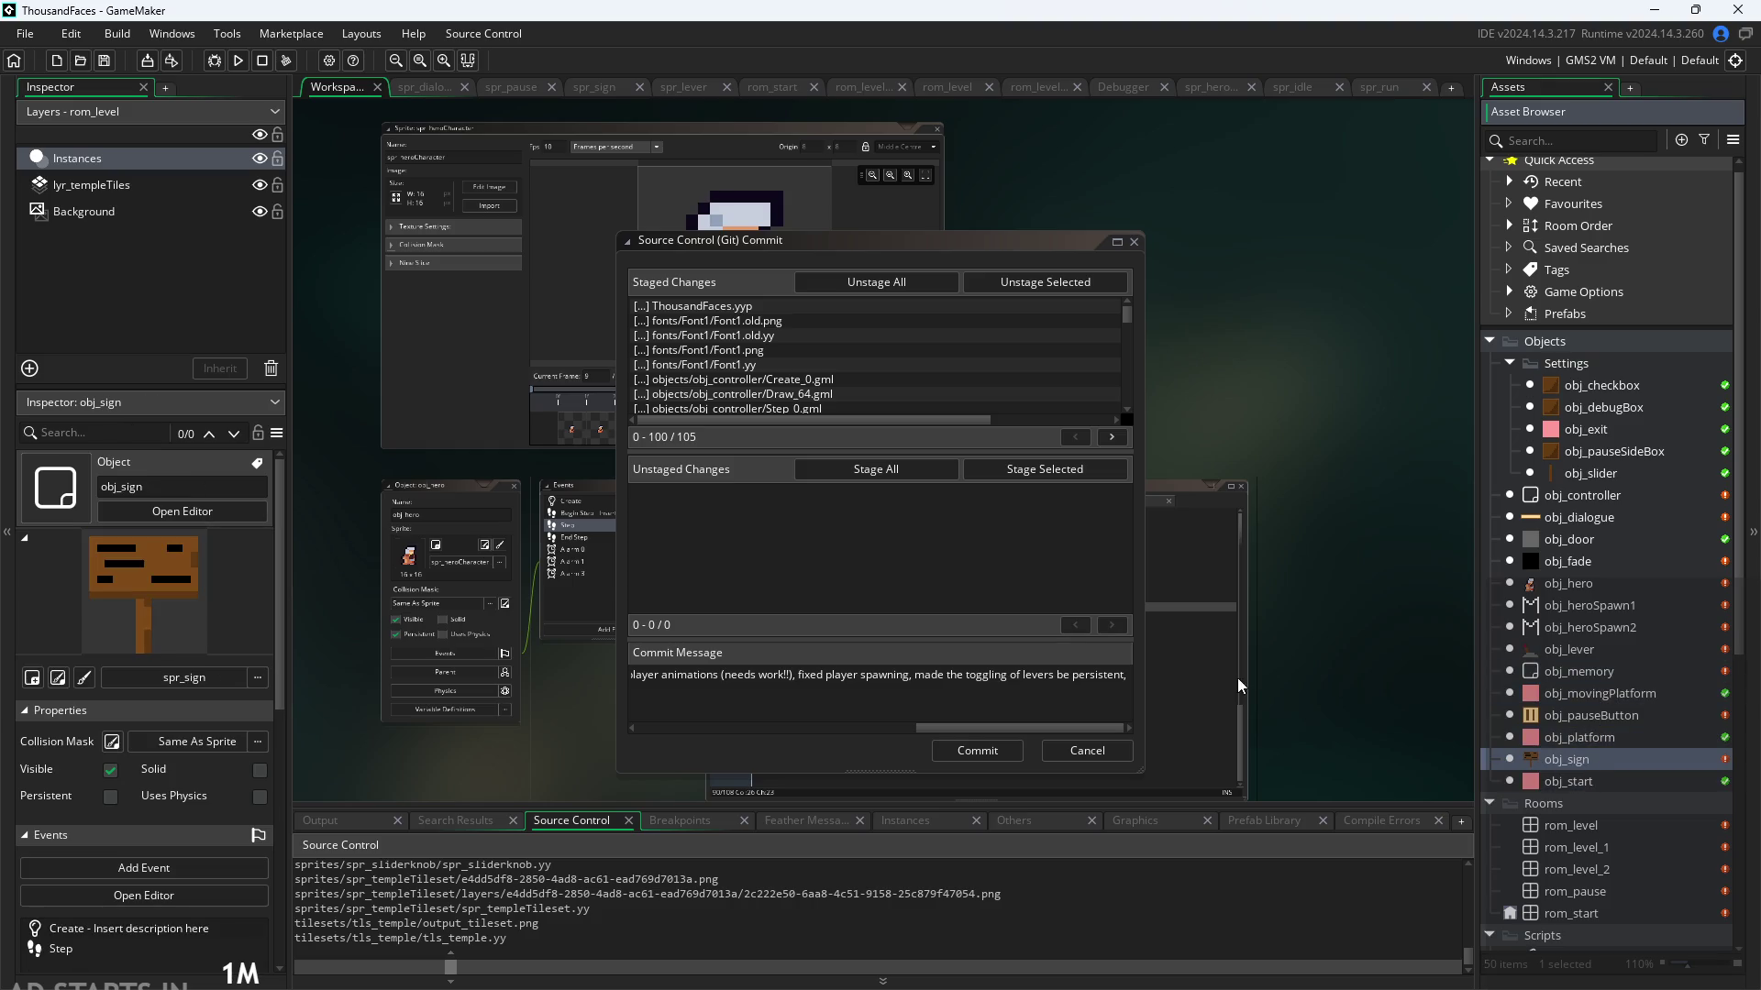
pyautogui.click(1135, 700)
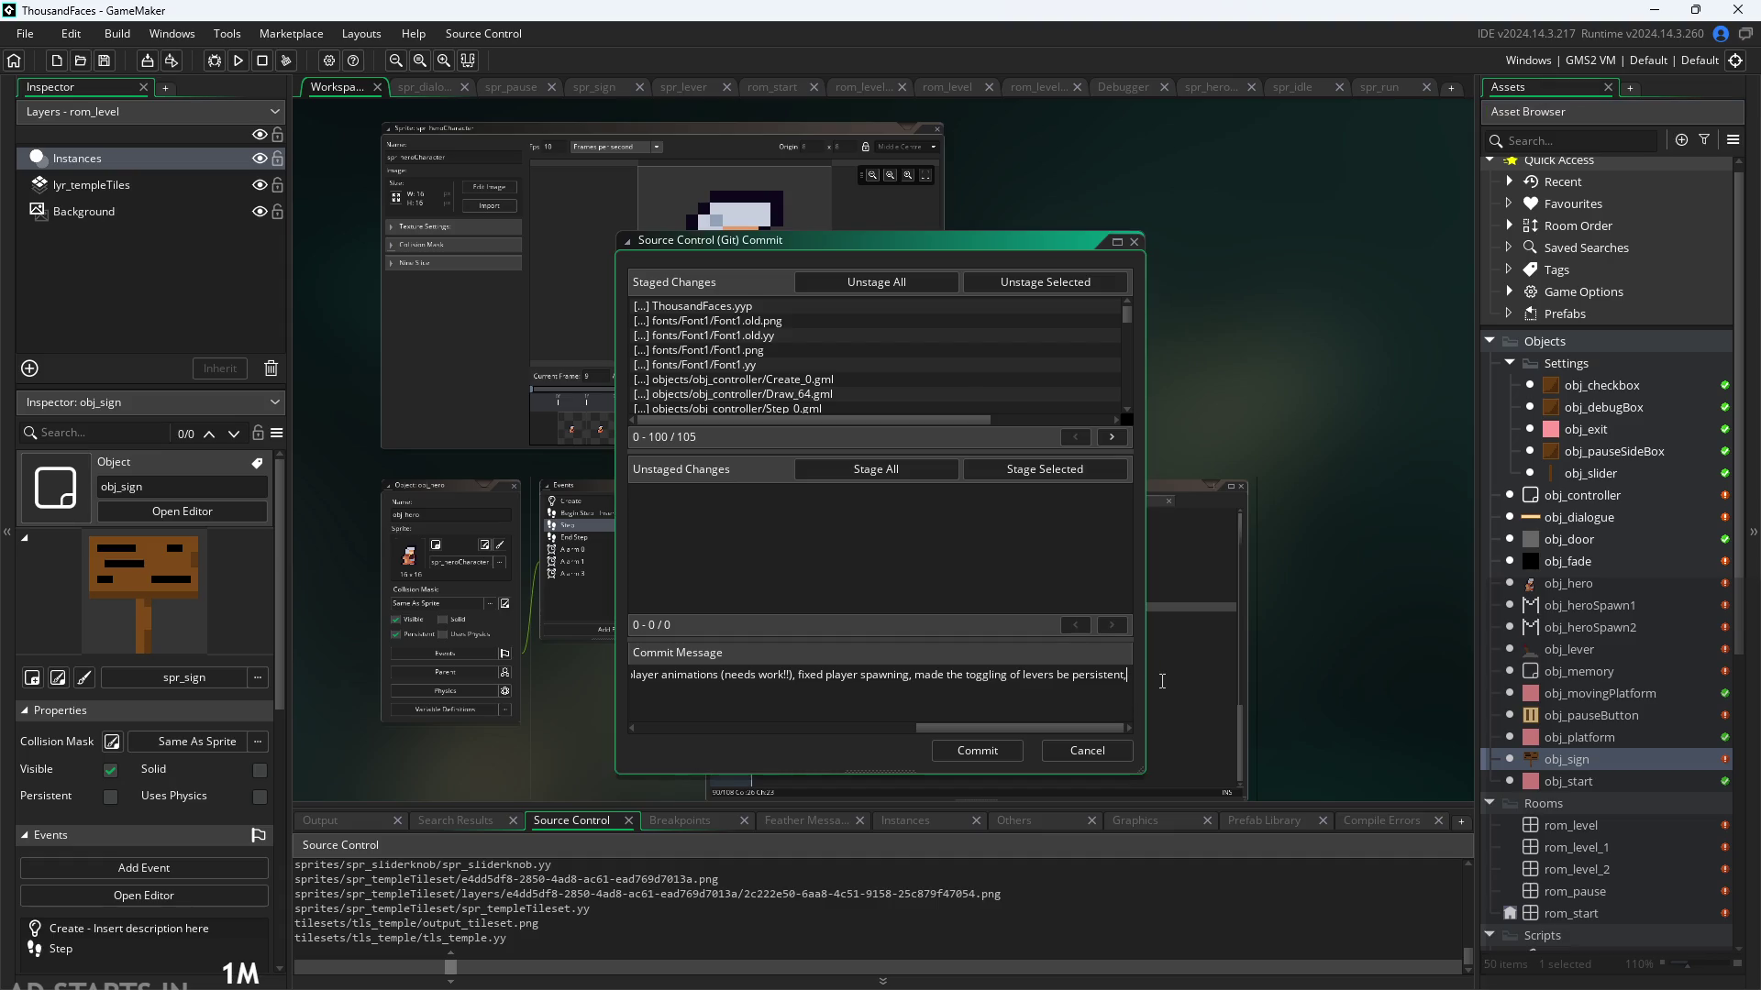
# Step: Start a new message line reading 'Needs fixing: dialogue speed, add text speed in settings'
pyautogui.press('Return')
pyautogui.write('Fix')
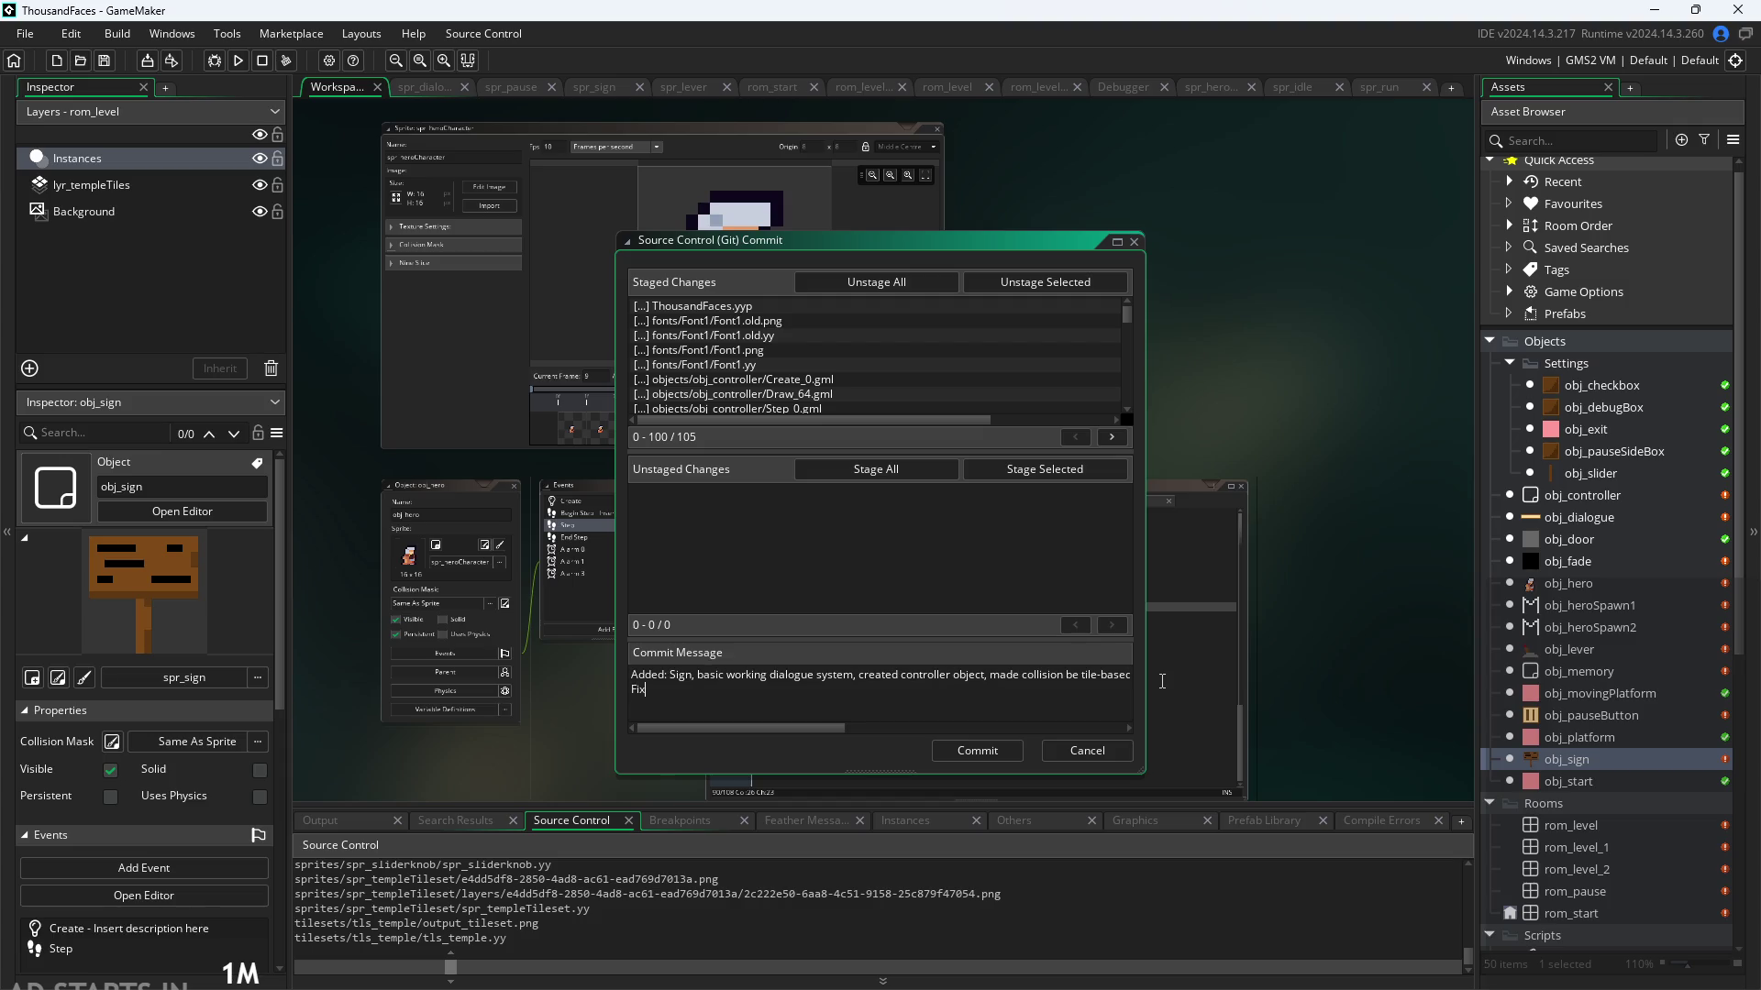
pyautogui.press('BackSpace')
pyautogui.write('Needs f')
pyautogui.write('ixz')
pyautogui.press('BackSpace')
pyautogui.press('BackSpace')
pyautogui.write('ng:')
pyautogui.write(' dialogue spee')
pyautogui.write('d')
pyautogui.press('BackSpace')
pyautogui.press('BackSpace')
pyautogui.press('BackSpace')
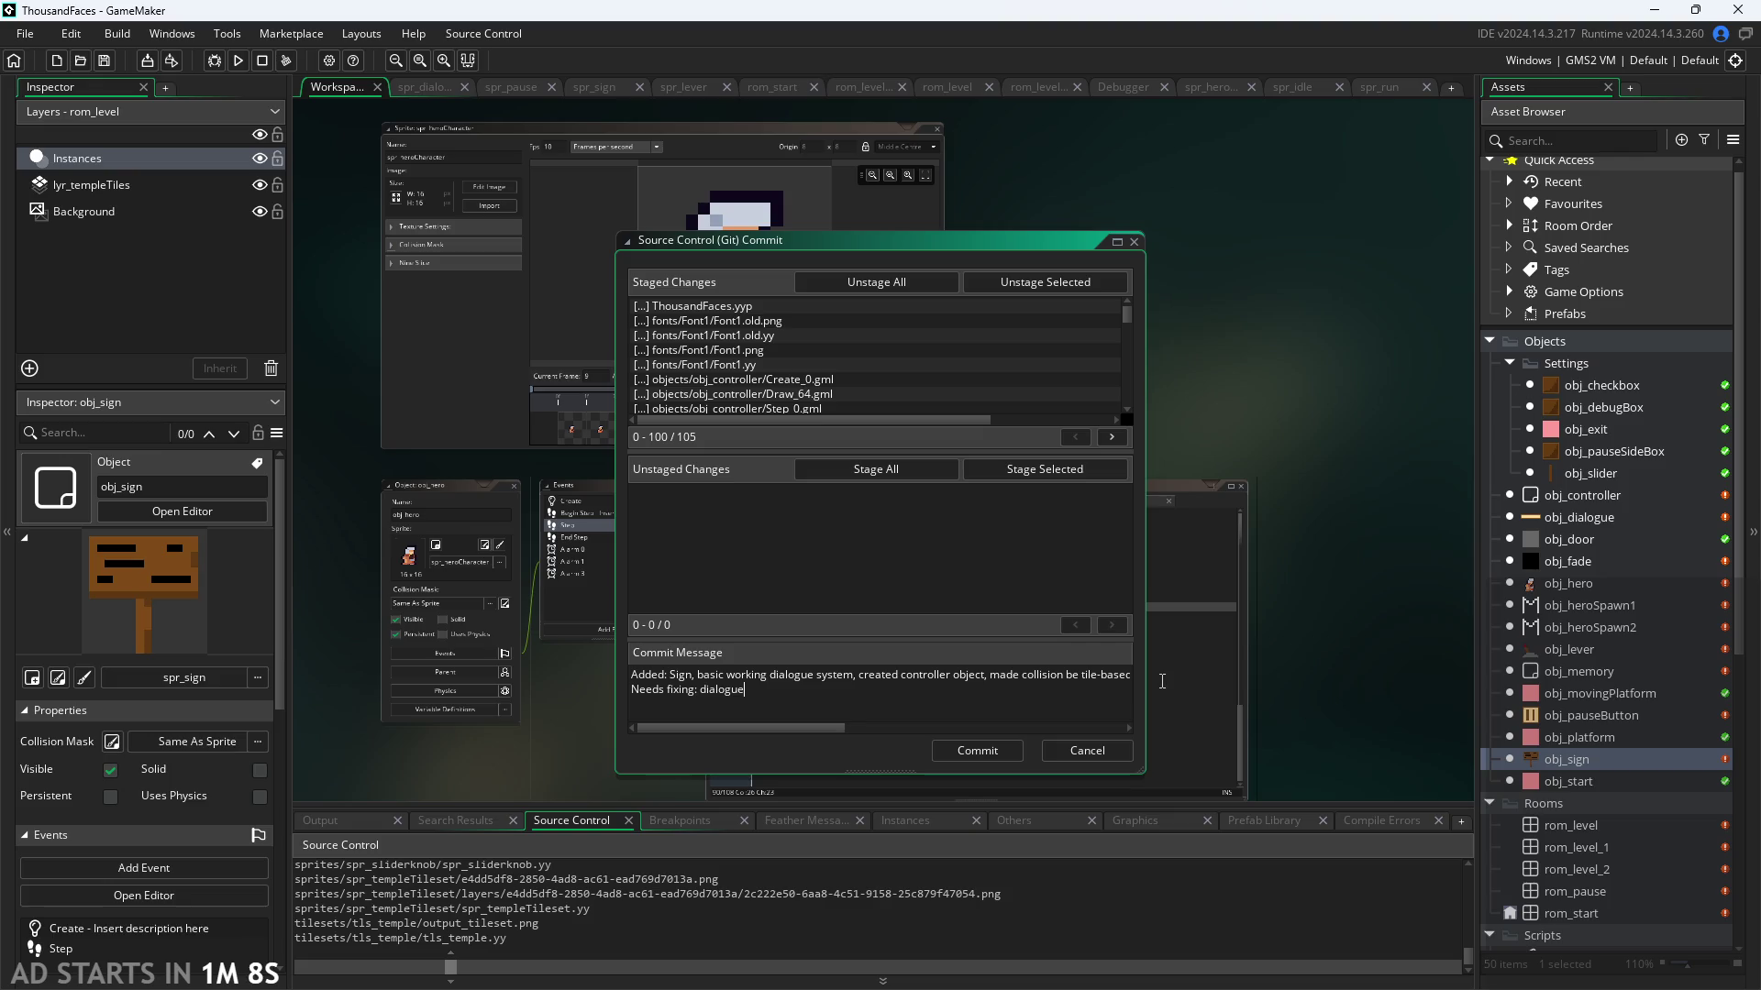
pyautogui.write('speed, add ')
pyautogui.write('text')
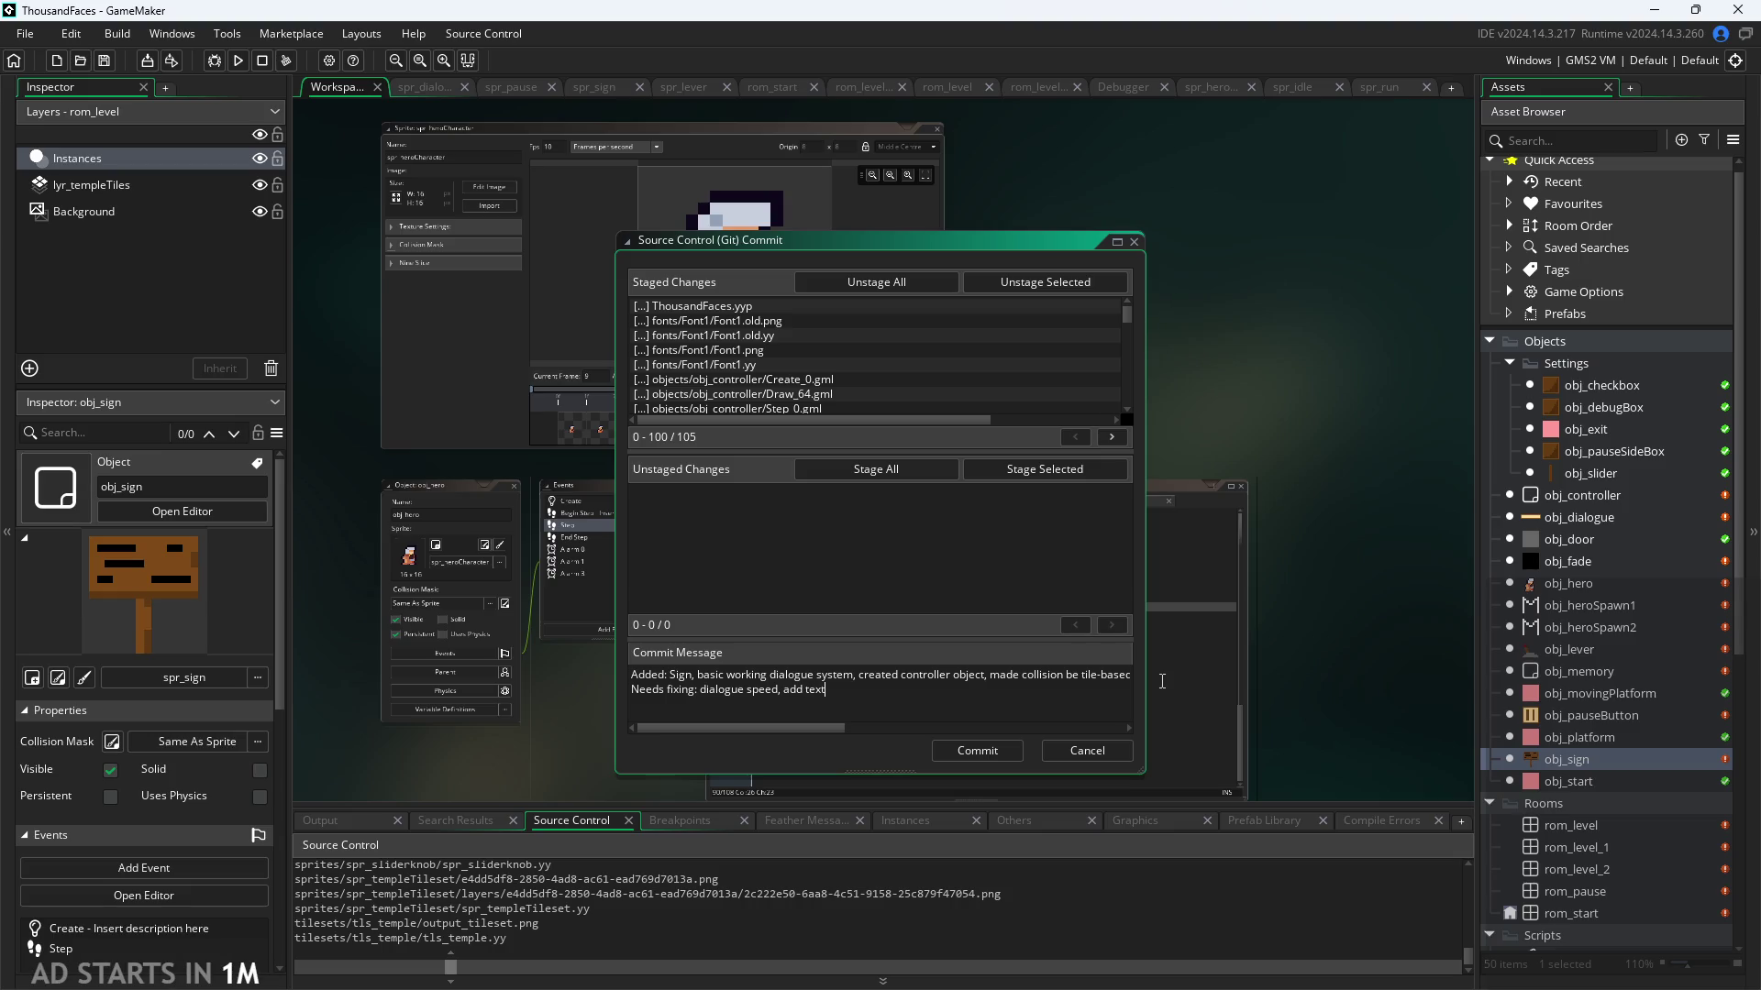
pyautogui.write(' speed in setti')
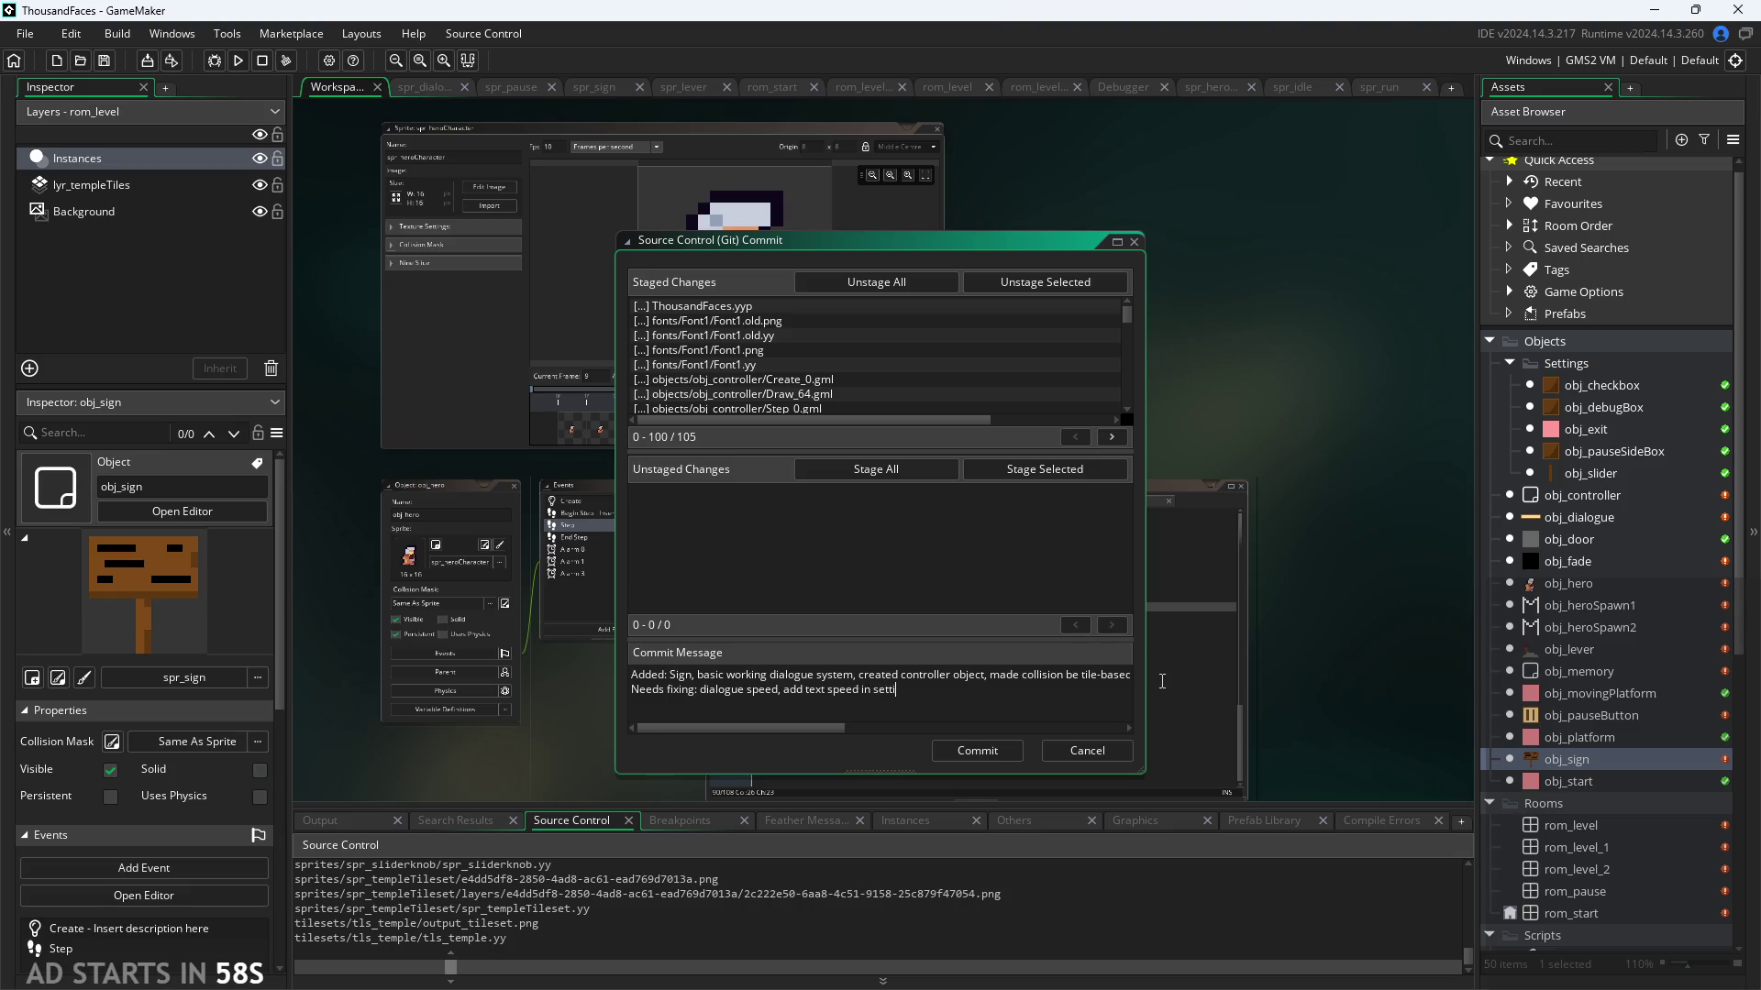
pyautogui.write('ngs.')
# Step: Wrap 'add text speed in settings' in parentheses, removing the surrounding commas
pyautogui.click(784, 684)
pyautogui.press('BackSpace')
pyautogui.press('BackSpace')
pyautogui.write('(')
pyautogui.click(971, 696)
pyautogui.write(')')
pyautogui.press('Left')
pyautogui.press('BackSpace')
# Step: Append 'player animations not lining up, player movement awry after pausing,' to the second line
pyautogui.write('.')
pyautogui.write(' player')
pyautogui.write(' anima')
pyautogui.write('t')
pyautogui.write('ions no')
pyautogui.write('nin')
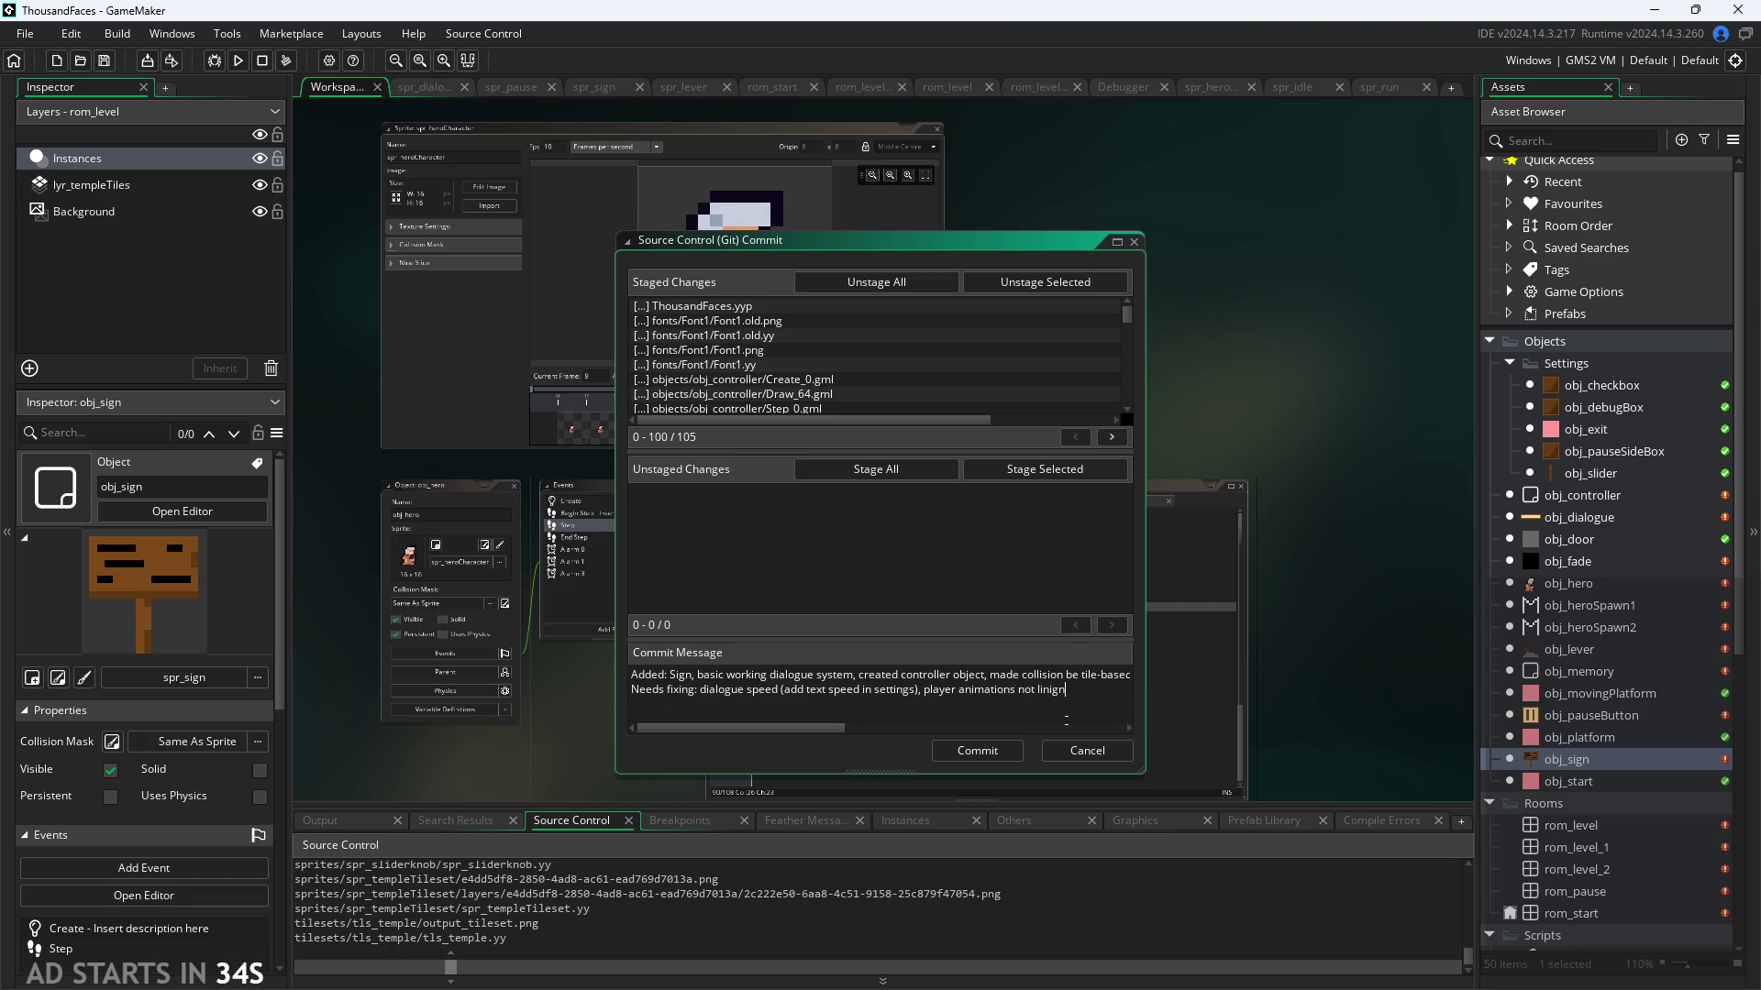
pyautogui.write('g ')
pyautogui.write(',')
pyautogui.write('player mo')
pyautogui.write('vement off a')
pyautogui.write('er pausing,')
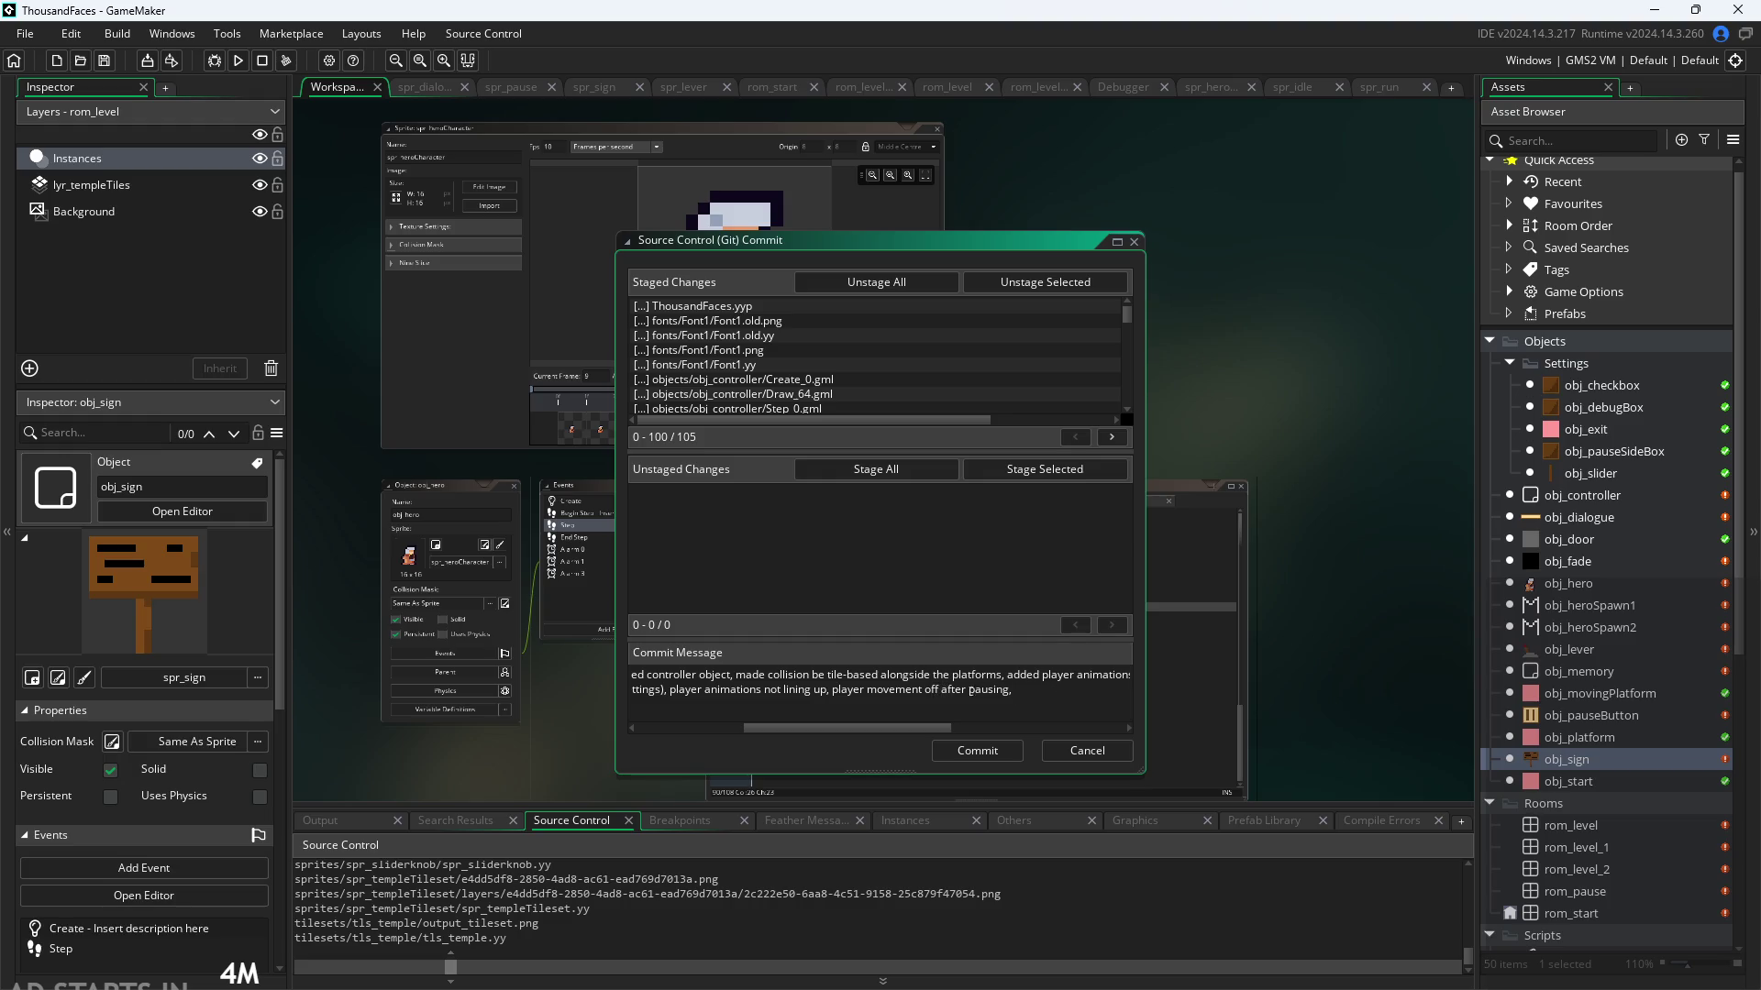
pyautogui.press('BackSpace')
pyautogui.press('BackSpace')
pyautogui.press('BackSpace')
pyautogui.write('awry')
pyautogui.scroll(-2, 1609, 499)
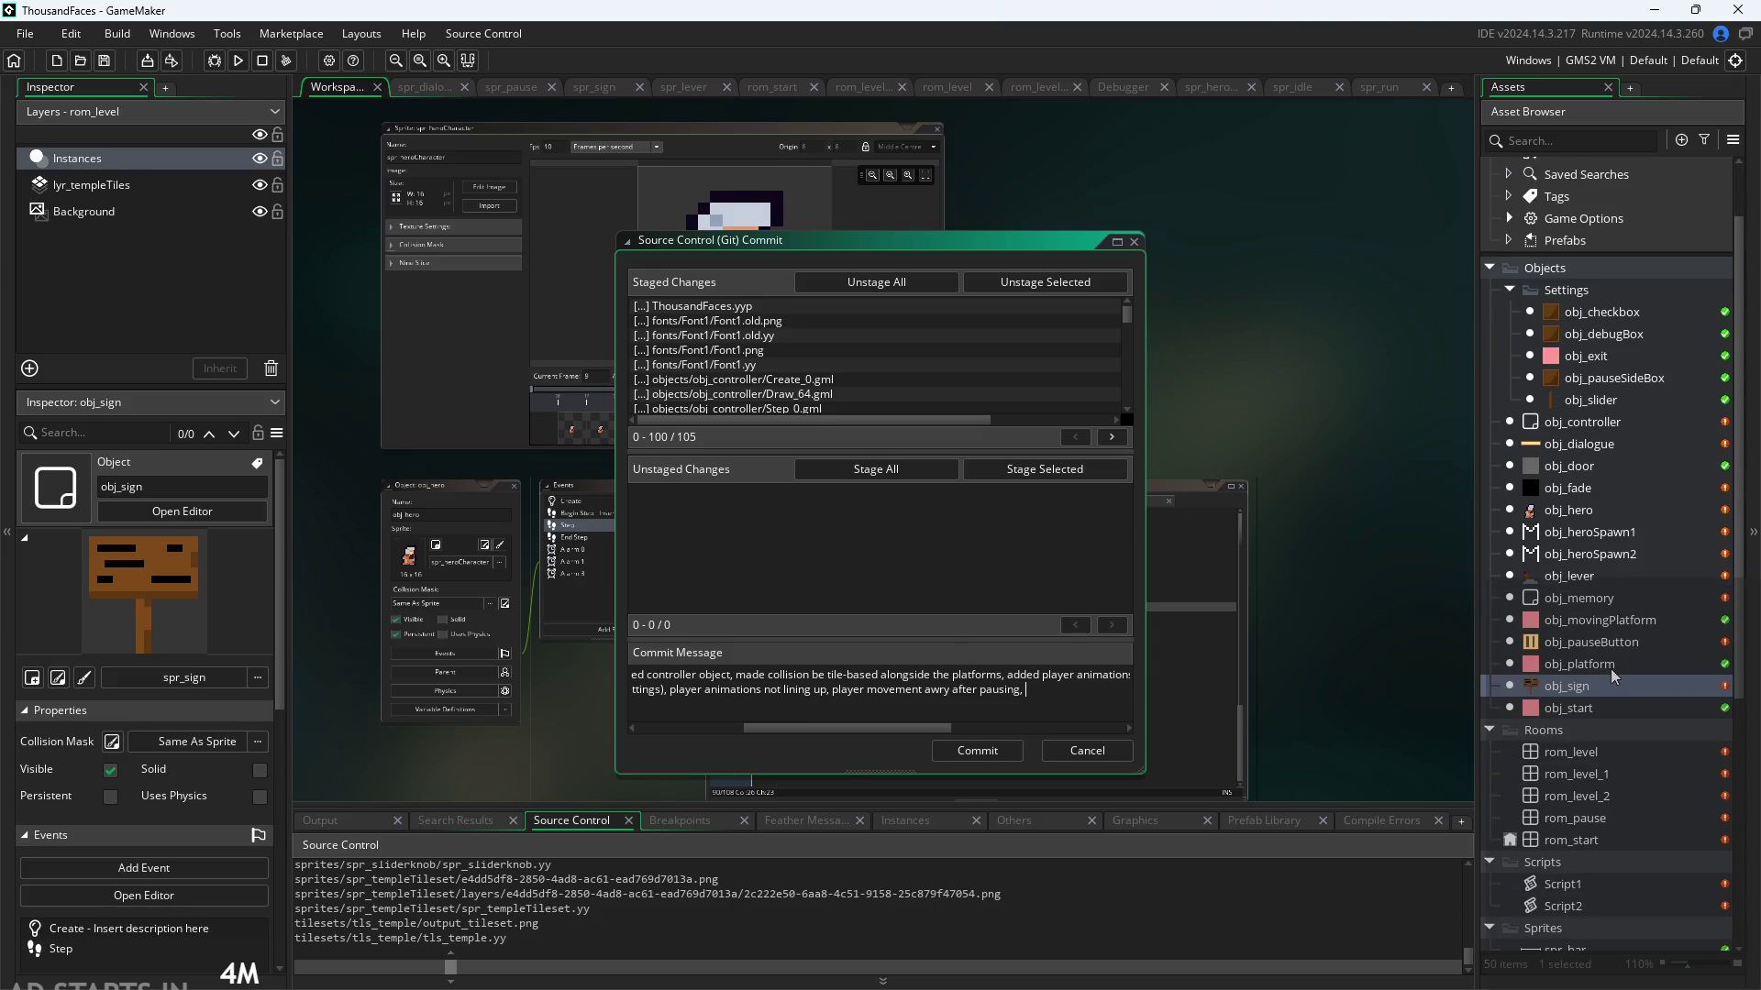
# Step: Browse the Asset Browser objects from obj_heroSpawn1 up through obj_controller and obj_dialogue
pyautogui.scroll(1, 1597, 691)
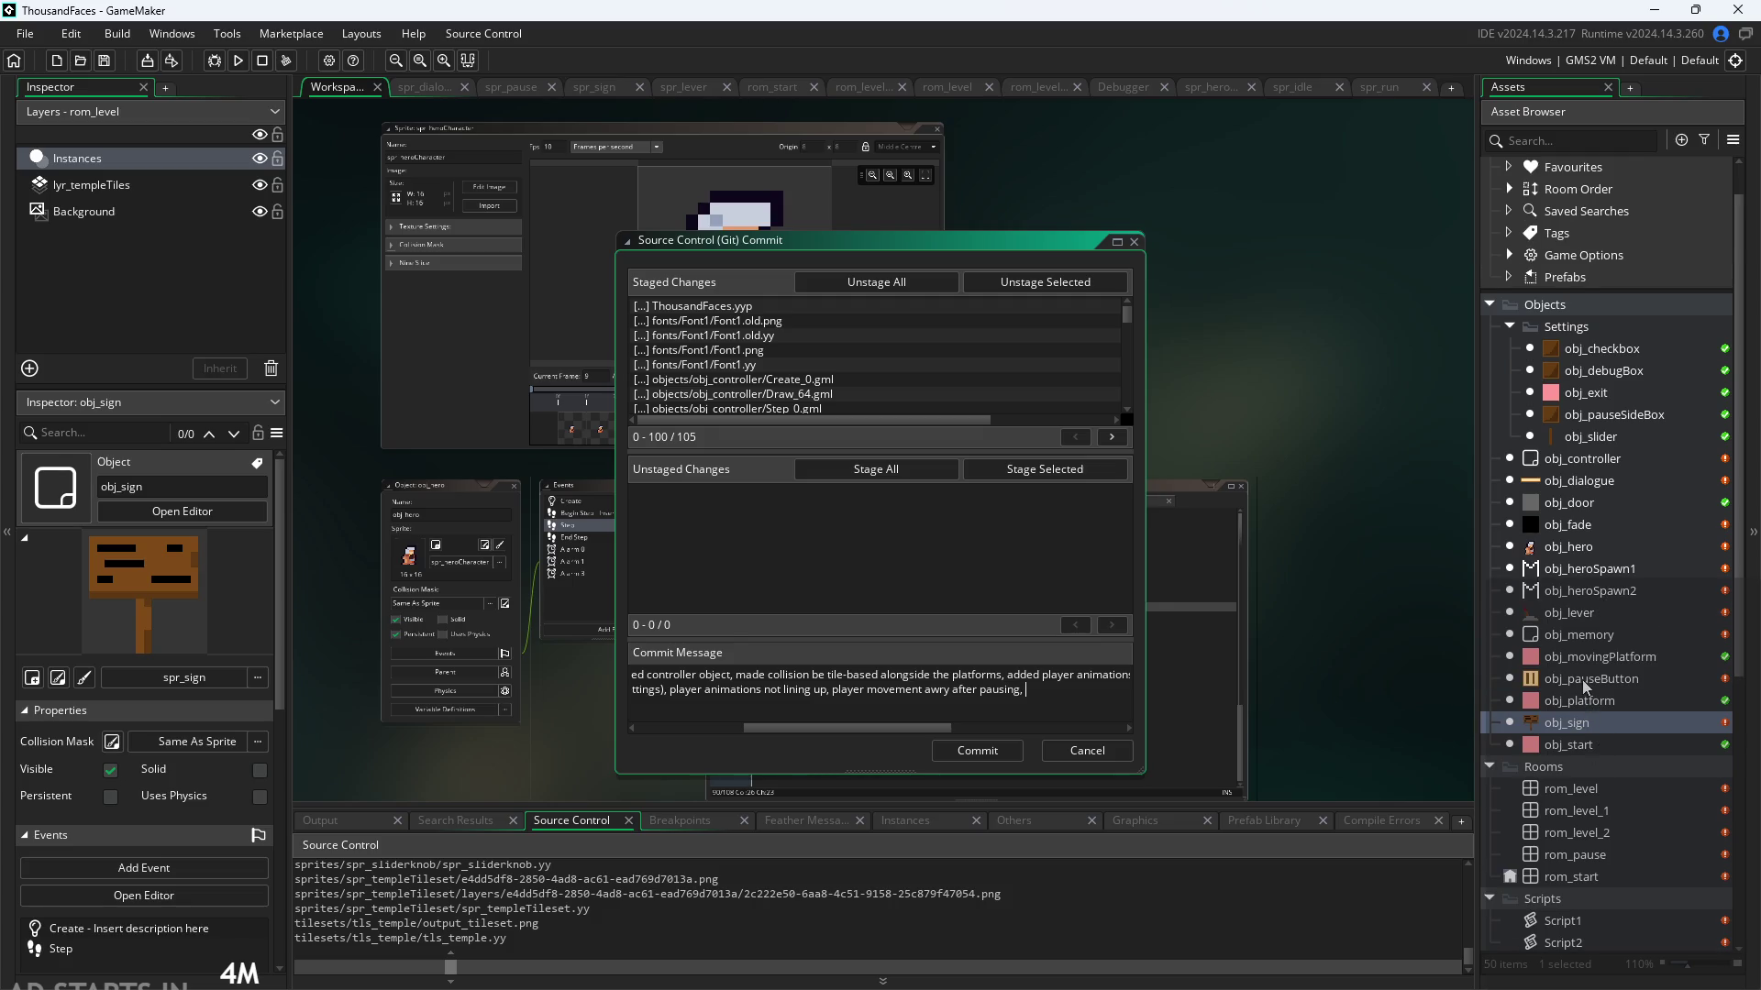
pyautogui.click(1584, 686)
pyautogui.scroll(1, 1584, 686)
pyautogui.click(1586, 649)
pyautogui.click(1588, 627)
pyautogui.click(1590, 607)
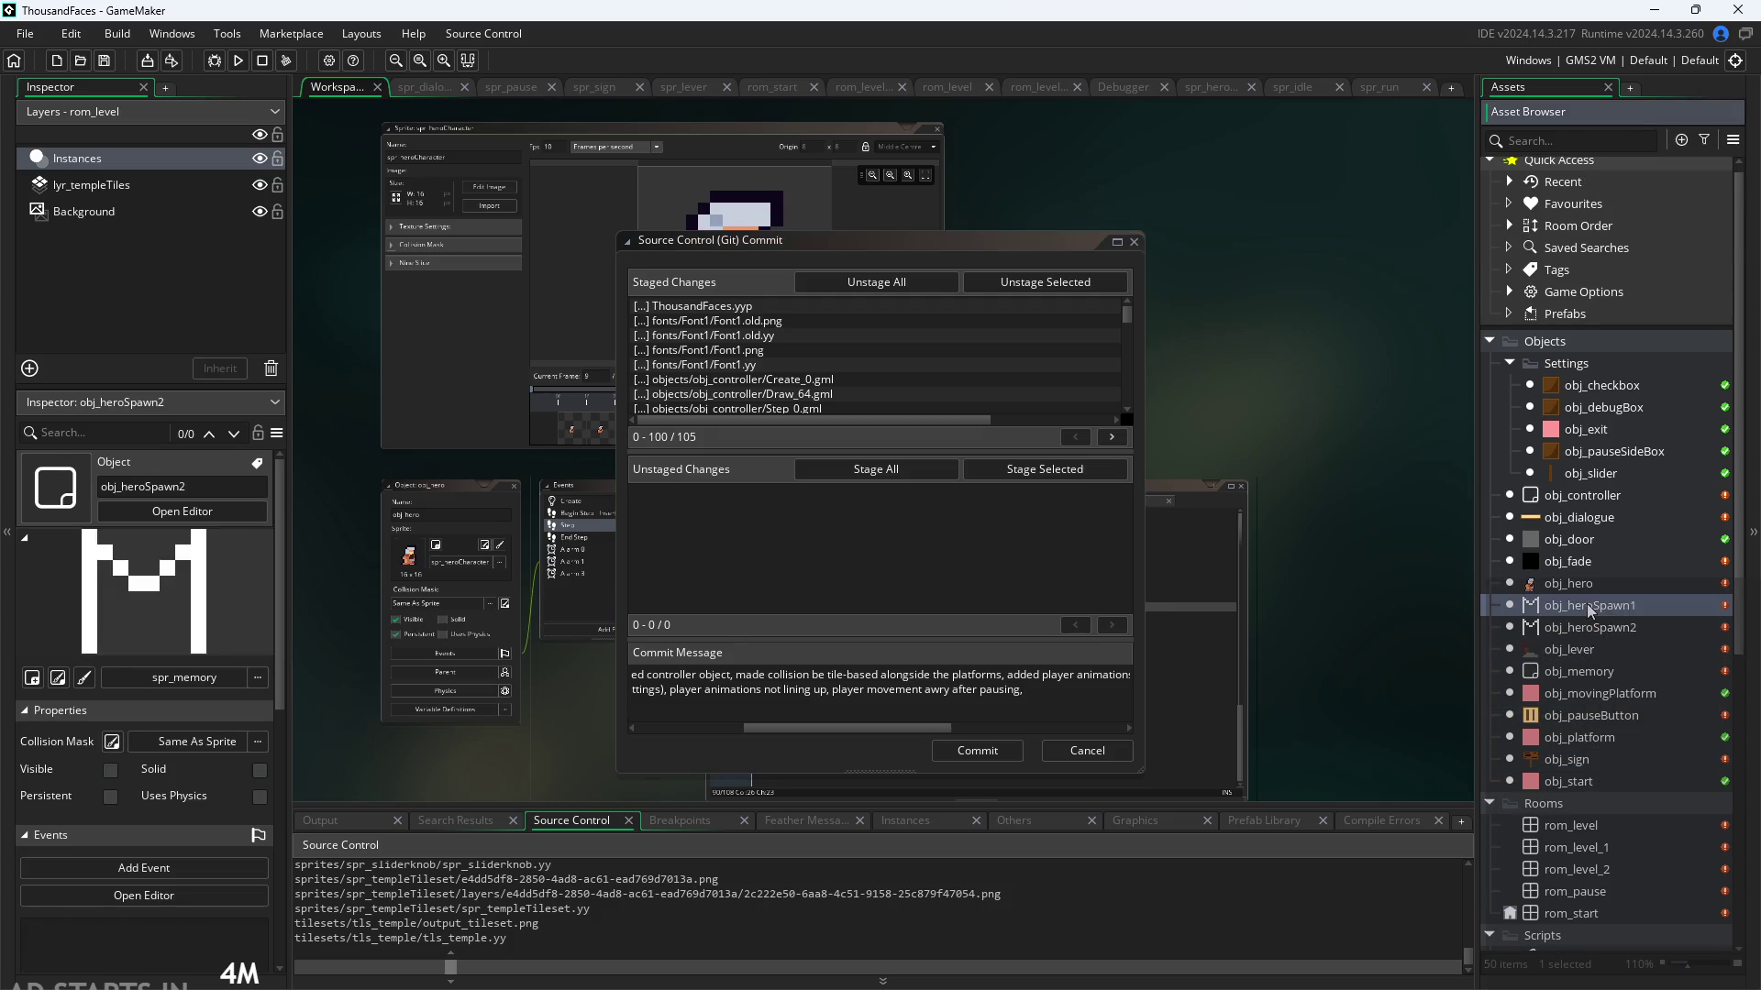
pyautogui.click(1589, 585)
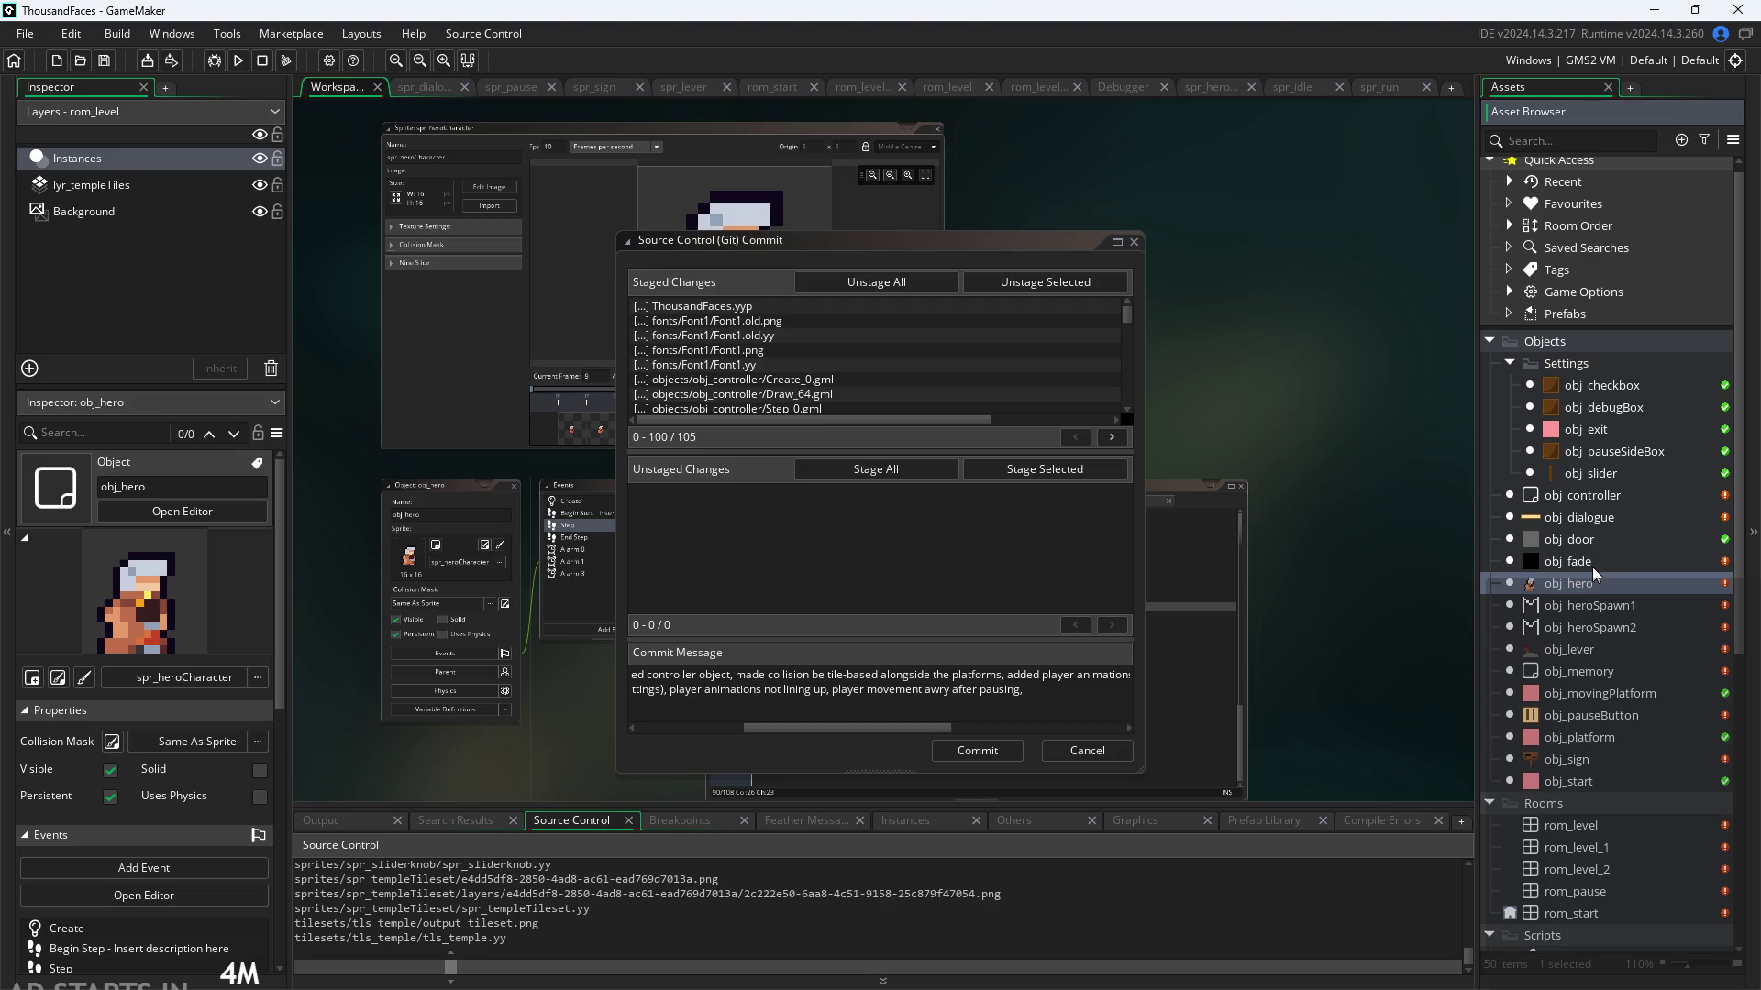
pyautogui.scroll(1, 1592, 567)
pyautogui.click(1592, 567)
pyautogui.click(1594, 539)
pyautogui.click(1595, 527)
pyautogui.click(1603, 503)
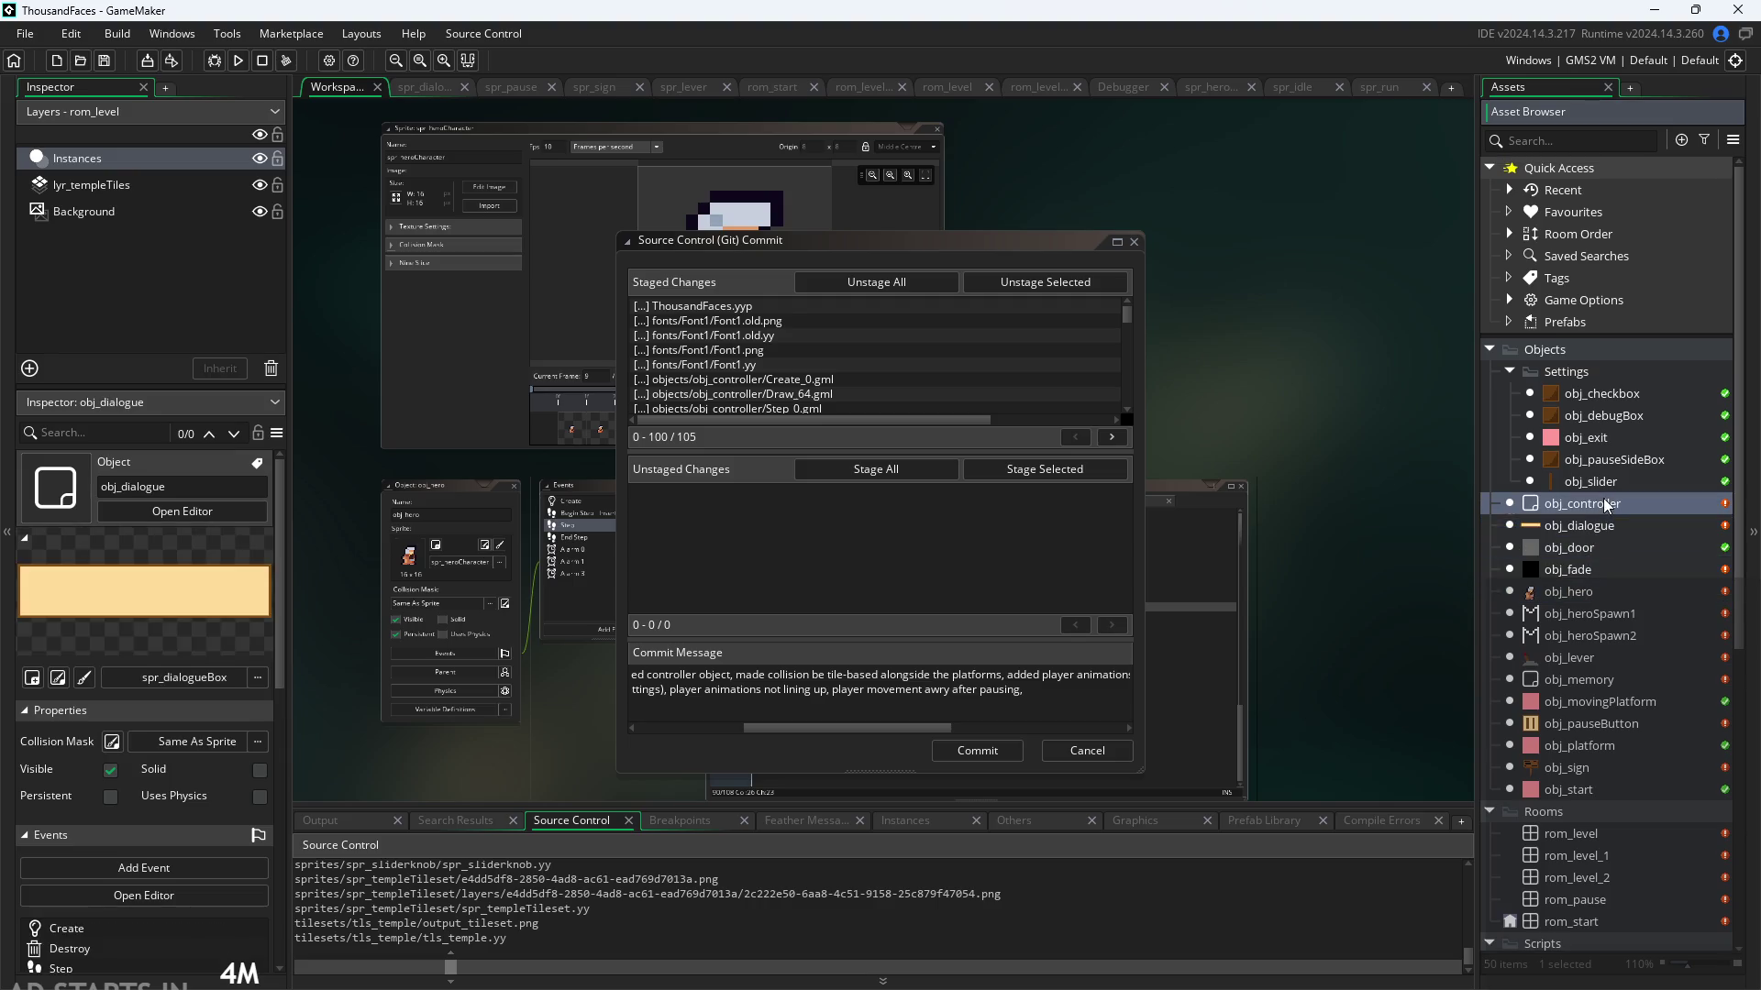
pyautogui.click(1610, 524)
pyautogui.scroll(-1, 1610, 519)
# Step: Open obj_door in the object editor, select obj_lever, and return to the commit message
pyautogui.doubleClick(1610, 519)
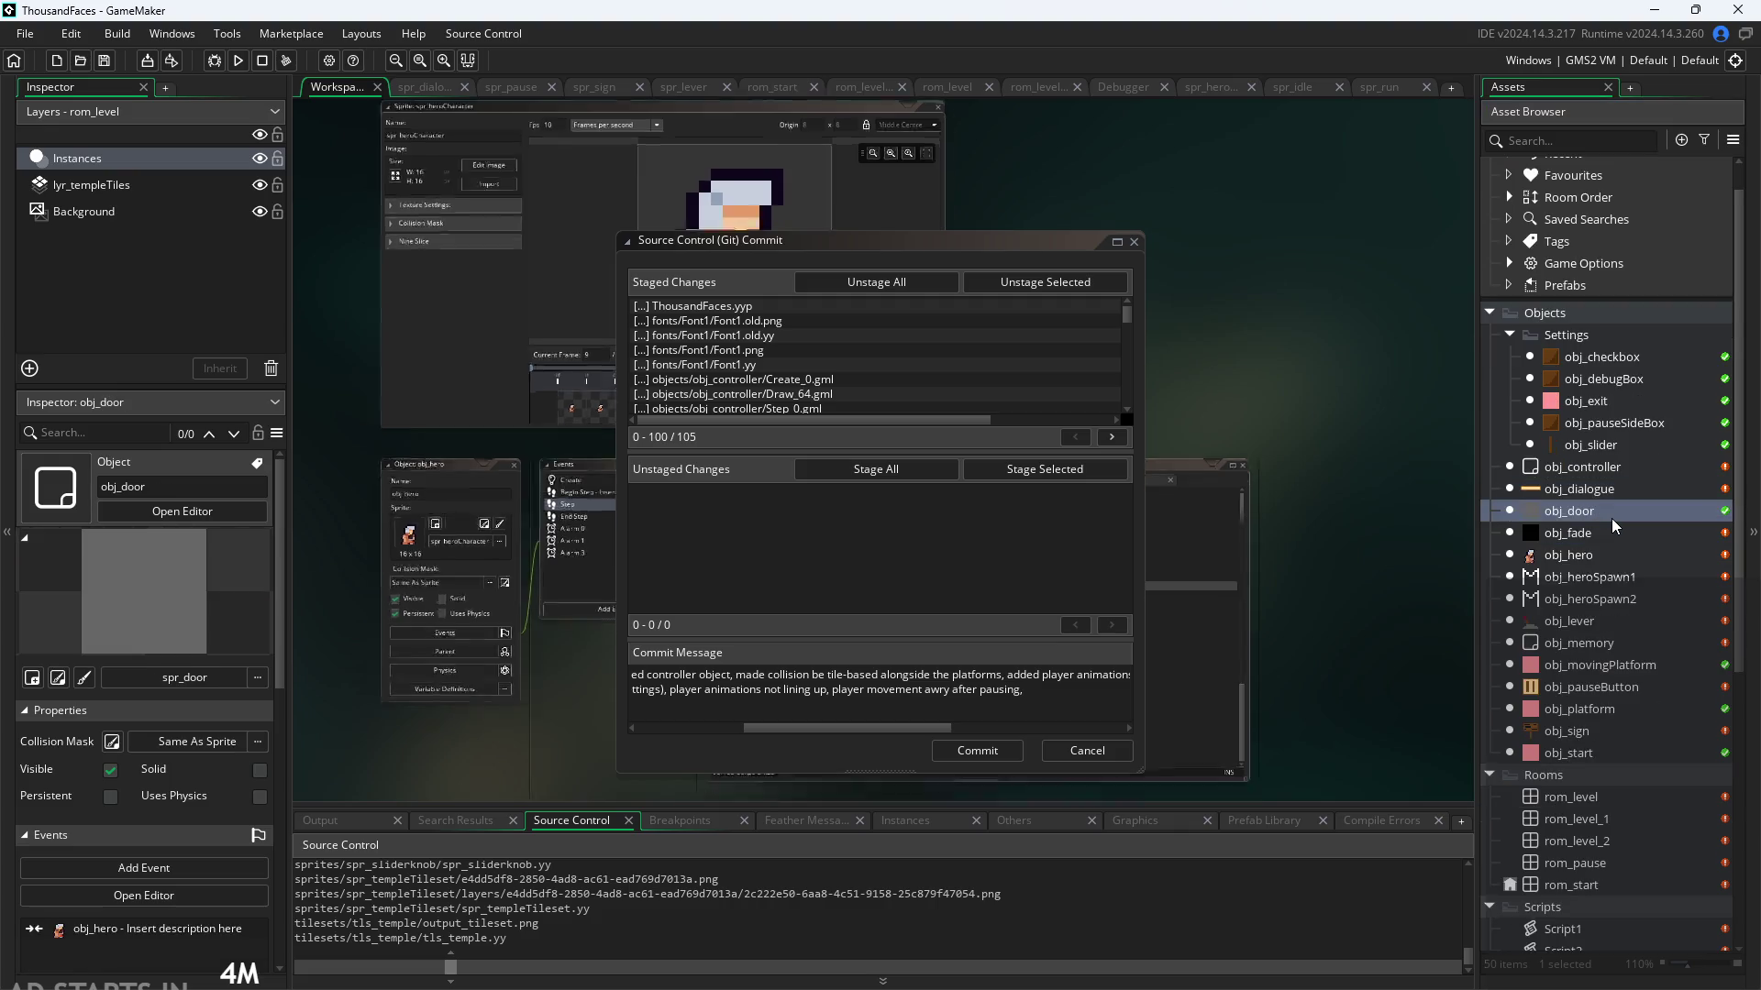
pyautogui.scroll(-1, 1603, 509)
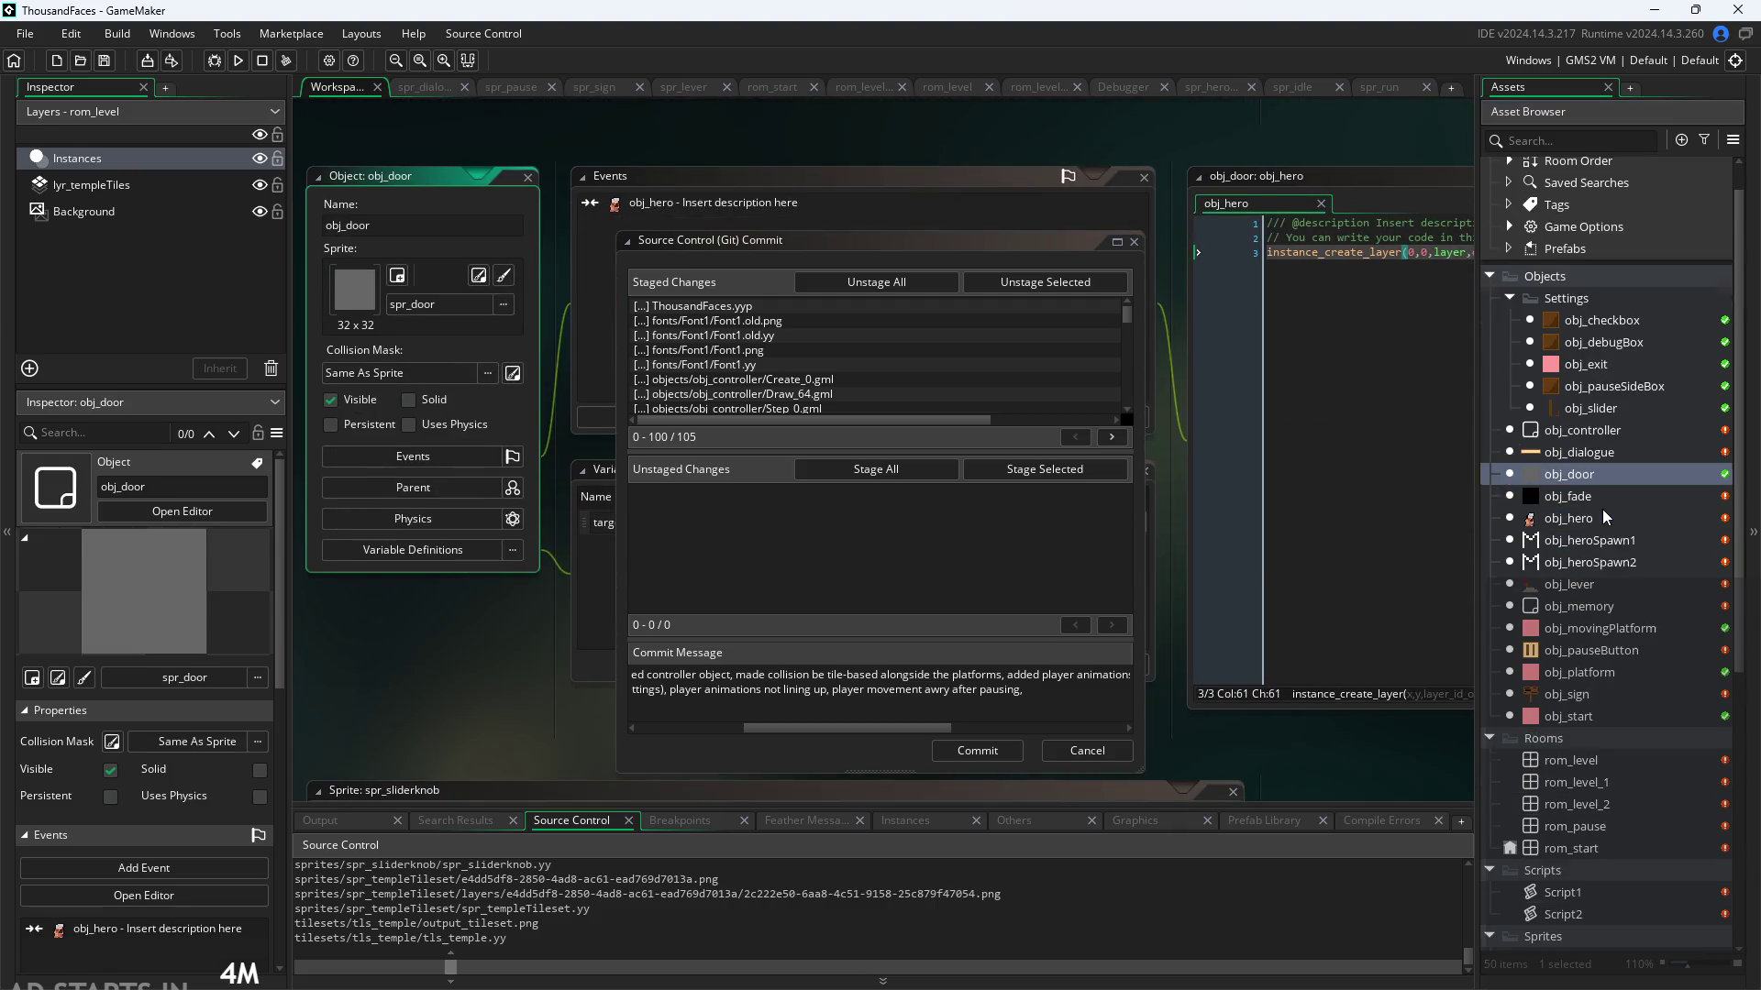
pyautogui.click(1603, 511)
pyautogui.click(1606, 541)
pyautogui.click(1598, 497)
pyautogui.click(1598, 543)
pyautogui.click(1600, 581)
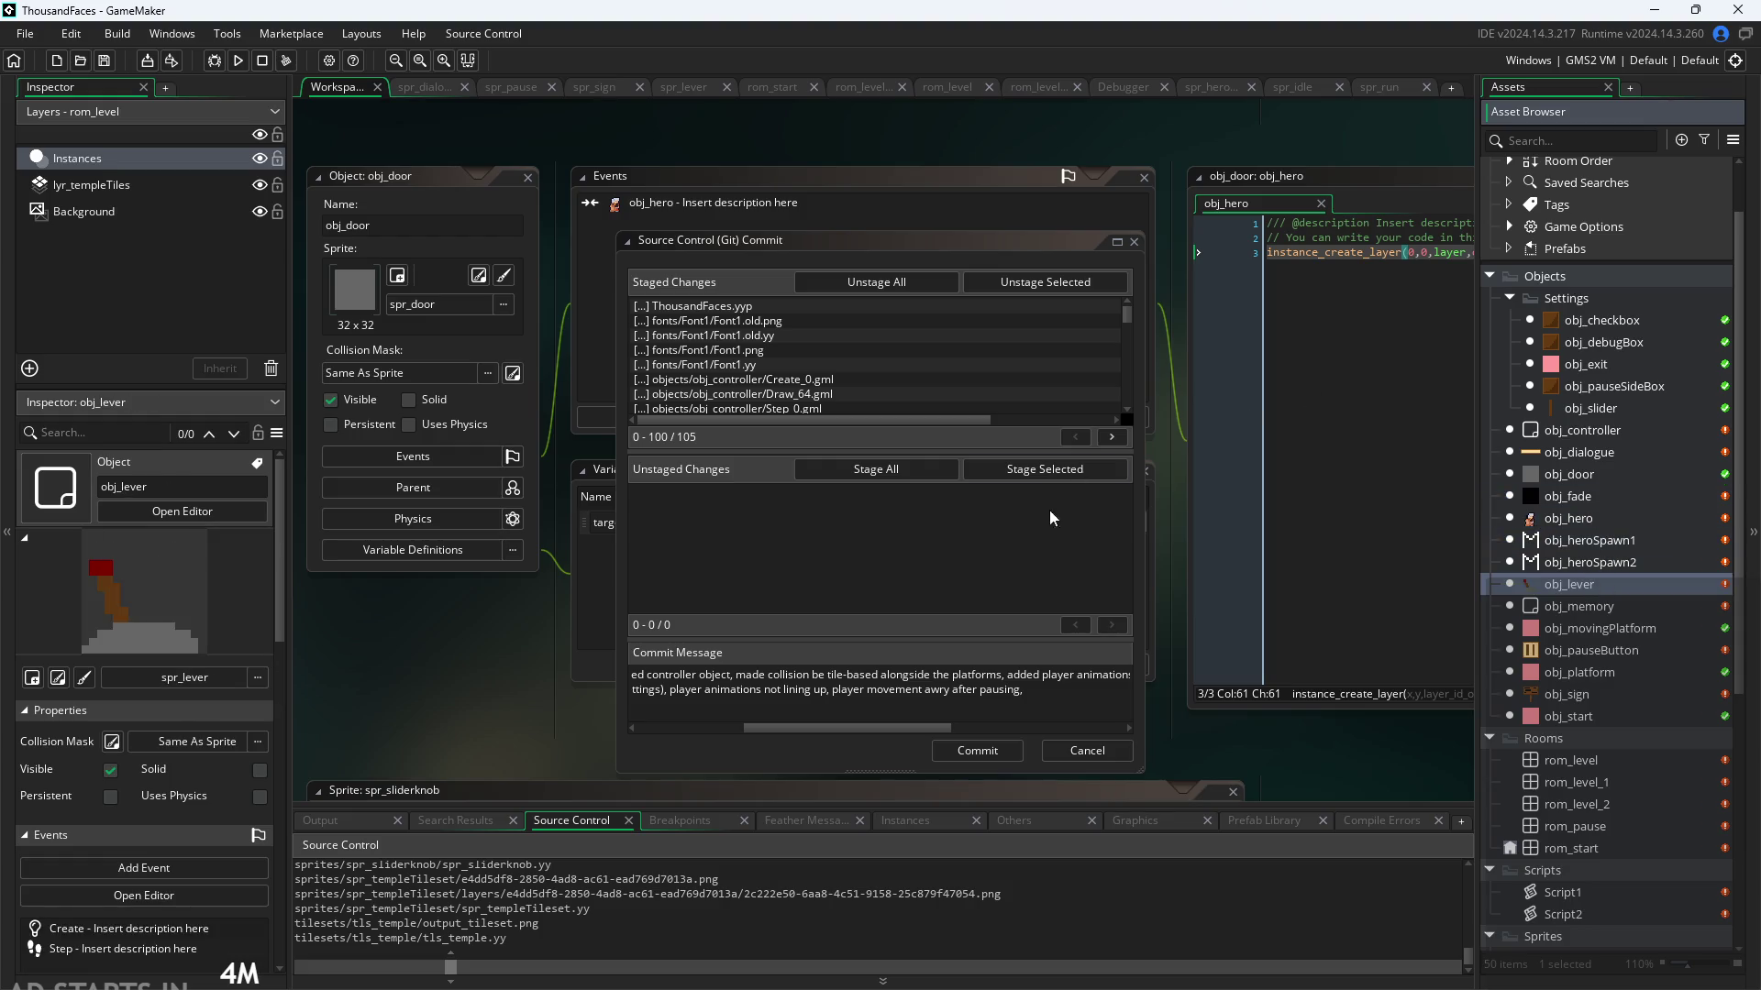
pyautogui.click(1041, 690)
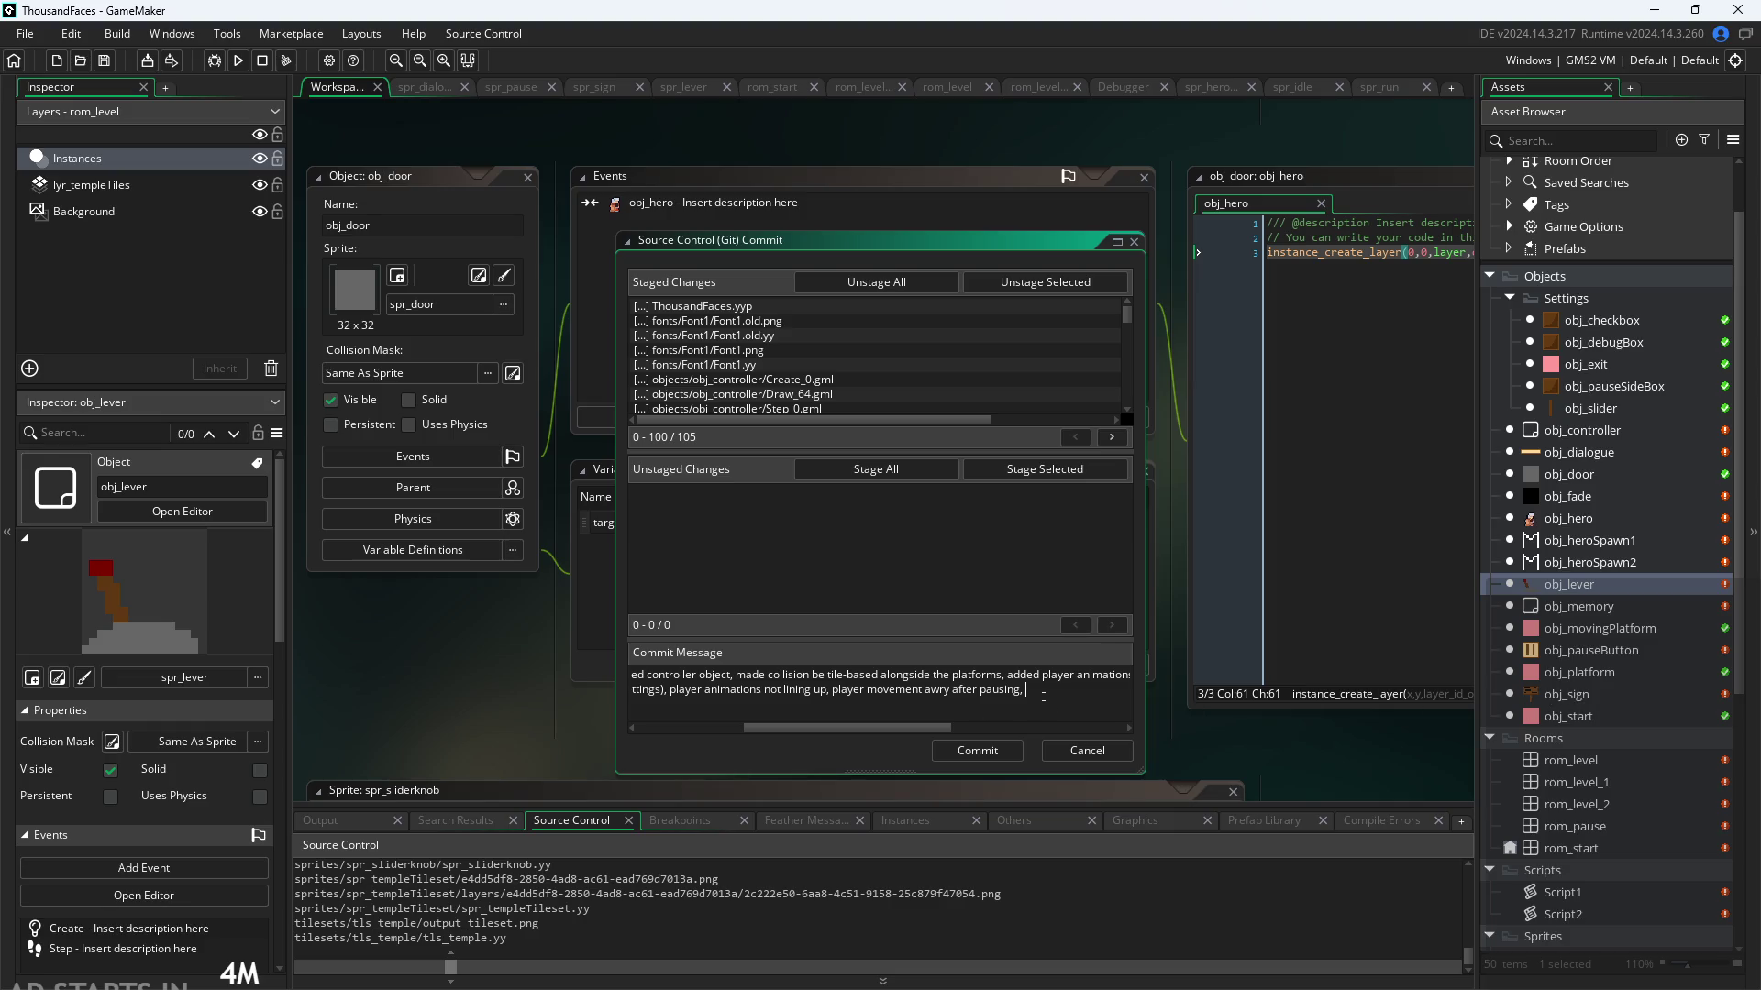
# Step: Append 'having platforms look like tileset' to the Needs fixing line and start a third line
pyautogui.write('having p')
pyautogui.write('latforms ')
pyautogui.write('be made ')
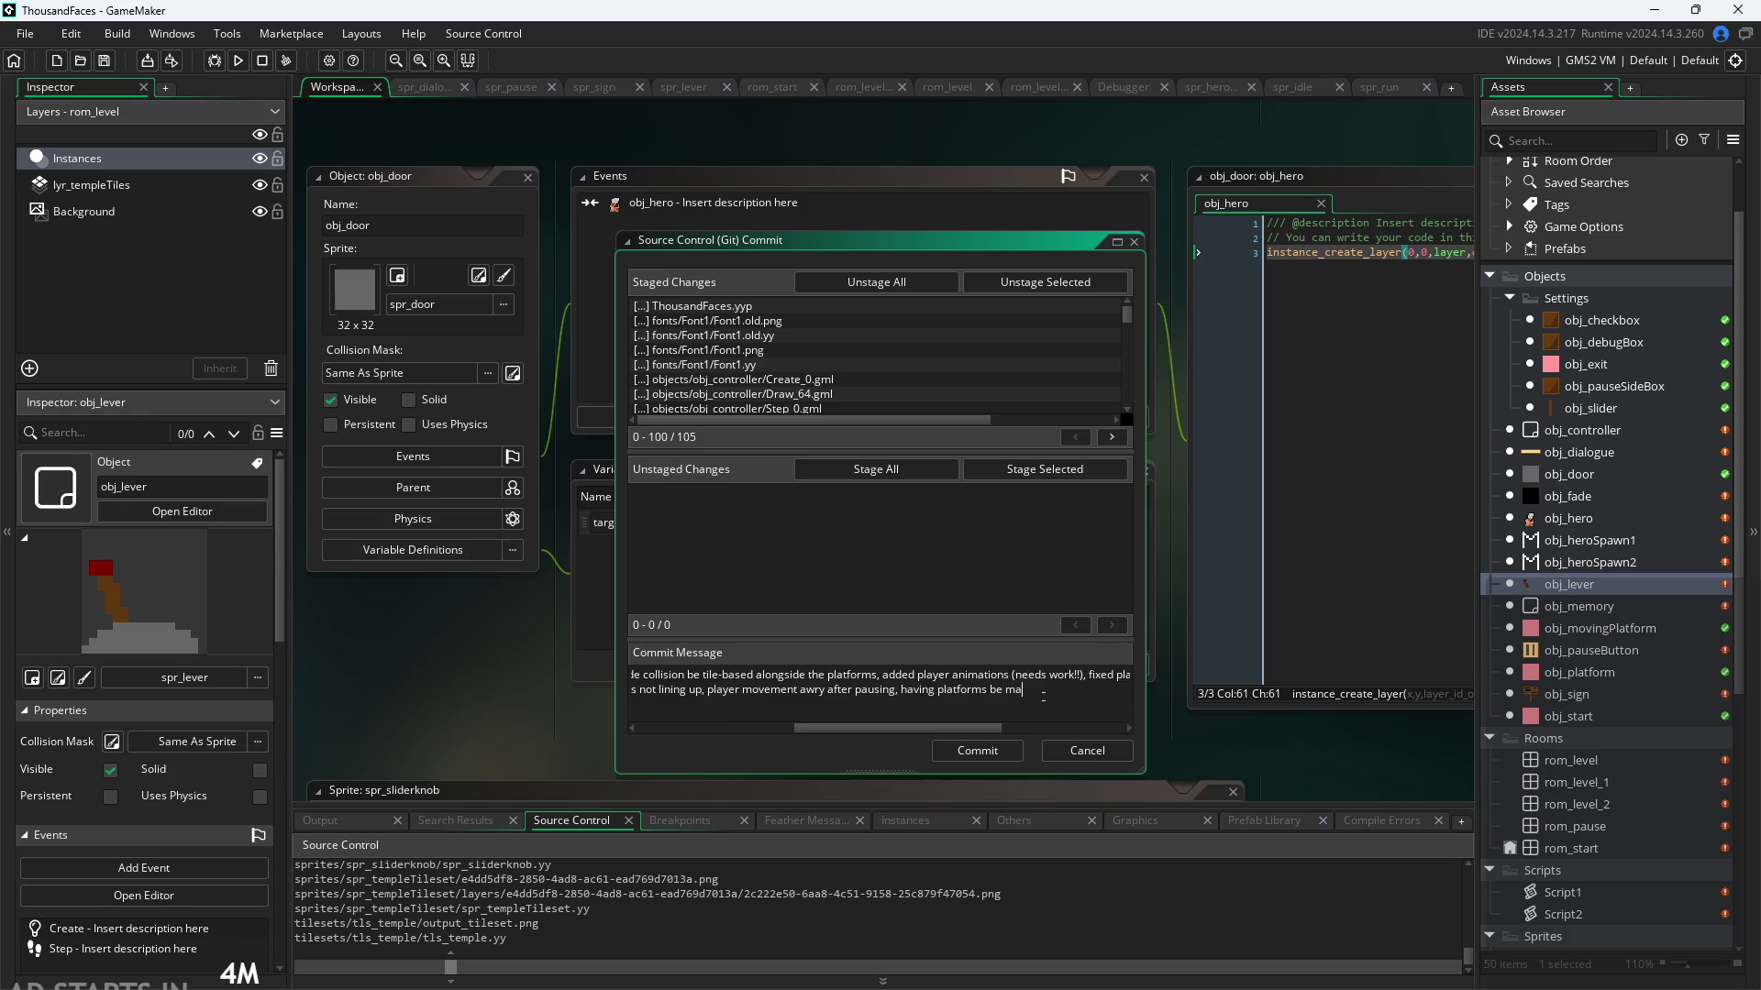
pyautogui.write('as tileset')
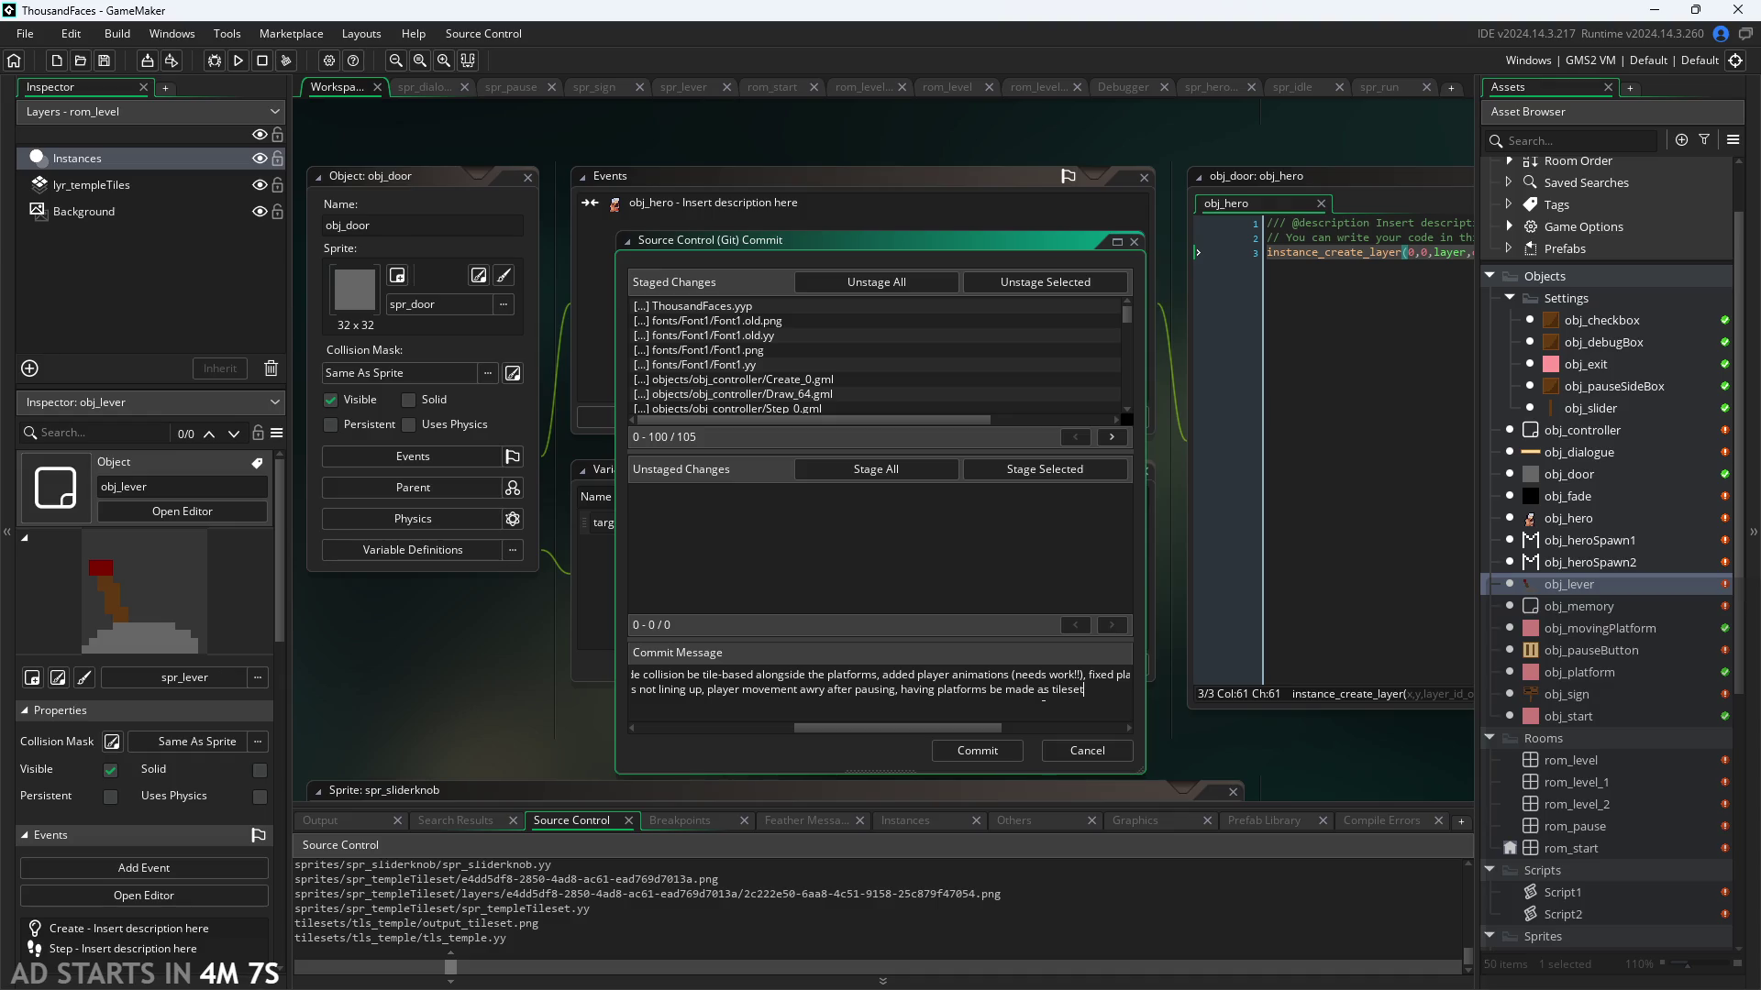
pyautogui.press('BackSpace')
pyautogui.press('BackSpace')
pyautogui.press('BackSpace')
pyautogui.press('BackSpace')
pyautogui.press('BackSpace')
pyautogui.press('BackSpace')
pyautogui.write('look like til')
pyautogui.write('eset')
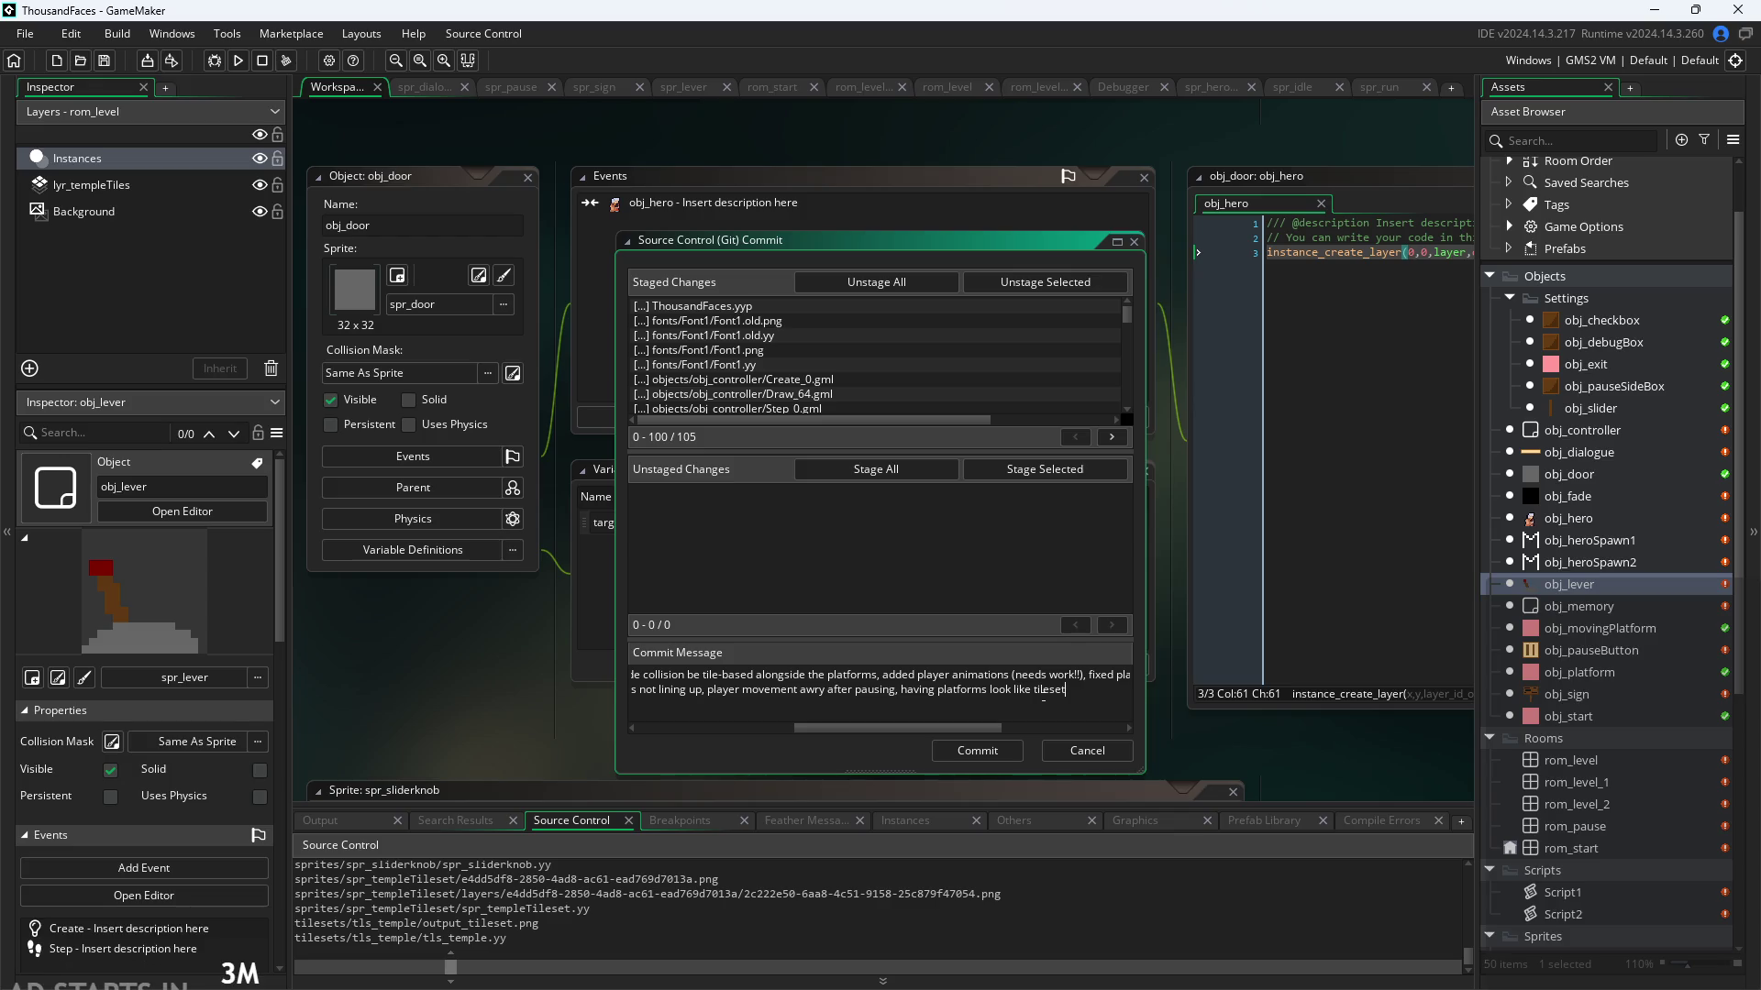
pyautogui.press('Return')
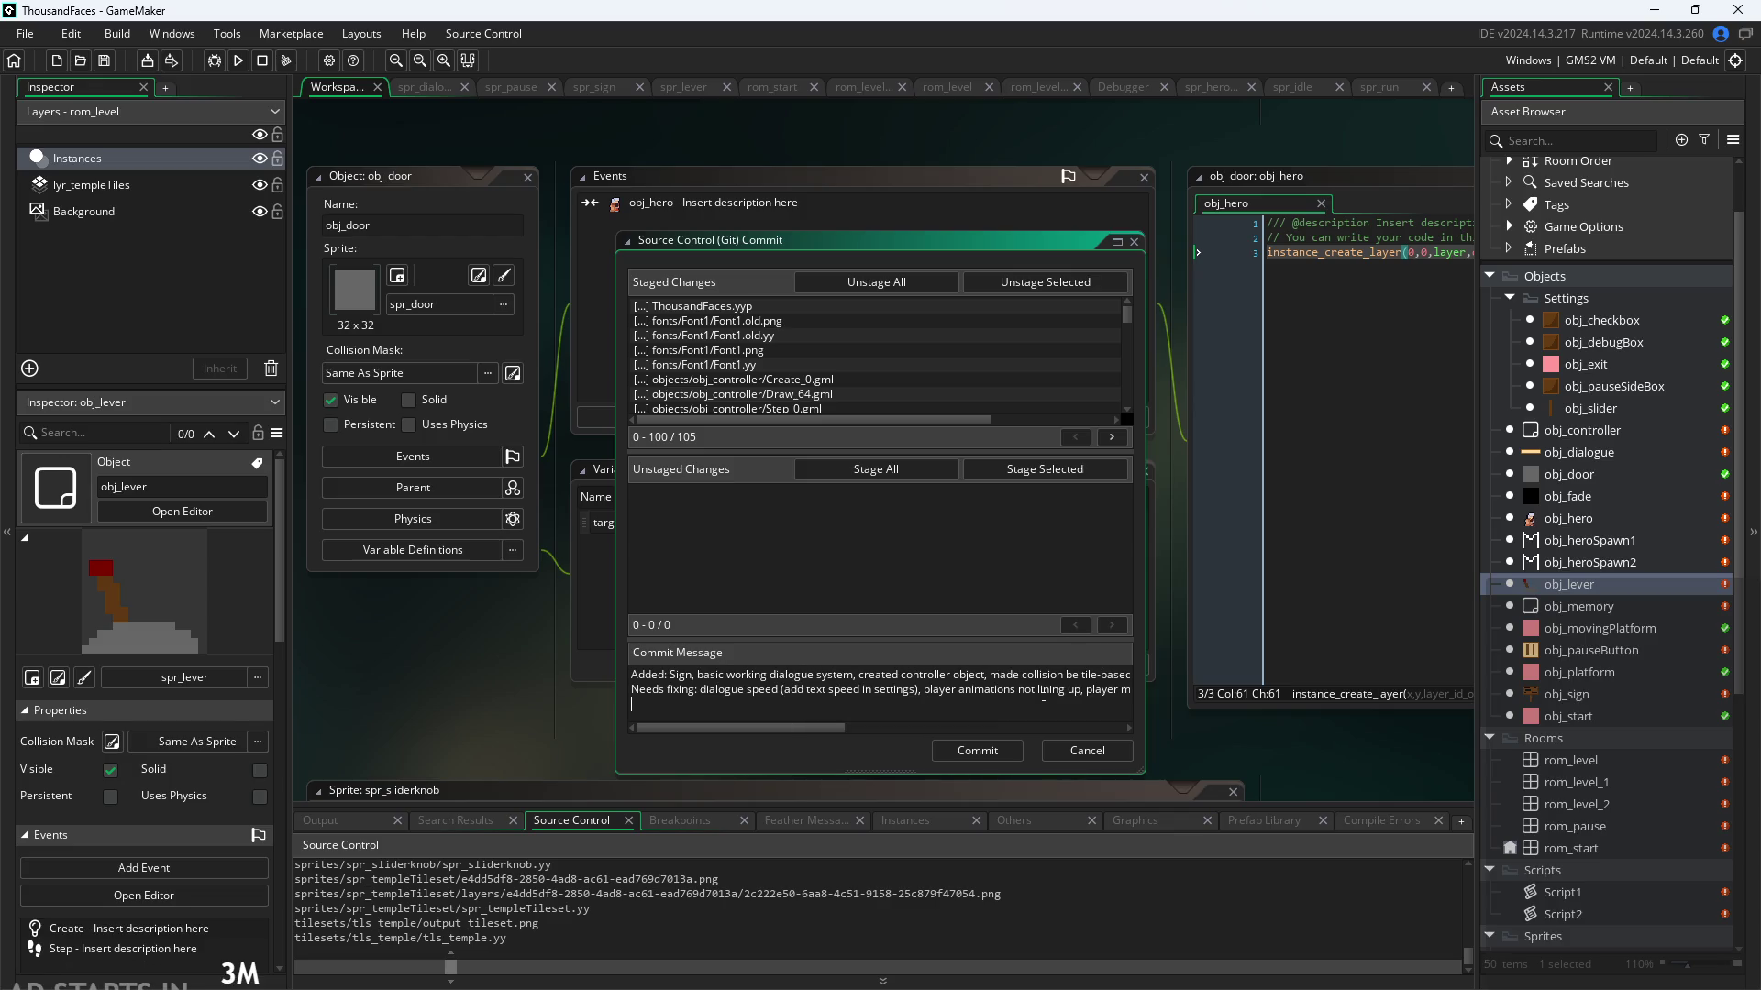
# Step: Write the third line 'To Add: monsters, sword, combat, health bar, sprites for more objects,' and shift the Commit dialog right
pyautogui.write('A')
pyautogui.write('Yo')
pyautogui.press('BackSpace')
pyautogui.write('To')
pyautogui.write(' Add:')
pyautogui.write(' monsters, sword, ')
pyautogui.write('combat, h')
pyautogui.write('ealth bar,')
pyautogui.write('sprites for more objects,')
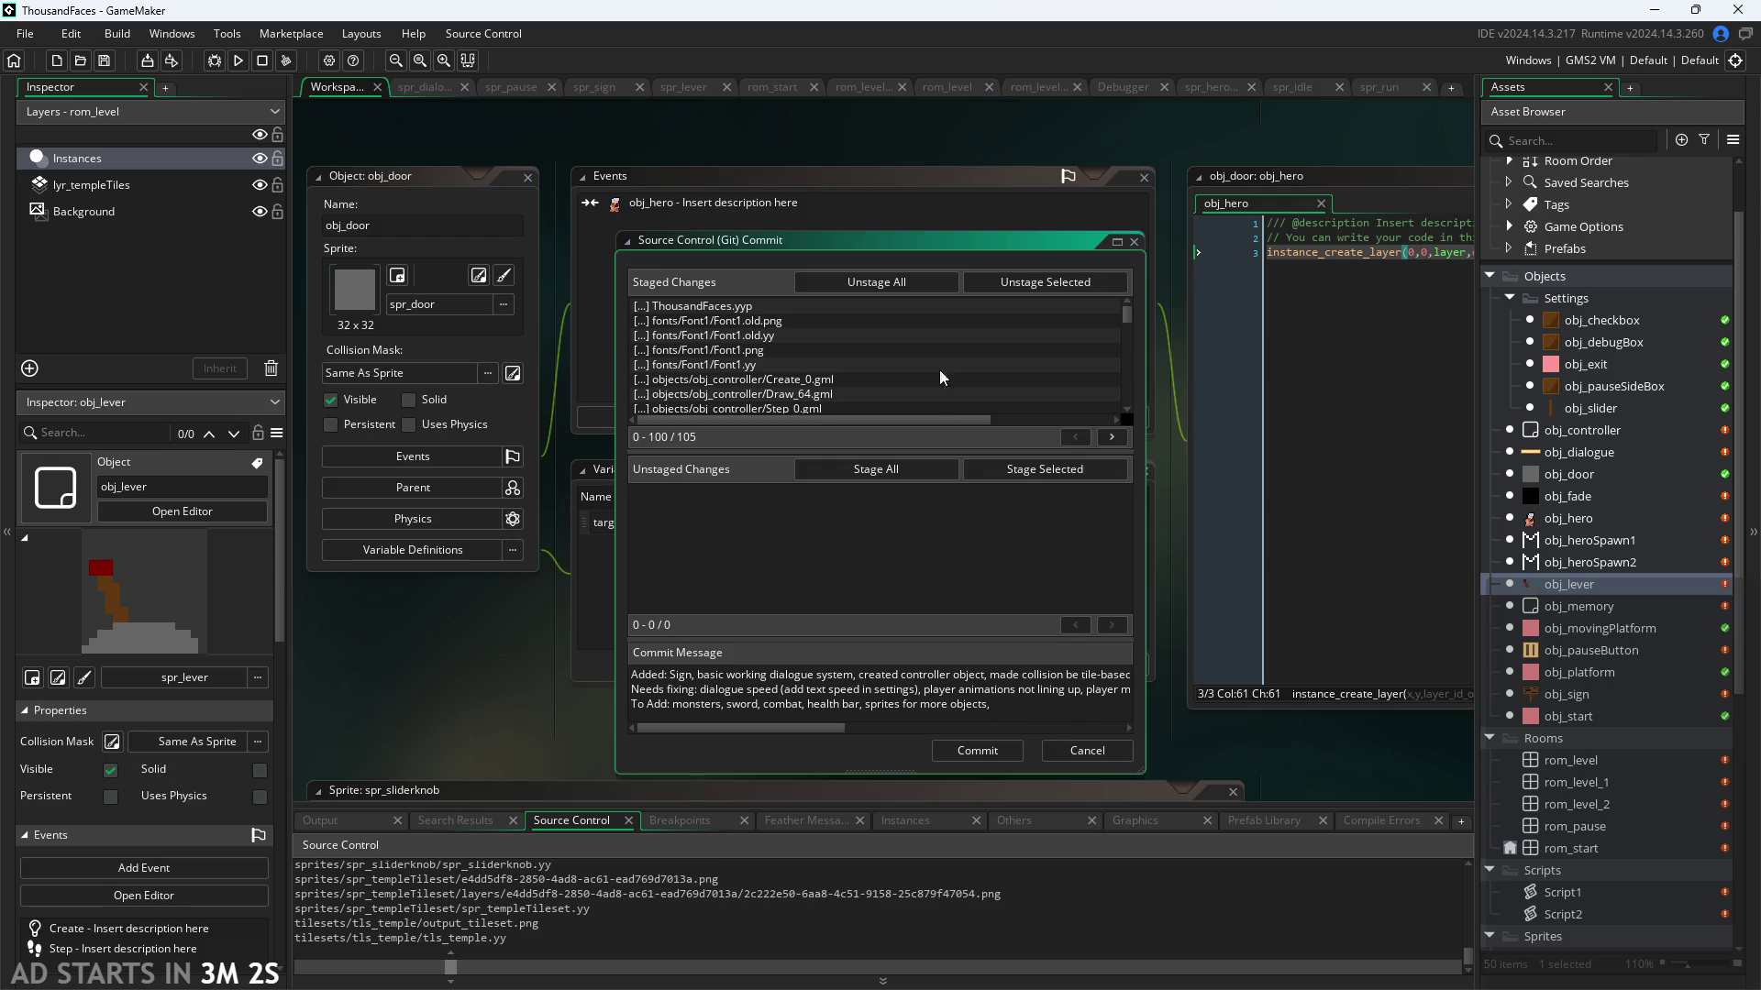
pyautogui.moveTo(906, 246); pyautogui.dragTo(1070, 261)
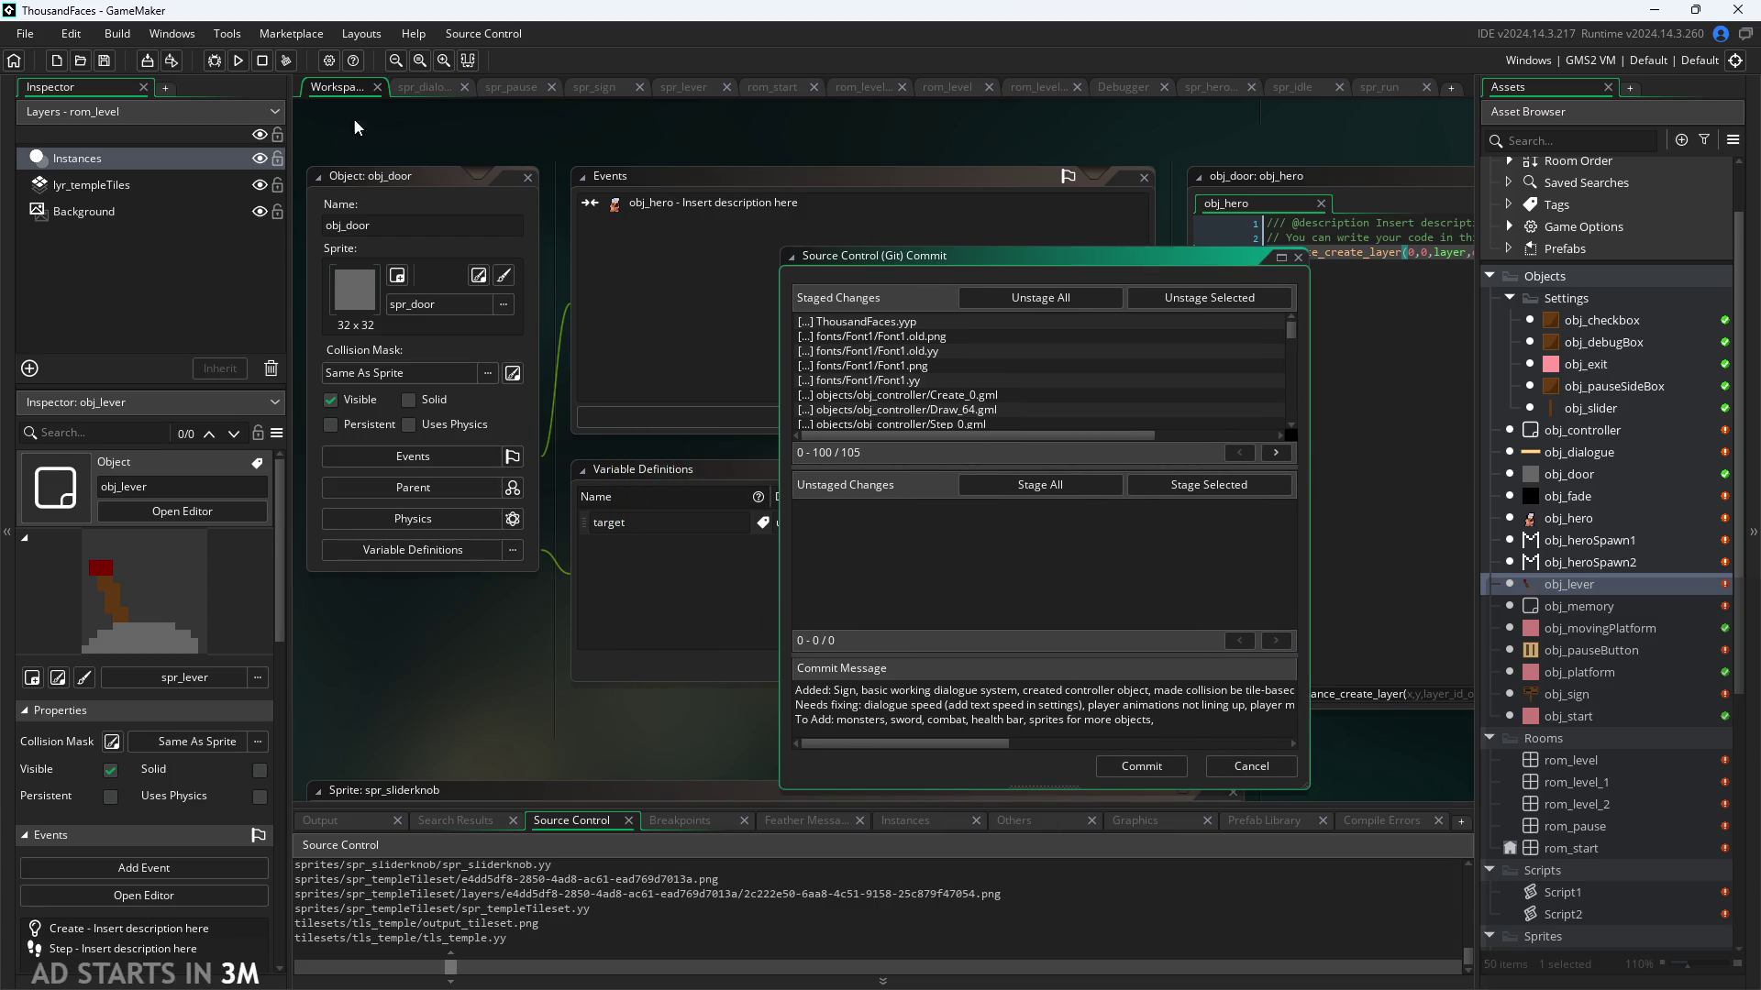
# Step: Launch the game, read the wooden sign's dialogue, and jump past the blocks onto the tall pillar
pyautogui.click(237, 60)
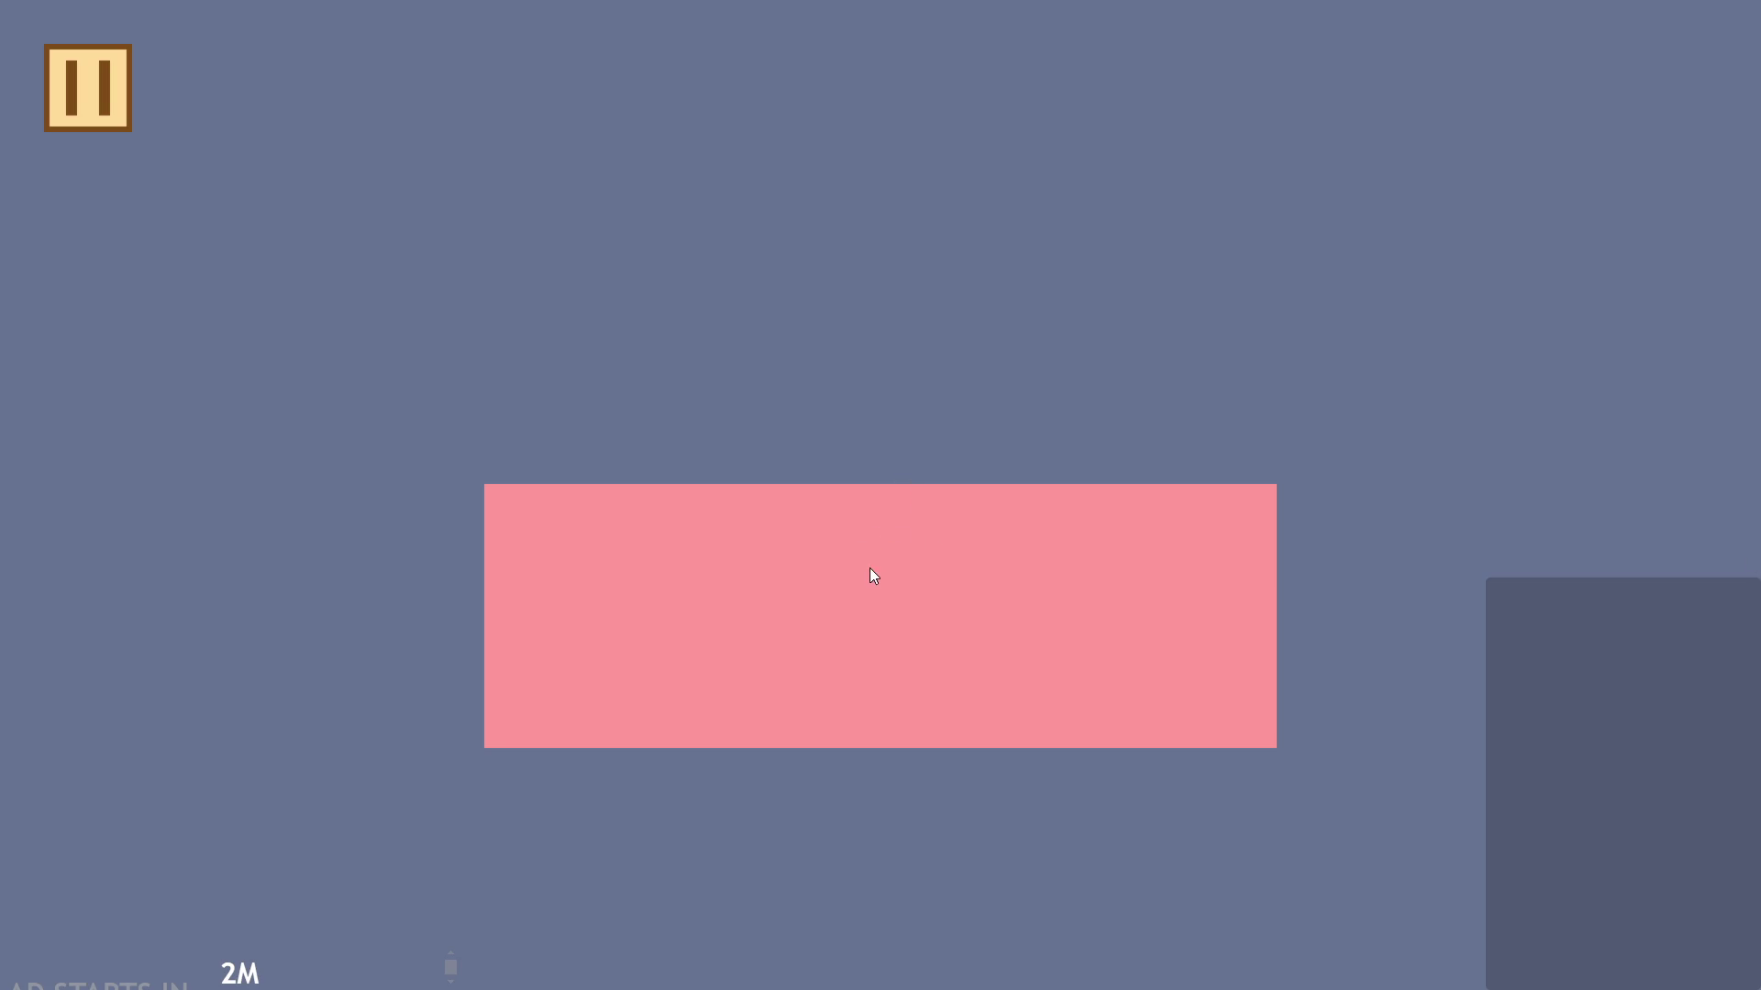
pyautogui.press('Right')
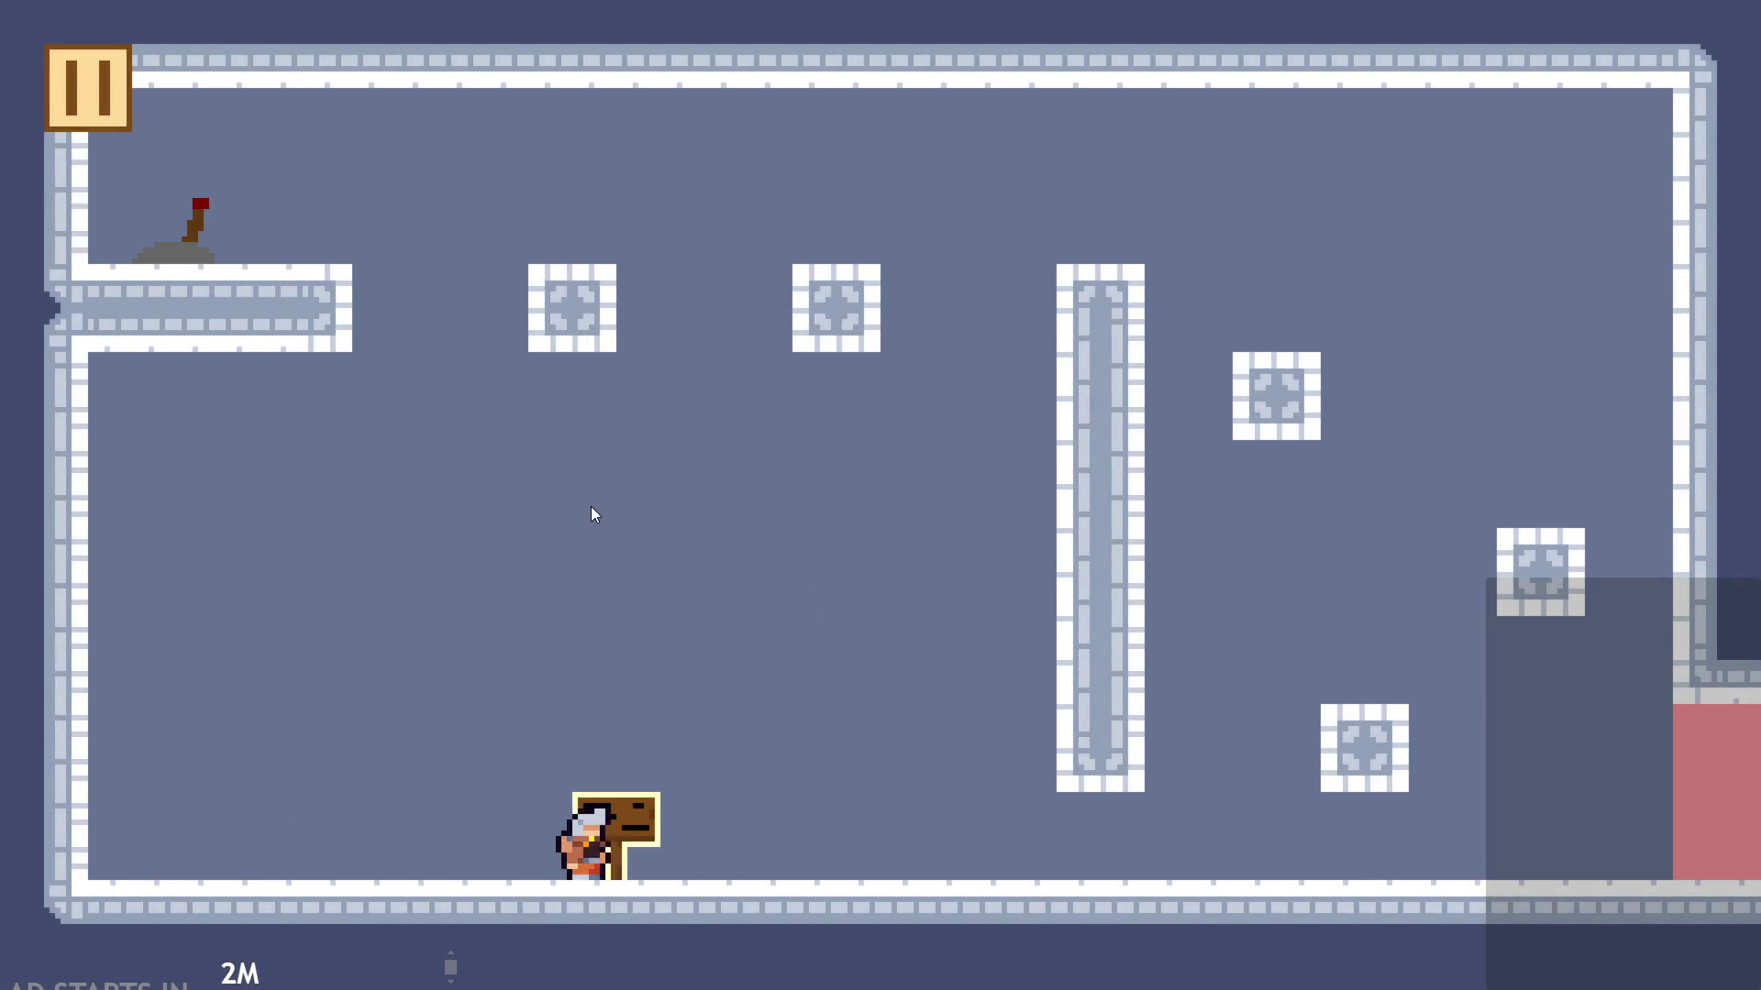
pyautogui.press('Up')
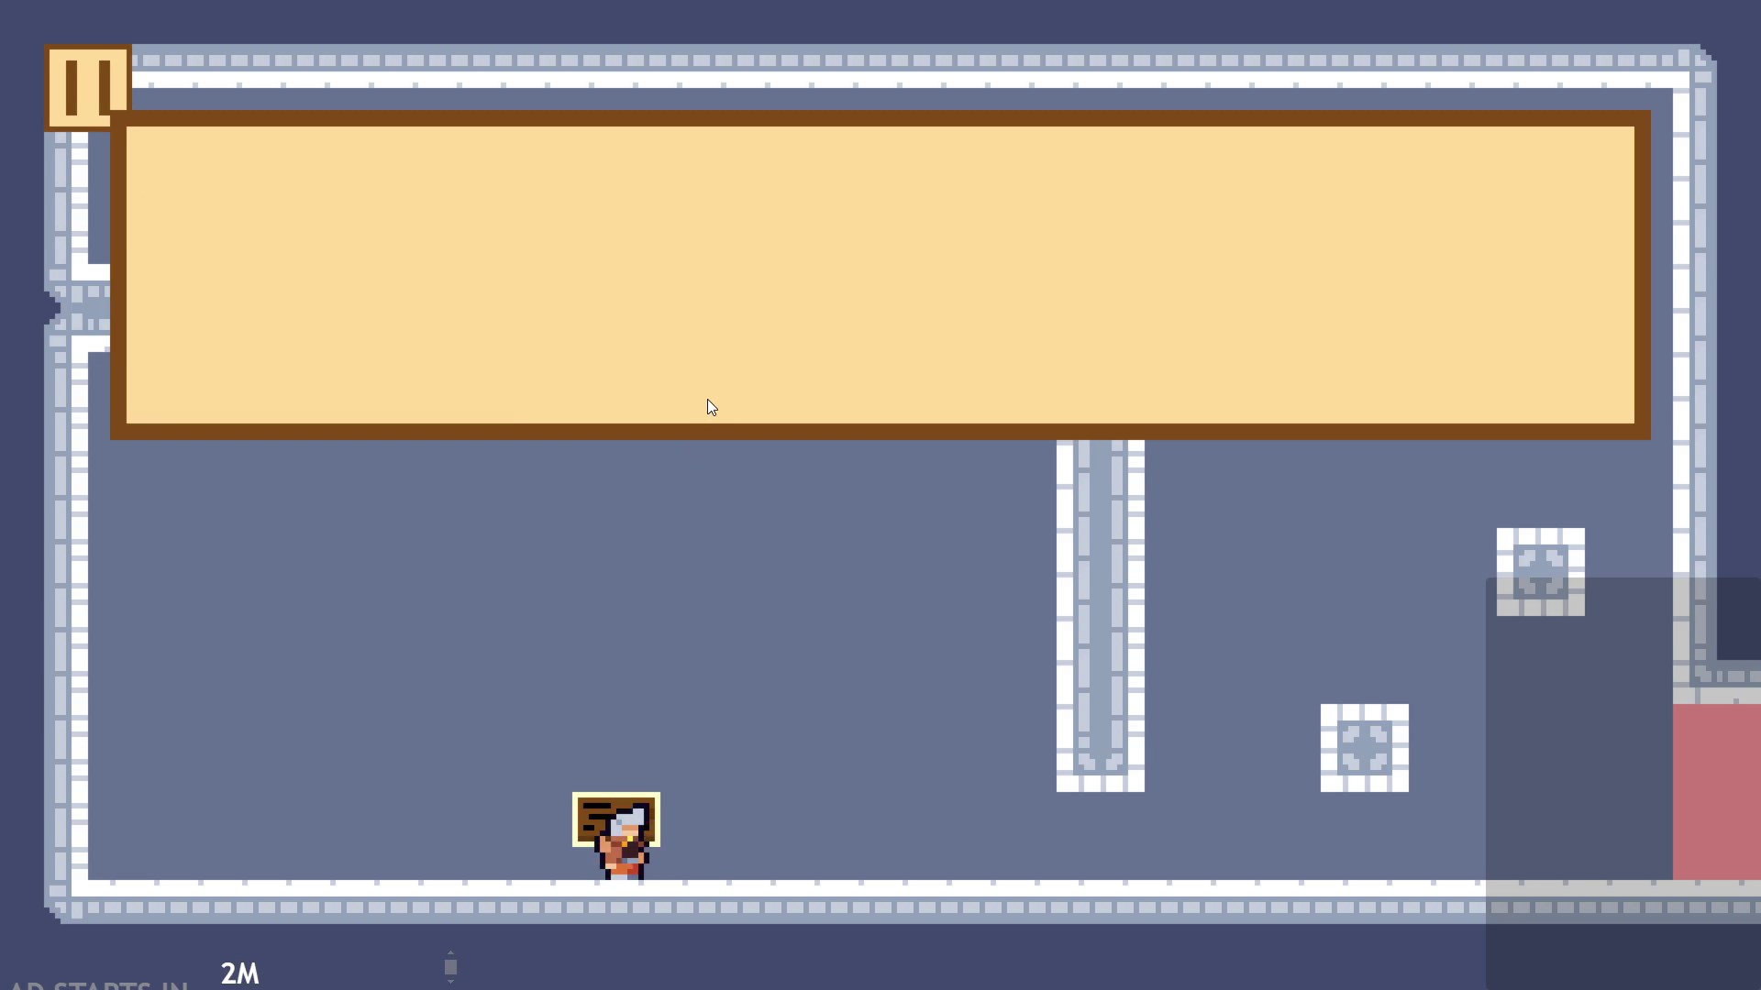
pyautogui.press('Up')
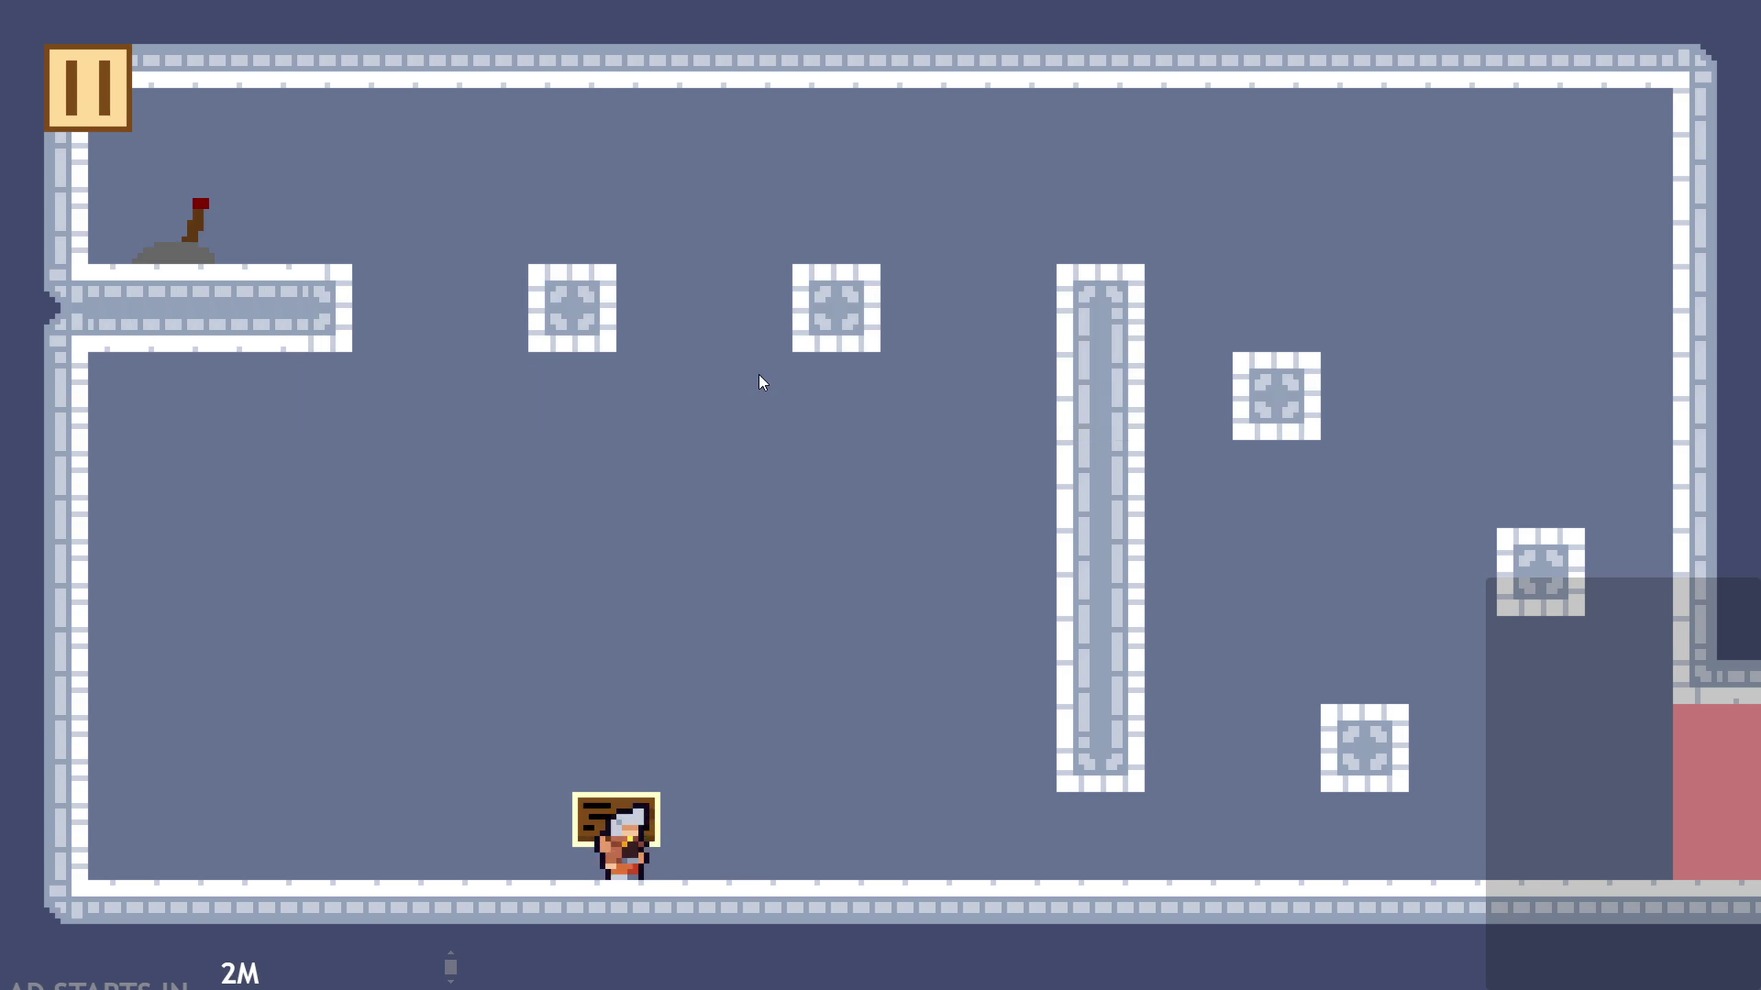
pyautogui.press('Right')
pyautogui.press('space')
pyautogui.press('Left')
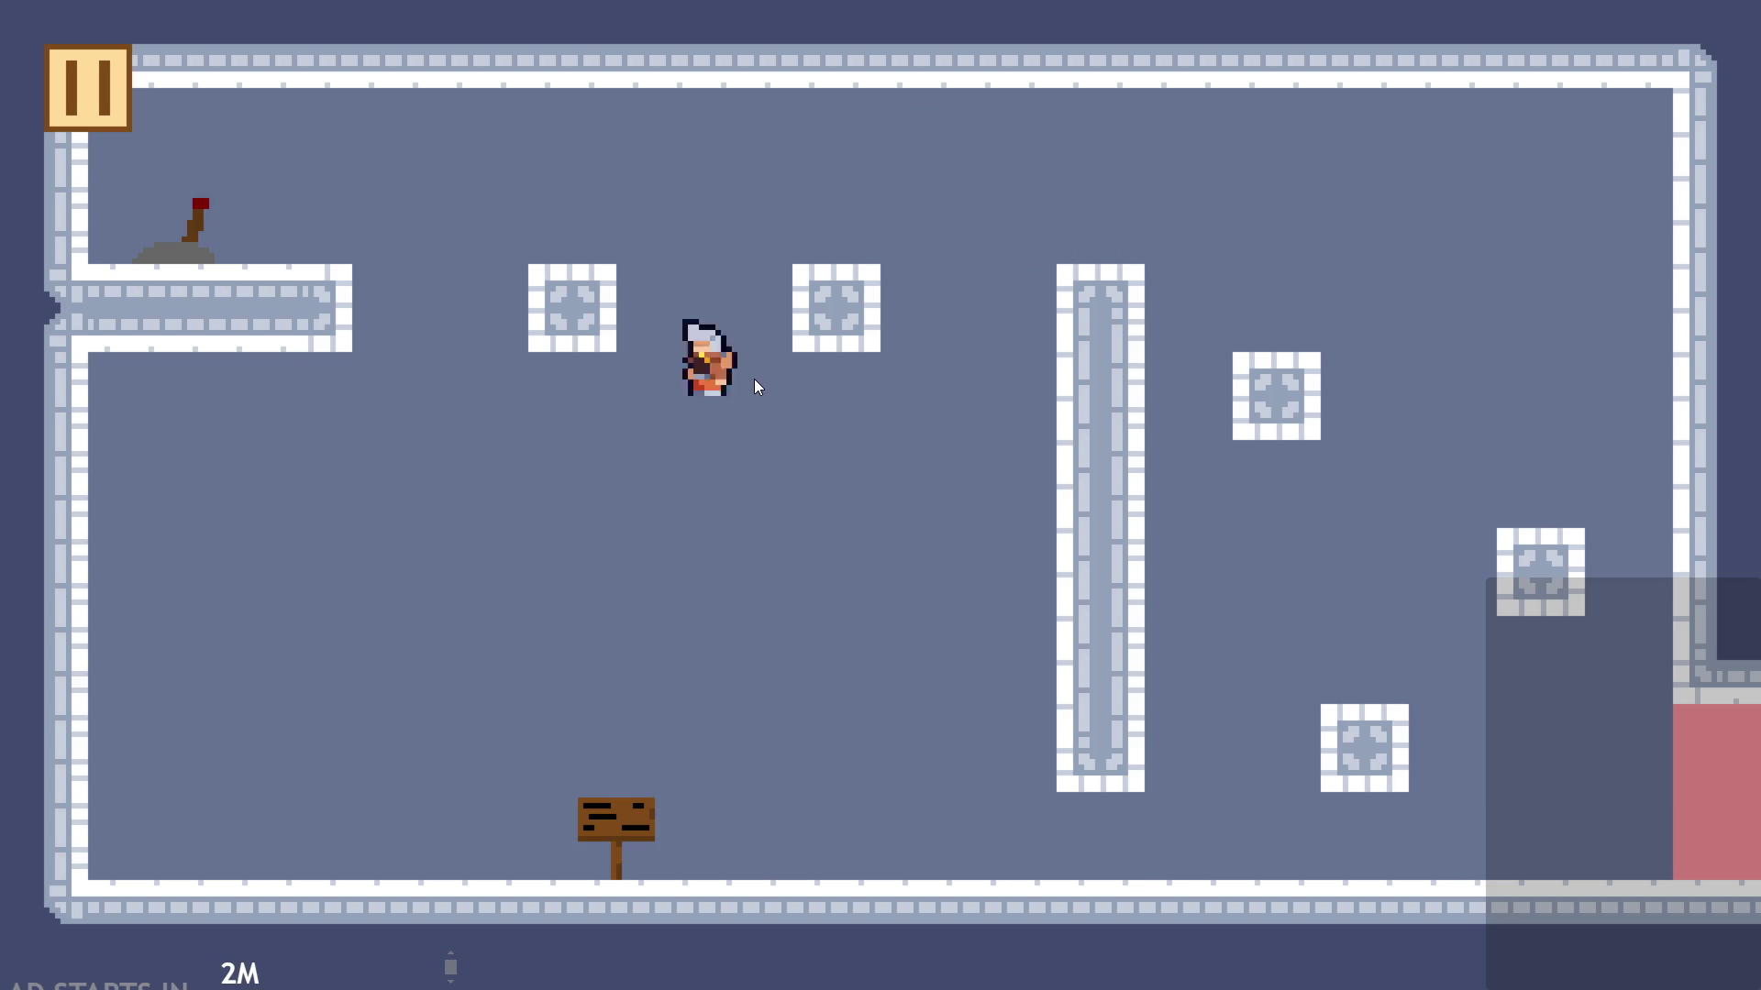
pyautogui.press('space')
# Step: Run under the blocks, jump up, and travel left across the top onto a block
pyautogui.press('Right')
pyautogui.press('Left')
pyautogui.press('space')
pyautogui.press('Right')
pyautogui.press('space')
pyautogui.press('Left')
# Step: Flip the lever to remove the red door block, then jump over the central pillar
pyautogui.press('Left')
pyautogui.press('Right')
pyautogui.press('Right')
pyautogui.press('space')
pyautogui.press('Left')
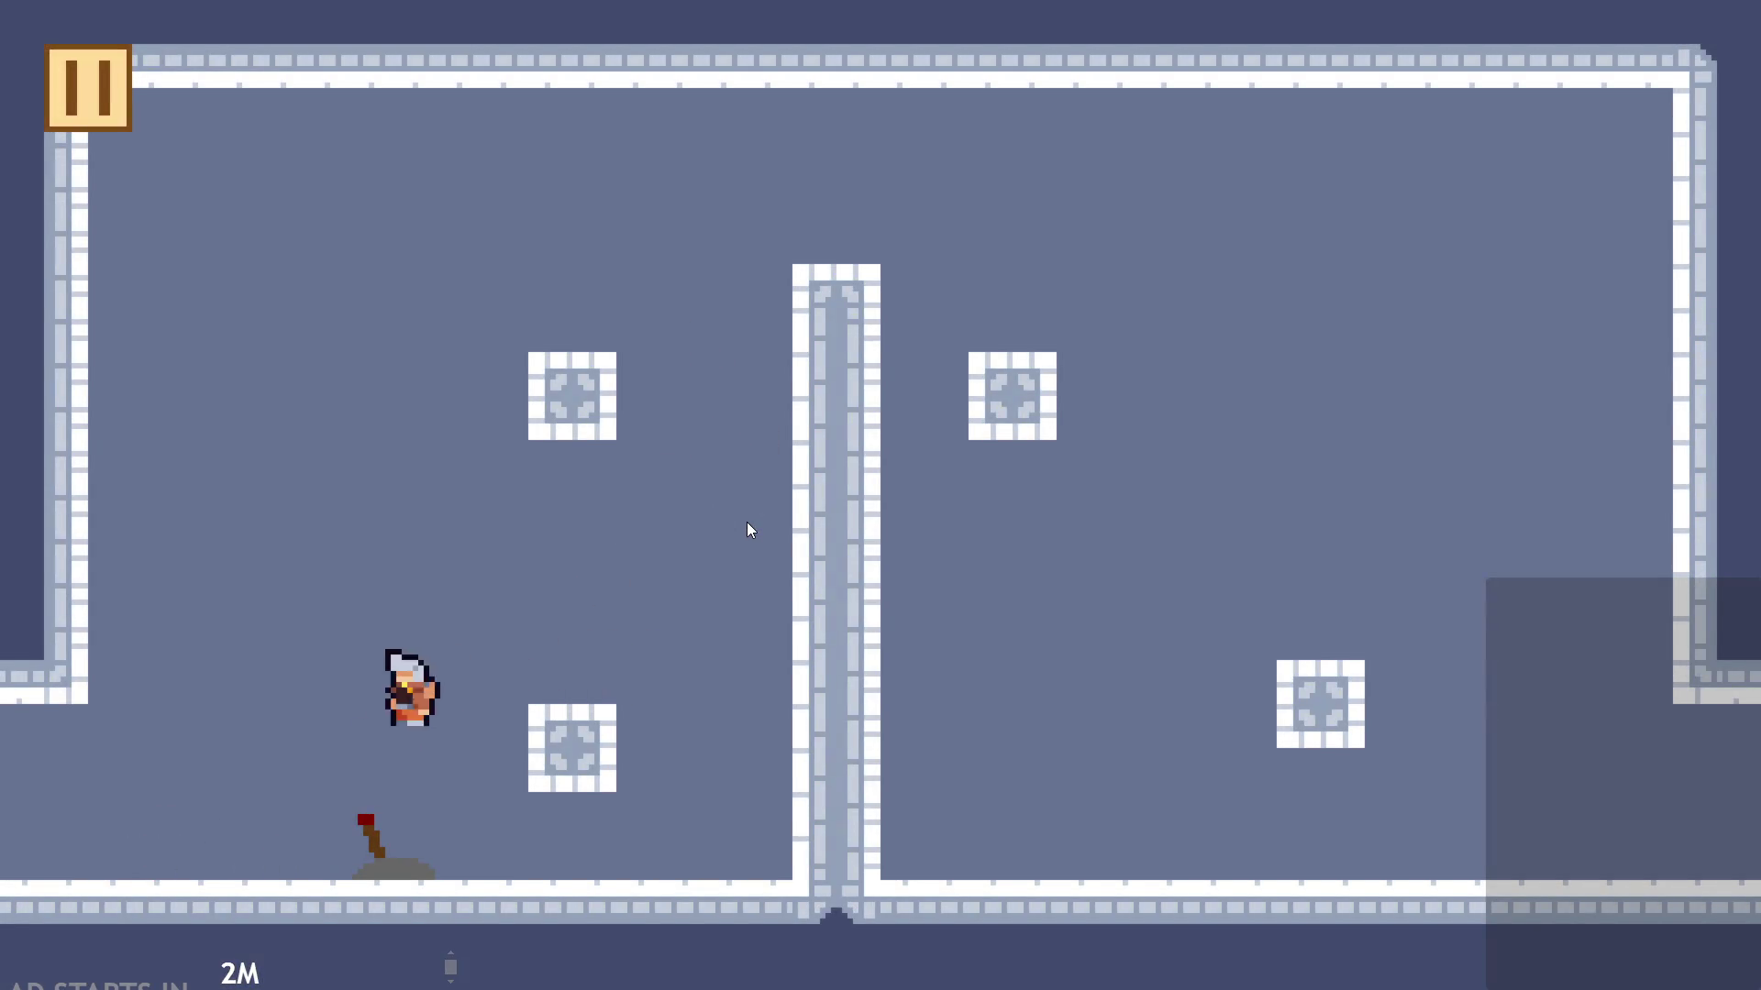
pyautogui.press('Right')
pyautogui.press('space')
pyautogui.press('Left')
pyautogui.press('space')
pyautogui.press('Right')
pyautogui.press('Right')
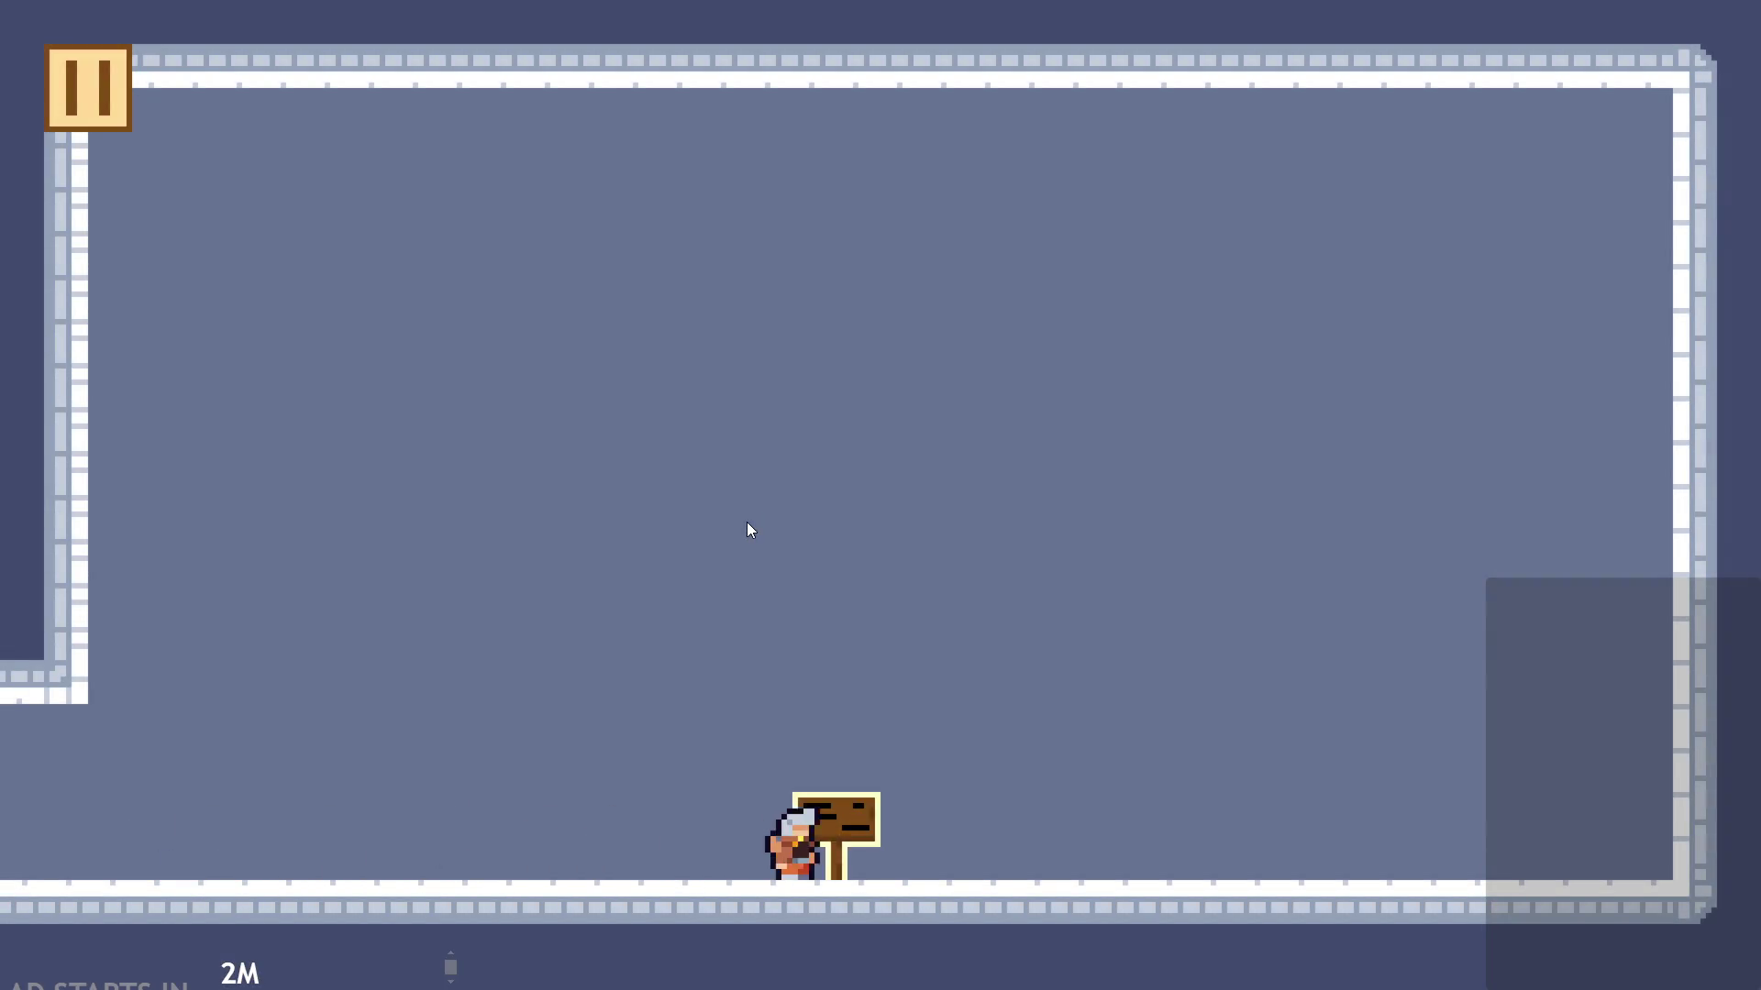
# Step: Reread the sign's dialogue while moving, then walk away so it closes
pyautogui.press('Left')
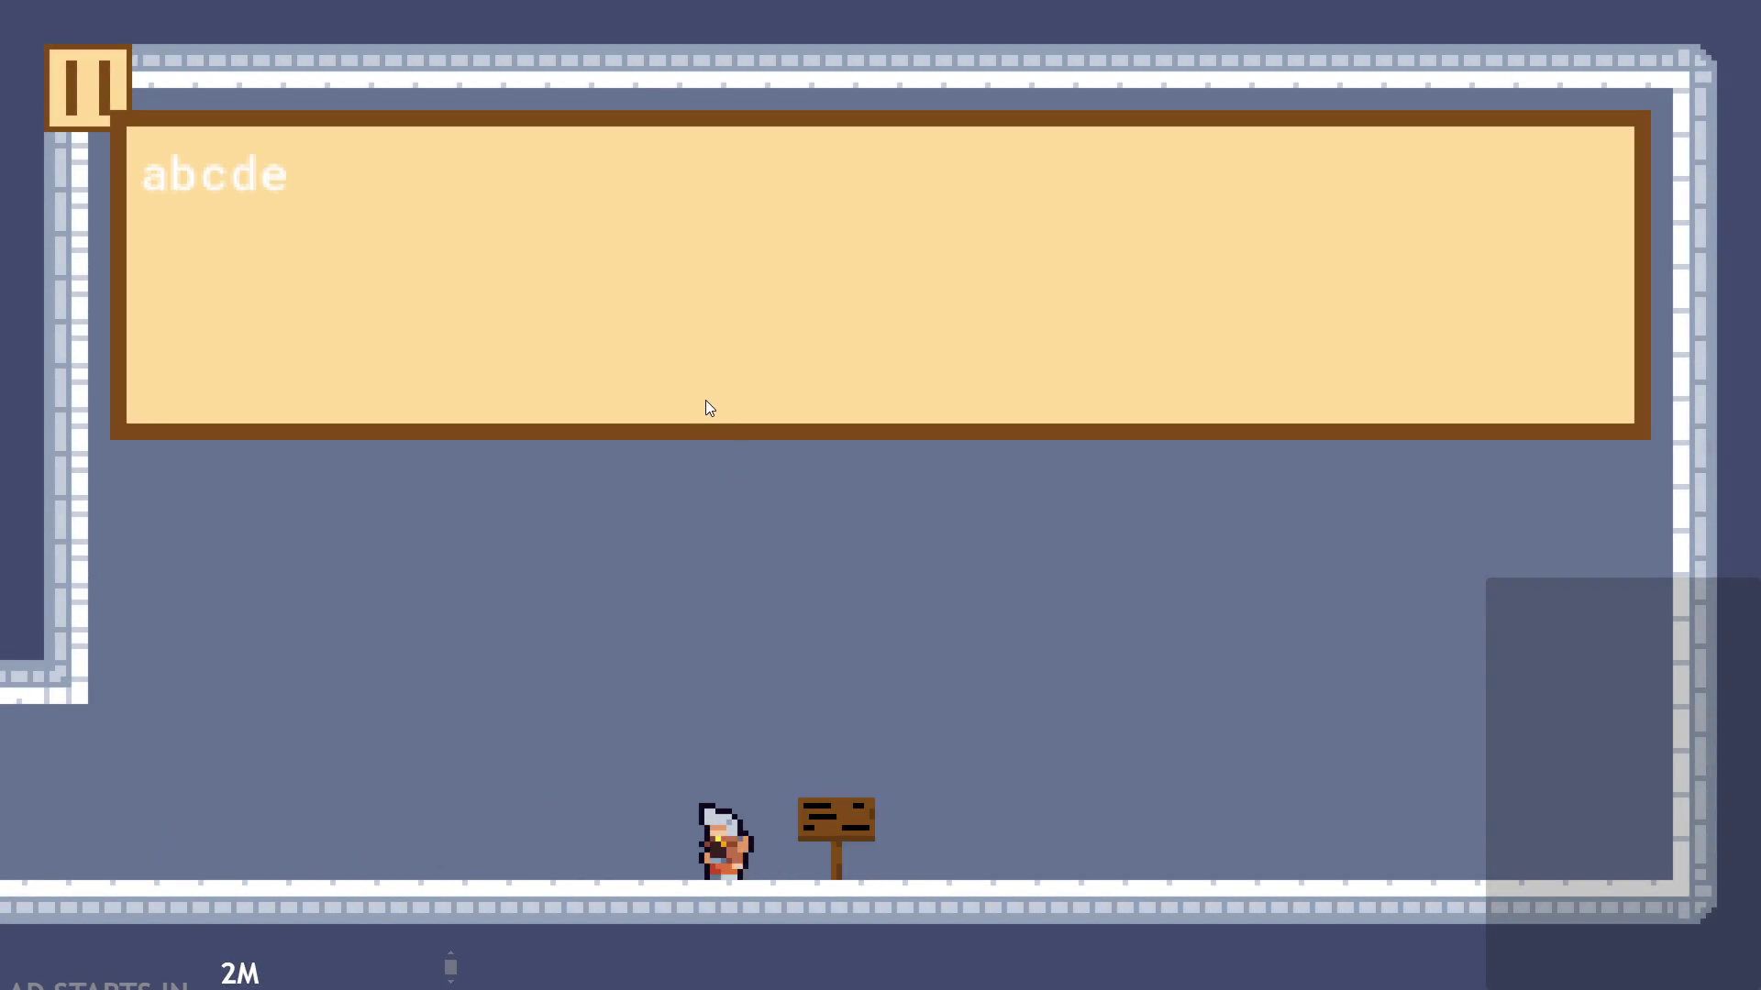
pyautogui.press('Right')
pyautogui.press('Left')
pyautogui.press('Right')
pyautogui.press('Left')
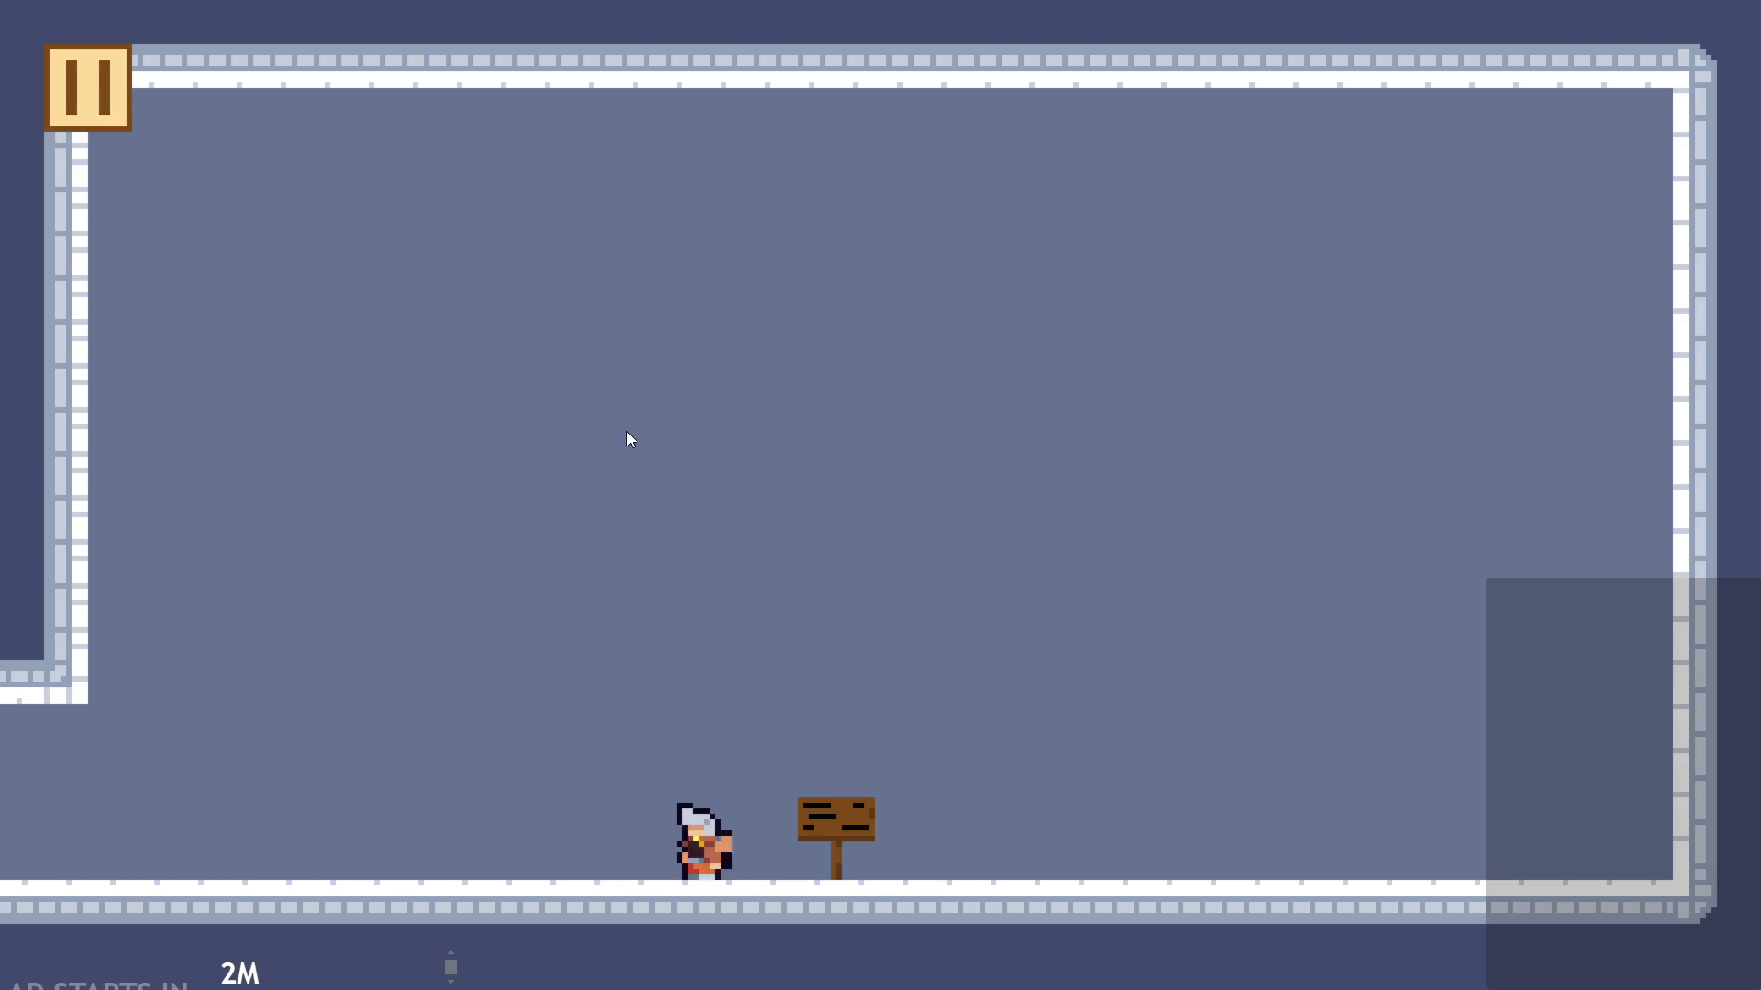
# Step: Leave the room, jump over the pillar, and exit through the bottom-left opening into a new room
pyautogui.press('Up')
pyautogui.press('Left')
pyautogui.press('Up')
pyautogui.press('Right')
pyautogui.press('Left')
pyautogui.press('Up')
pyautogui.press('Up')
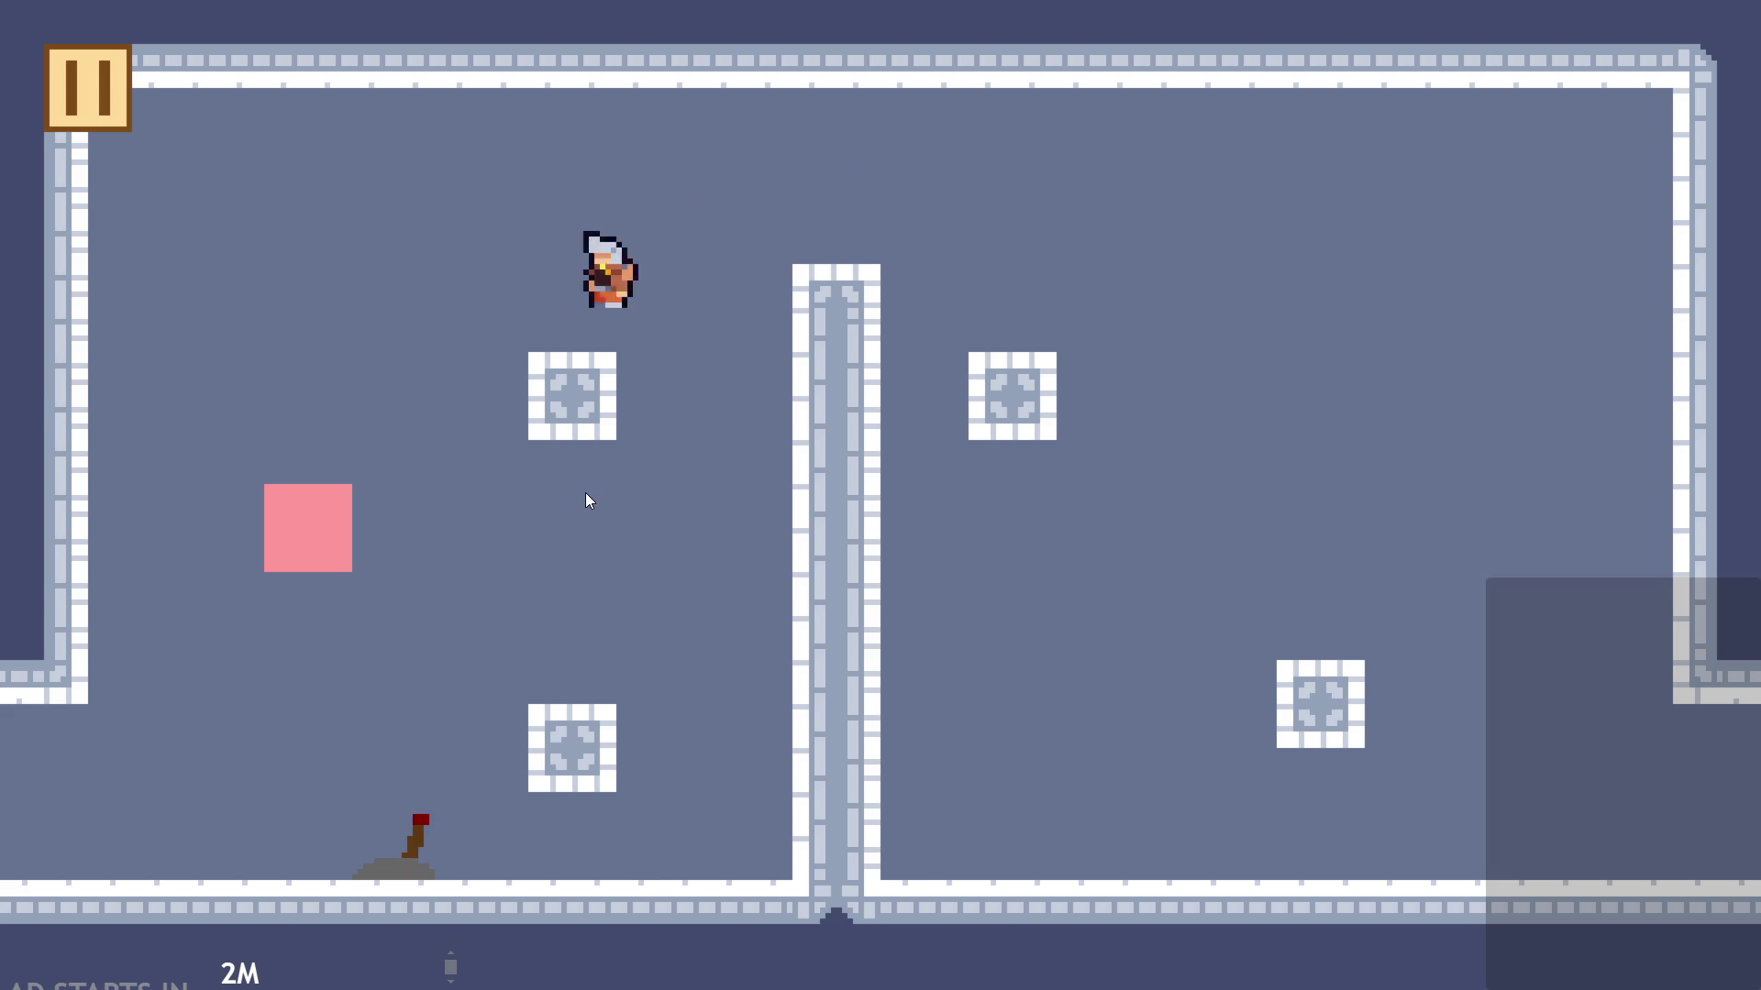
pyautogui.press('Right')
pyautogui.press('Left')
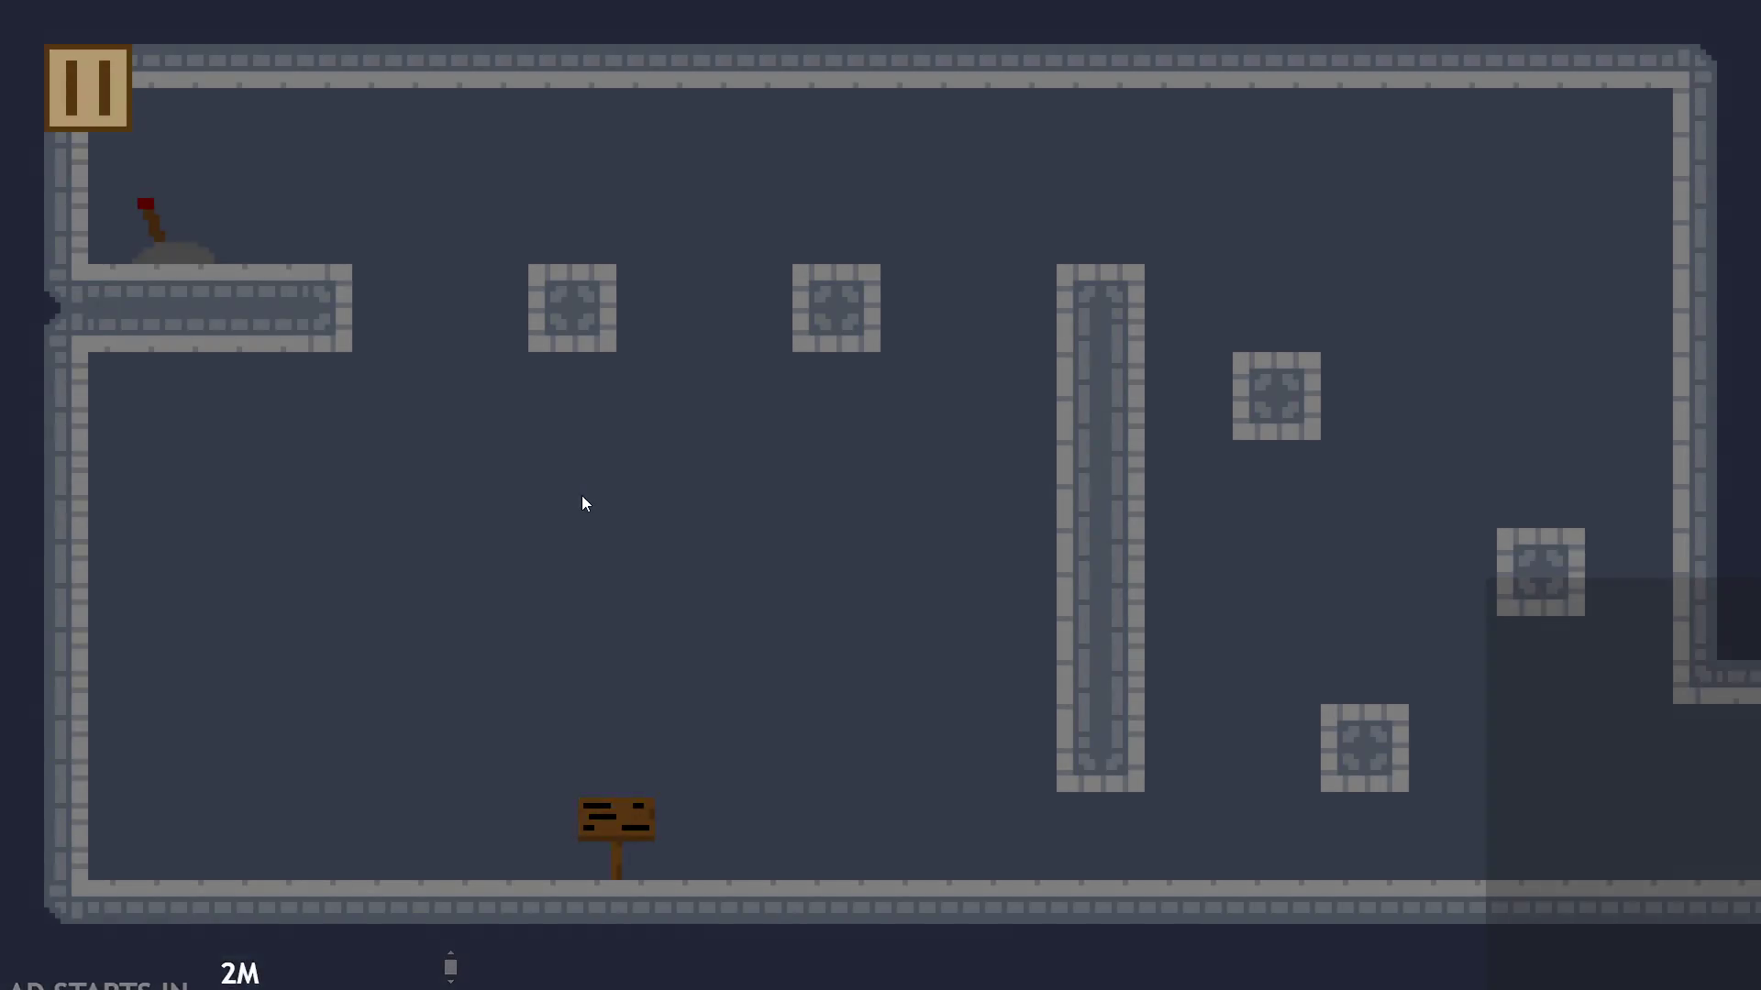
pyautogui.press('Up')
pyautogui.press('Right')
pyautogui.press('Left')
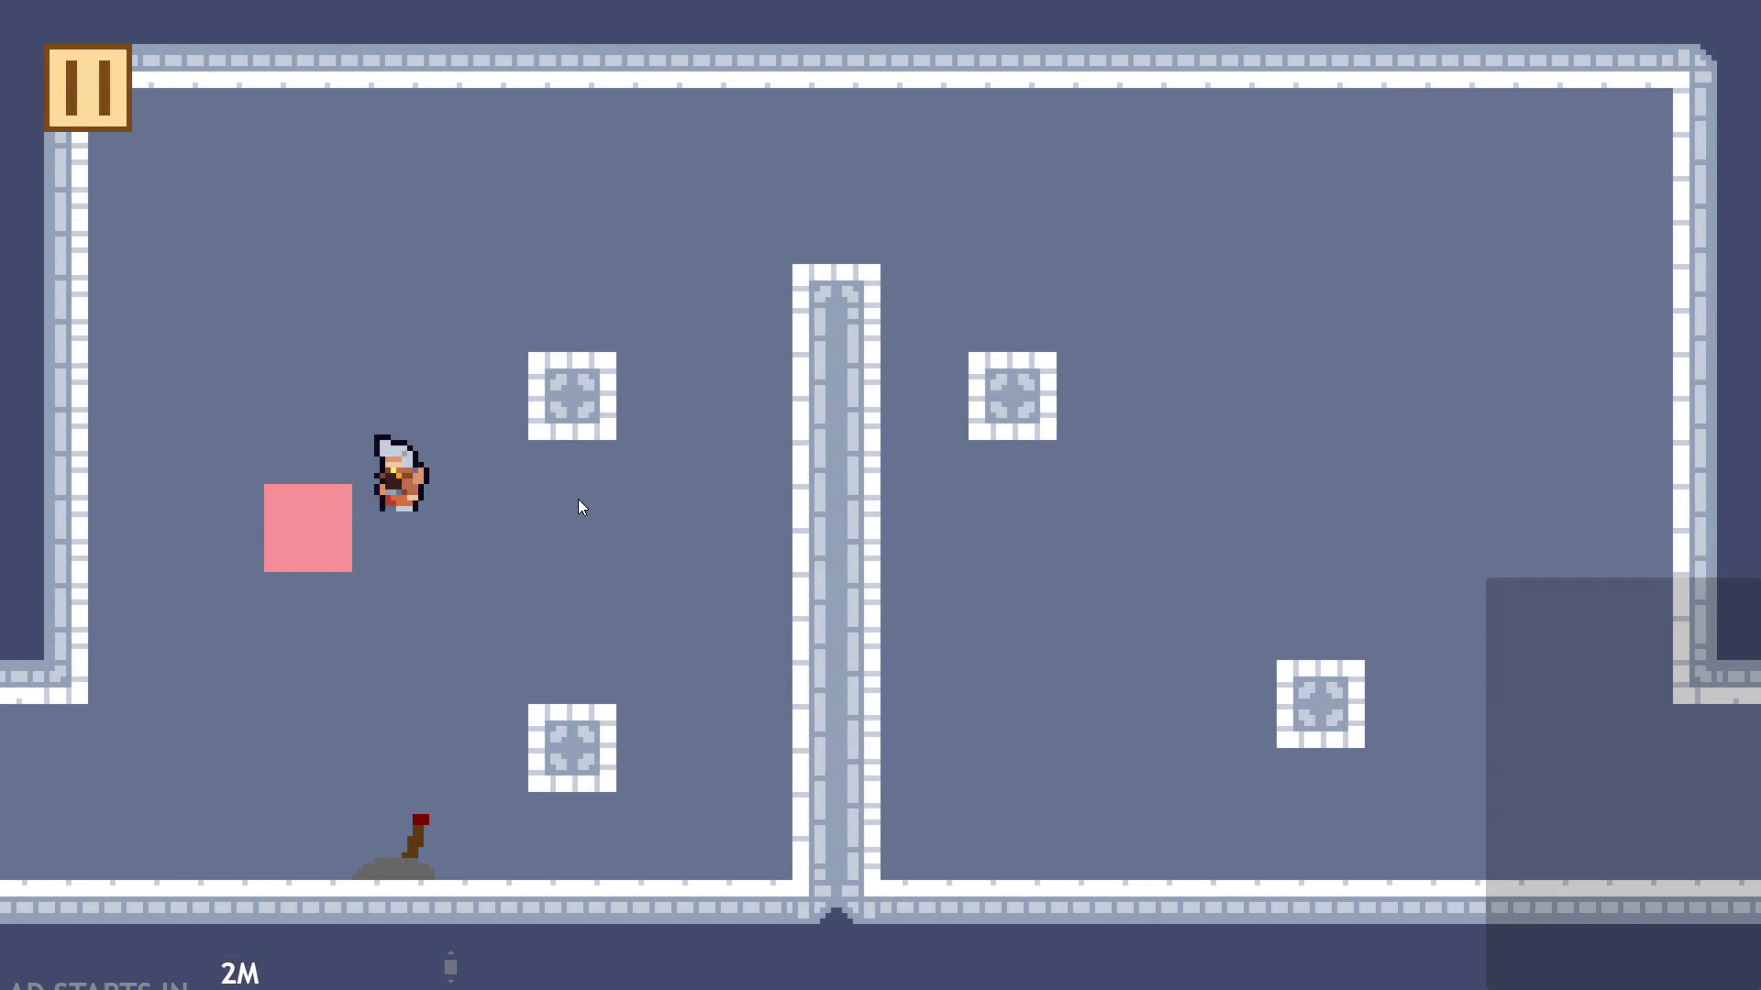
# Step: Test the pause menu and jump over the central pillar, then pause and close the game
pyautogui.click(91, 90)
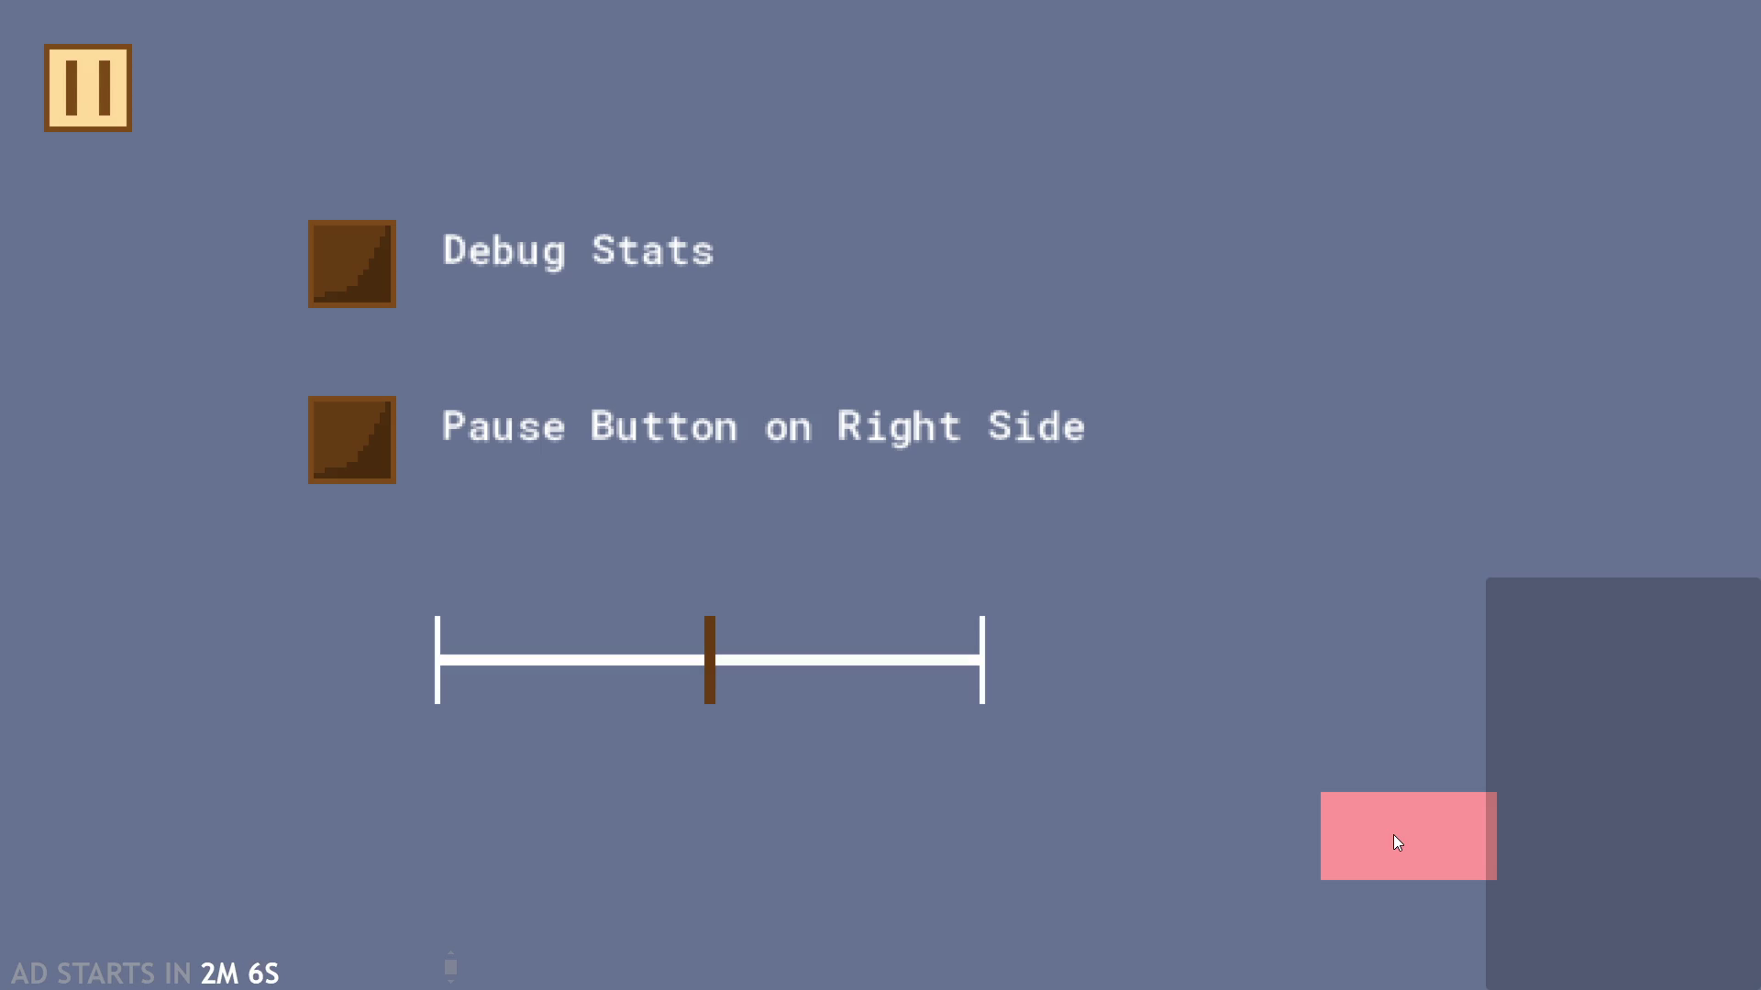
pyautogui.click(89, 89)
pyautogui.press('space')
pyautogui.press('space')
pyautogui.press('Right')
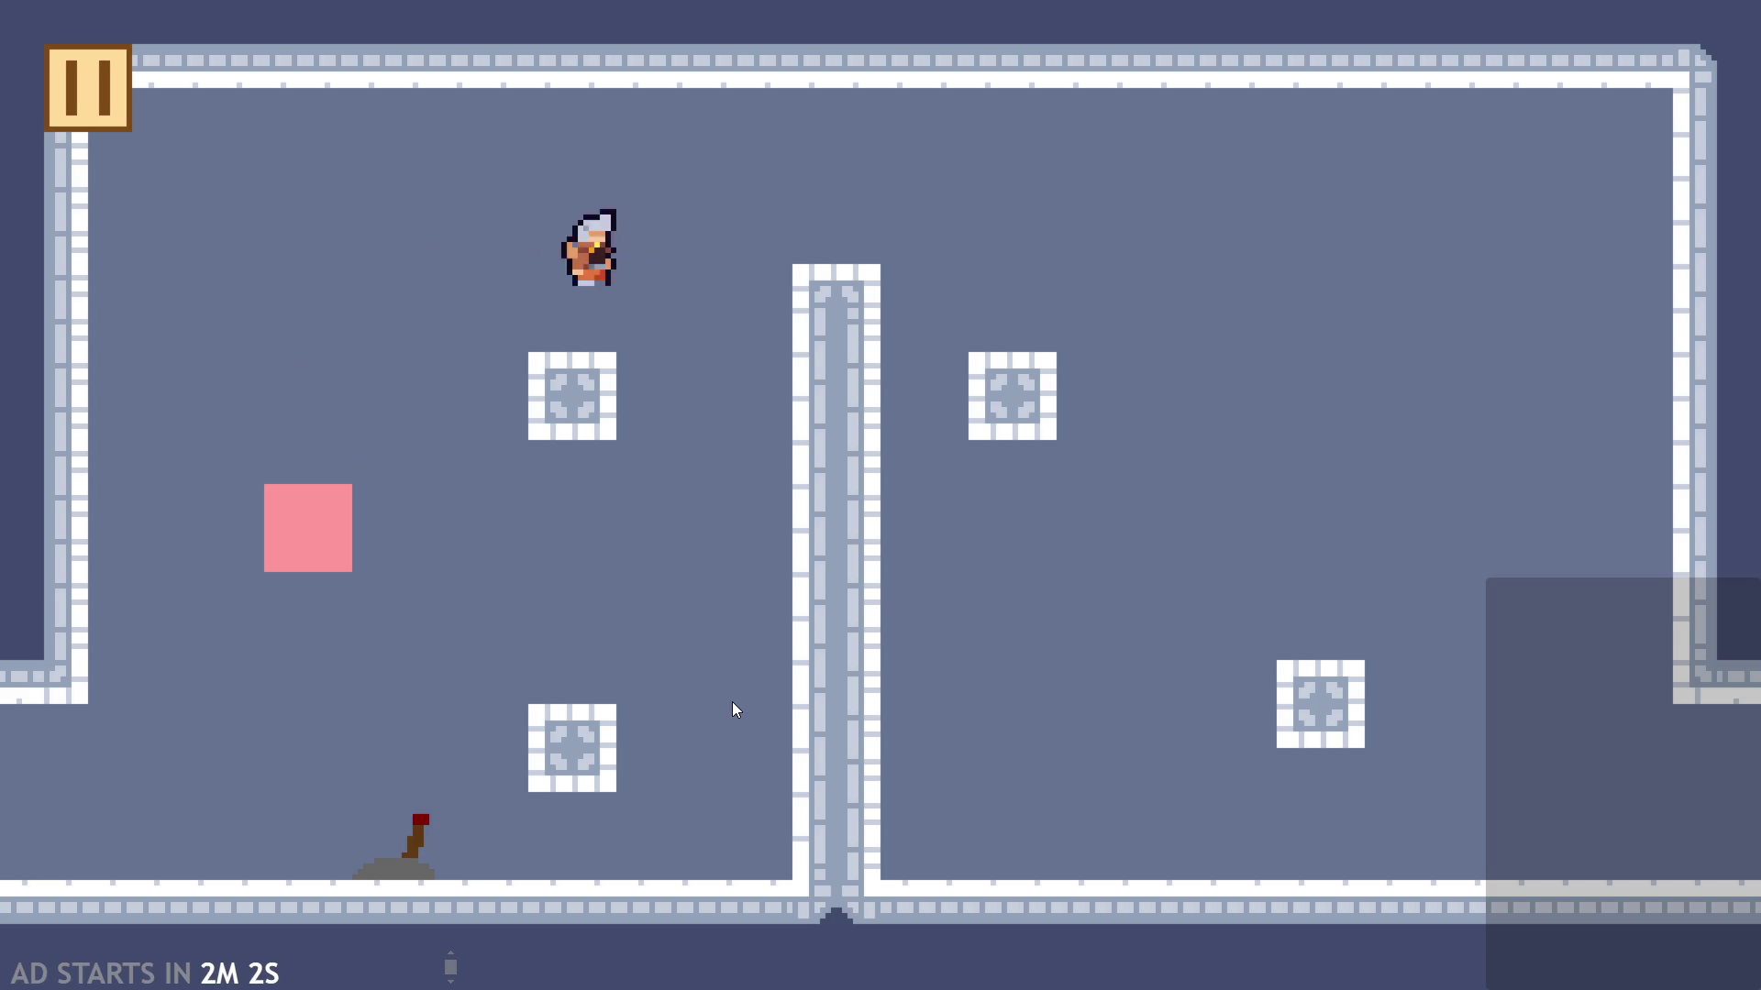
pyautogui.press('space')
pyautogui.press('Left')
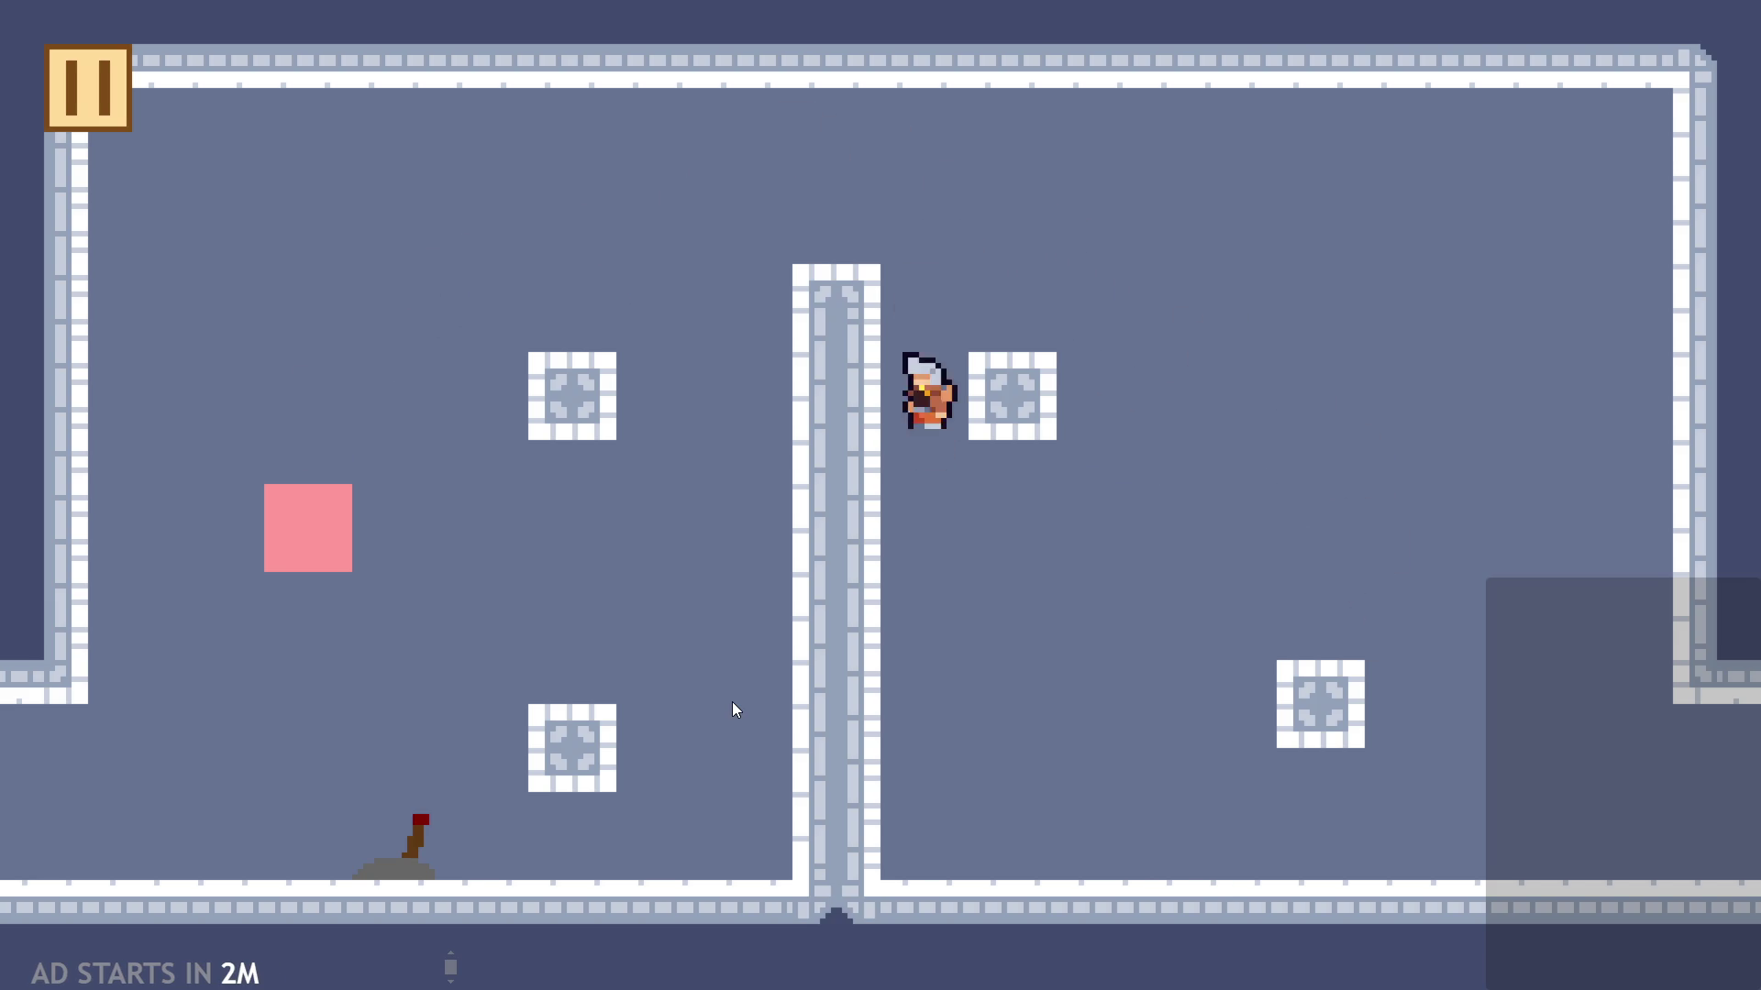
pyautogui.click(114, 105)
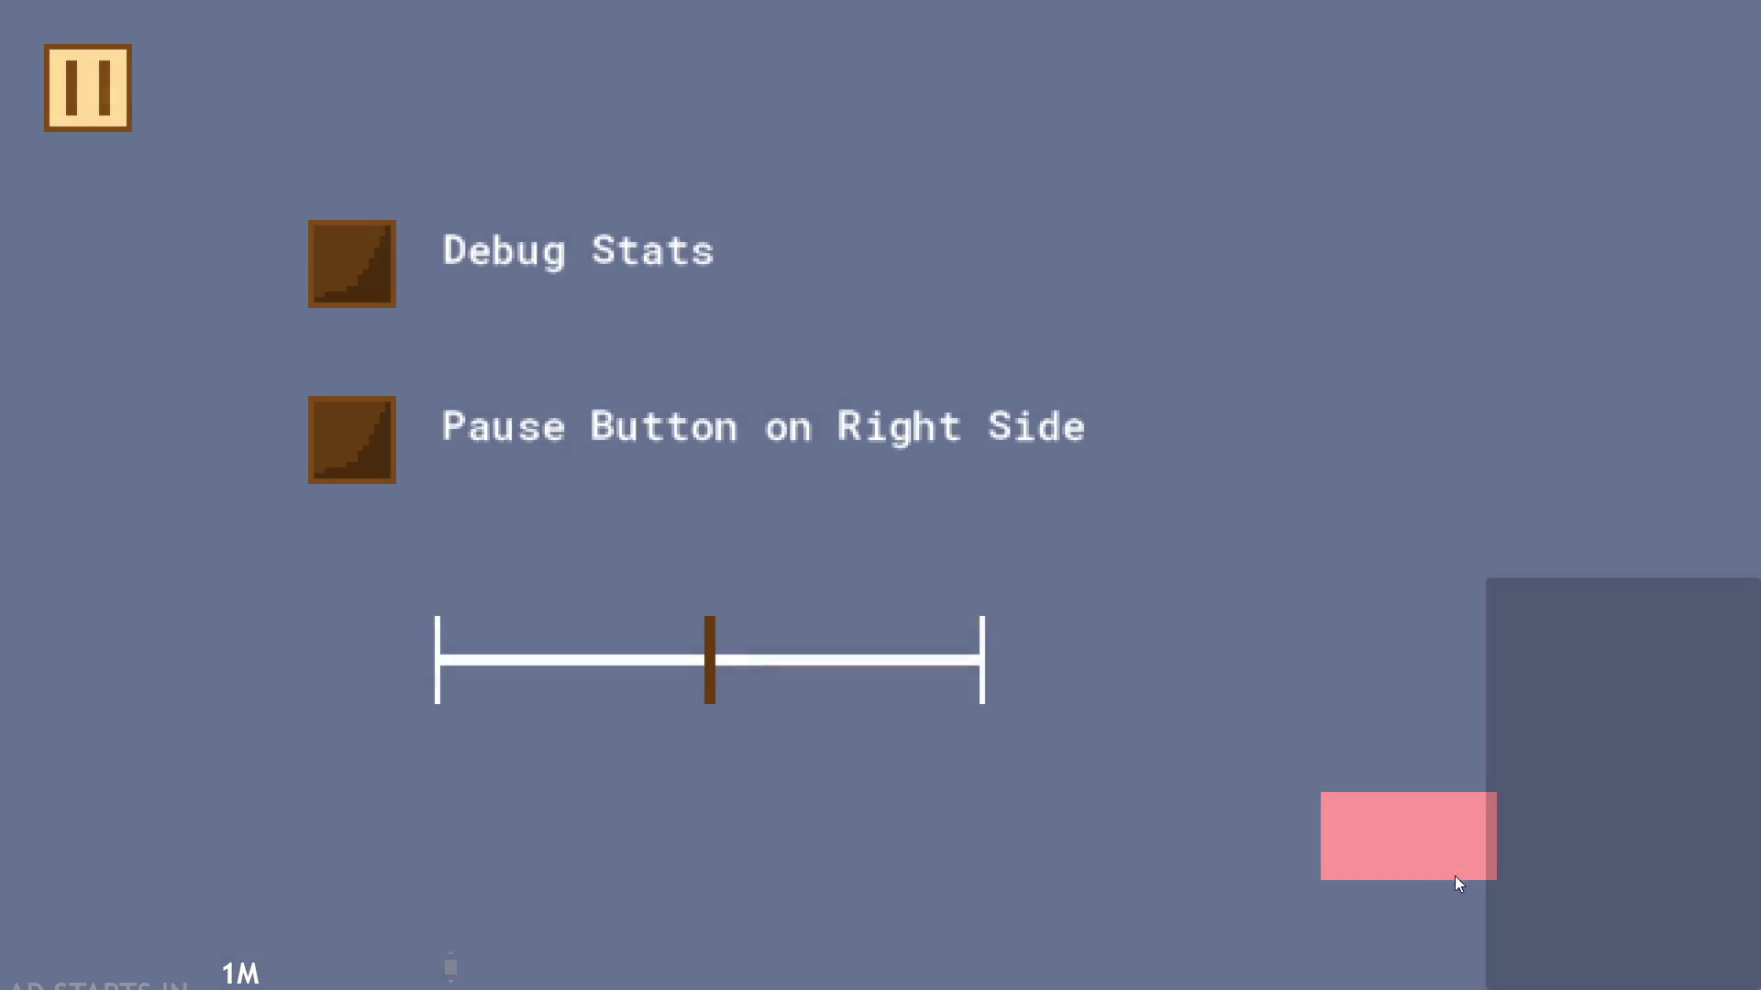
pyautogui.click(1445, 867)
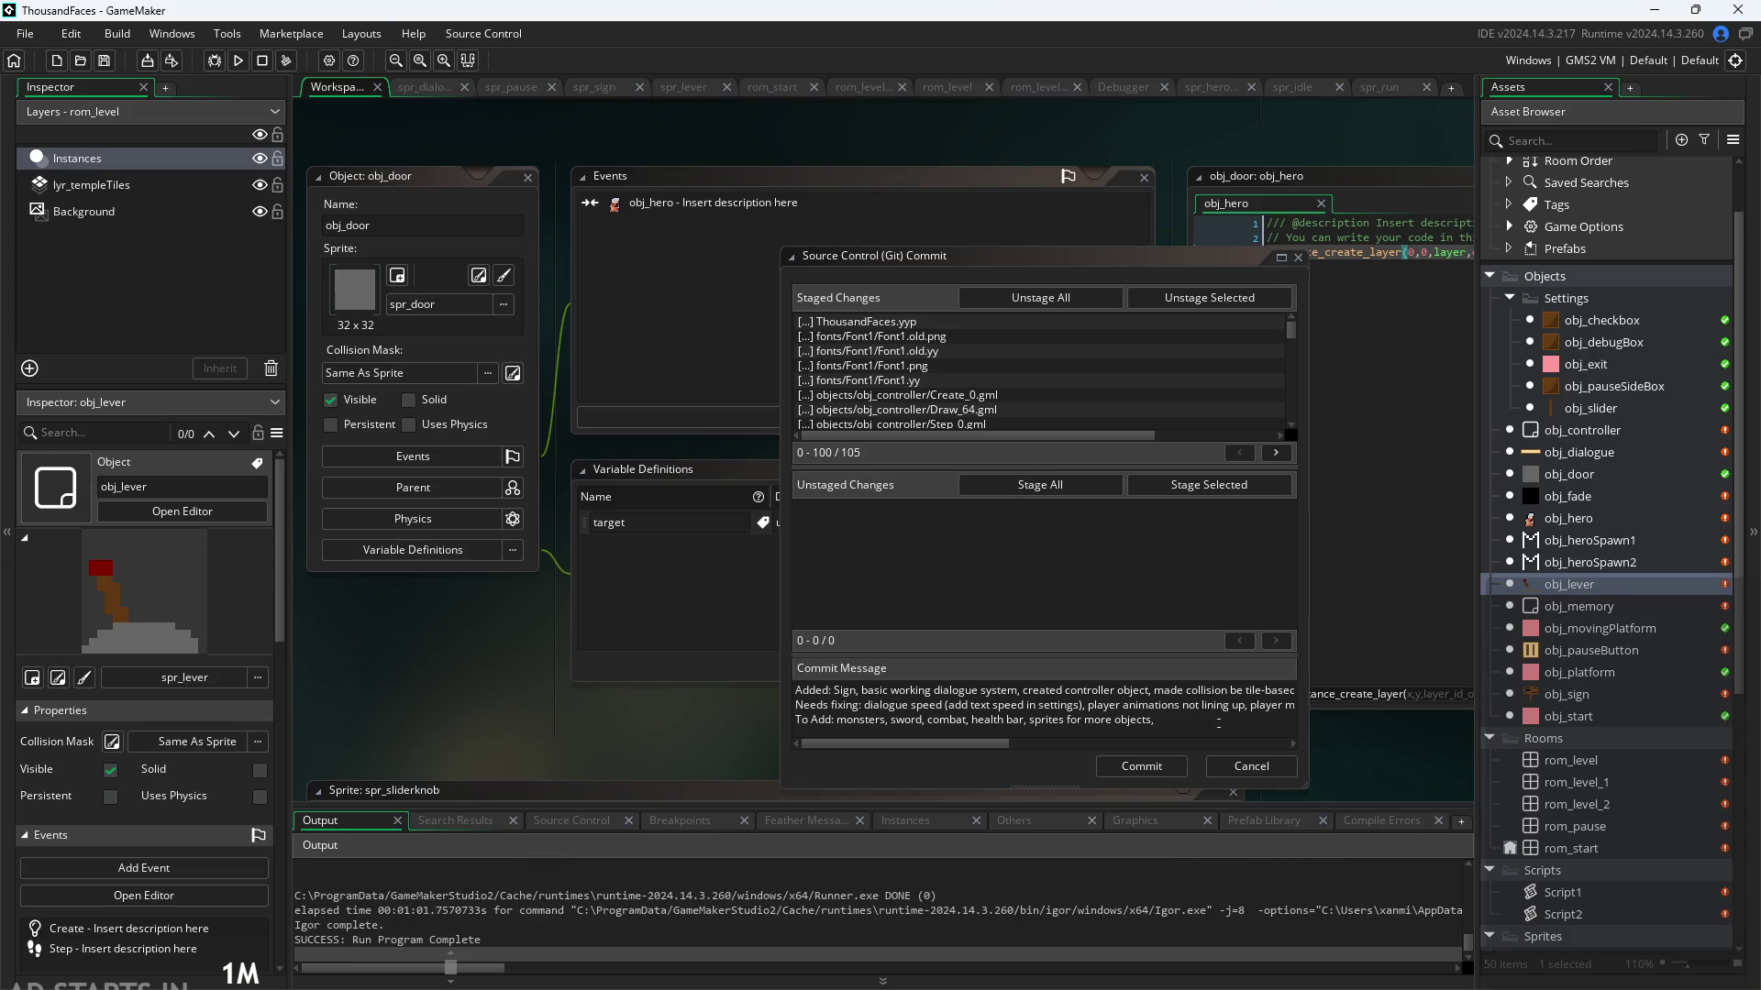
# Step: Move through the commit message and delete trailing text at the end of the Needs fixing line
pyautogui.click(1259, 705)
pyautogui.press('Right')
pyautogui.press('Right')
pyautogui.press('Right')
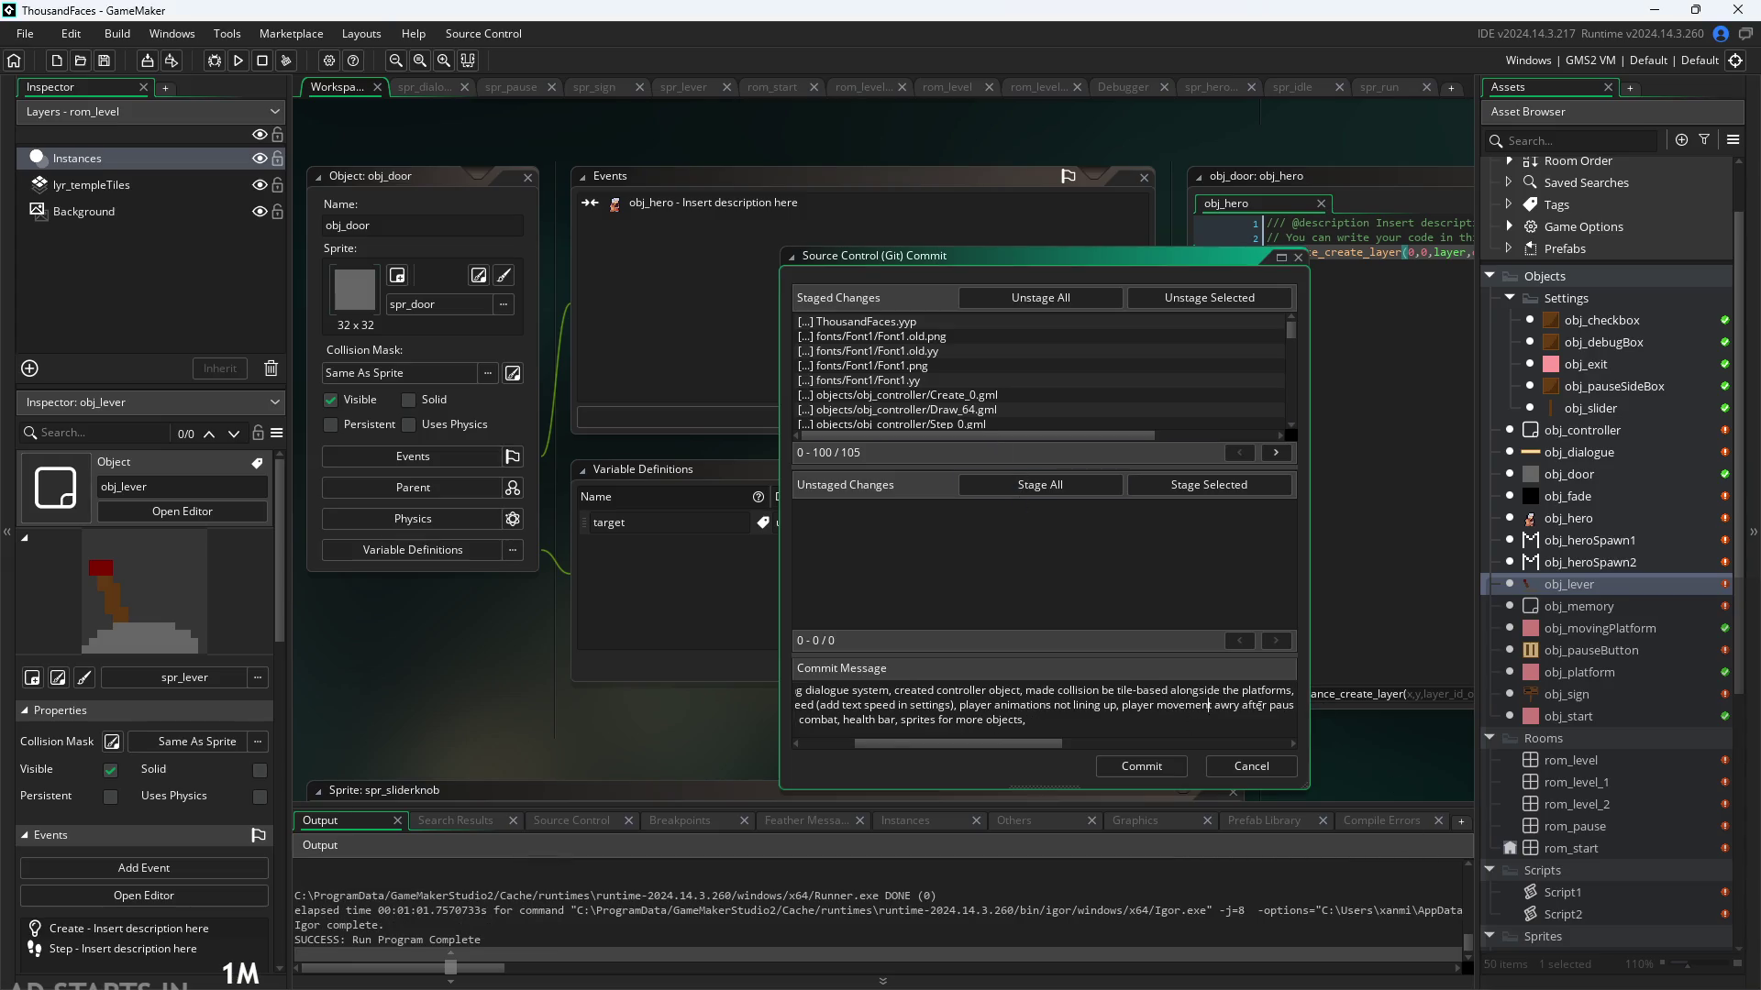
pyautogui.press('Down')
pyautogui.press('Left')
pyautogui.press('Left')
pyautogui.press('Left')
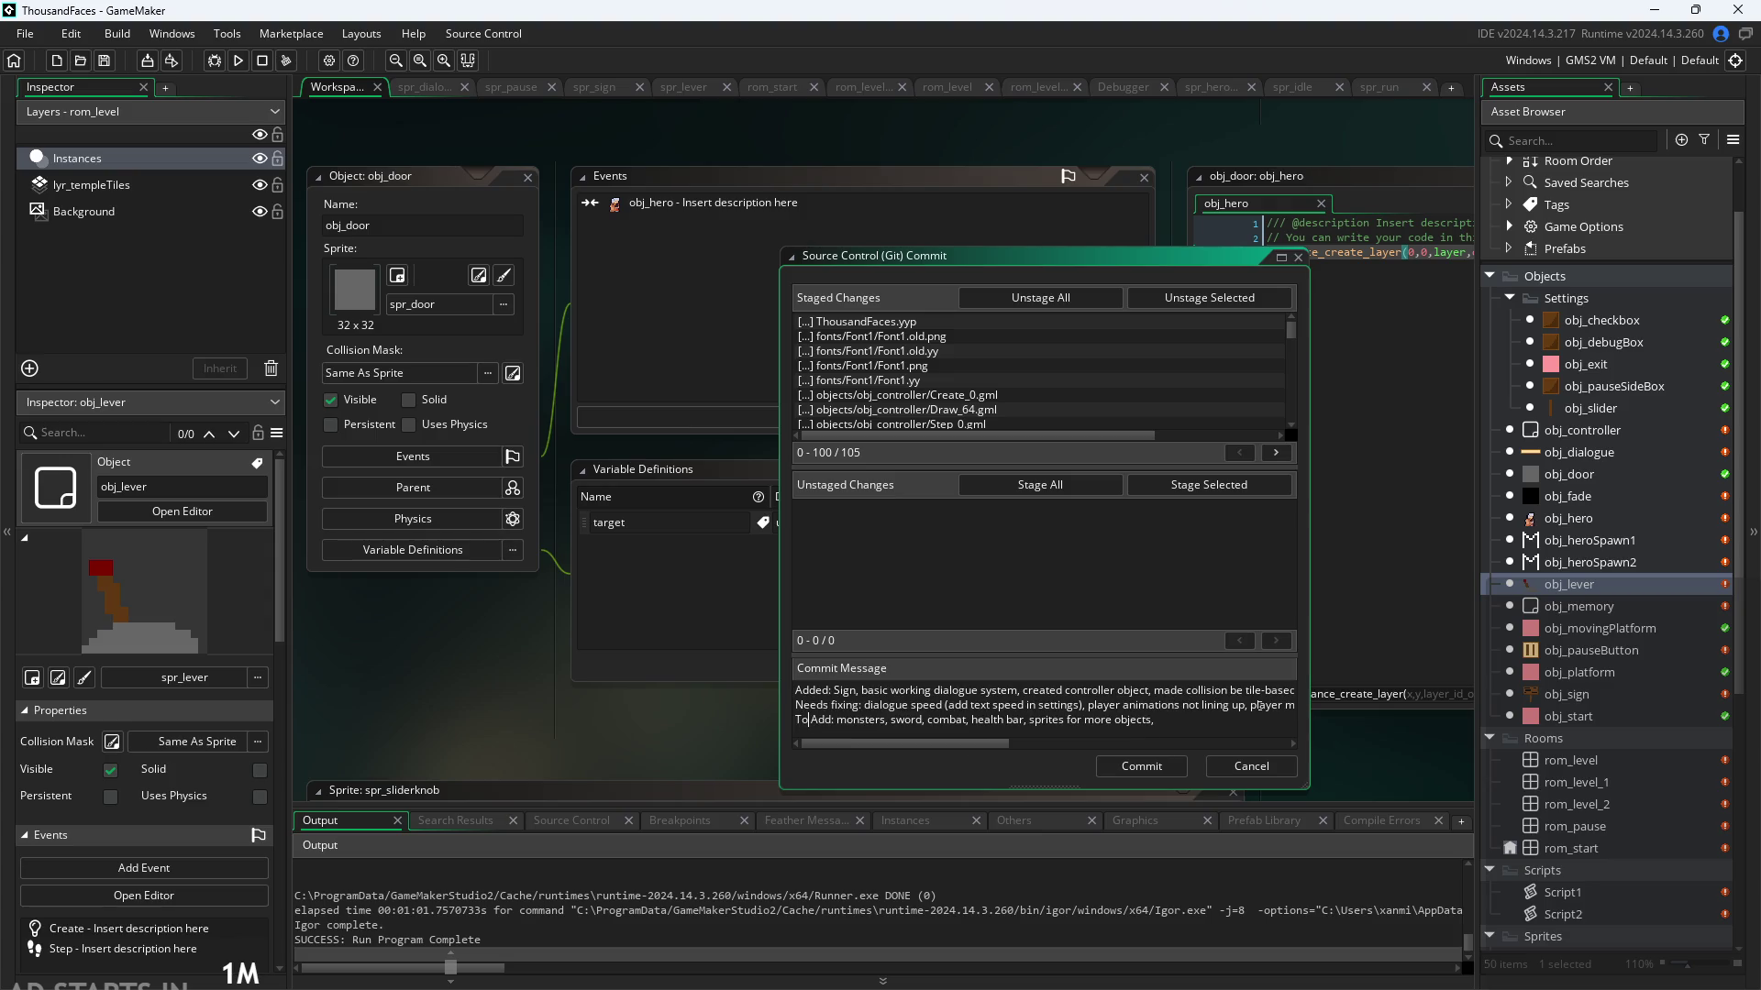
pyautogui.hotkey('shift', 'End')
pyautogui.press('BackSpace')
pyautogui.press('BackSpace')
pyautogui.press('BackSpace')
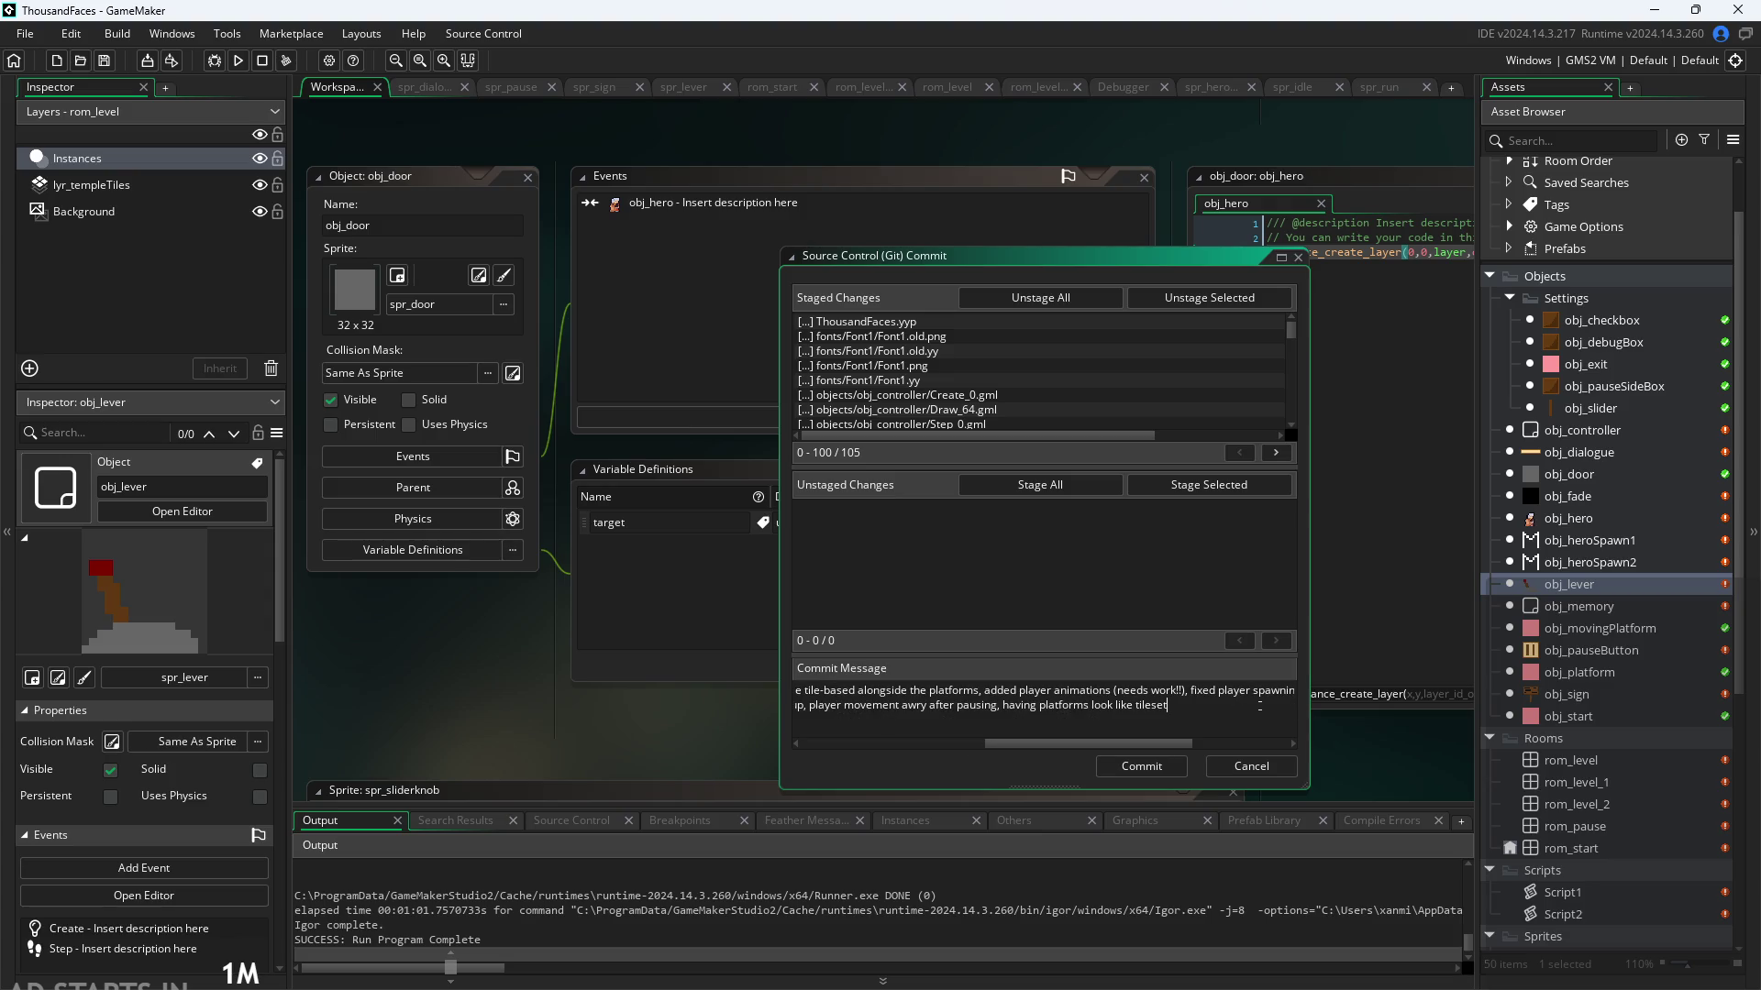
pyautogui.click(1207, 751)
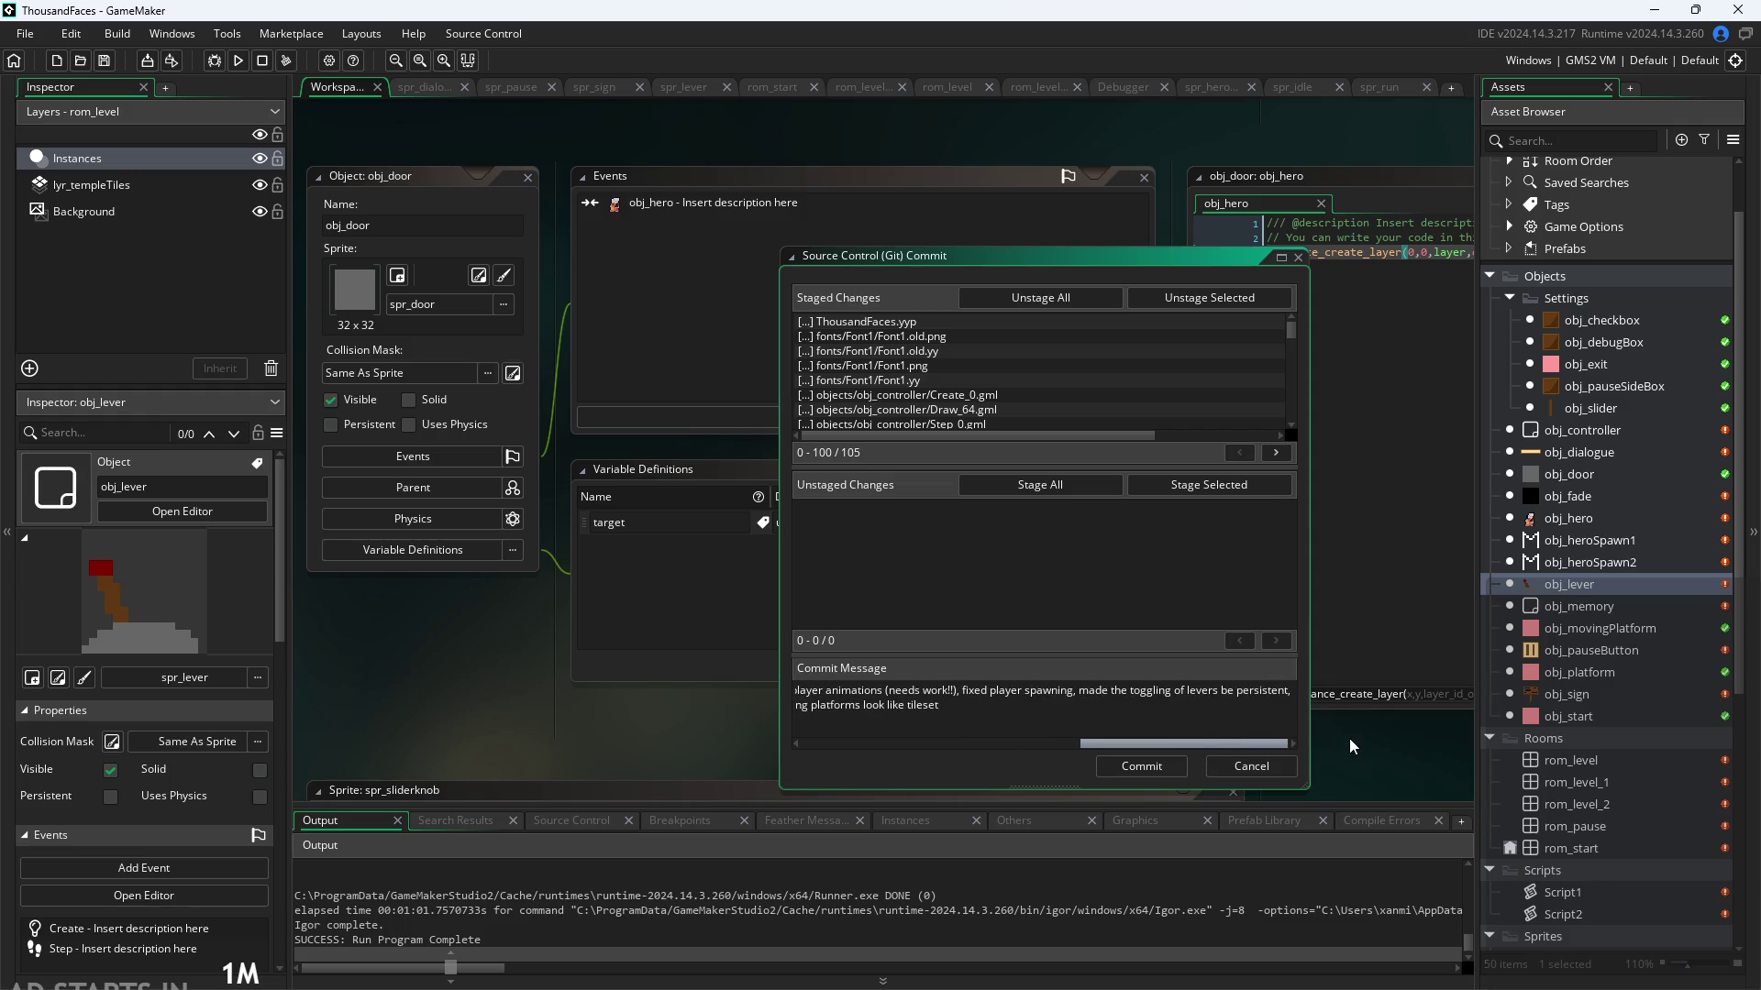
# Step: Break the Added list before 'fixed player spawning' and add blank lines before Needs fixing and To Add
pyautogui.click(965, 694)
pyautogui.press('Return')
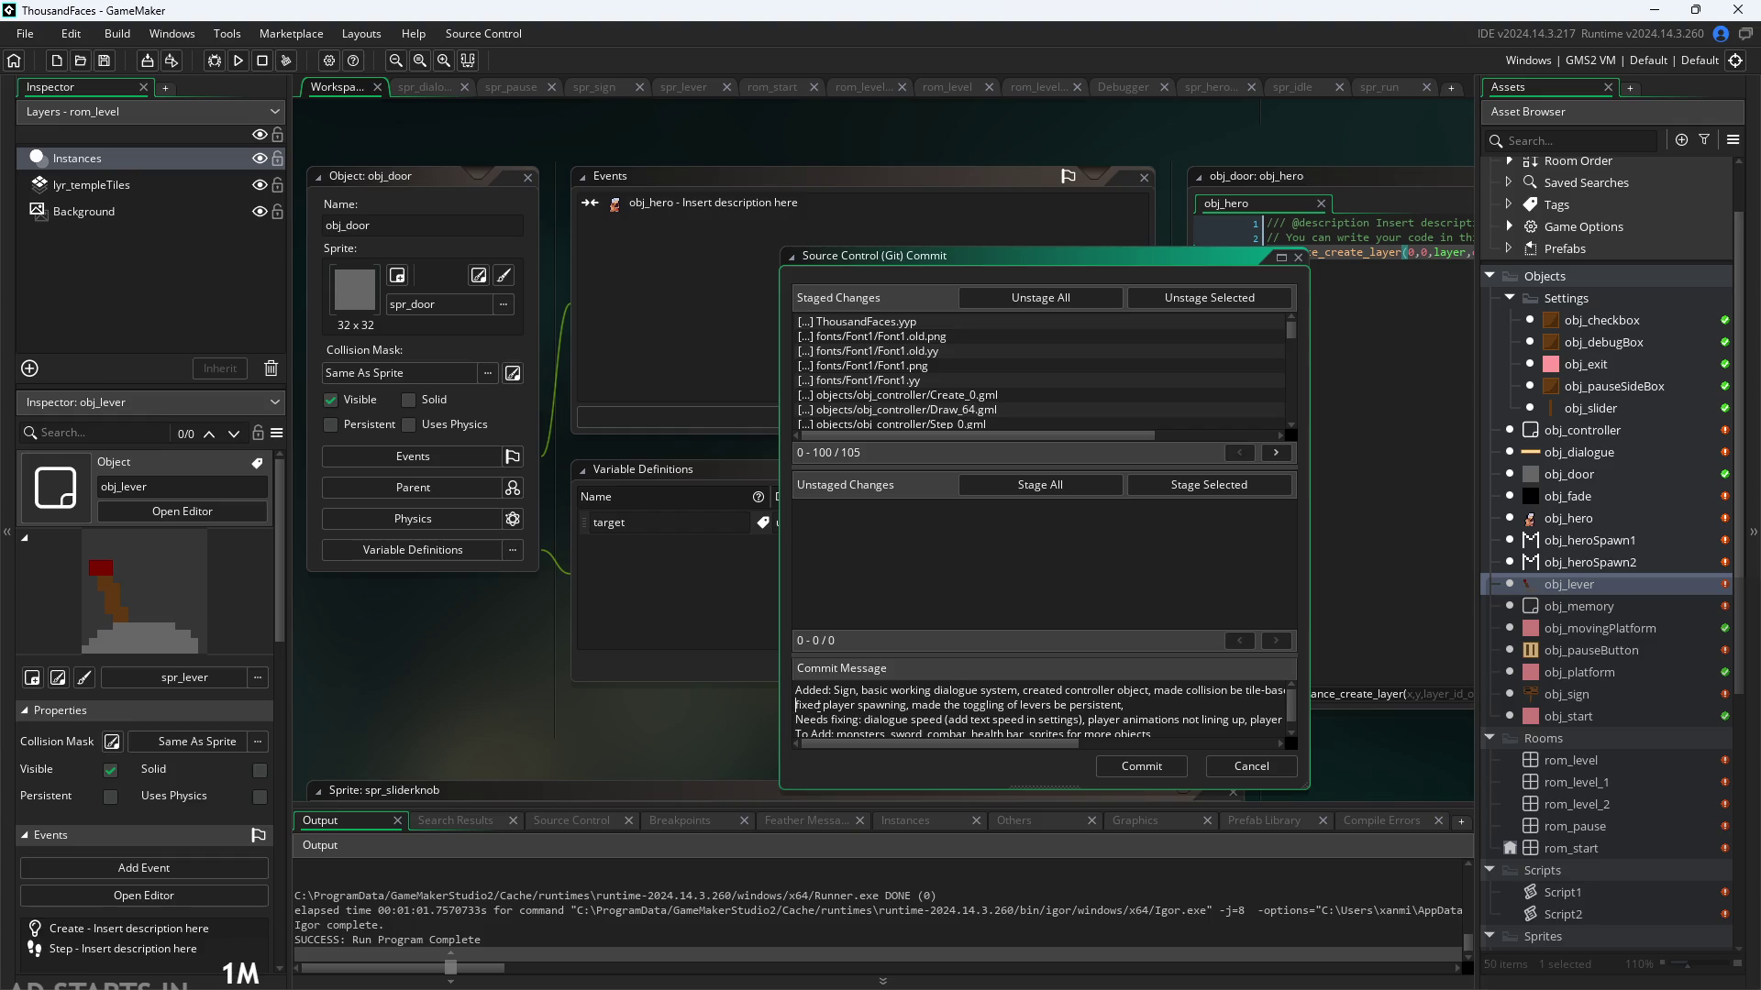
pyautogui.press('Return')
pyautogui.press('Down')
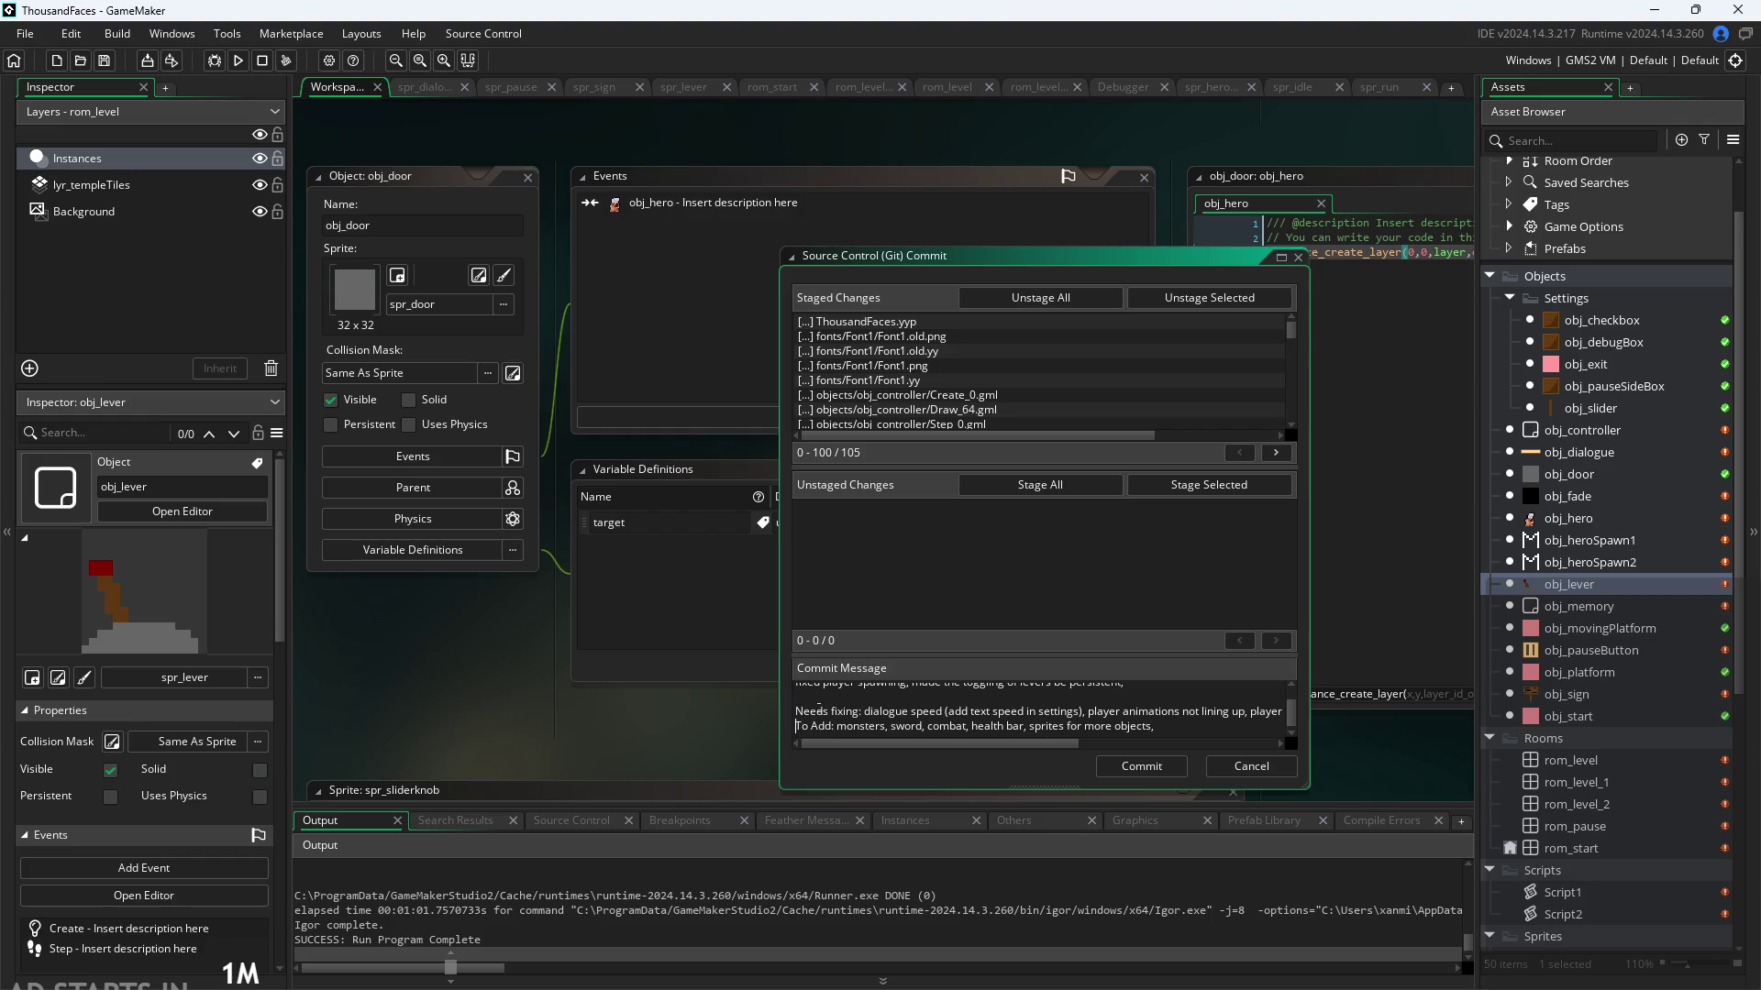
pyautogui.press('Return')
pyautogui.press('Up')
pyautogui.press('Up')
pyautogui.press('End')
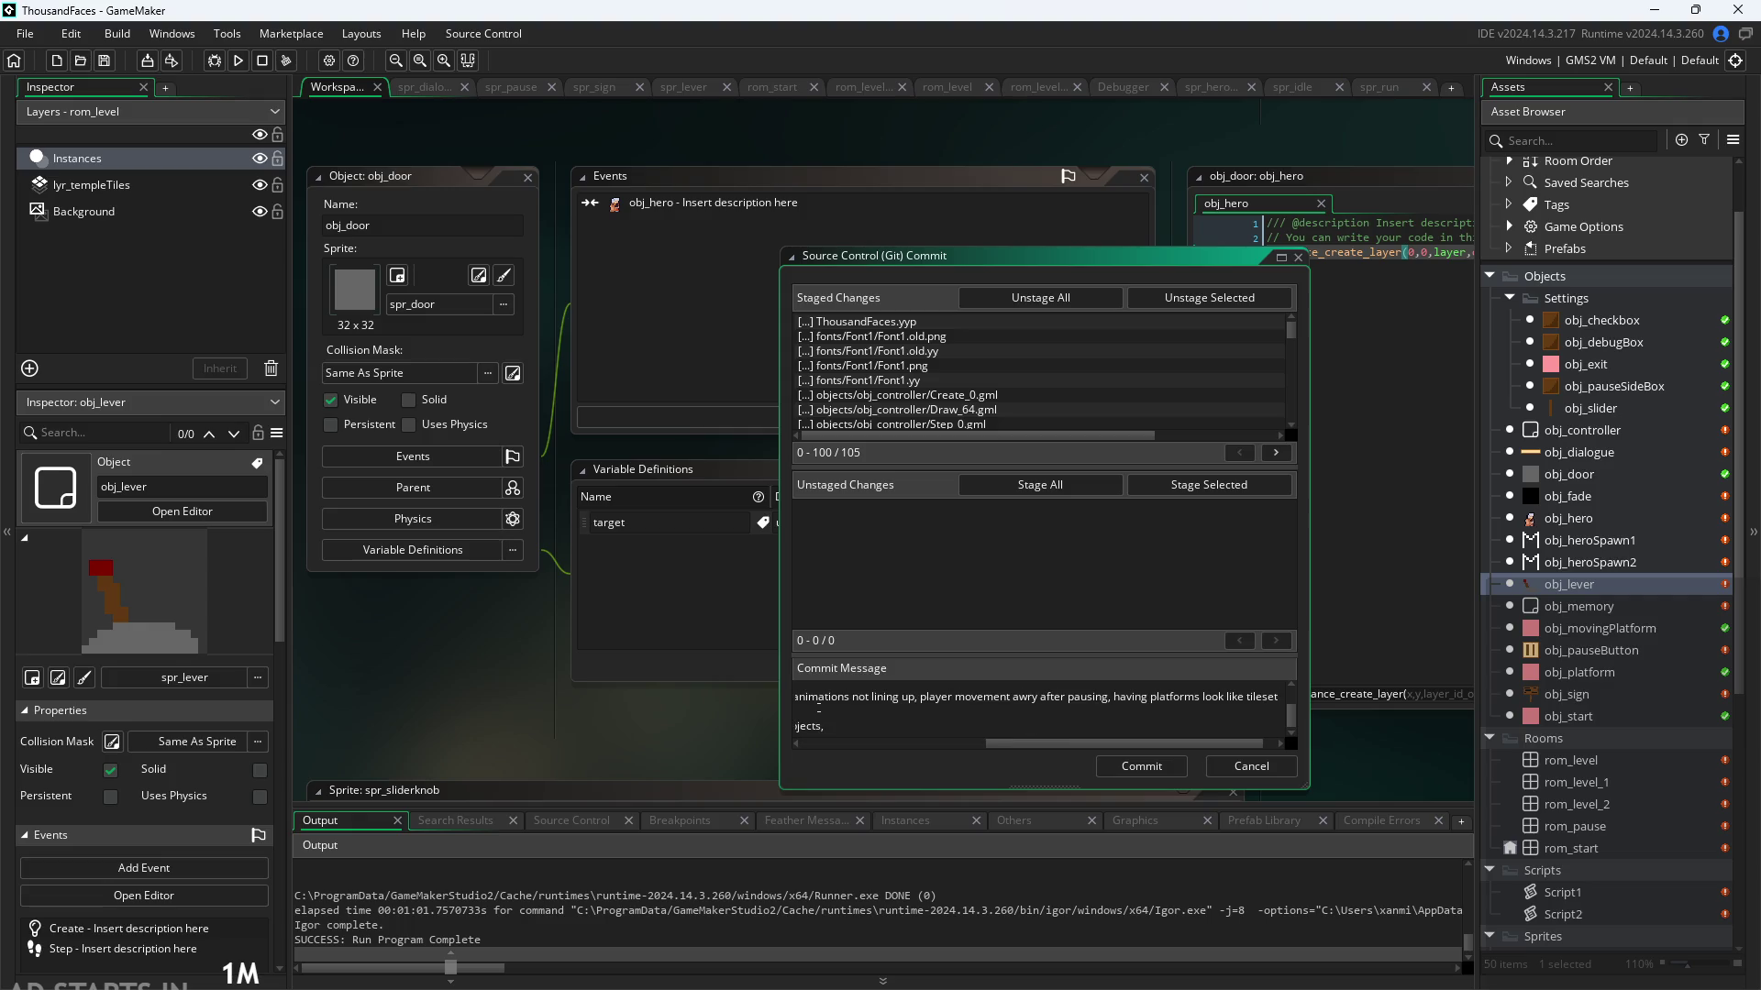
pyautogui.scroll(1, 1171, 707)
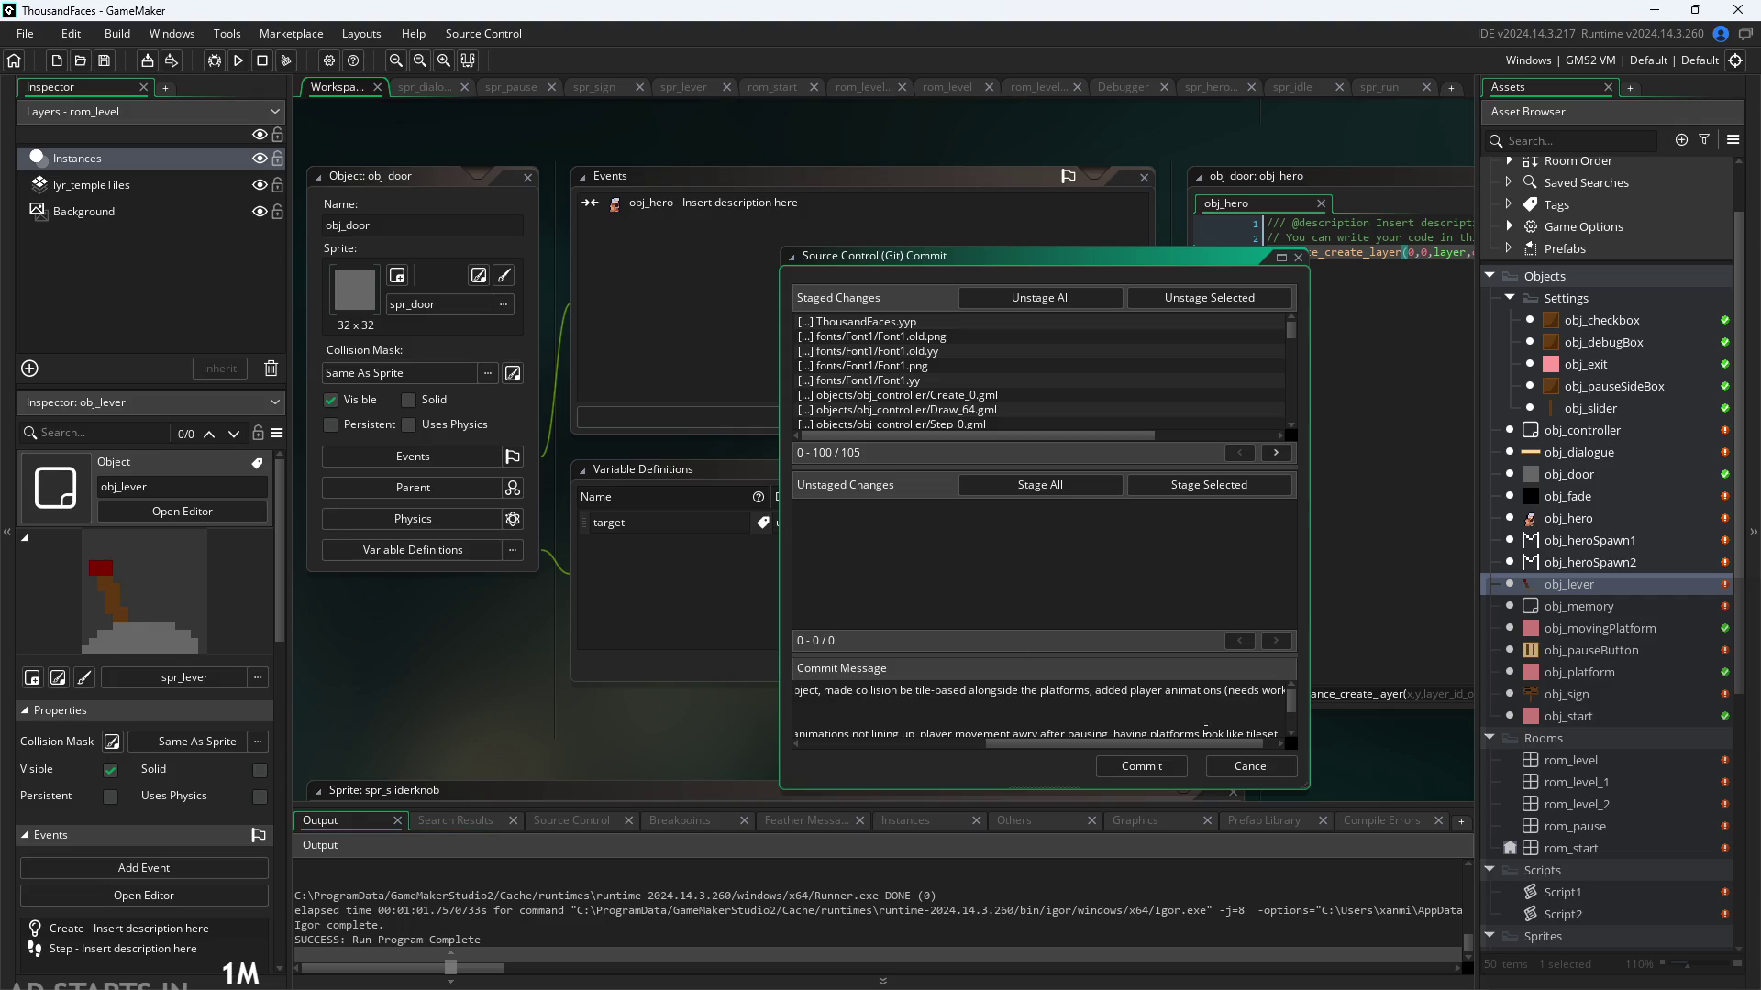
pyautogui.moveTo(1258, 745); pyautogui.dragTo(1270, 753)
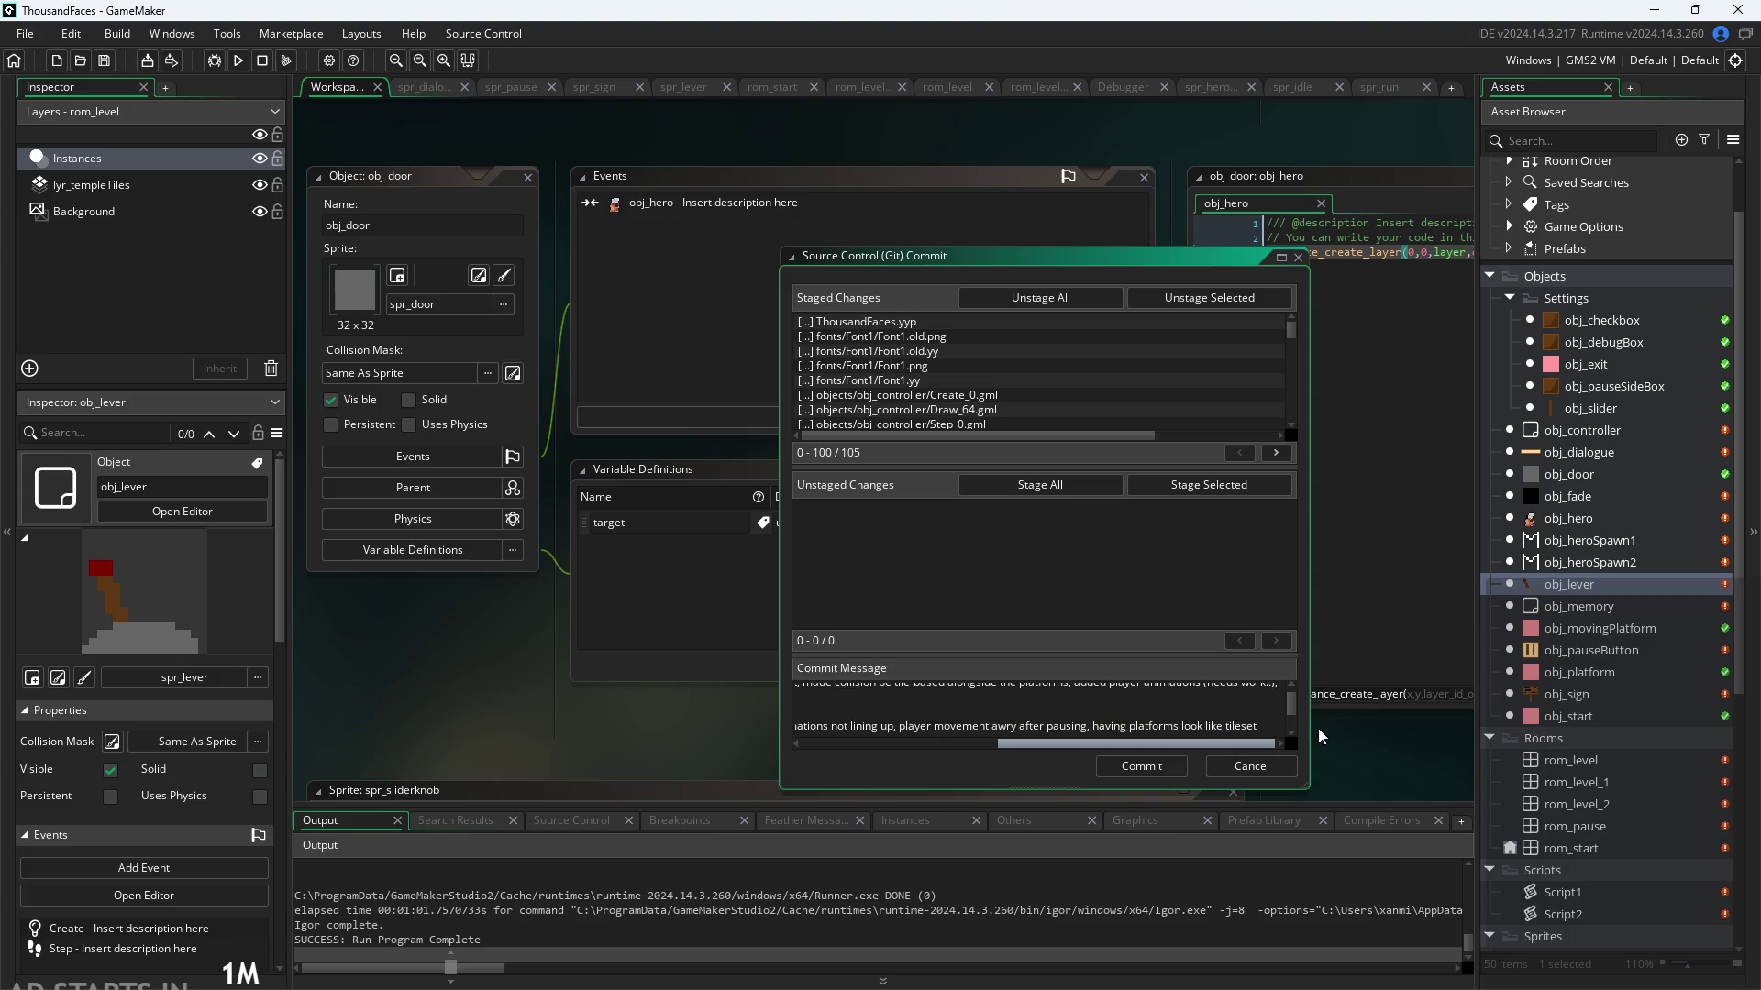
pyautogui.press('Return')
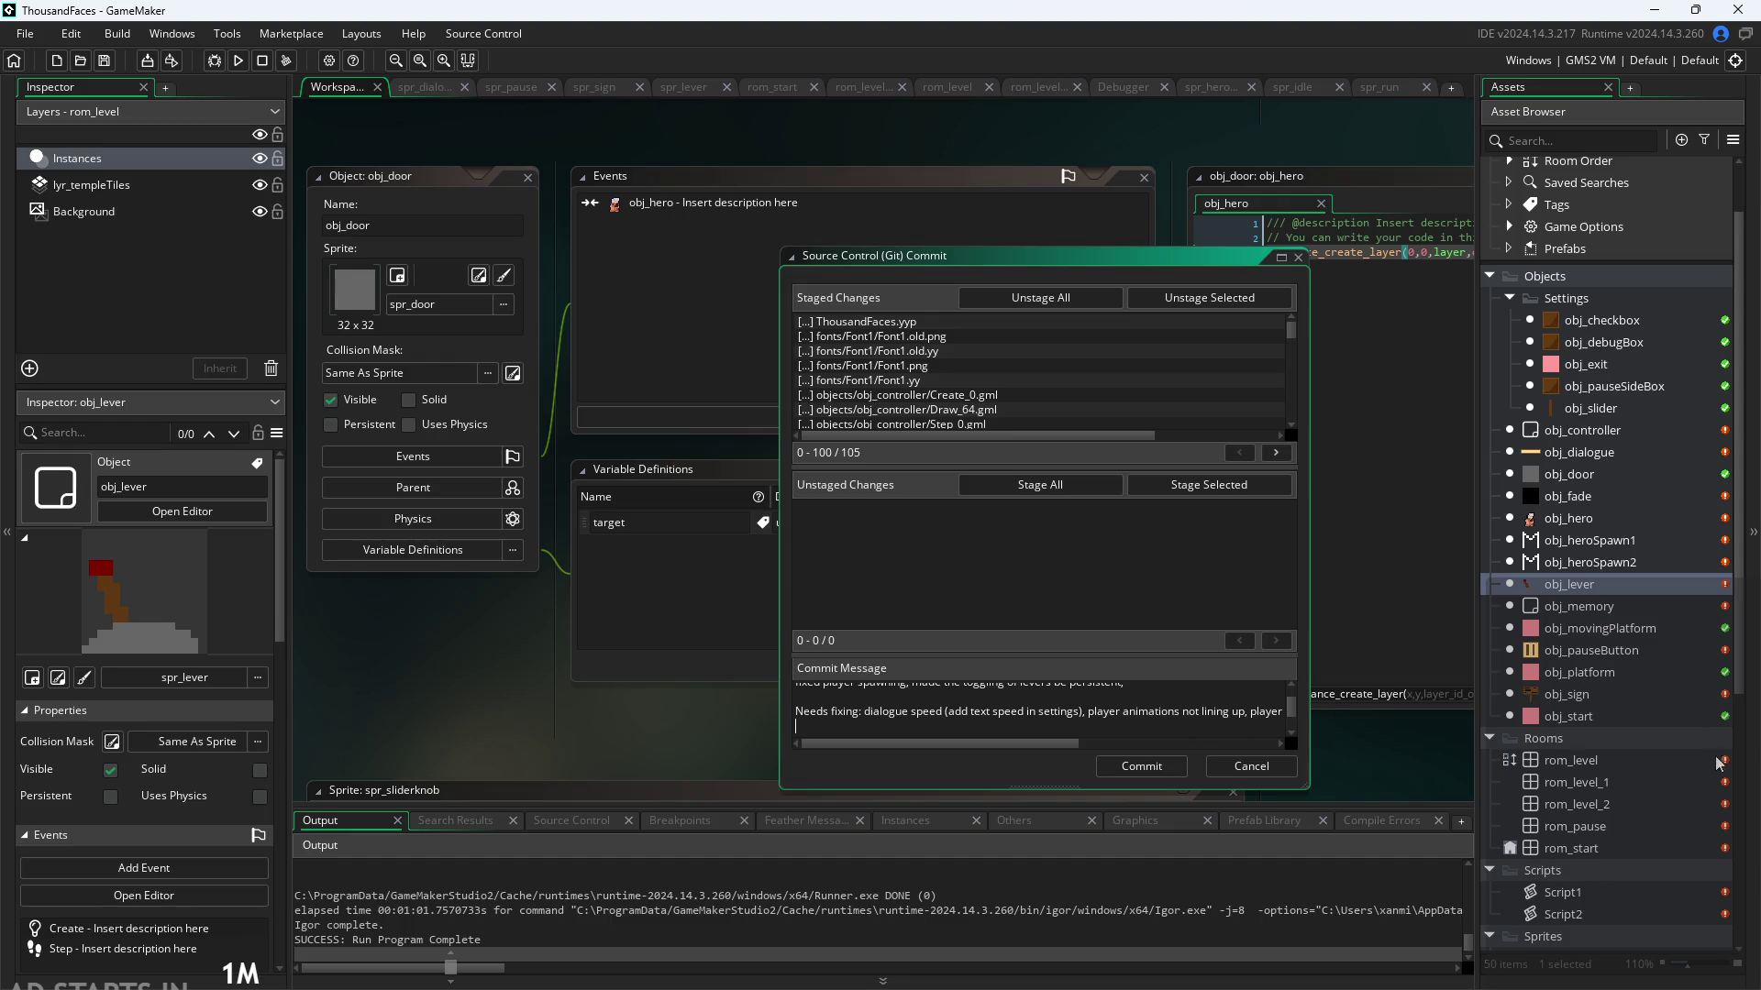
# Step: Scroll the Asset Browser down and back up
pyautogui.scroll(-3, 1675, 758)
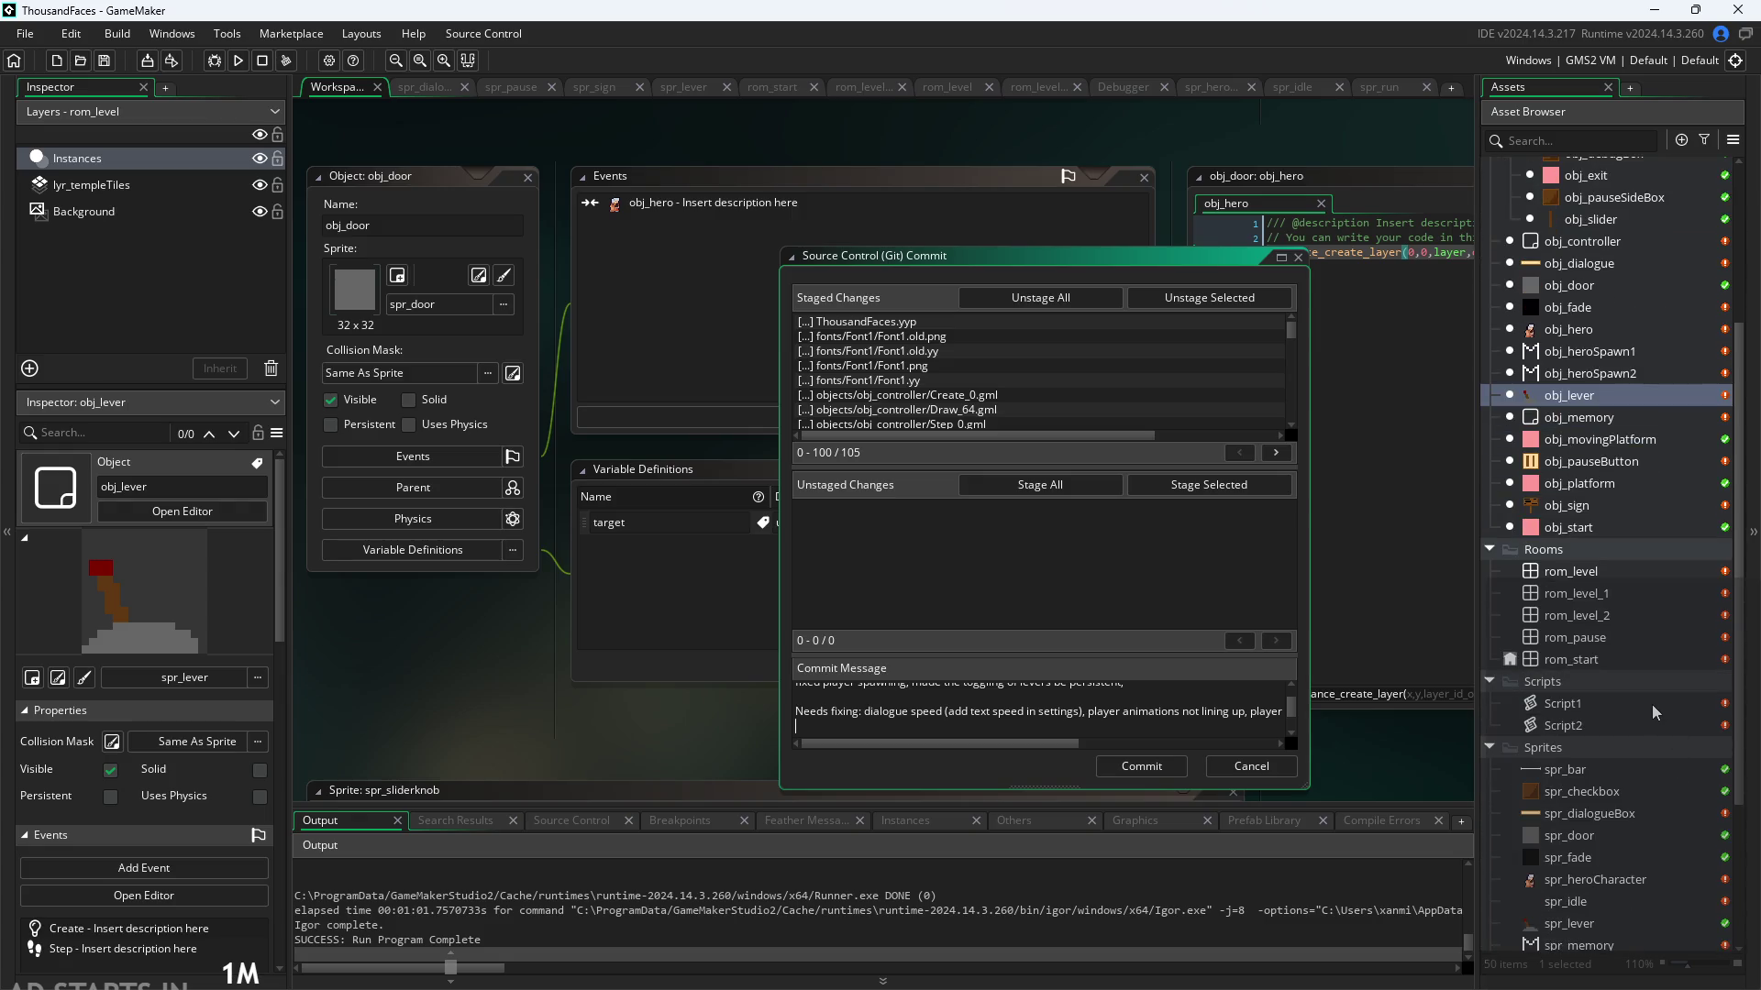
pyautogui.scroll(1, 1655, 712)
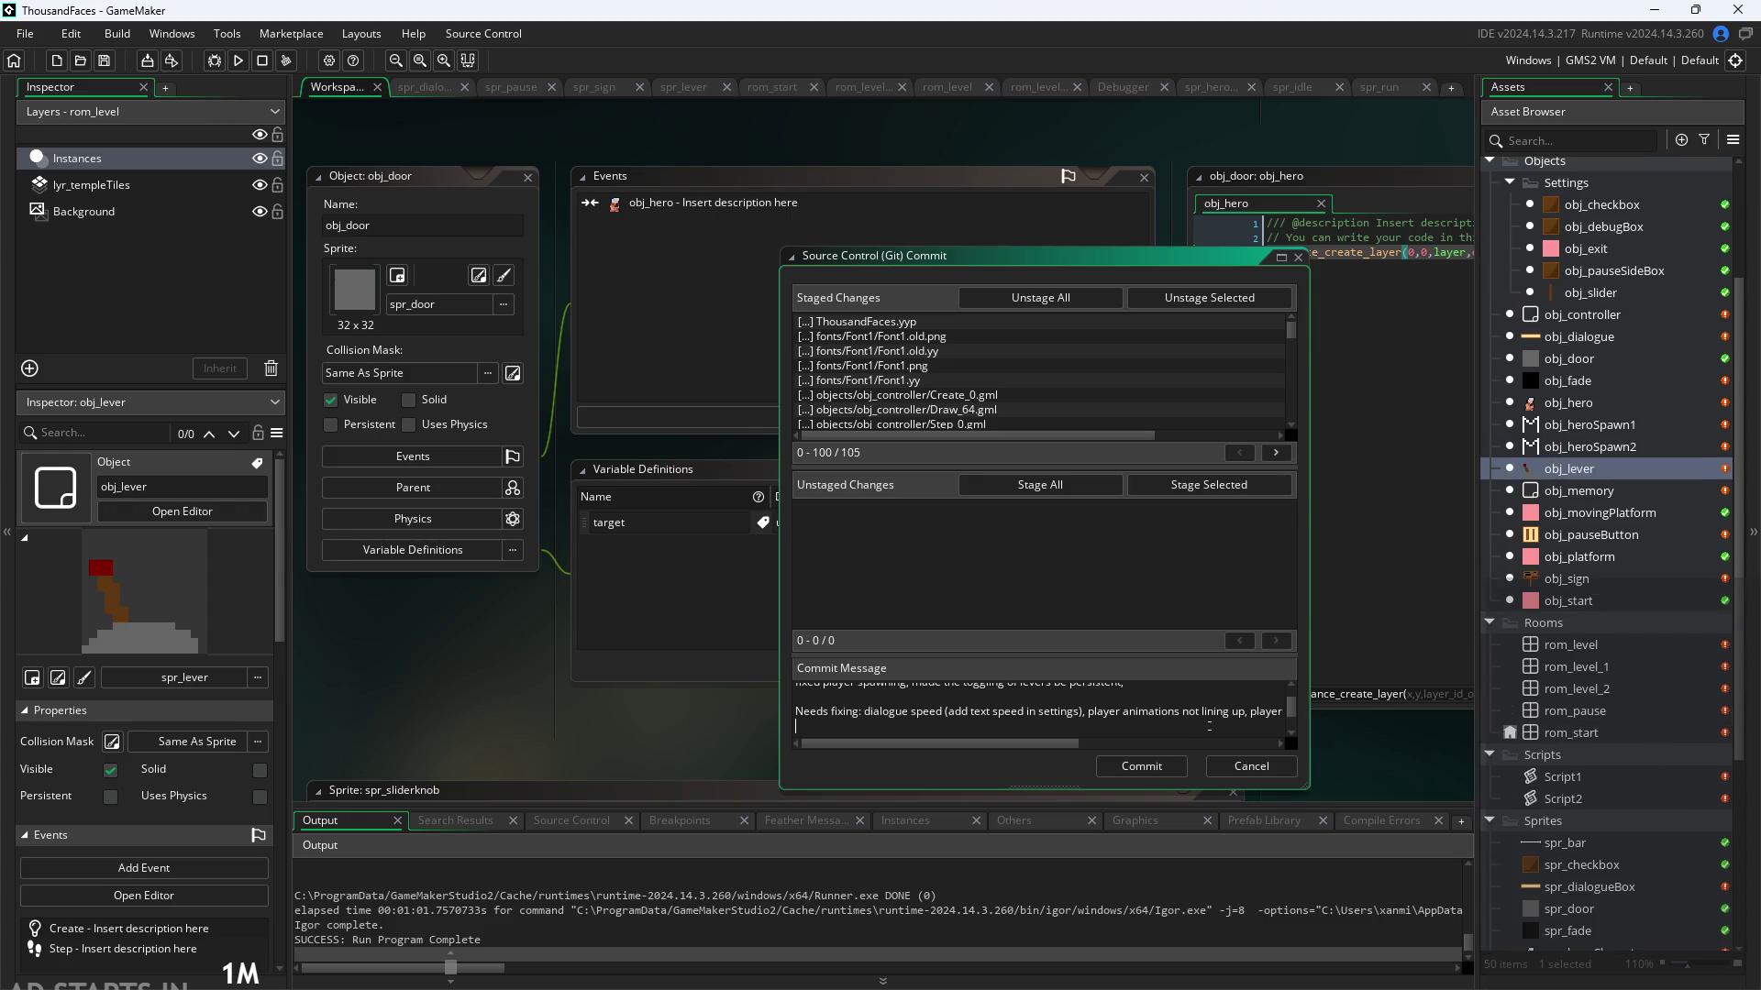